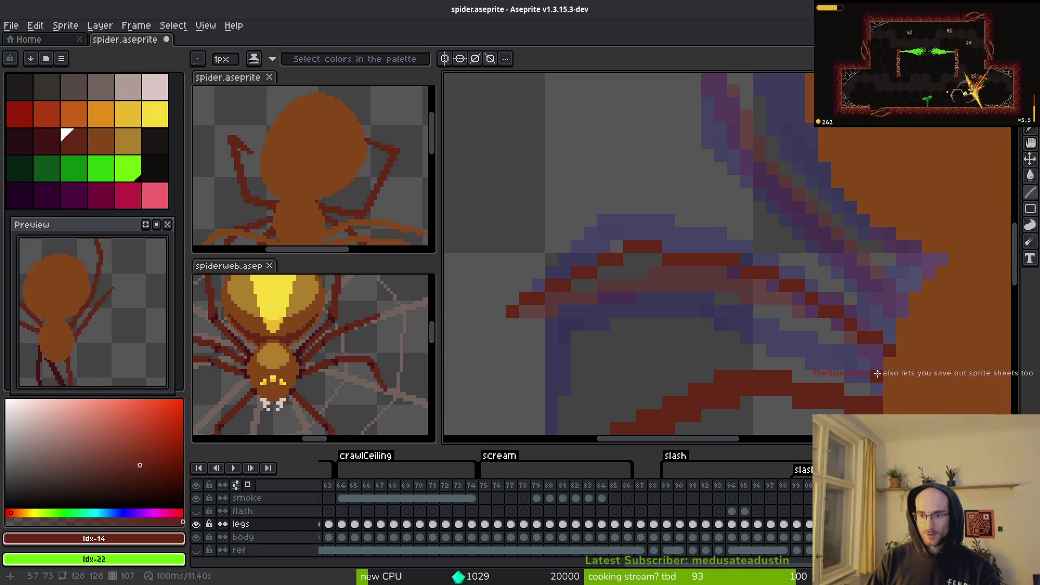
# Step: On frame 107, draw a straight red leg line up-left along the purple reference leg
pyautogui.press('Left')
pyautogui.press('Right')
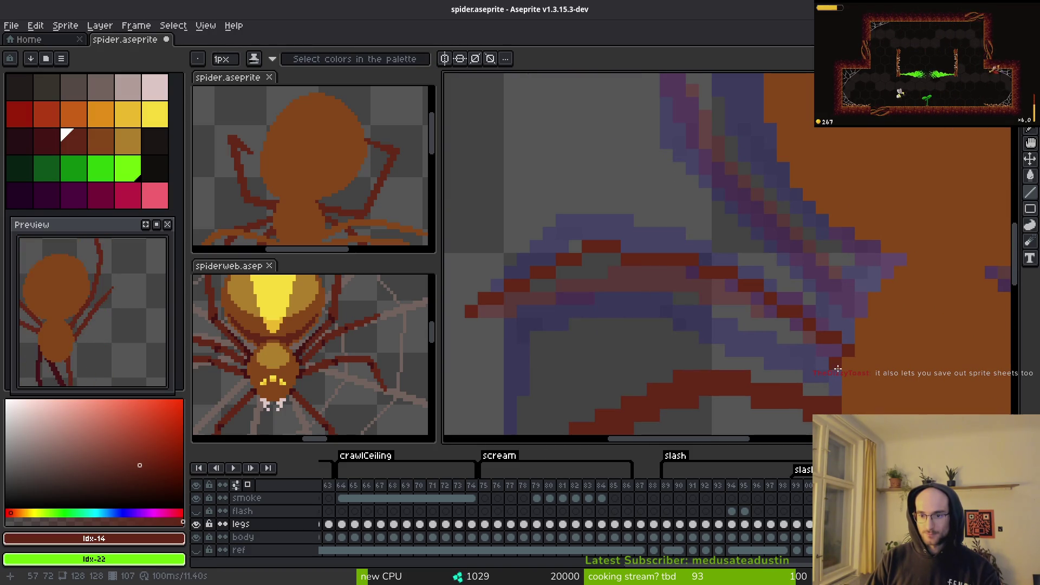
pyautogui.moveTo(834, 360)
pyautogui.mouseDown()
pyautogui.moveTo(725, 286)
pyautogui.moveTo(725, 297)
pyautogui.moveTo(753, 299)
pyautogui.mouseUp()
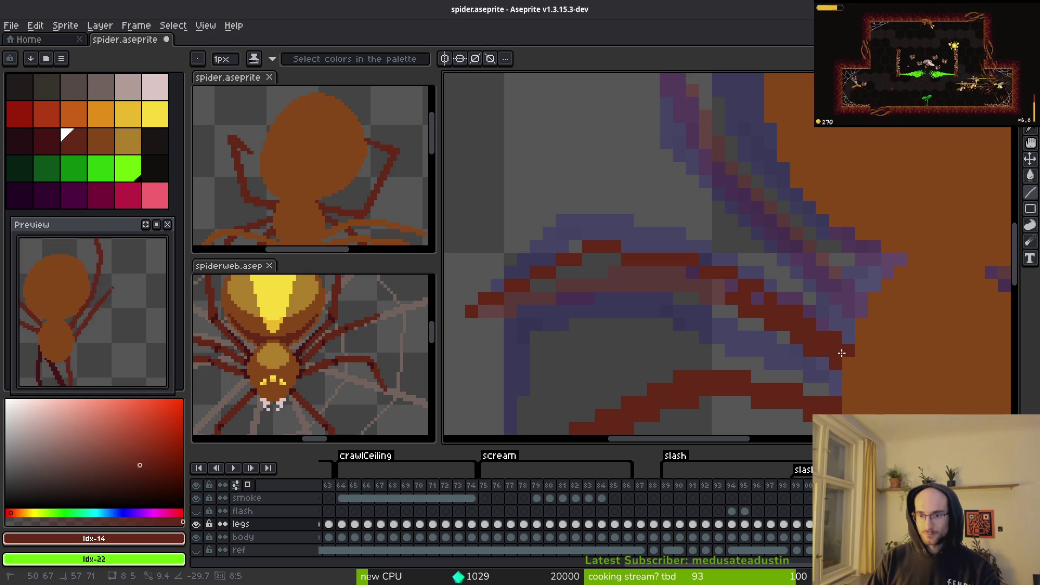
pyautogui.press('e')
pyautogui.press('b')
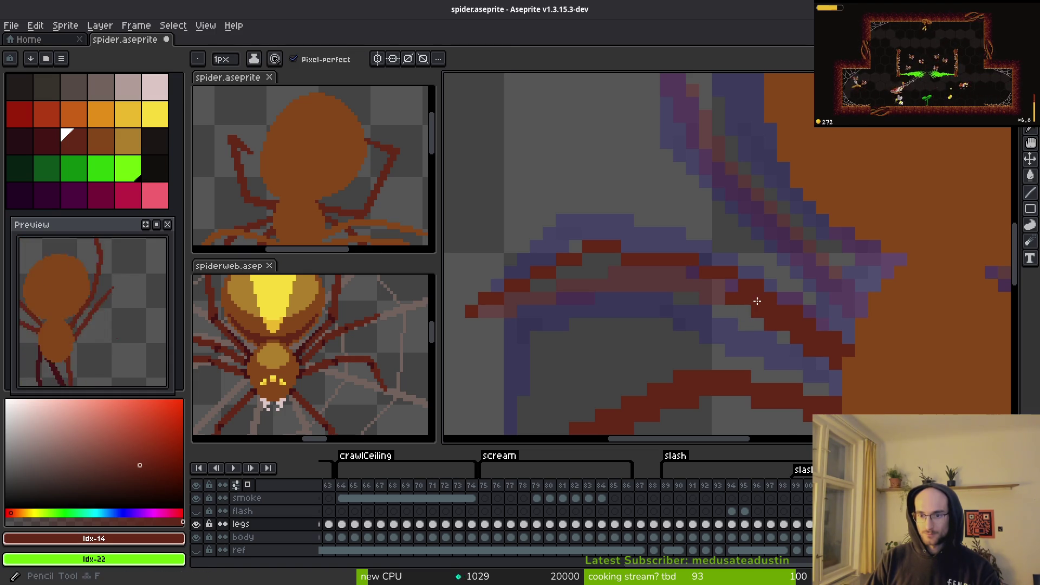
pyautogui.moveTo(714, 285); pyautogui.dragTo(701, 323)
# Step: Draw a dark-red line up-right along the leg, fill its grey gaps and undo stray pixels
pyautogui.hscroll(-3, 571, 301)
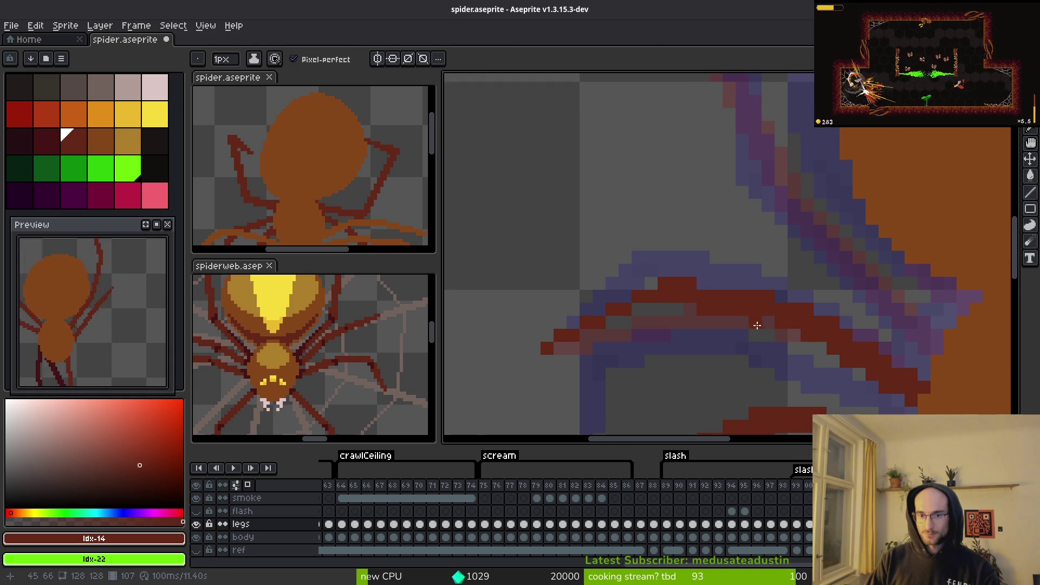
pyautogui.moveTo(545, 353)
pyautogui.mouseDown()
pyautogui.moveTo(665, 312)
pyautogui.moveTo(716, 310)
pyautogui.mouseUp()
pyautogui.click(639, 309)
pyautogui.press('e')
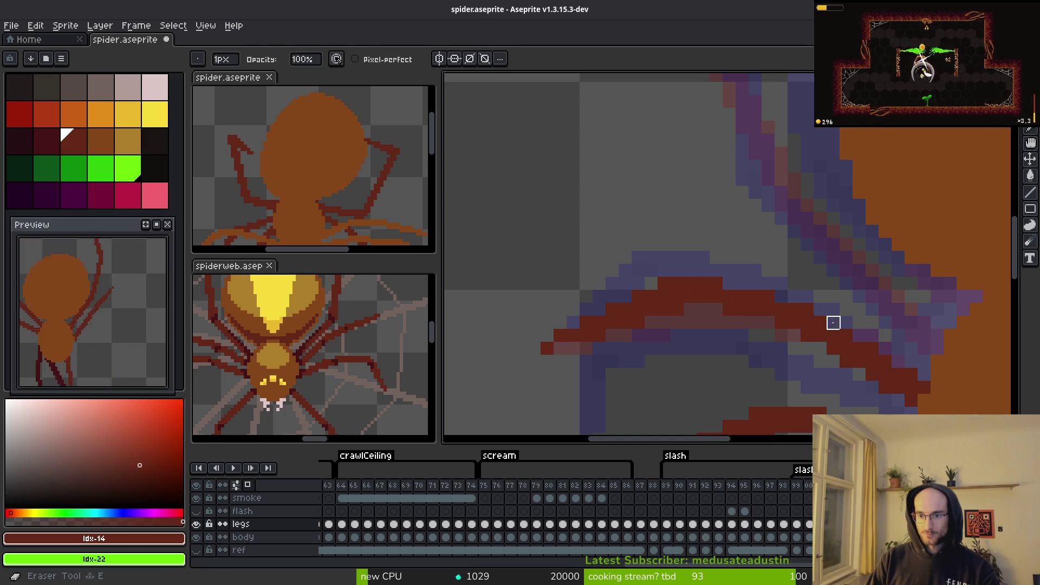
pyautogui.press('b')
pyautogui.scroll(3, 780, 343)
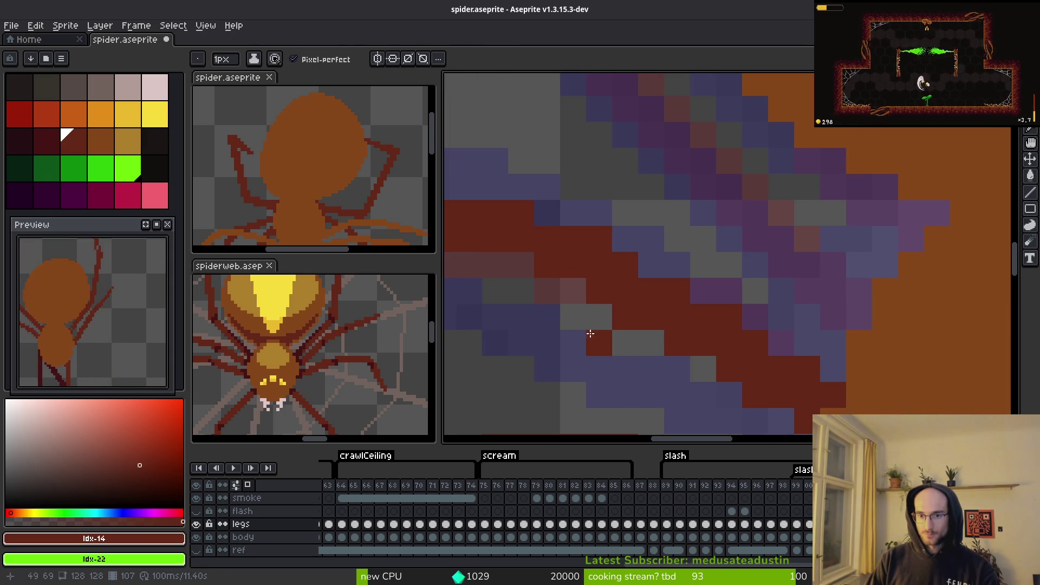
pyautogui.hotkey('ctrl', 'z')
pyautogui.hotkey('ctrl', 'z')
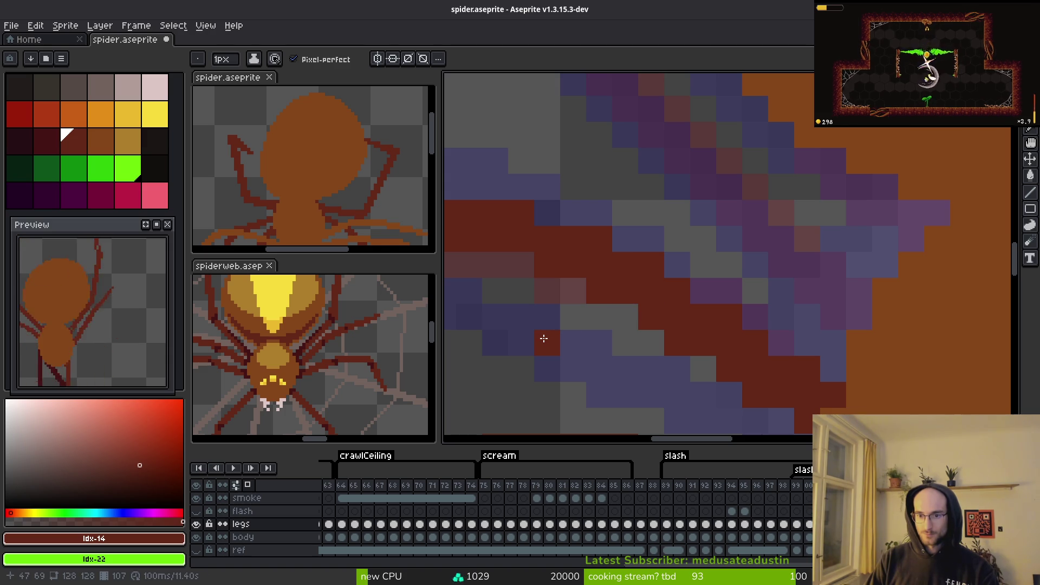
# Step: Erase leftover pixels around the leg and save spider.aseprite
pyautogui.scroll(-3, 541, 330)
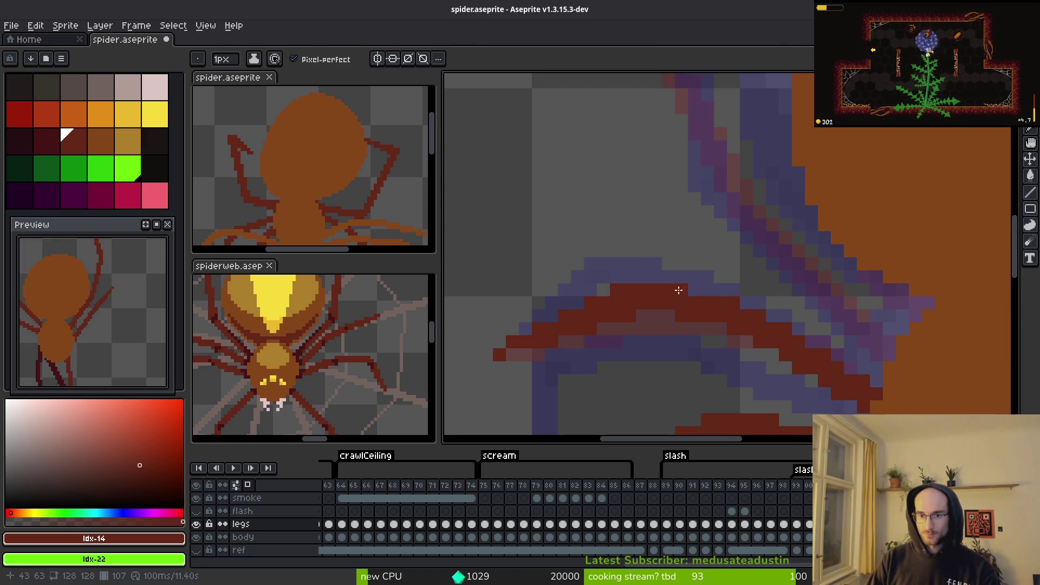
pyautogui.press('e')
pyautogui.hscroll(-2, 655, 336)
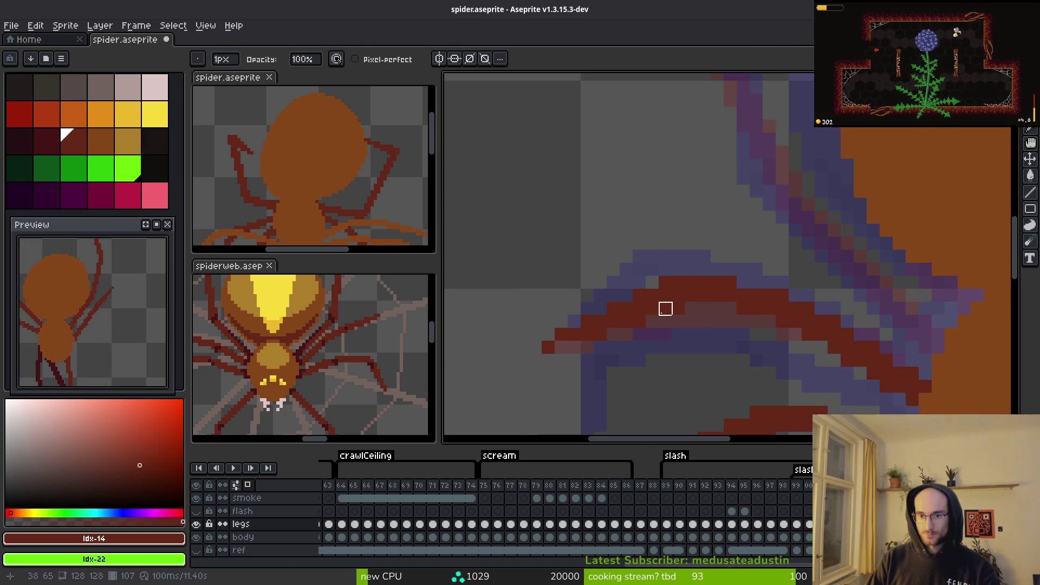
pyautogui.scroll(1, 652, 308)
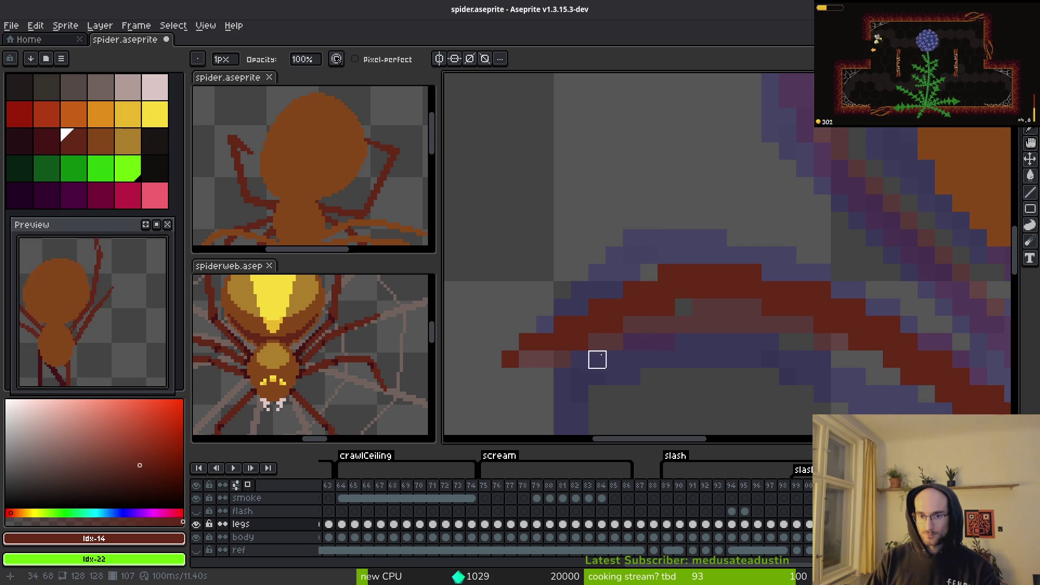
pyautogui.scroll(-1, 630, 377)
pyautogui.hotkey('ctrl', 's')
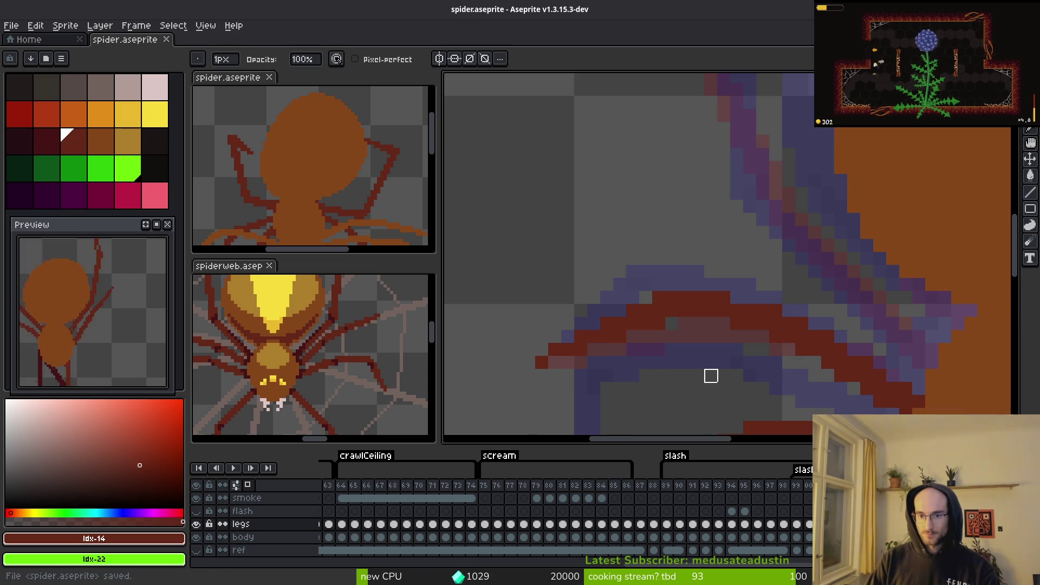
pyautogui.scroll(-2, 645, 306)
pyautogui.scroll(3, 743, 311)
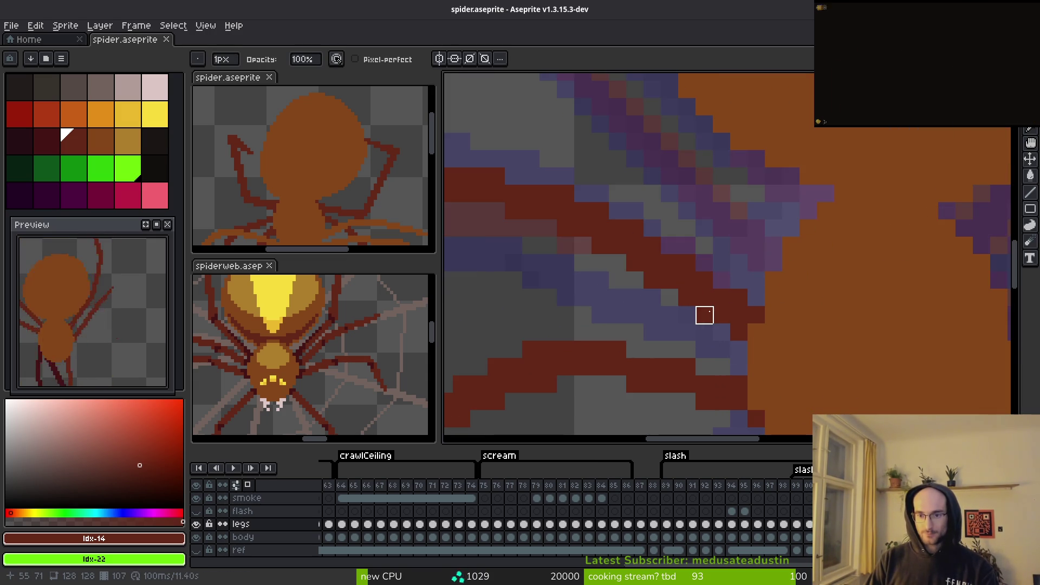
pyautogui.scroll(-2, 704, 315)
pyautogui.hotkey('ctrl', 's')
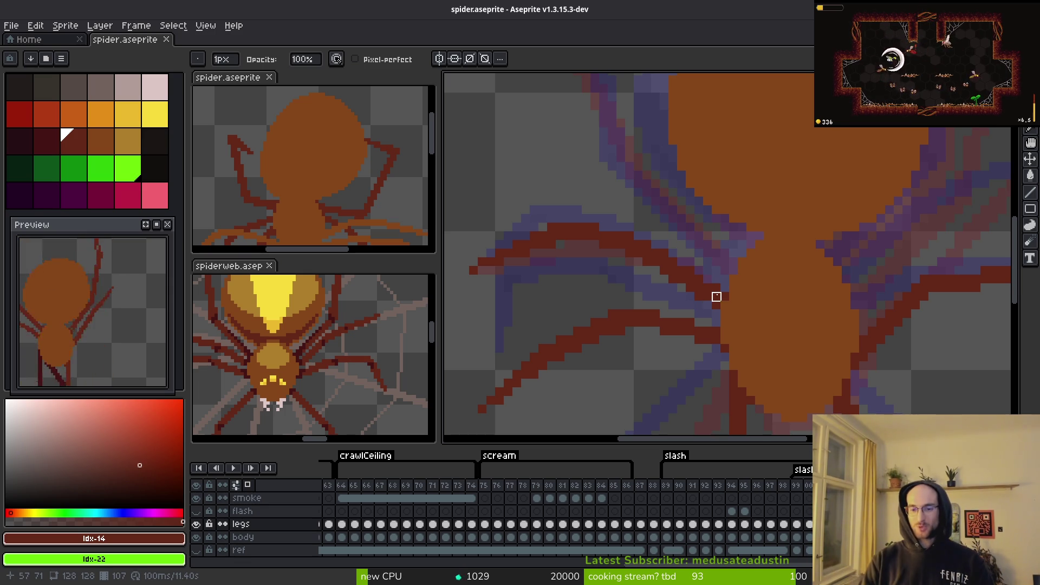
pyautogui.scroll(5, 714, 317)
pyautogui.press('l')
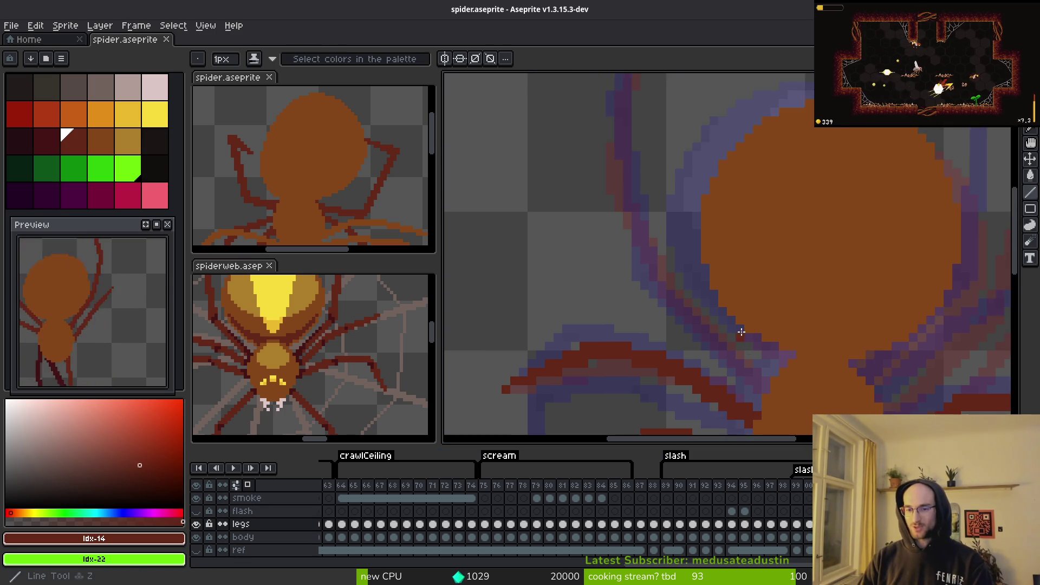
pyautogui.scroll(-2, 742, 334)
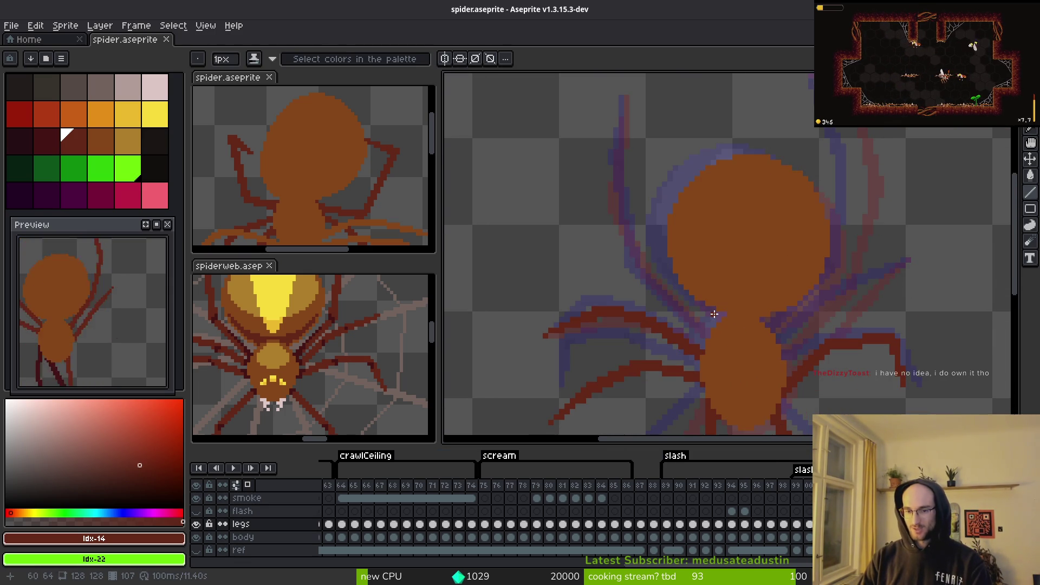
pyautogui.press('i')
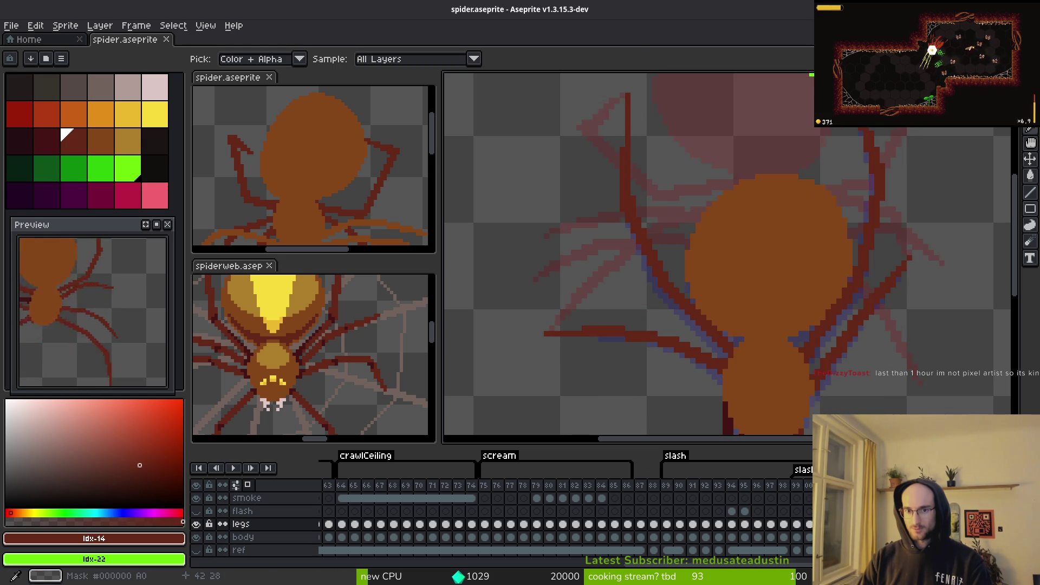
pyautogui.scroll(4, 639, 162)
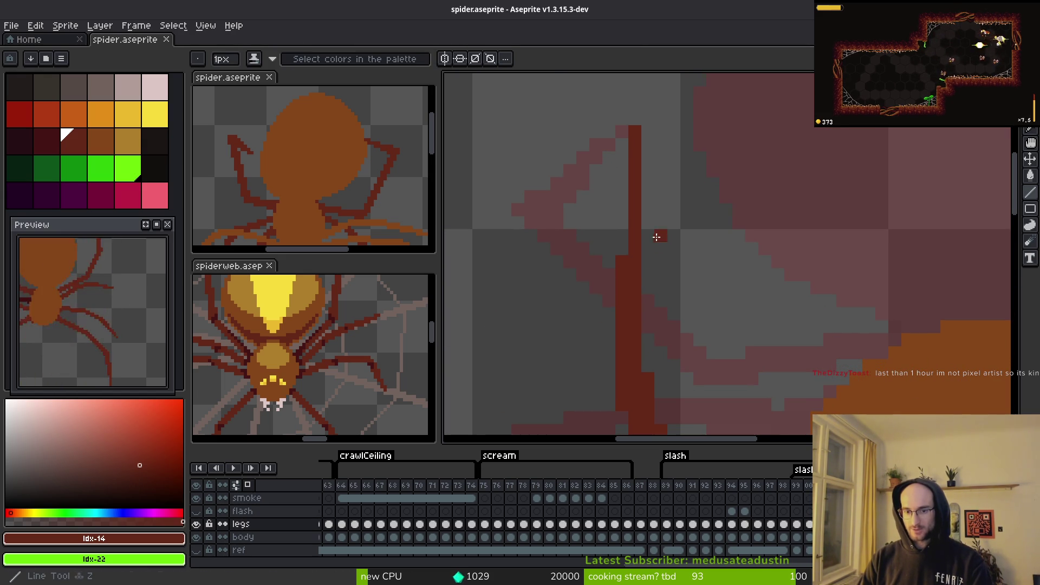
# Step: On frame 104, paint the leg's pale upper part dark red and erase the purple strip
pyautogui.moveTo(622, 139)
pyautogui.mouseDown()
pyautogui.moveTo(623, 255)
pyautogui.moveTo(634, 128)
pyautogui.mouseUp()
pyautogui.press('e')
pyautogui.scroll(-4, 673, 192)
pyautogui.press('i')
pyautogui.scroll(2, 670, 217)
pyautogui.press('e')
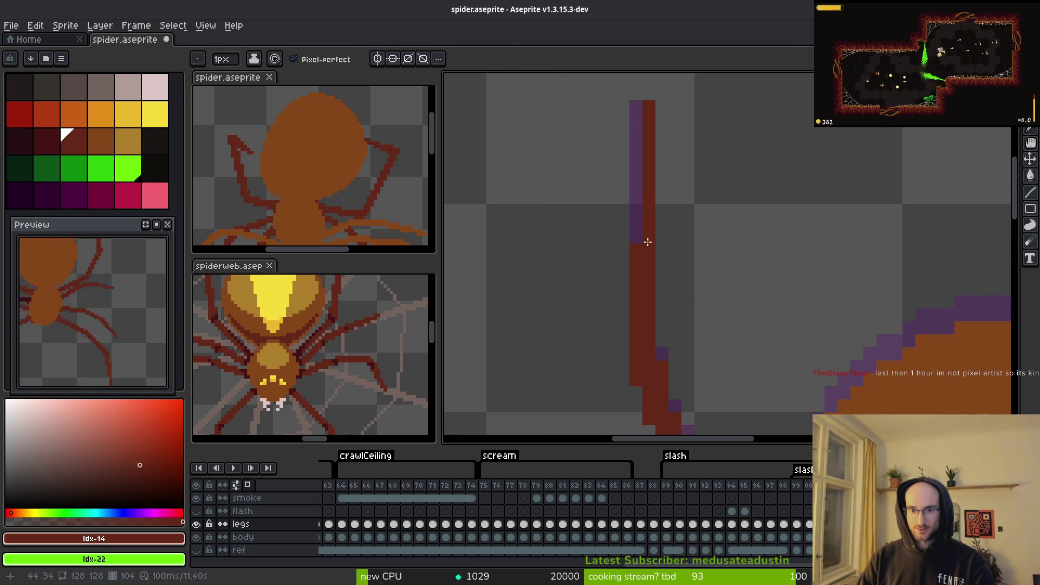
pyautogui.moveTo(636, 237)
pyautogui.mouseDown()
pyautogui.moveTo(636, 116)
pyautogui.moveTo(629, 155)
pyautogui.moveTo(626, 146)
pyautogui.moveTo(648, 223)
pyautogui.moveTo(661, 95)
pyautogui.moveTo(662, 184)
pyautogui.moveTo(649, 133)
pyautogui.mouseUp()
# Step: On frame 106, erase the leg's right pixel column and redraw a solid pencil stroke
pyautogui.press('Right')
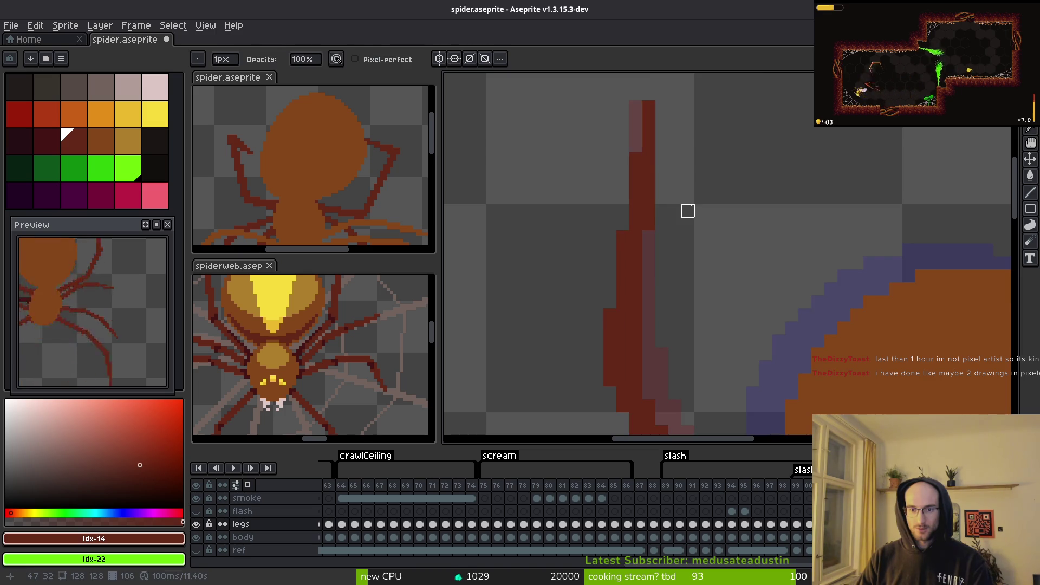
pyautogui.press('Right')
pyautogui.moveTo(641, 229); pyautogui.dragTo(639, 76)
pyautogui.moveTo(676, 178); pyautogui.dragTo(684, 235)
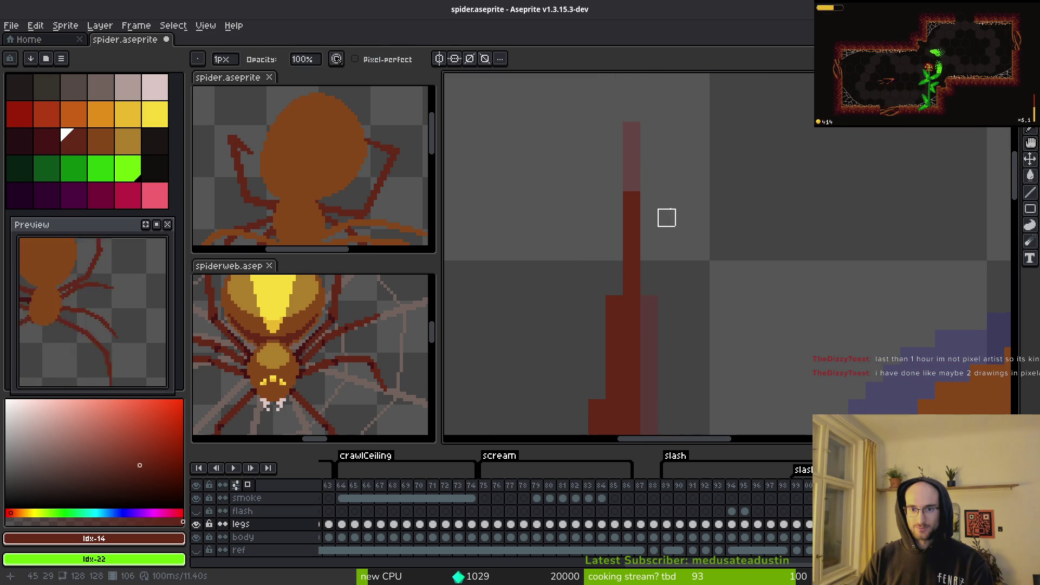
pyautogui.press('b')
pyautogui.moveTo(631, 131)
pyautogui.mouseDown()
pyautogui.moveTo(617, 244)
pyautogui.moveTo(631, 283)
pyautogui.mouseUp()
# Step: Erase the stray dark pixel stub on the leg and review the spider
pyautogui.scroll(-3, 631, 283)
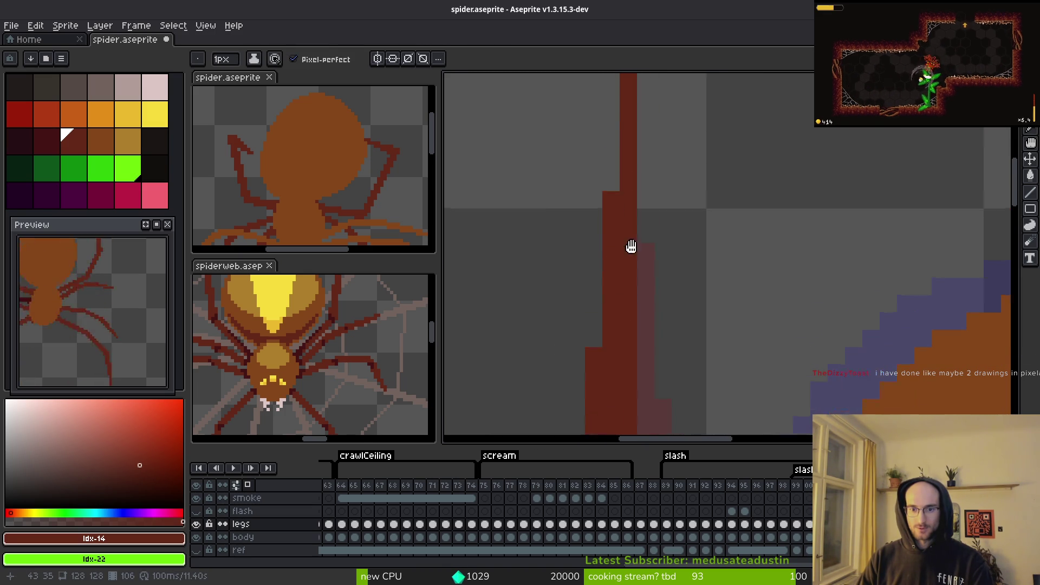
pyautogui.press('e')
pyautogui.scroll(-2, 662, 295)
pyautogui.click(665, 297)
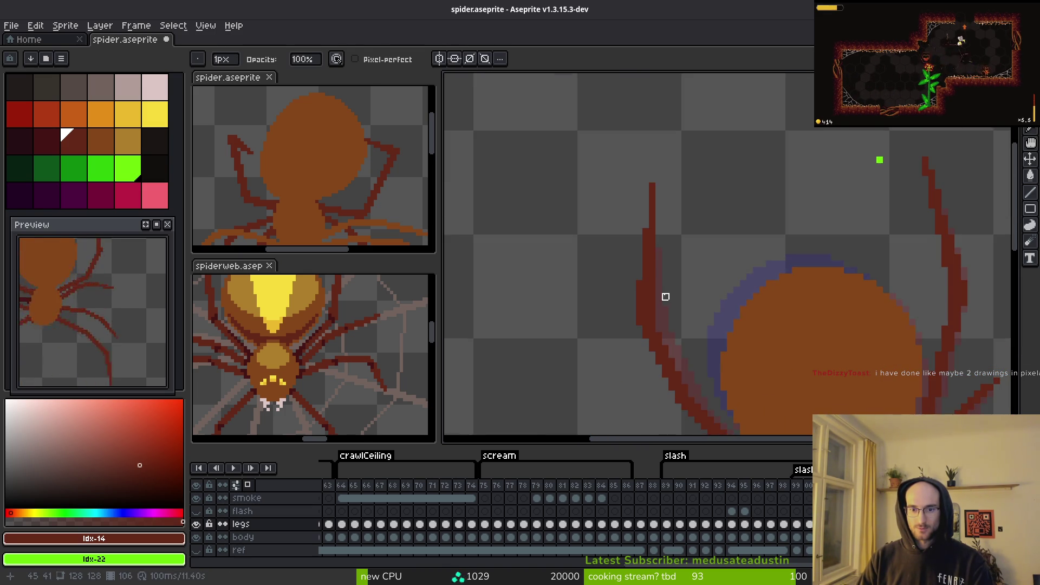
pyautogui.scroll(2, 664, 292)
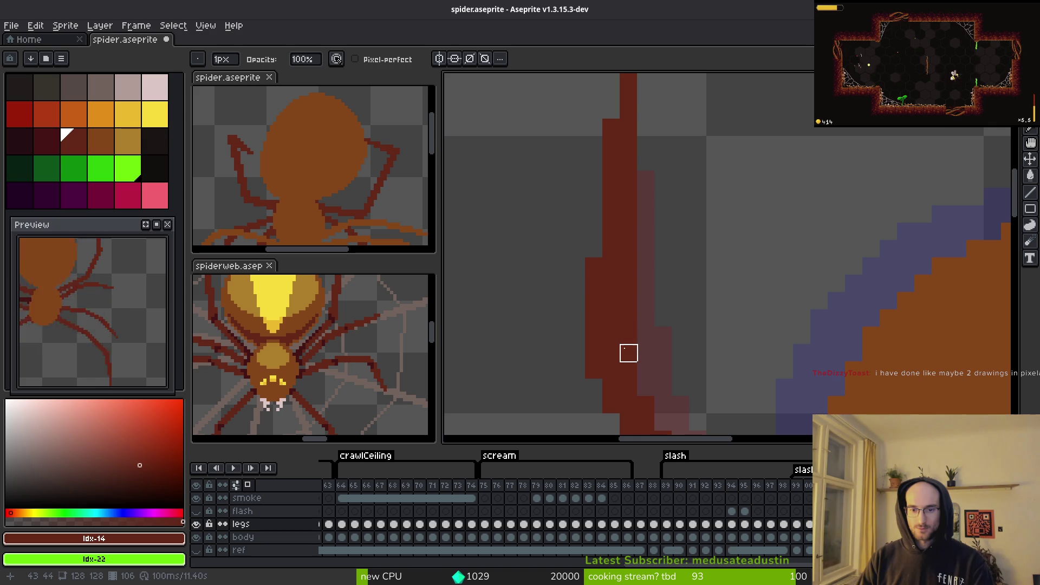
pyautogui.scroll(-3, 701, 267)
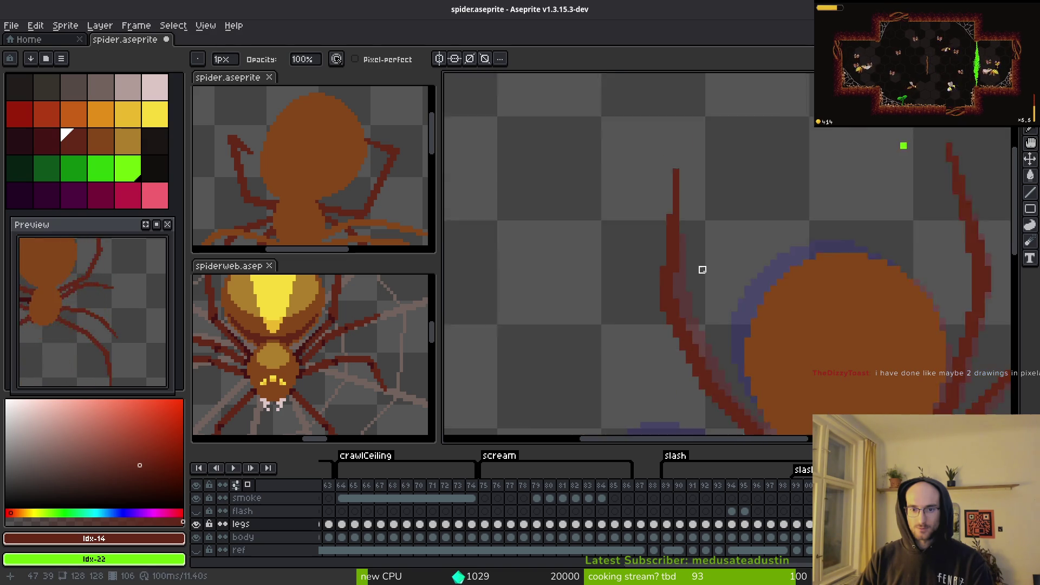
pyautogui.moveTo(703, 280); pyautogui.dragTo(649, 206)
pyautogui.press('i')
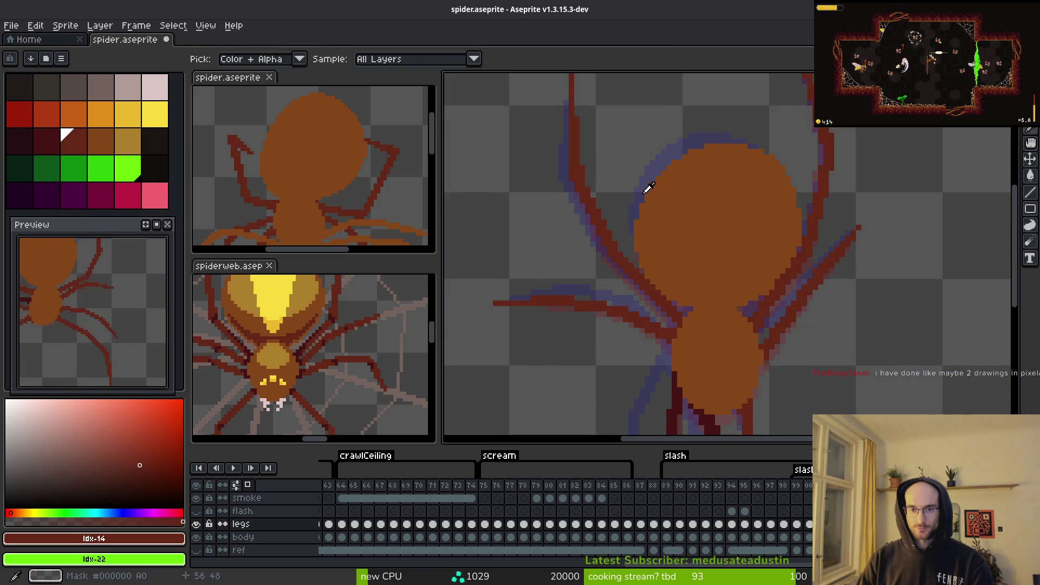
pyautogui.scroll(-3, 635, 193)
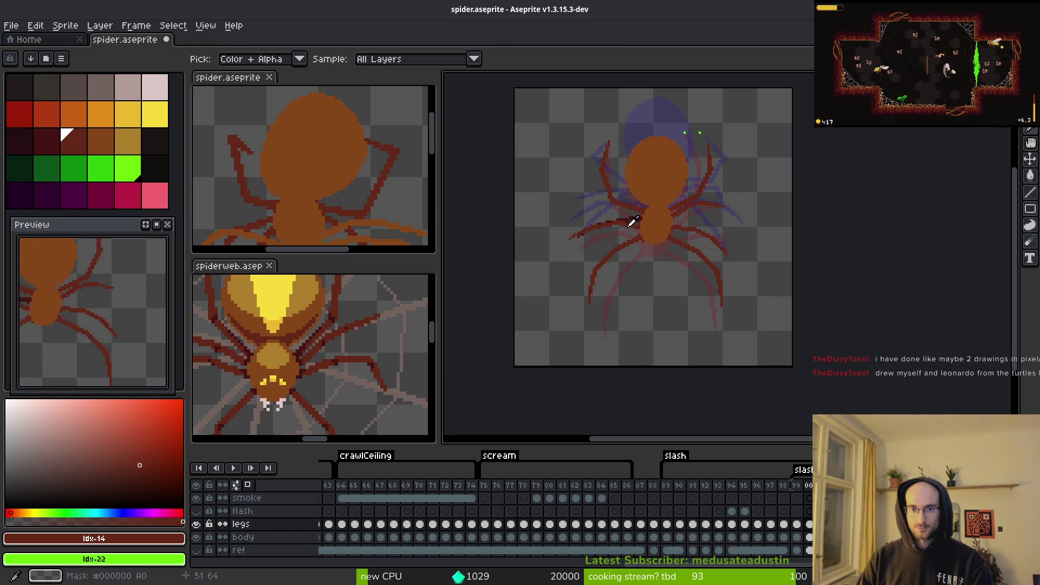
pyautogui.press('b')
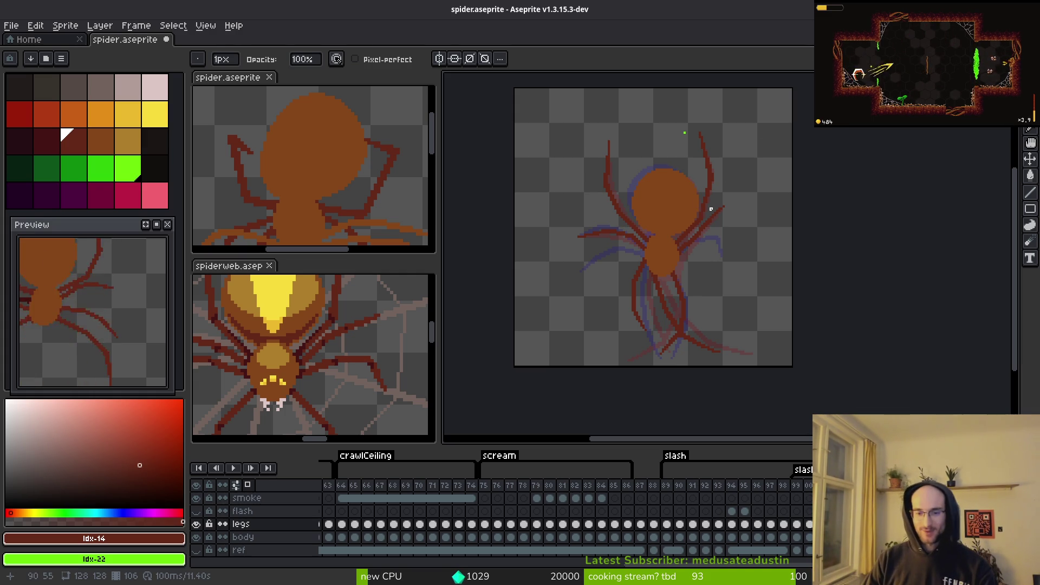
pyautogui.press('alt')
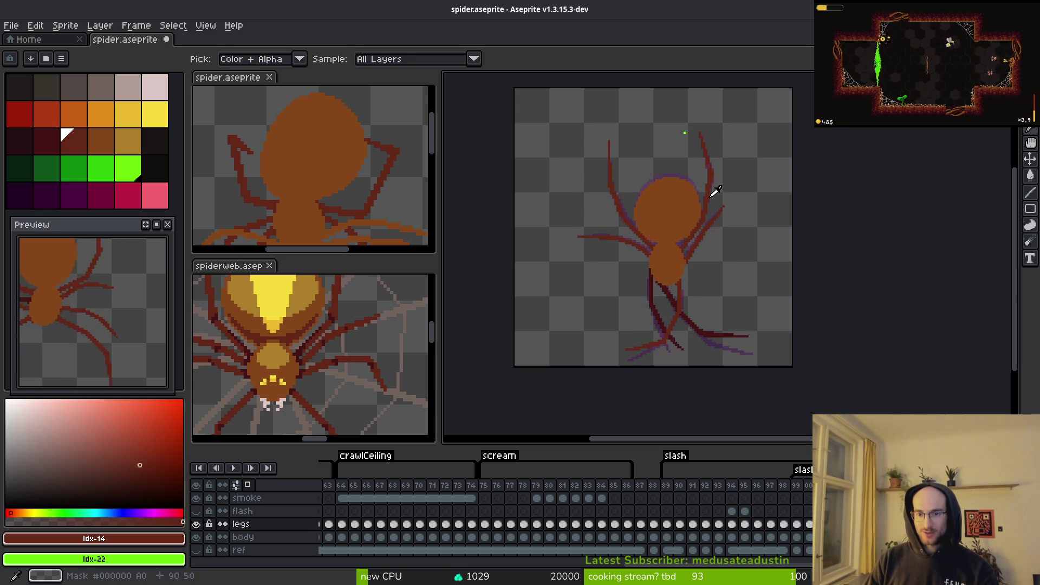
pyautogui.press('Right')
pyautogui.press('Right')
pyautogui.press('Right')
pyautogui.press('Right')
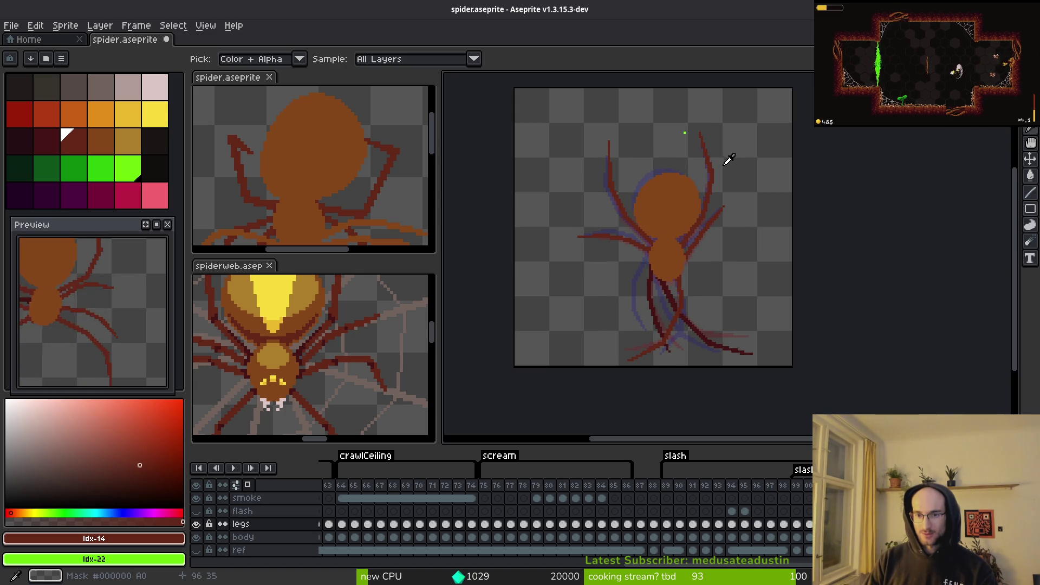
pyautogui.scroll(4, 710, 185)
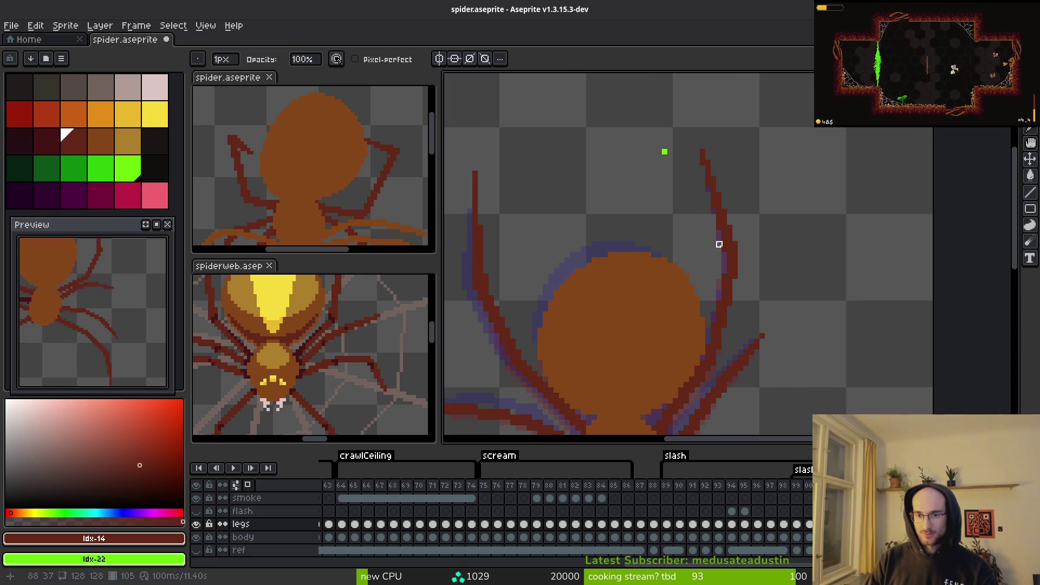
# Step: Sample the dark-red leg colour from the sprite
pyautogui.press('alt')
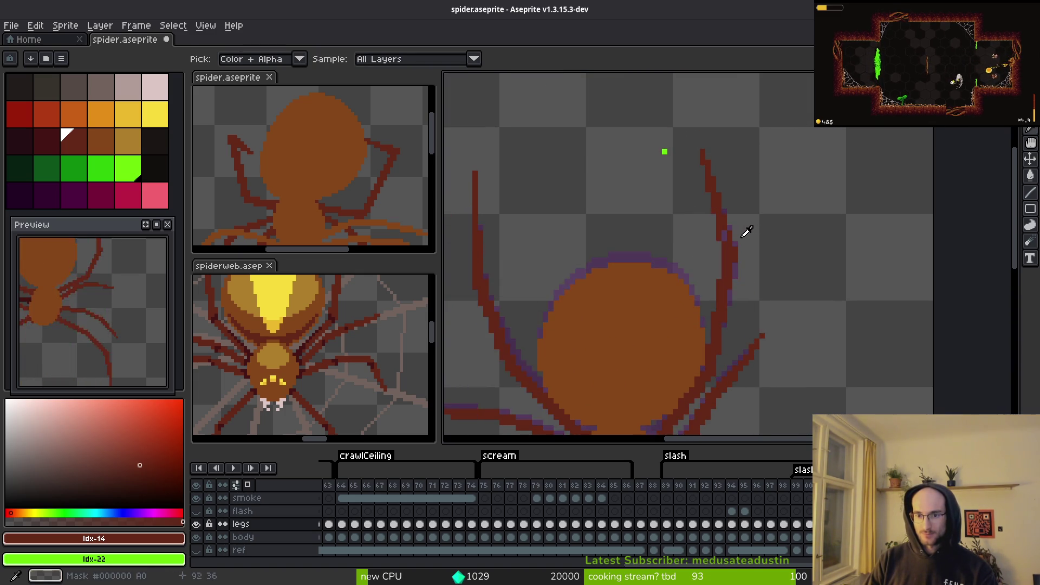
pyautogui.scroll(3, 717, 239)
pyautogui.scroll(-5, 697, 215)
pyautogui.press('alt')
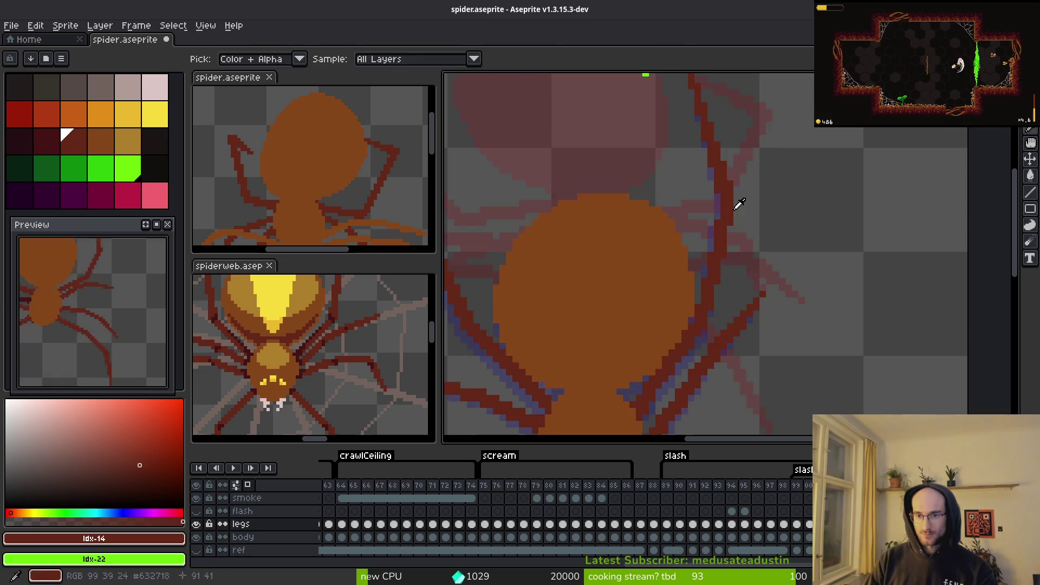
# Step: Step forward to frame 107 and zoom in on the spider's right leg
pyautogui.press('Right')
pyautogui.press('Right')
pyautogui.press('Right')
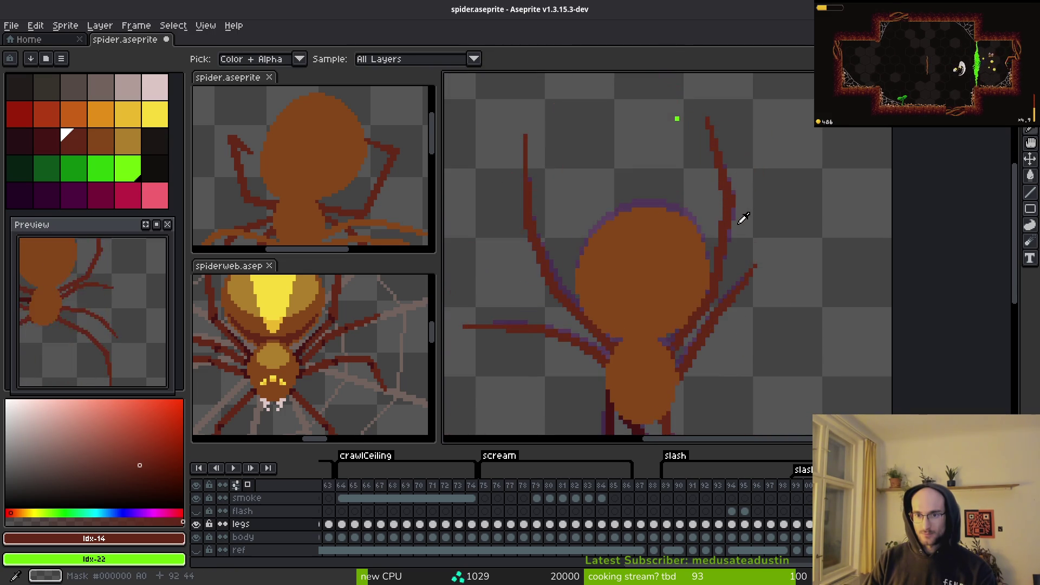
pyautogui.press('Right')
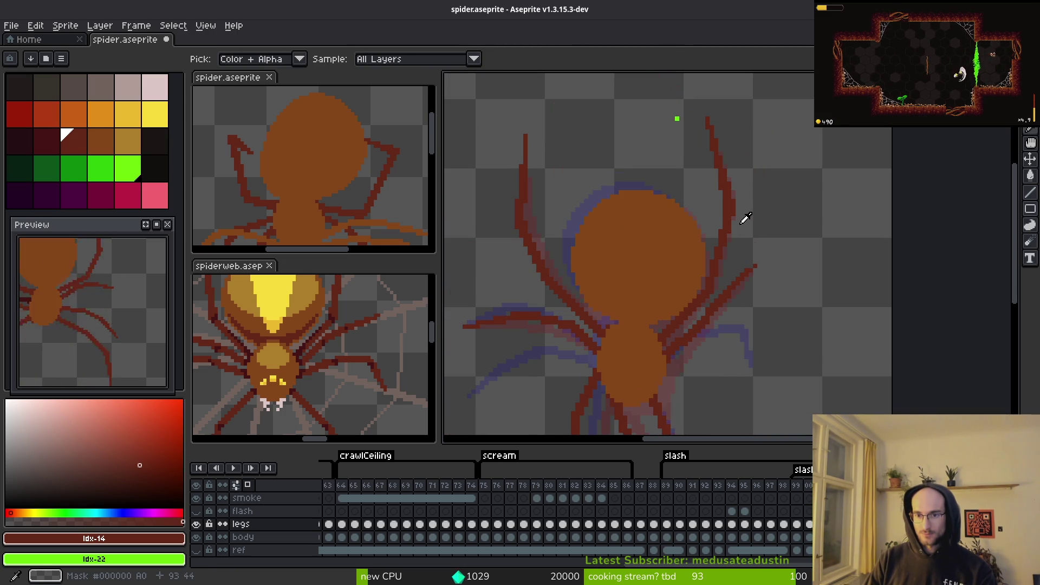
pyautogui.press('Right')
pyautogui.press('Right')
pyautogui.press('Right')
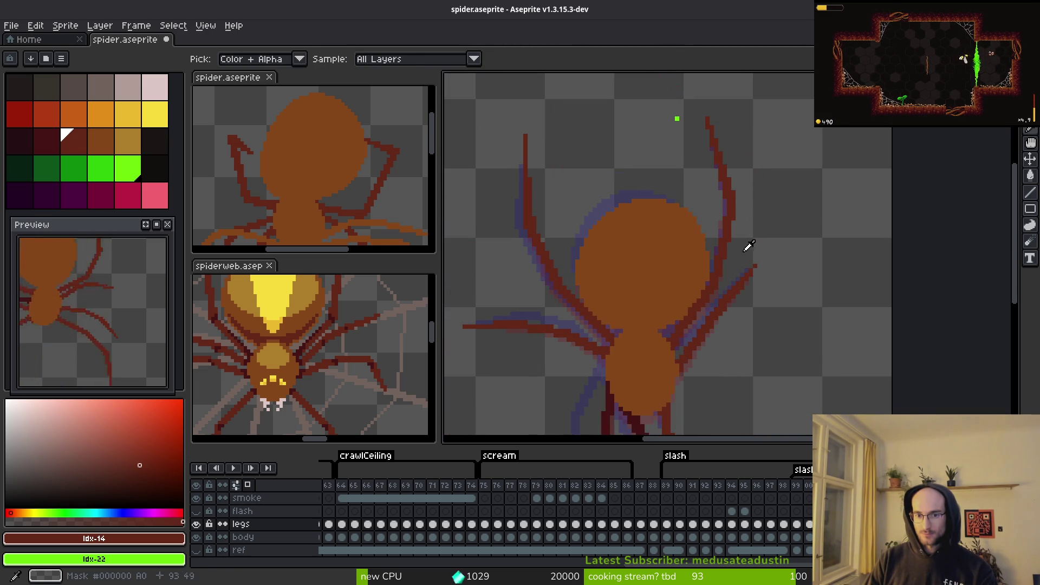
pyautogui.press('b')
pyautogui.press('Right')
pyautogui.press('Right')
pyautogui.press('Right')
pyautogui.scroll(2, 740, 230)
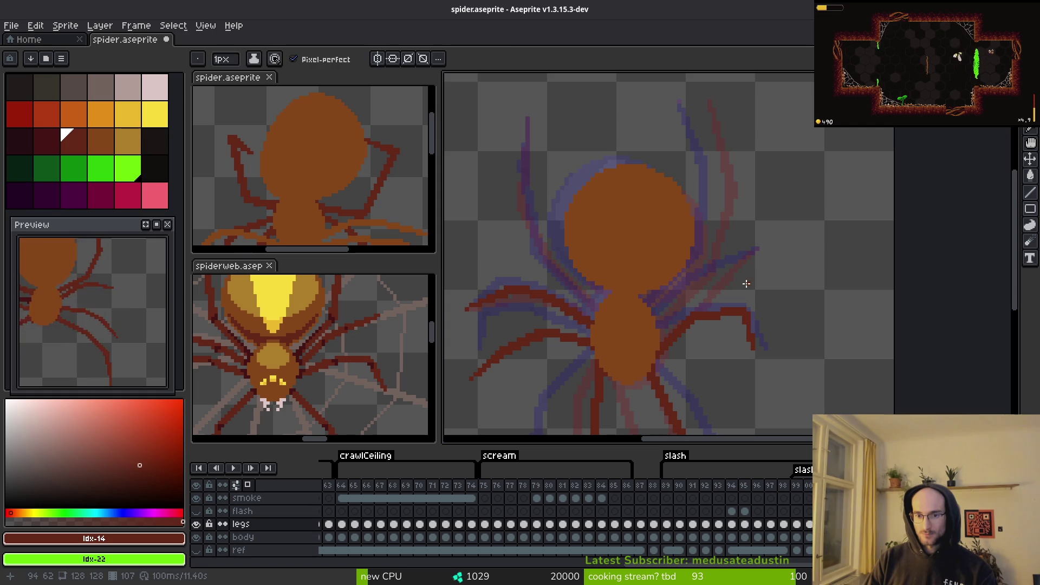
pyautogui.scroll(4, 738, 253)
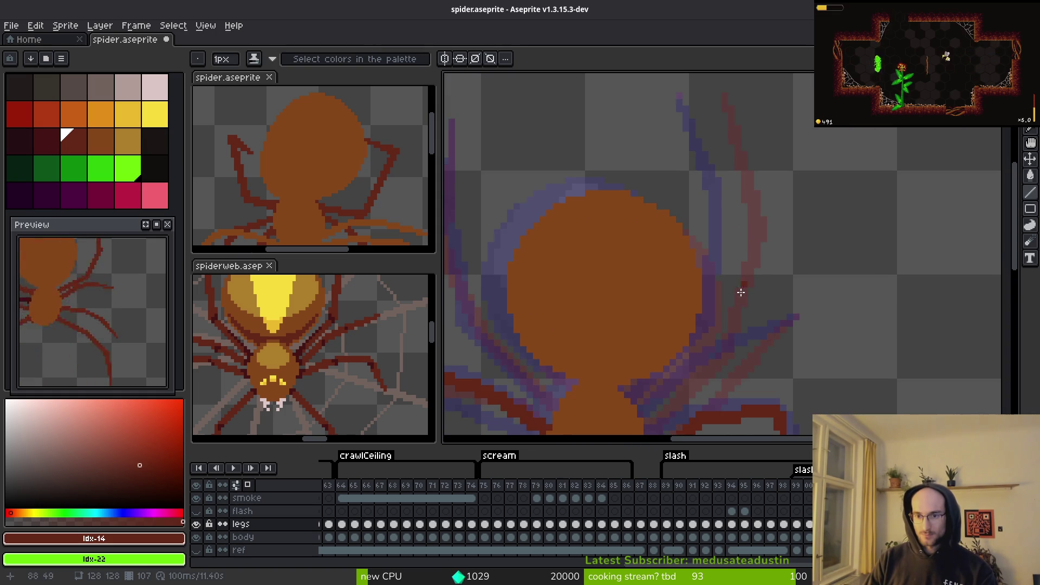
pyautogui.scroll(4, 713, 272)
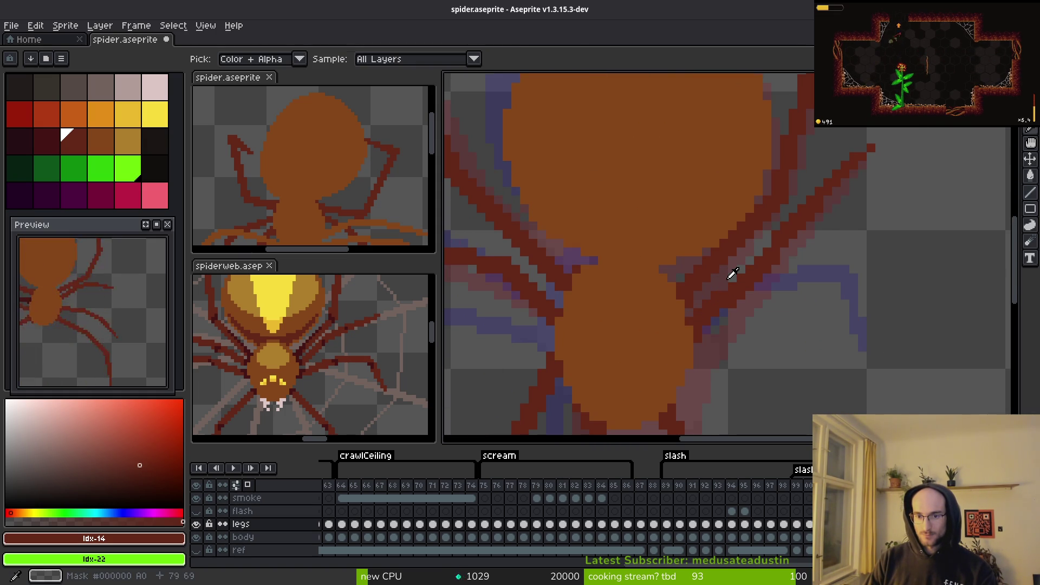
pyautogui.press('Right')
pyautogui.press('Right')
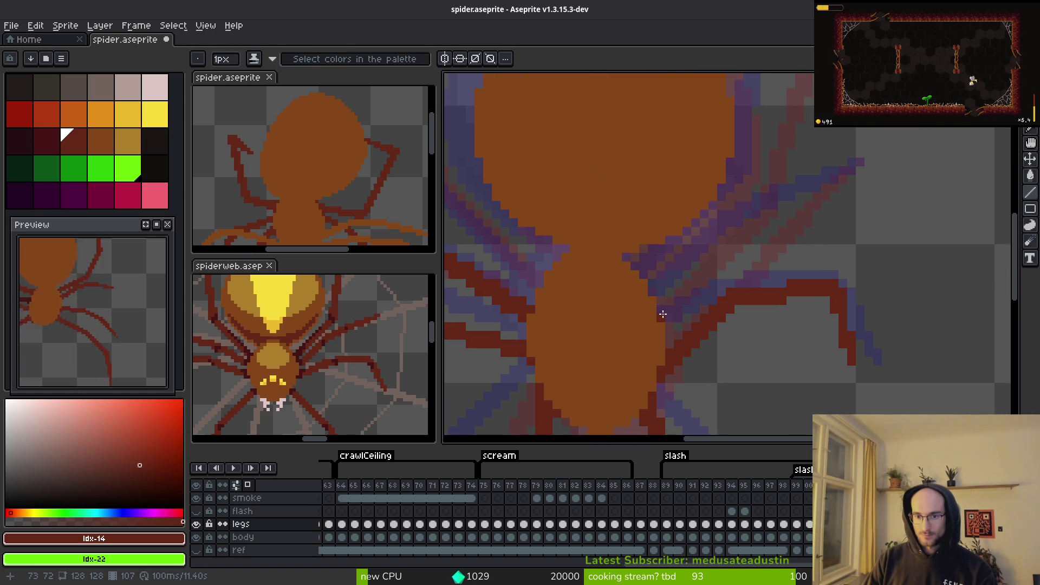
# Step: Add dark-red pixels along the right leg out to its end
pyautogui.click(673, 328)
pyautogui.keyDown('shift'); pyautogui.click(726, 262); pyautogui.keyUp('shift')
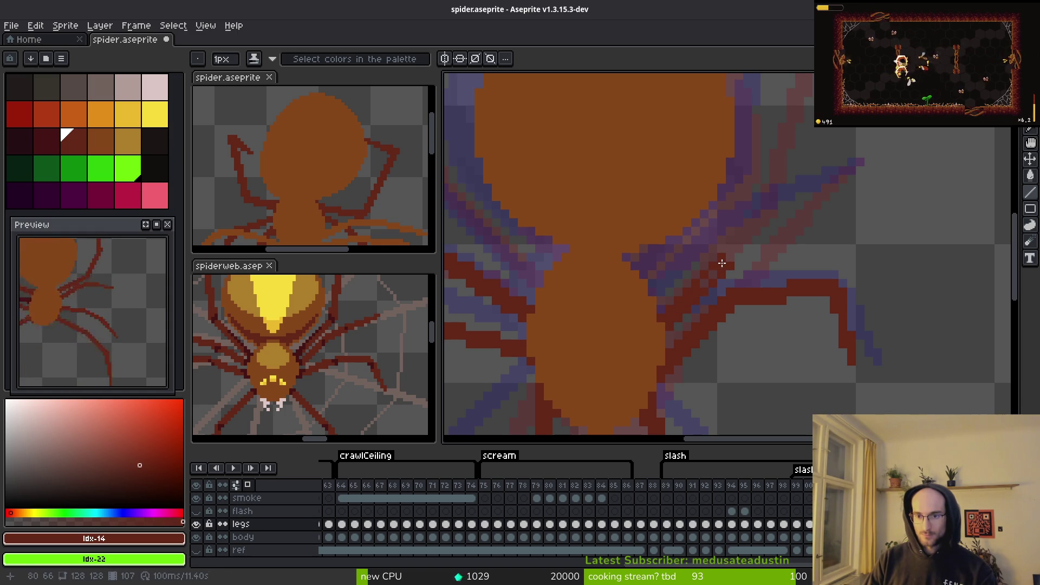
pyautogui.scroll(3, 750, 260)
pyautogui.keyDown('shift'); pyautogui.click(701, 290); pyautogui.keyUp('shift')
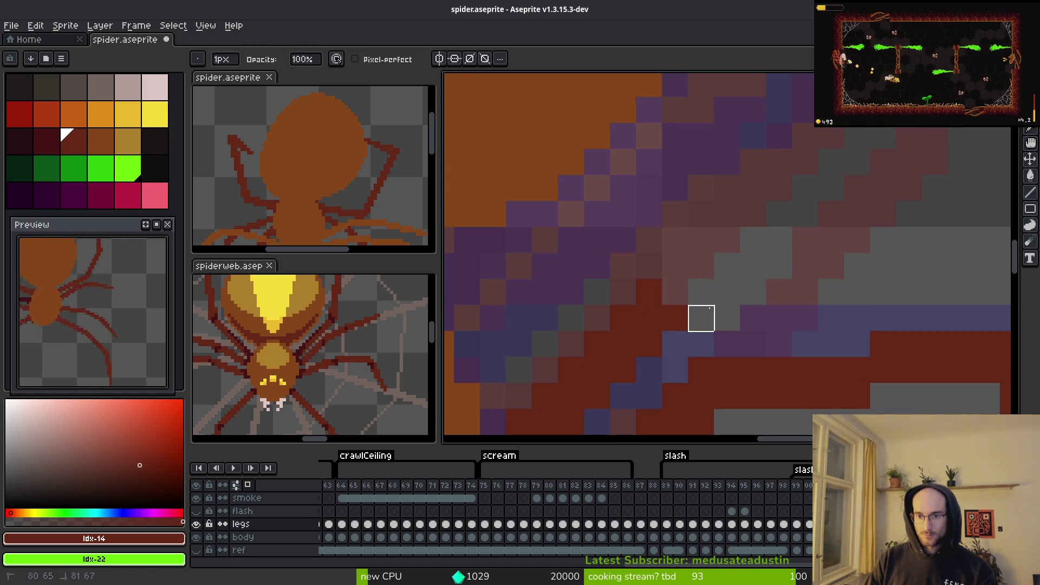
# Step: Draw a straight dark-red line extending the right front leg up-right
pyautogui.scroll(-3, 701, 290)
pyautogui.scroll(2, 720, 271)
pyautogui.scroll(1, 667, 315)
pyautogui.moveTo(667, 317)
pyautogui.mouseDown()
pyautogui.moveTo(834, 195)
pyautogui.moveTo(798, 235)
pyautogui.moveTo(817, 238)
pyautogui.moveTo(796, 238)
pyautogui.moveTo(680, 323)
pyautogui.mouseUp()
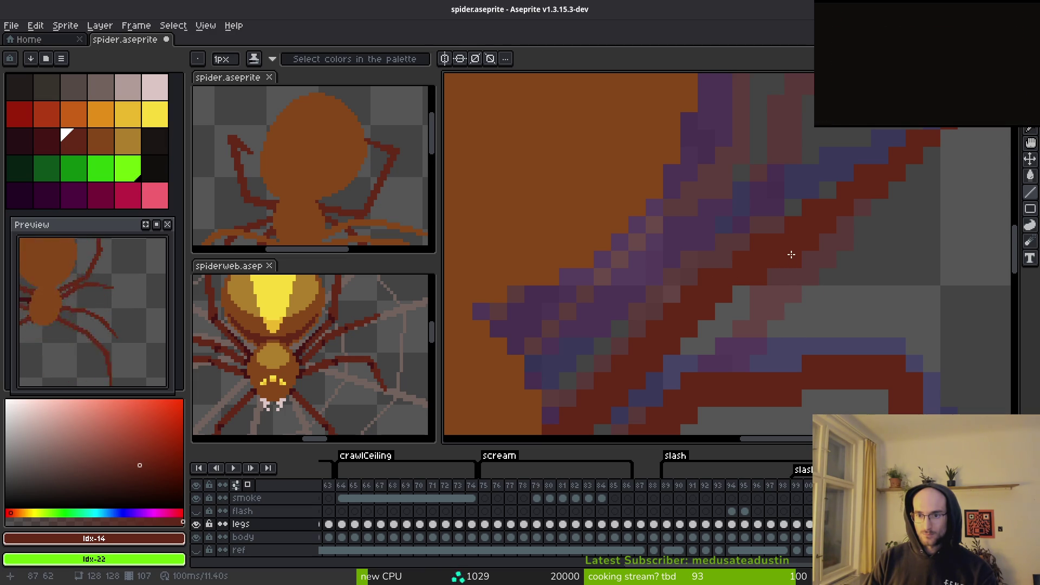
pyautogui.scroll(-3, 791, 254)
pyautogui.scroll(3, 894, 233)
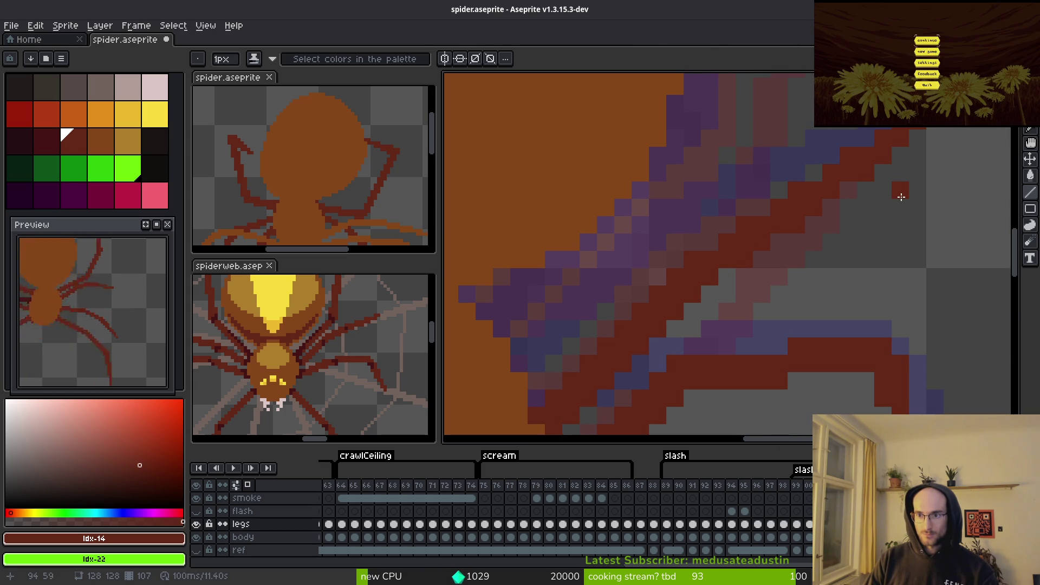
pyautogui.scroll(-3, 943, 328)
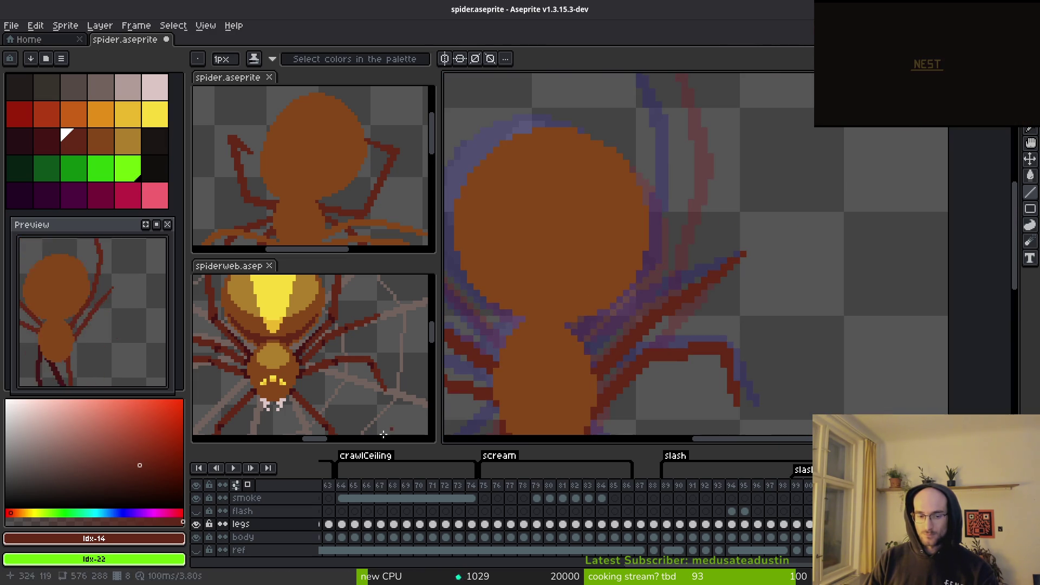
# Step: Turn off onion skinning to view frame 107 alone and undo a stray pixel
pyautogui.click(248, 486)
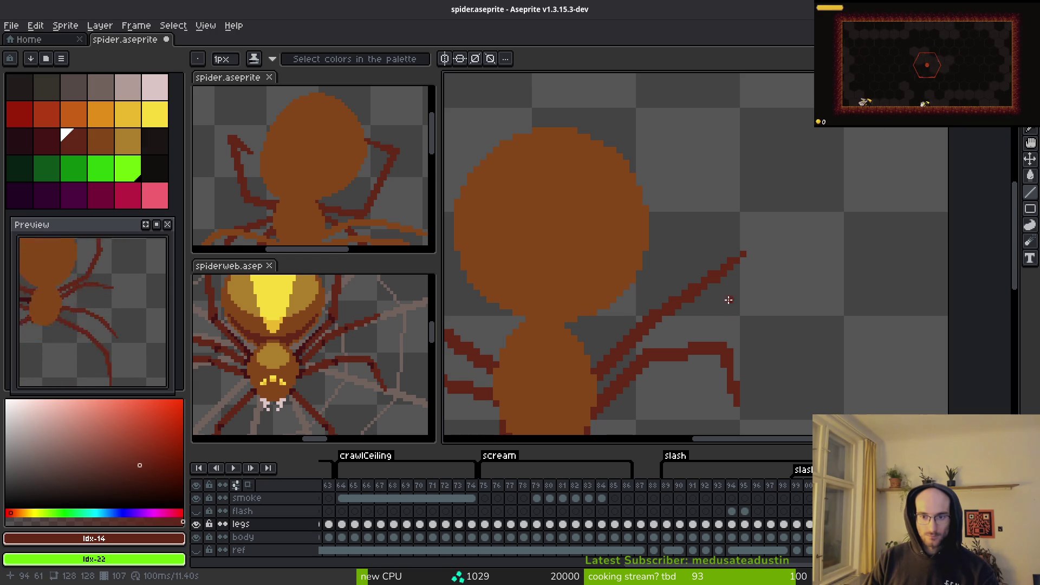
pyautogui.scroll(3, 726, 298)
pyautogui.press('e')
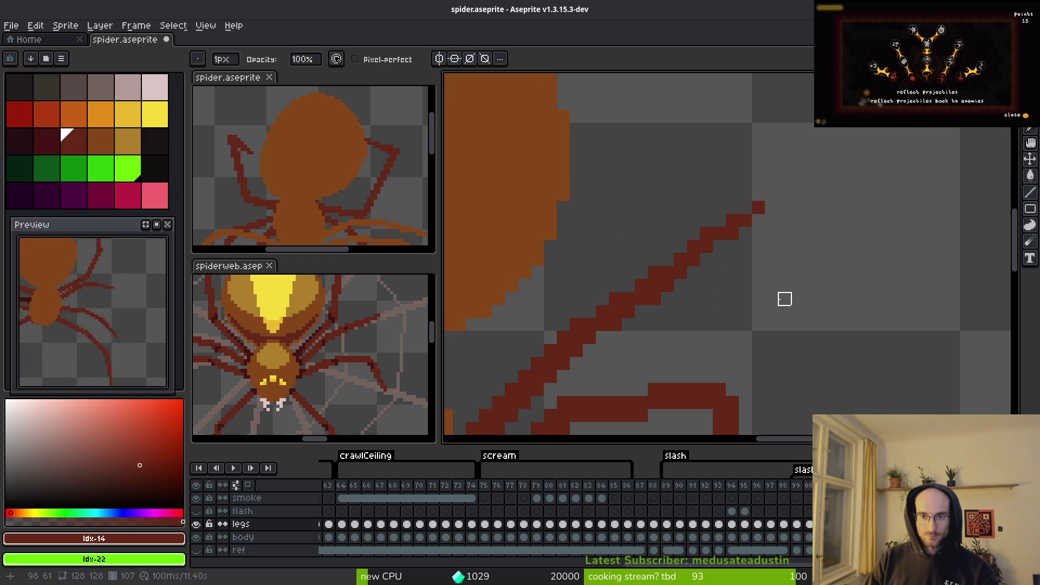
pyautogui.press('b')
pyautogui.click(731, 298)
pyautogui.scroll(1, 701, 268)
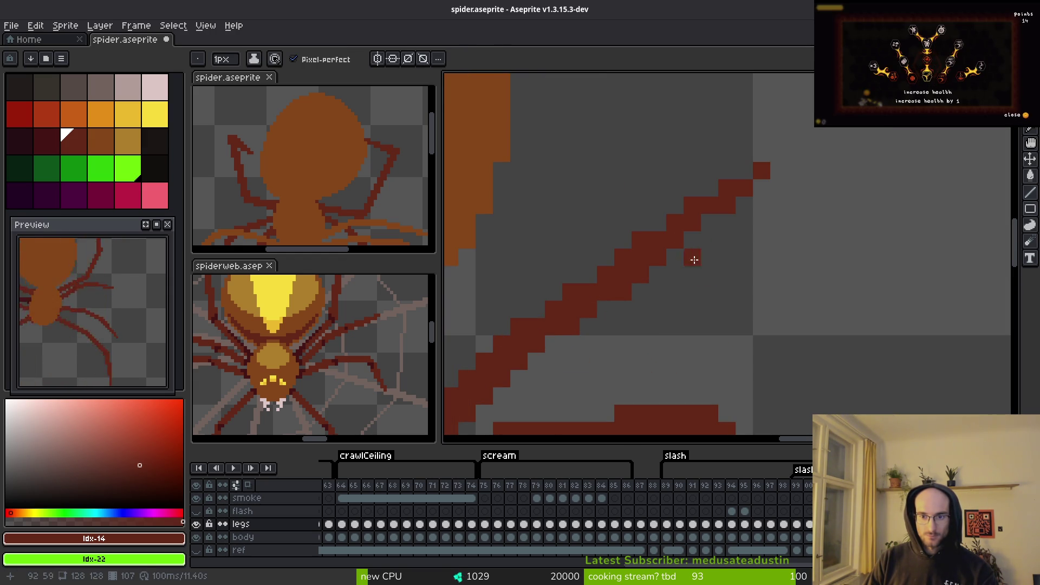
pyautogui.hotkey('ctrl', 'z')
# Step: Thicken the diagonal leg toward the upper right, trim part of it, and extend its base
pyautogui.moveTo(587, 274); pyautogui.dragTo(641, 230)
pyautogui.press('e')
pyautogui.moveTo(623, 292); pyautogui.dragTo(673, 255)
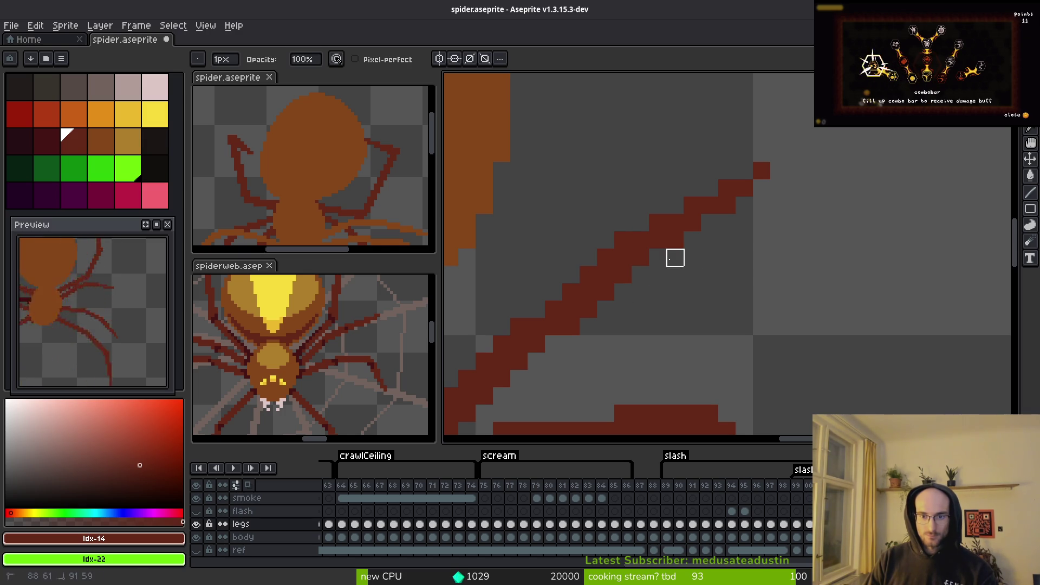
pyautogui.scroll(-3, 702, 285)
pyautogui.press('b')
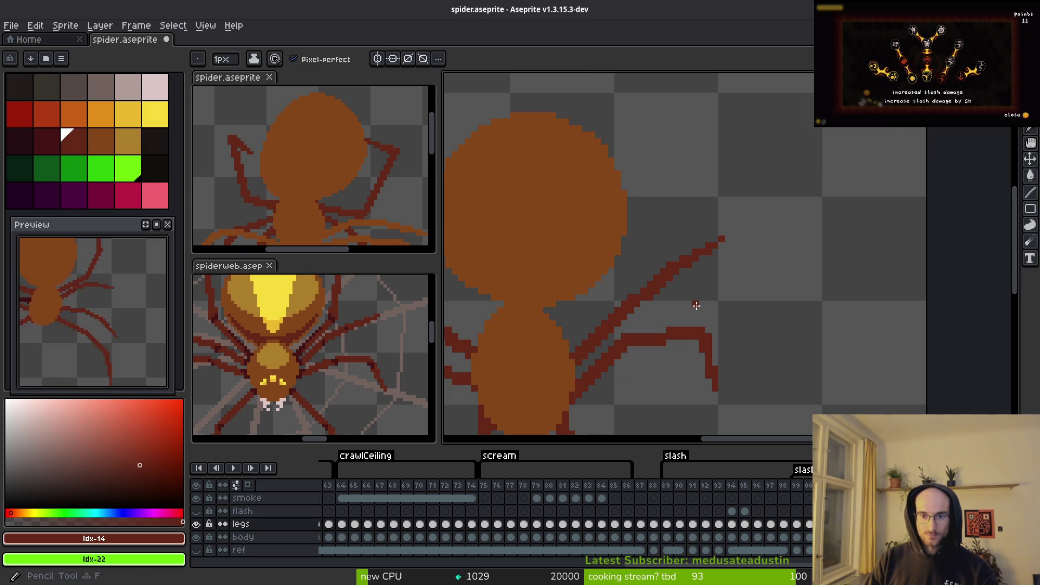
pyautogui.scroll(2, 677, 303)
pyautogui.click(596, 308)
pyautogui.click(583, 321)
# Step: Add pixels along the diagonal leg and erase the stray ones beside it
pyautogui.press('e')
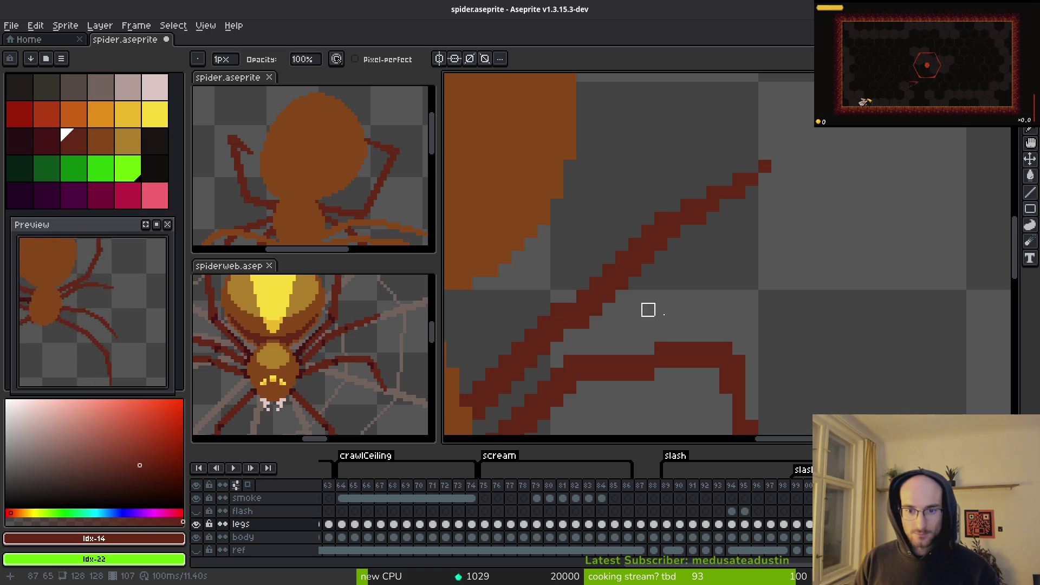
pyautogui.scroll(-2, 693, 292)
pyautogui.scroll(2, 686, 304)
pyautogui.press('b')
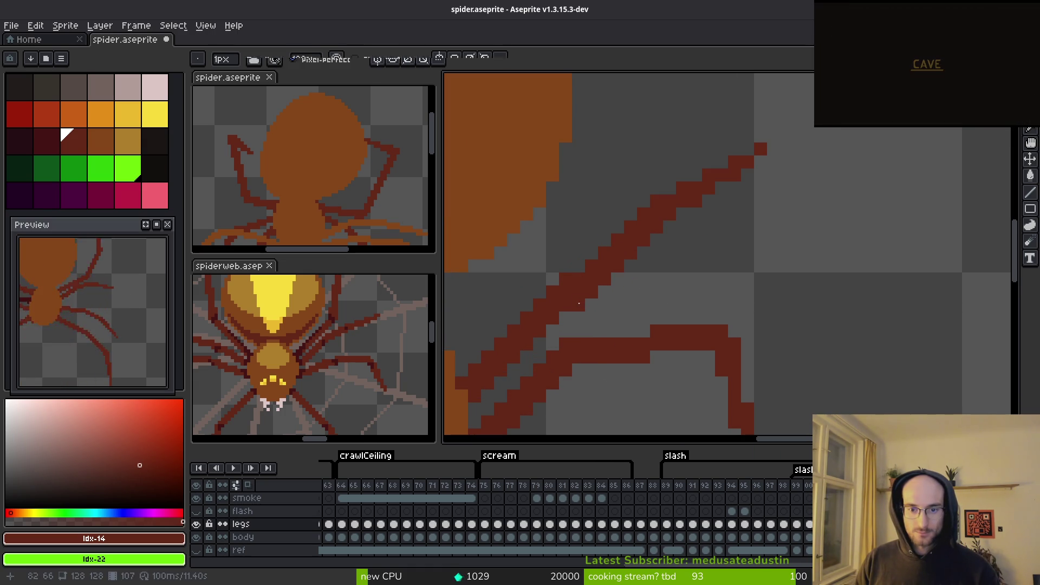
pyautogui.click(591, 253)
pyautogui.click(618, 233)
pyautogui.press('e')
pyautogui.moveTo(604, 280)
pyautogui.mouseDown()
pyautogui.moveTo(618, 278)
pyautogui.moveTo(618, 267)
pyautogui.mouseUp()
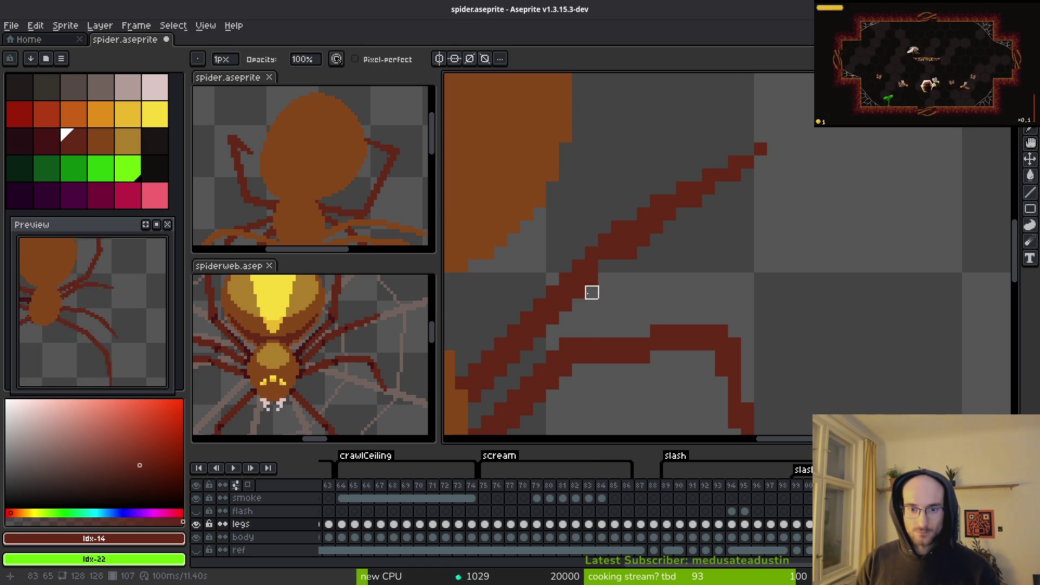
# Step: Make a final erasing pass to thin the leg, then zoom out to check the sprite
pyautogui.press('b')
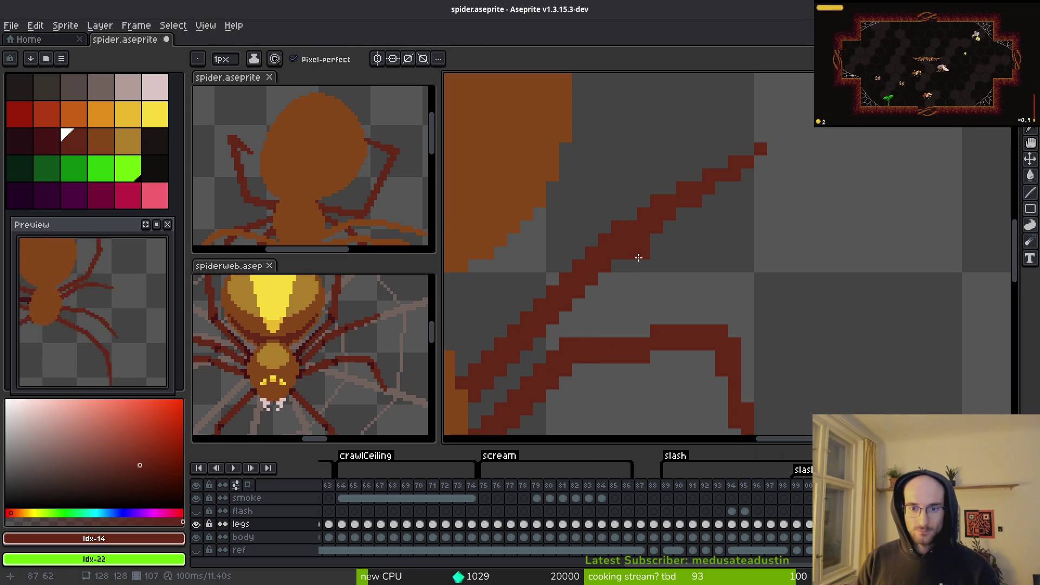
pyautogui.press('e')
pyautogui.scroll(-3, 722, 271)
pyautogui.scroll(3, 722, 271)
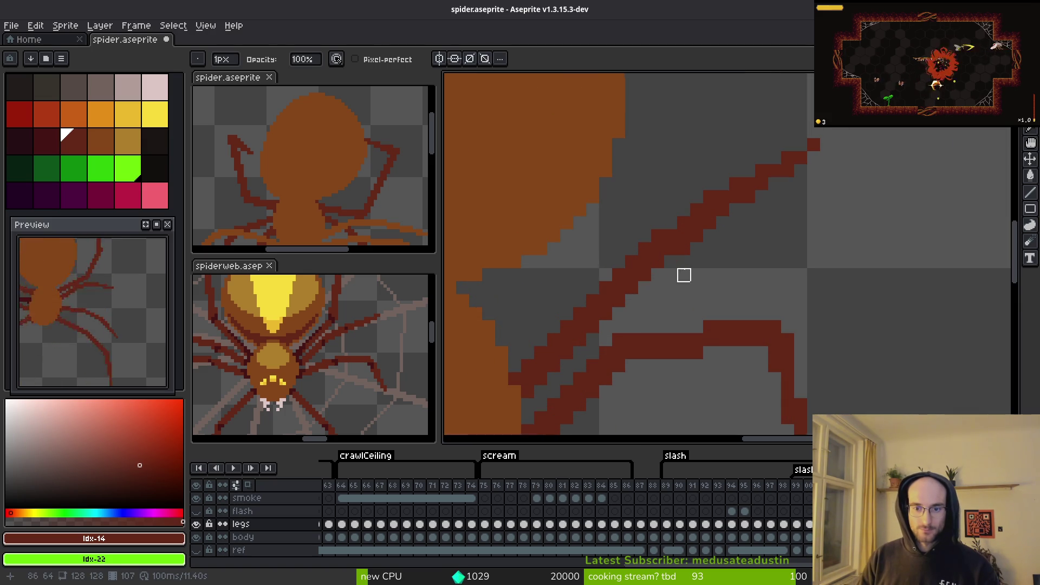
pyautogui.press('b')
pyautogui.press('e')
pyautogui.moveTo(659, 236)
pyautogui.mouseDown()
pyautogui.moveTo(617, 274)
pyautogui.moveTo(649, 281)
pyautogui.moveTo(640, 293)
pyautogui.mouseUp()
pyautogui.press('b')
pyautogui.scroll(-3, 749, 272)
pyautogui.scroll(-3, 748, 273)
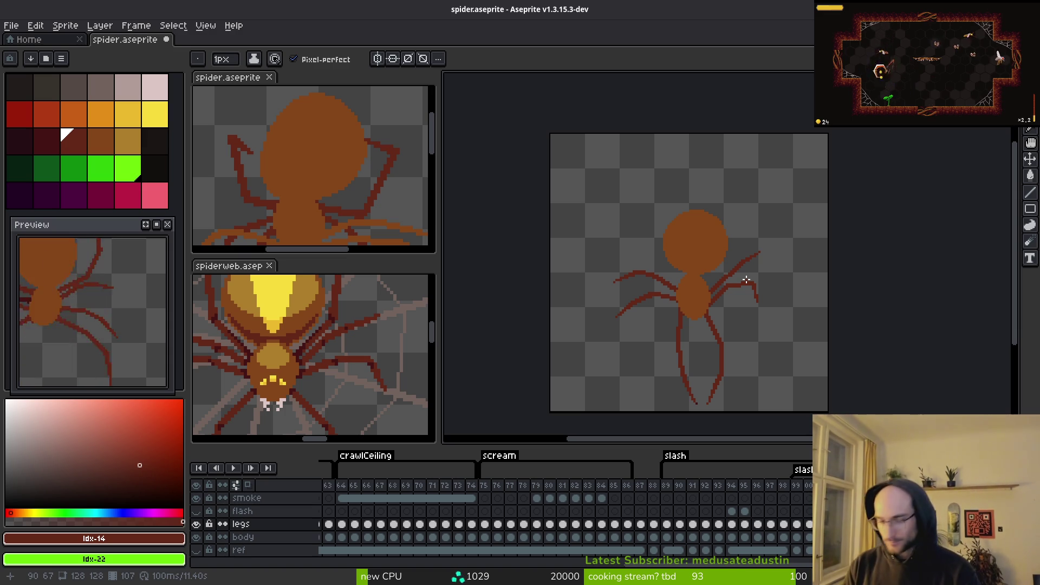
# Step: Show onion-skin ghosts of neighbouring frames and pick the dark-red leg colour
pyautogui.scroll(2, 714, 268)
pyautogui.scroll(-1, 714, 268)
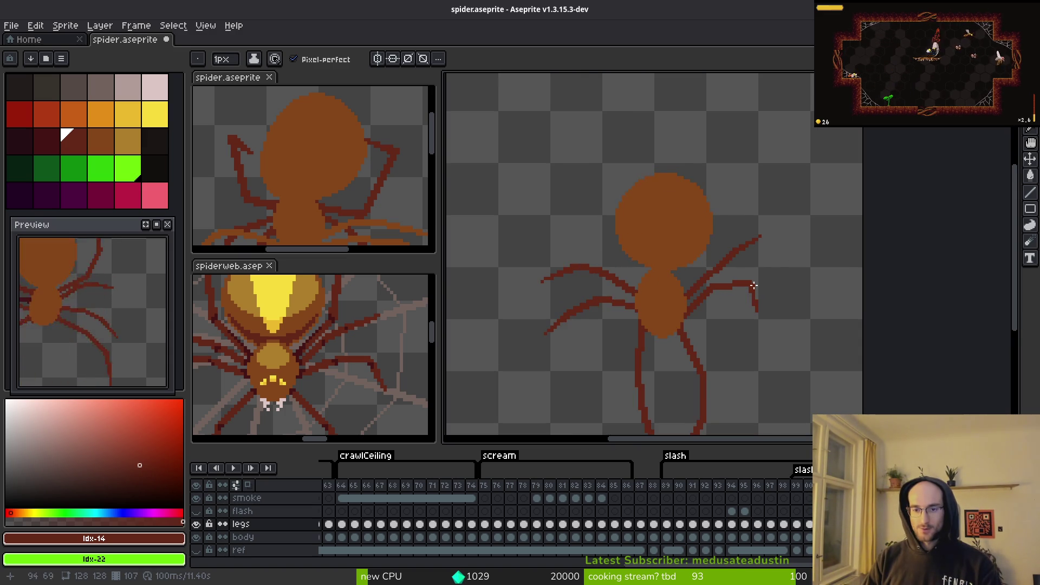
pyautogui.press('F3')
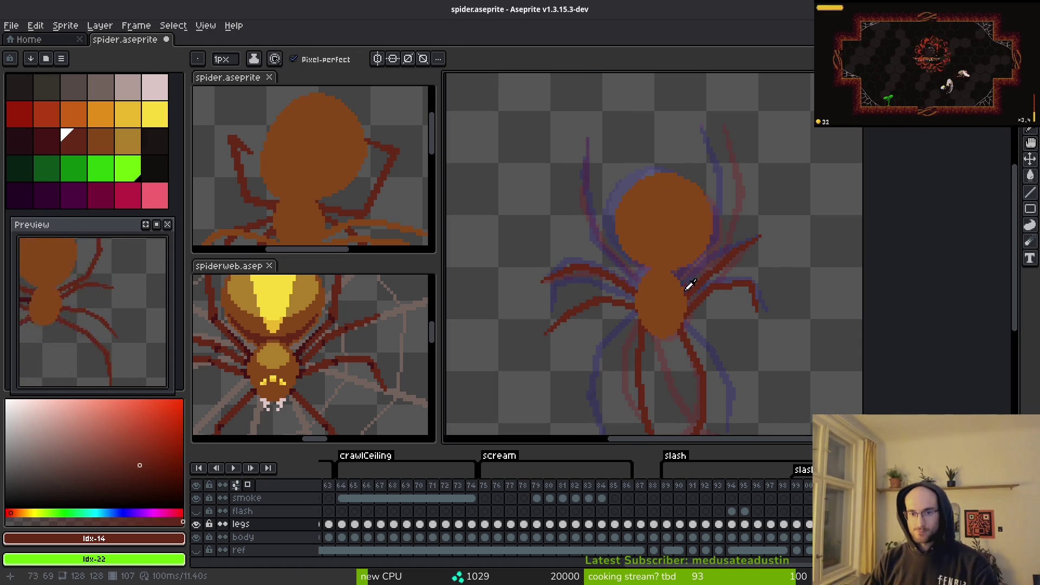
pyautogui.press('i')
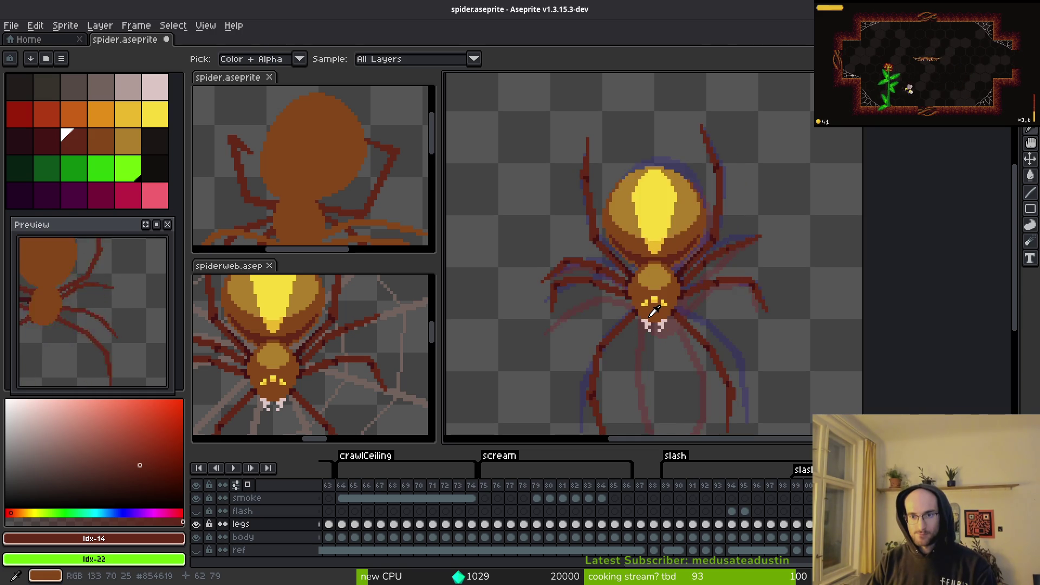
pyautogui.press('b')
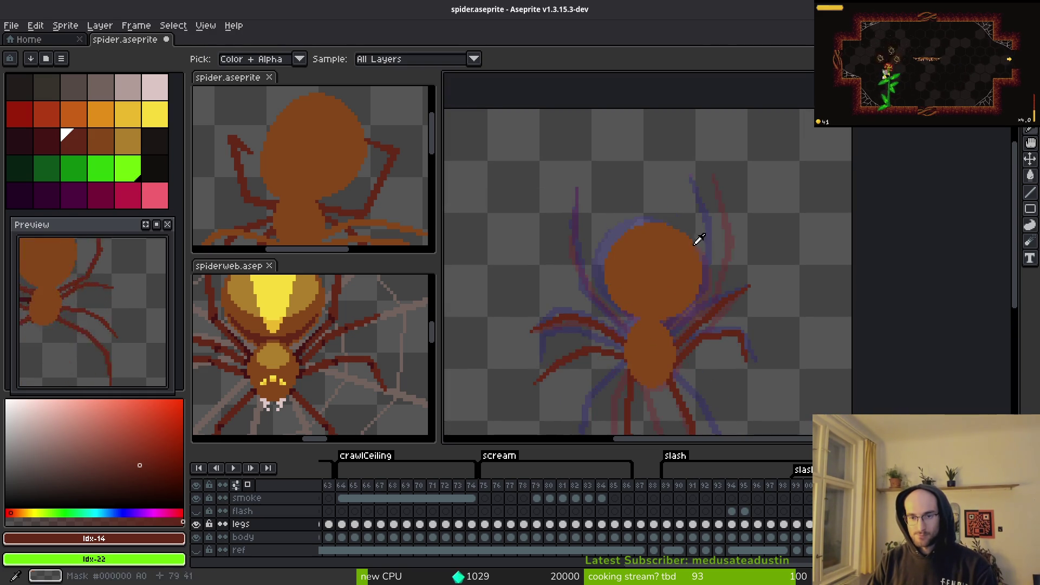
pyautogui.scroll(1, 710, 245)
pyautogui.scroll(1, 701, 295)
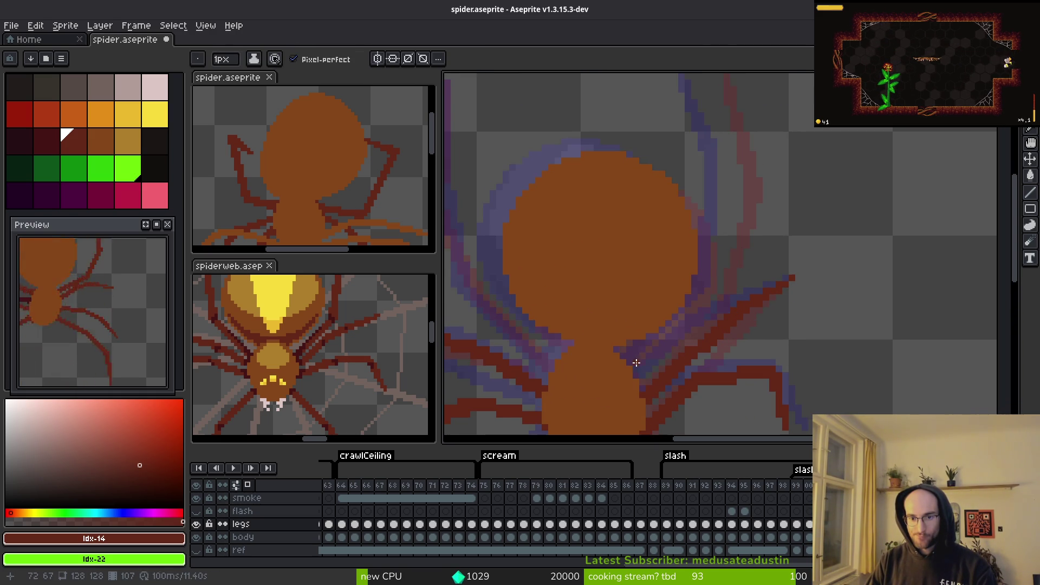
pyautogui.scroll(1, 671, 358)
pyautogui.press('i')
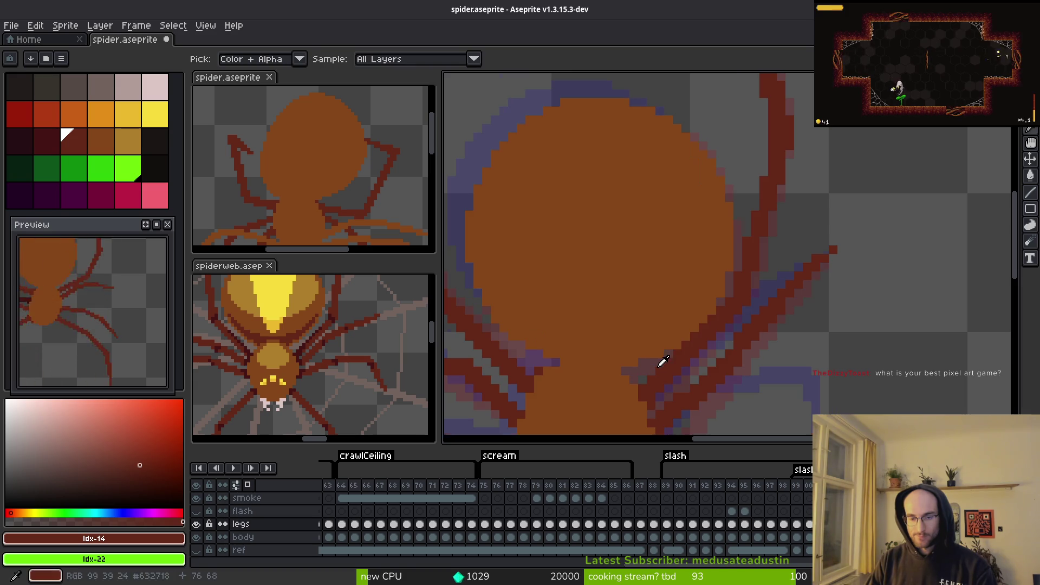
pyautogui.press('b')
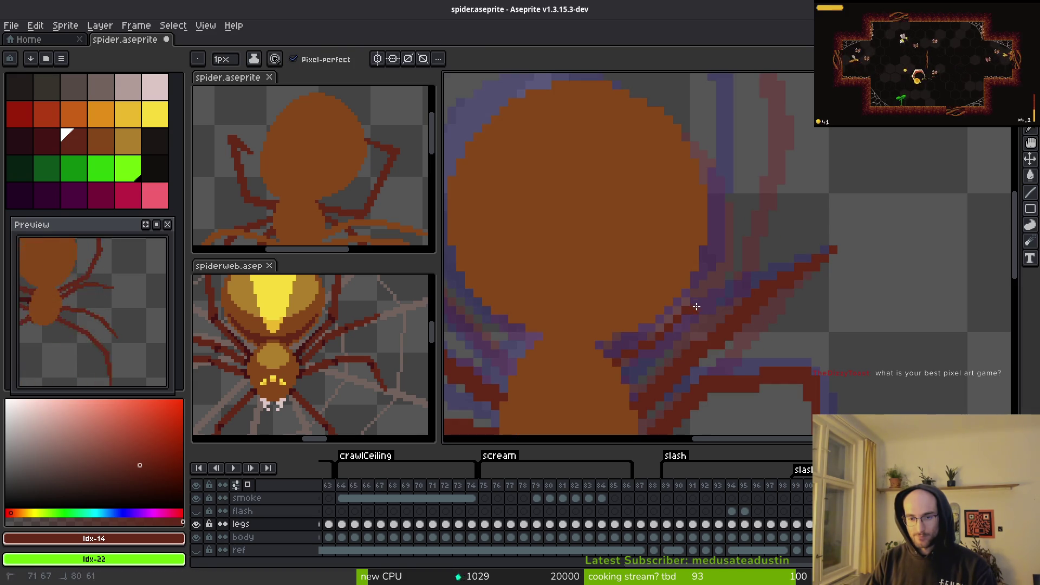
# Step: Draw four straight red strokes from the leg joint up and to the right
pyautogui.hotkey('shift', 'z')
pyautogui.moveTo(622, 356)
pyautogui.mouseDown()
pyautogui.moveTo(743, 267)
pyautogui.moveTo(726, 288)
pyautogui.moveTo(738, 286)
pyautogui.mouseUp()
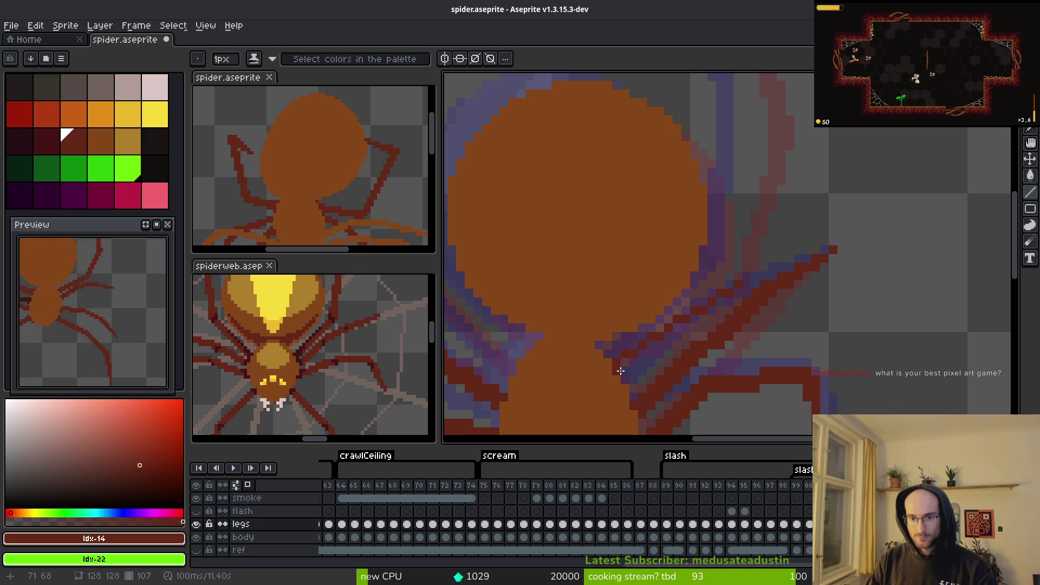
pyautogui.moveTo(626, 376)
pyautogui.mouseDown()
pyautogui.moveTo(739, 291)
pyautogui.moveTo(618, 357)
pyautogui.mouseUp()
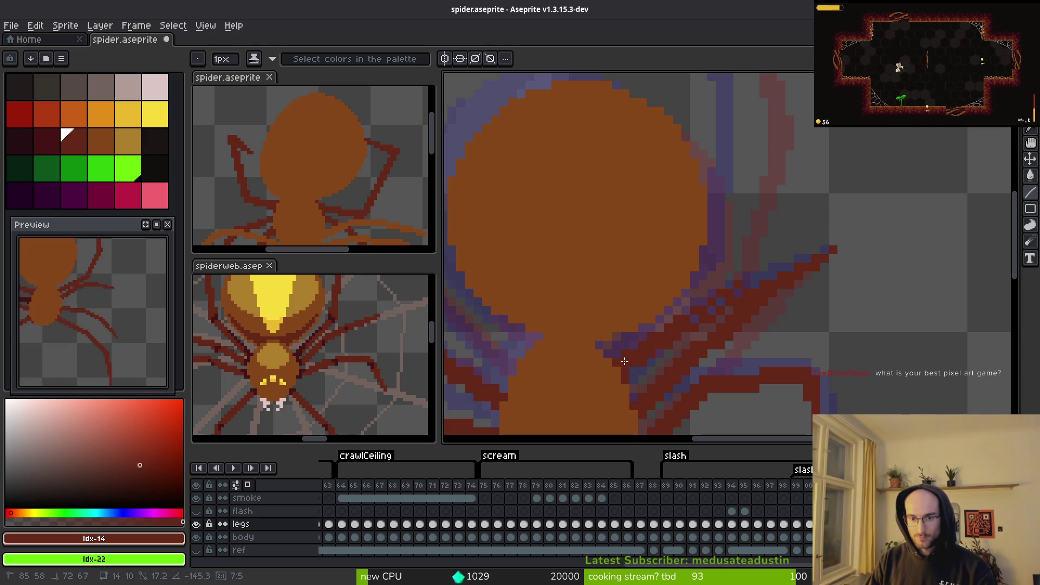
pyautogui.moveTo(695, 315); pyautogui.dragTo(735, 293)
pyautogui.scroll(-2, 735, 295)
pyautogui.moveTo(730, 338)
pyautogui.mouseDown()
pyautogui.moveTo(782, 238)
pyautogui.moveTo(750, 113)
pyautogui.moveTo(823, 345)
pyautogui.mouseUp()
pyautogui.scroll(2, 762, 128)
pyautogui.scroll(-2, 796, 191)
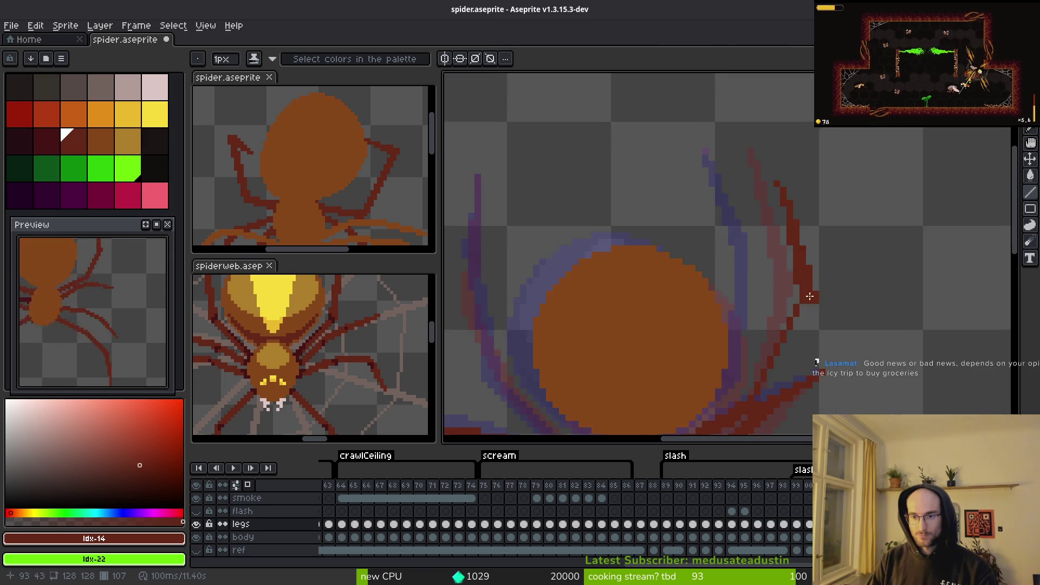
# Step: Draw two overlapping lines up from the leg joint to thicken the raised right leg
pyautogui.scroll(2, 755, 336)
pyautogui.moveTo(748, 331)
pyautogui.mouseDown()
pyautogui.moveTo(855, 145)
pyautogui.moveTo(845, 149)
pyautogui.mouseUp()
pyautogui.moveTo(846, 150)
pyautogui.mouseDown()
pyautogui.moveTo(829, 157)
pyautogui.moveTo(744, 334)
pyautogui.mouseUp()
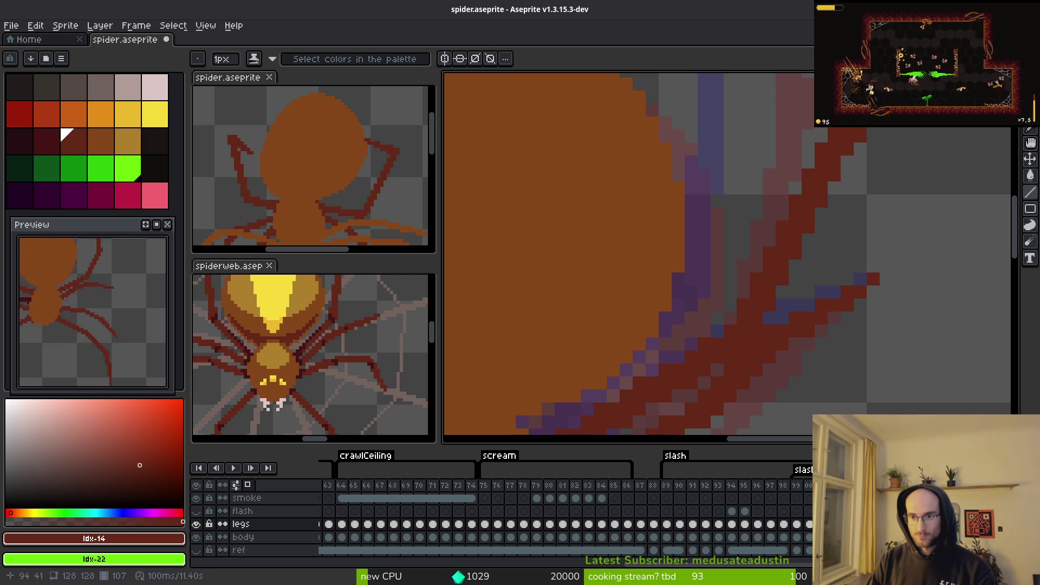
pyautogui.scroll(-3, 857, 174)
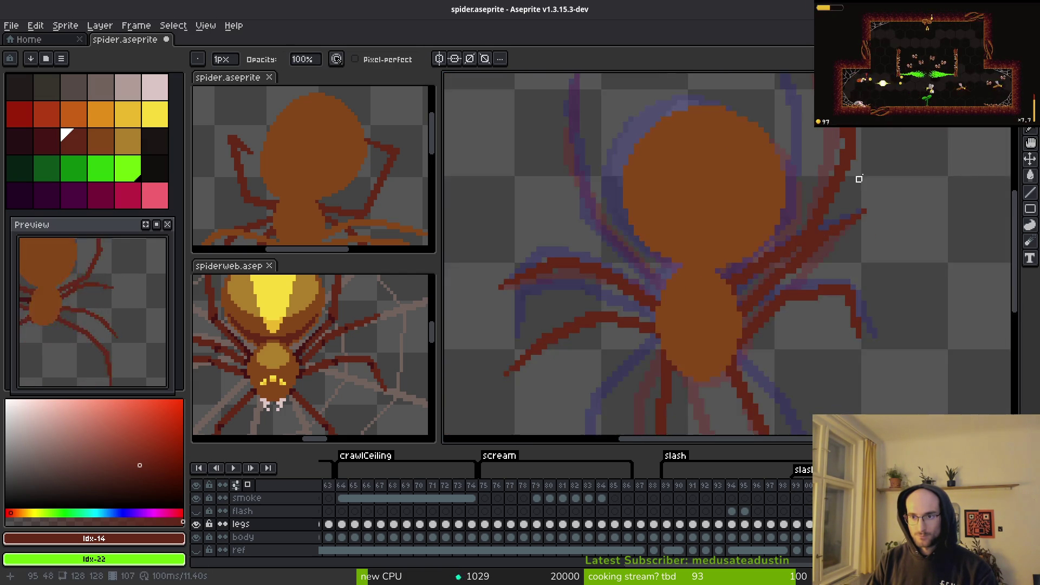
pyautogui.scroll(2, 836, 244)
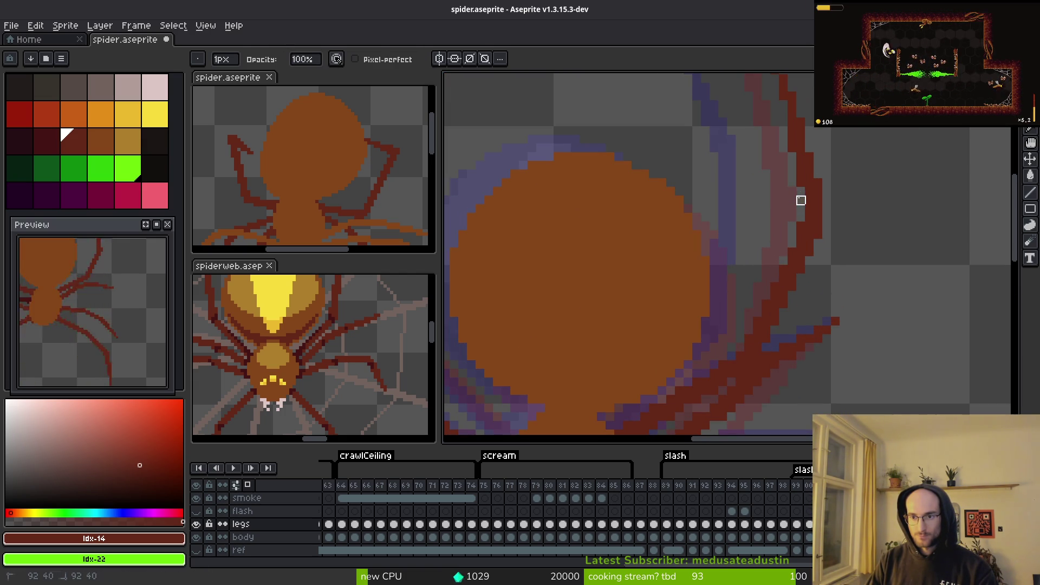
# Step: Add a dark-red pixel to the leg, keeping the neighbouring red pixel intact
pyautogui.press('e')
pyautogui.press('b')
pyautogui.scroll(2, 824, 218)
pyautogui.click(823, 228)
pyautogui.press('e')
pyautogui.click(770, 245)
pyautogui.hotkey('ctrl', 'z')
pyautogui.scroll(-2, 889, 217)
pyautogui.scroll(2, 823, 191)
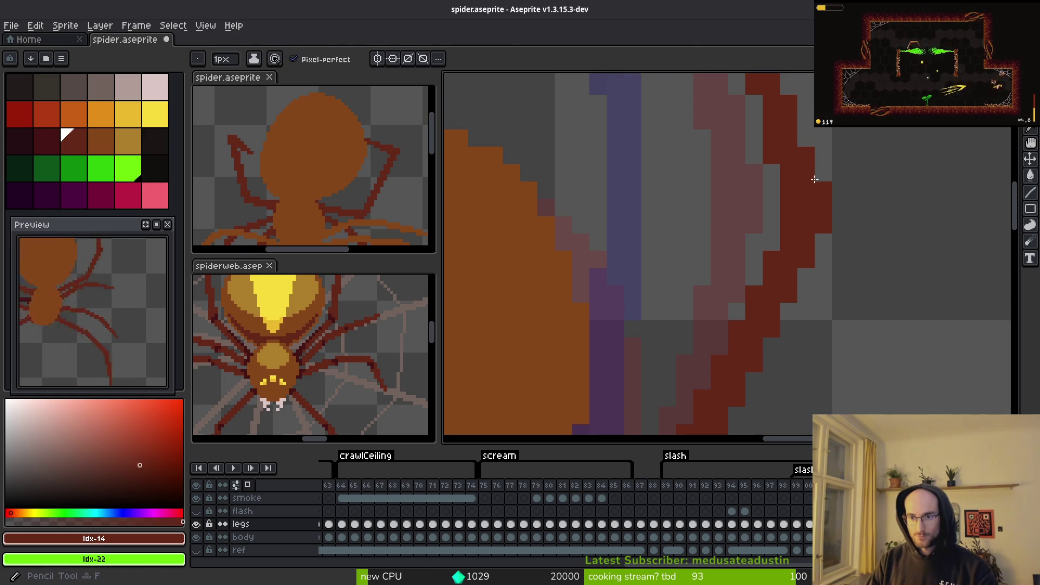
# Step: Check the full length of the leg and save spider.aseprite
pyautogui.moveTo(772, 155); pyautogui.dragTo(765, 250)
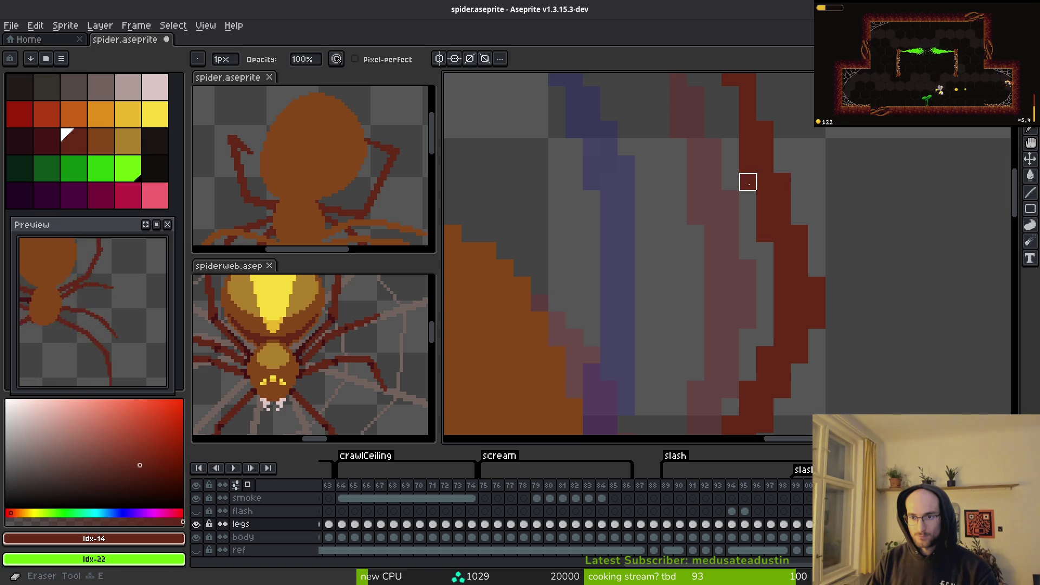
pyautogui.moveTo(851, 197); pyautogui.dragTo(861, 325)
pyautogui.scroll(-3, 844, 205)
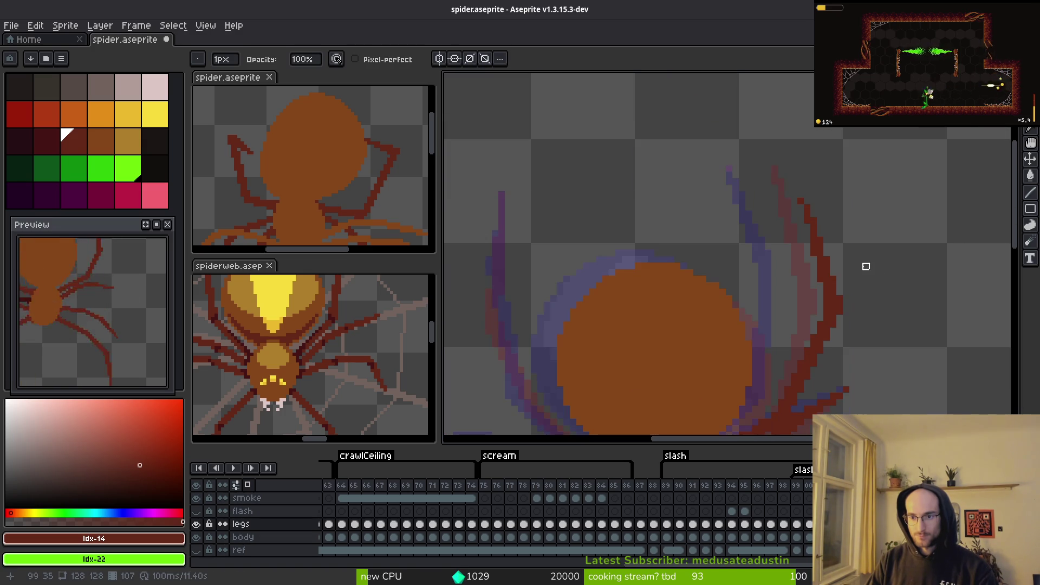
pyautogui.hotkey('ctrl', 's')
pyautogui.scroll(2, 806, 242)
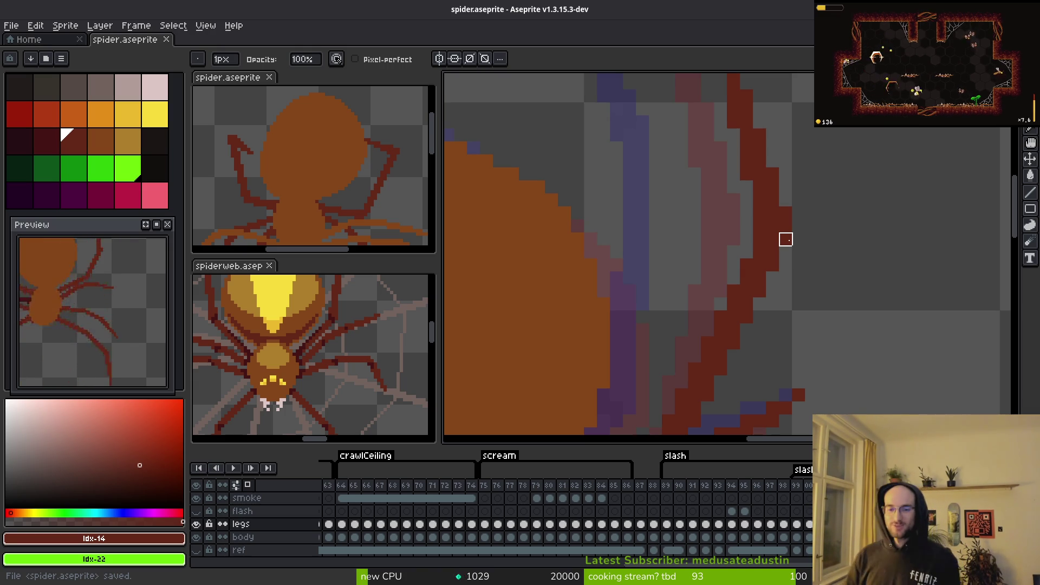
pyautogui.scroll(-2, 641, 255)
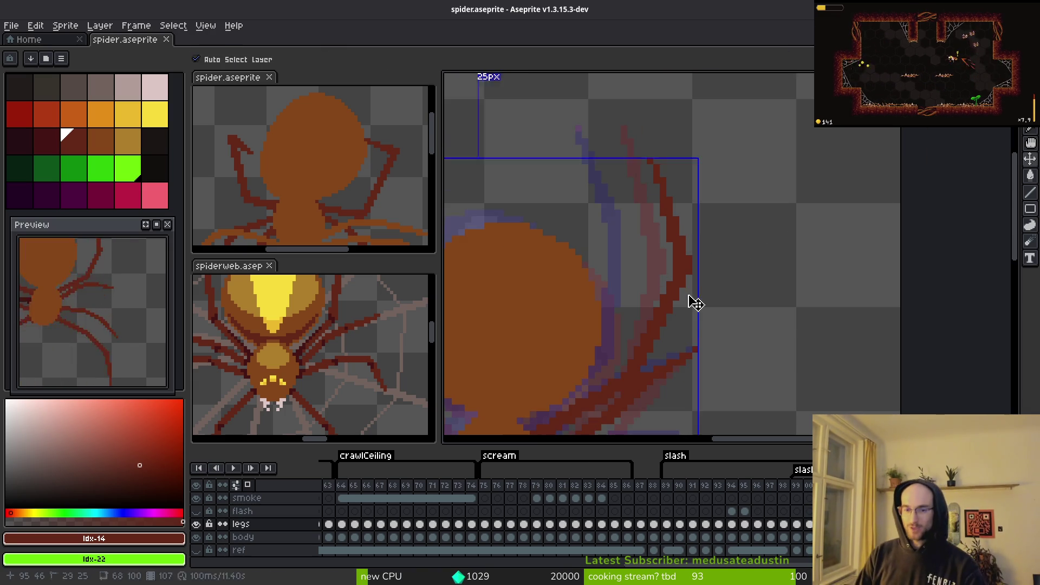
pyautogui.hotkey('ctrl', 's')
pyautogui.press('i')
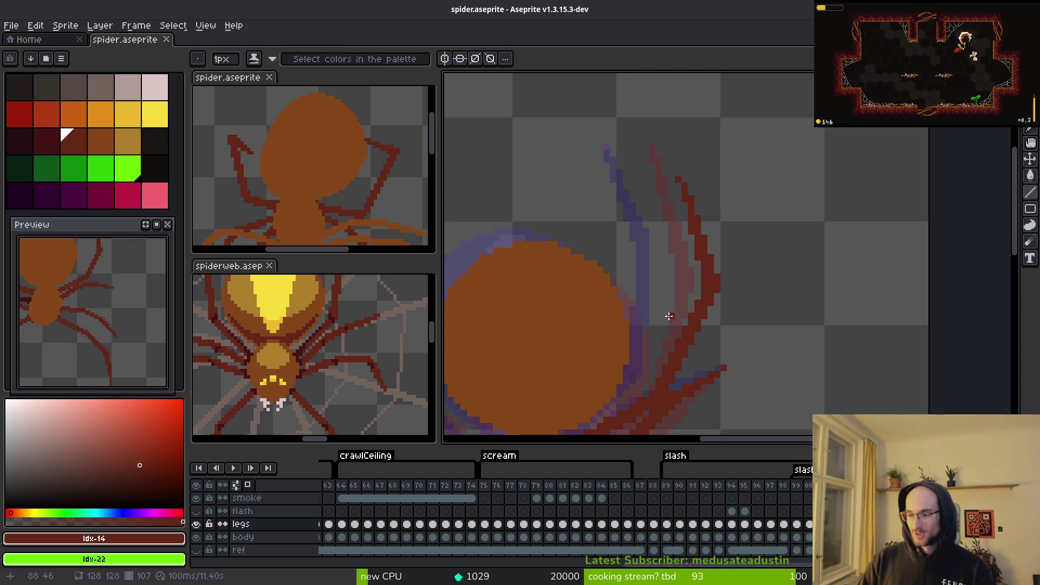
pyautogui.scroll(-1, 661, 293)
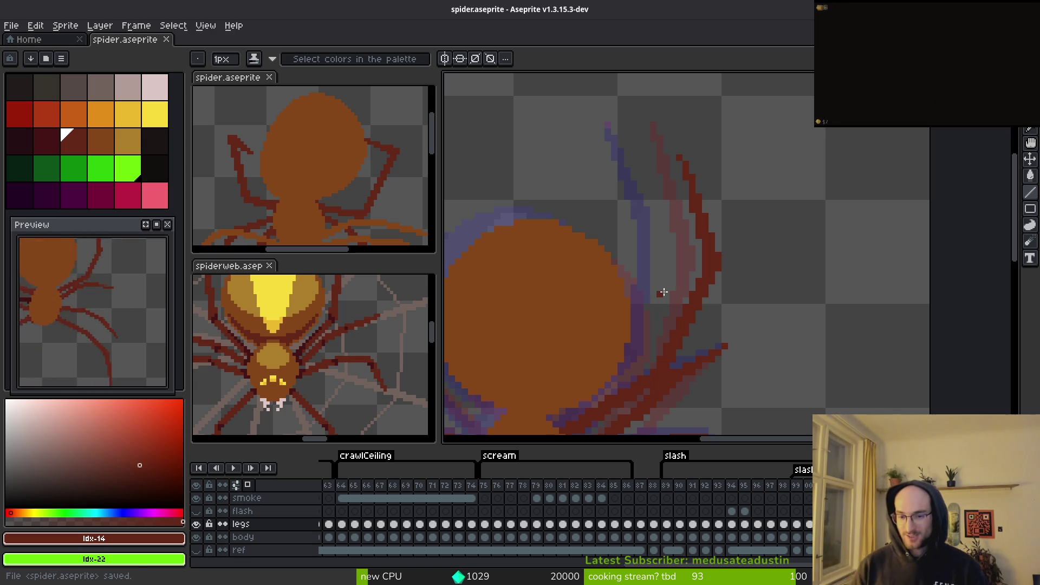
pyautogui.scroll(-2, 755, 270)
pyautogui.scroll(4, 755, 270)
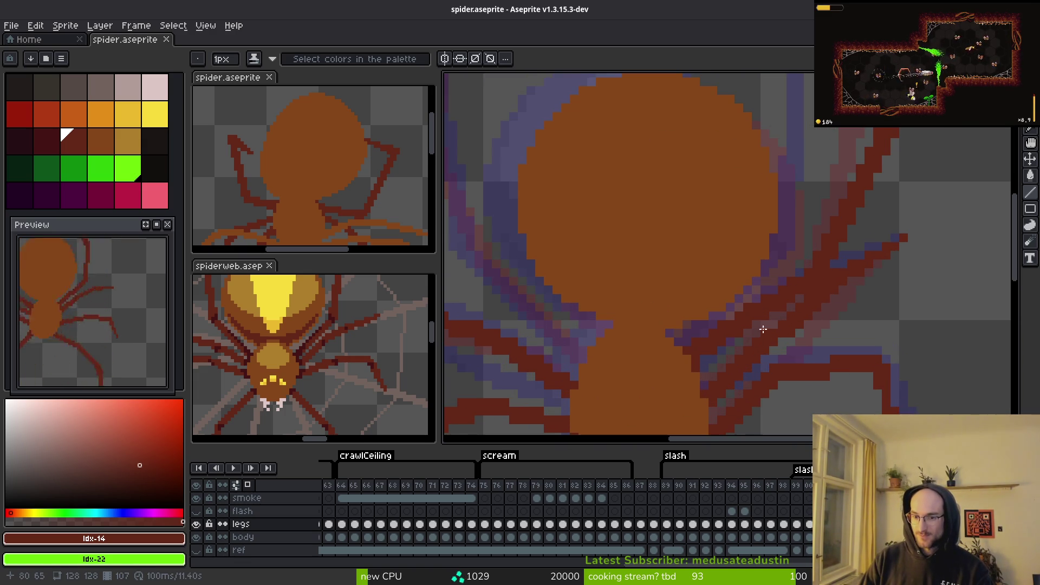
pyautogui.moveTo(761, 336); pyautogui.dragTo(768, 347)
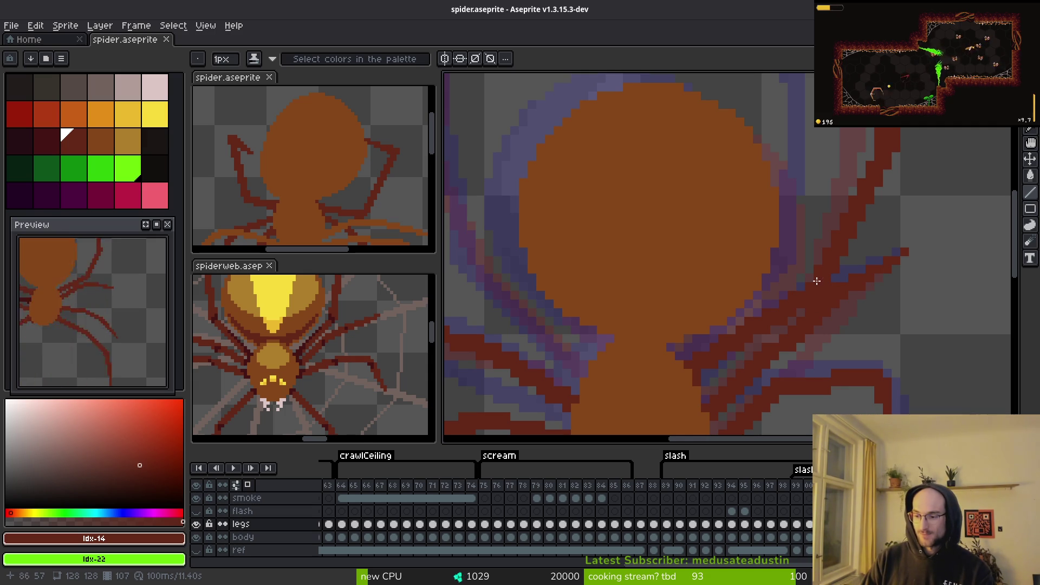
pyautogui.scroll(-1, 806, 284)
pyautogui.scroll(-2, 801, 299)
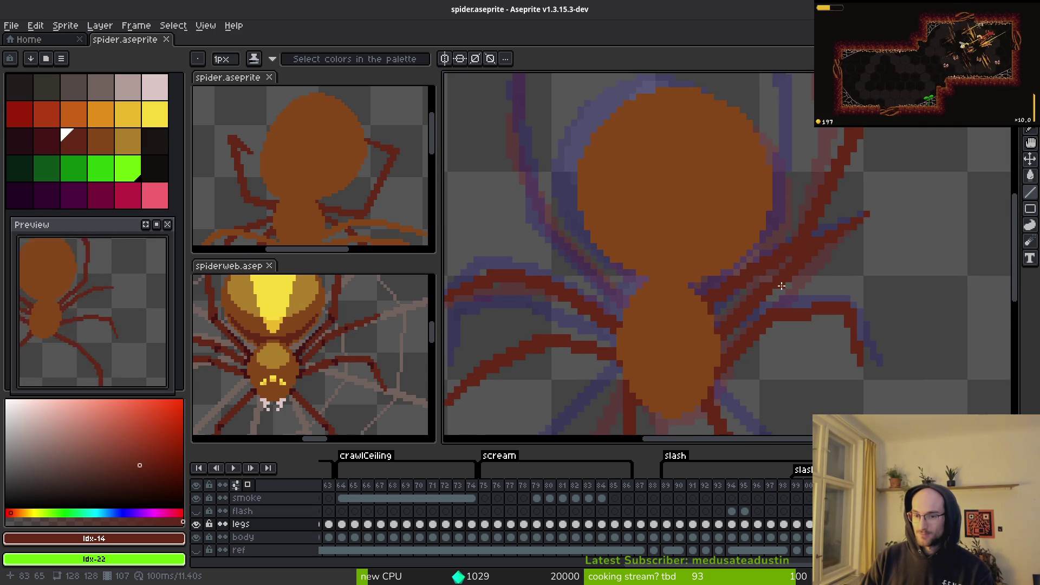
pyautogui.hscroll(-1, 780, 287)
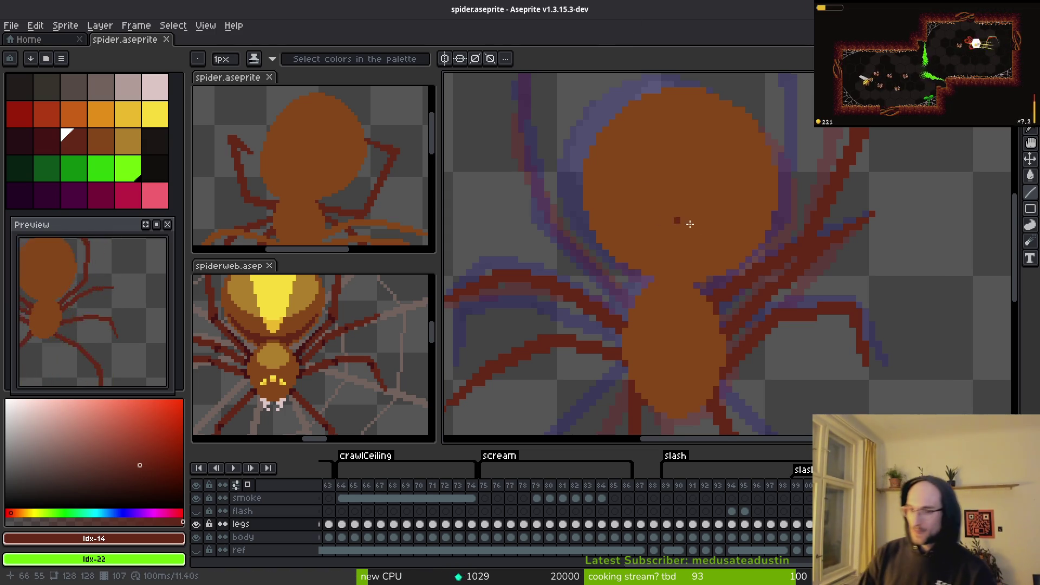
pyautogui.scroll(-2, 847, 229)
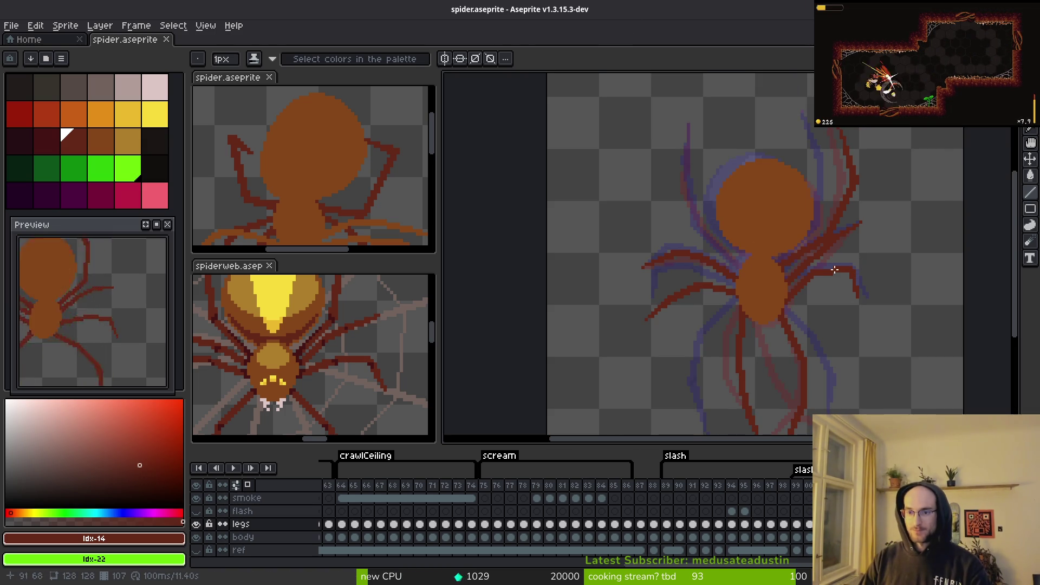
# Step: Zoom in and centre the view on the spider's raised right leg
pyautogui.scroll(-2, 128, 351)
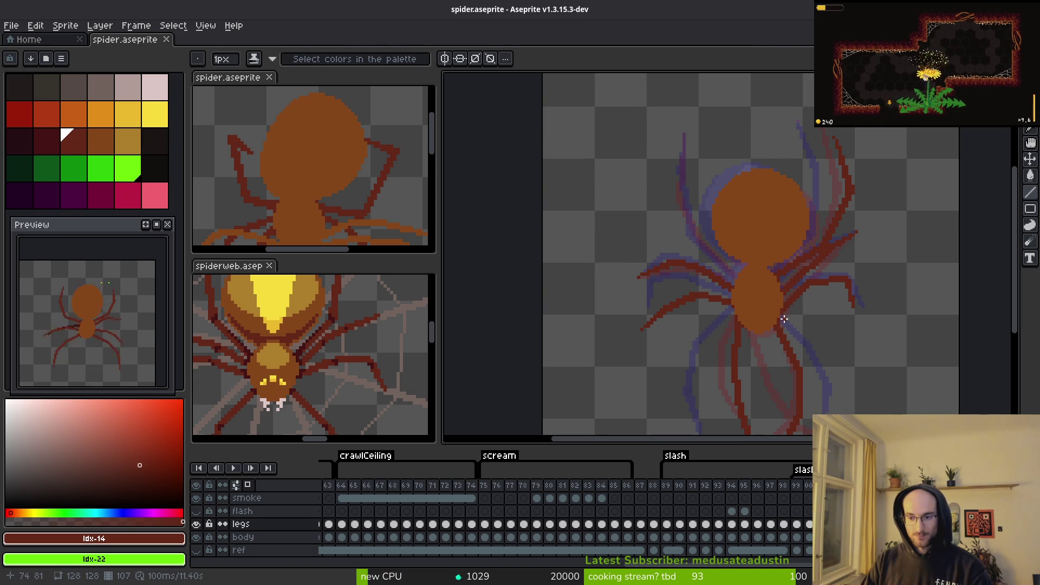
pyautogui.press('i')
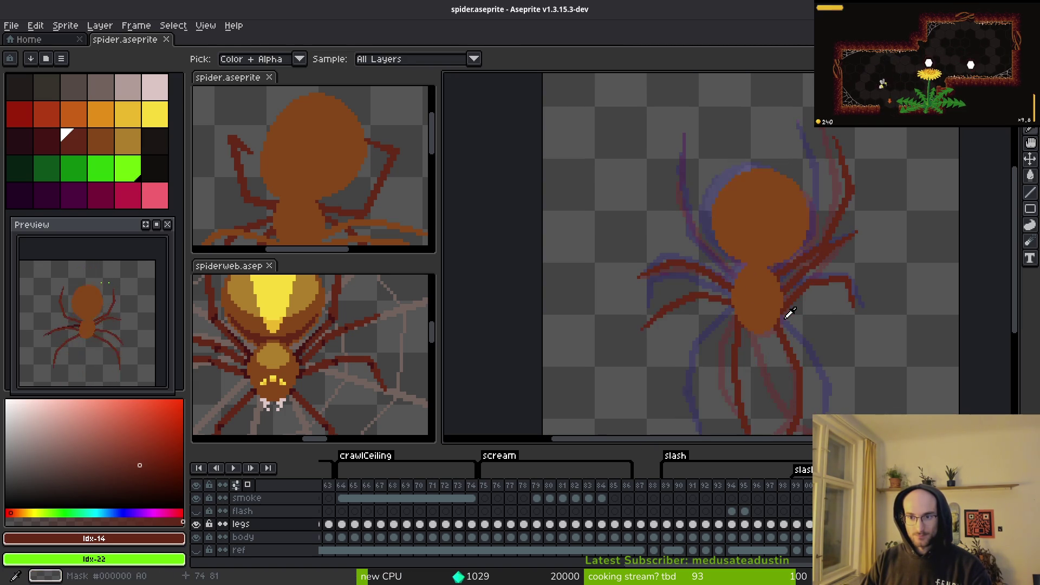
pyautogui.scroll(2, 108, 346)
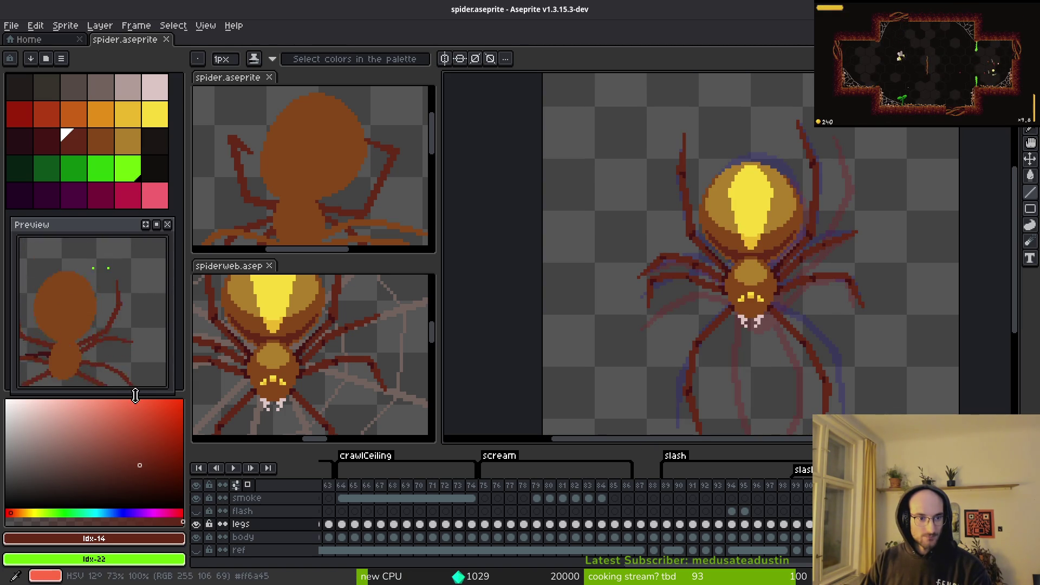
pyautogui.press('i')
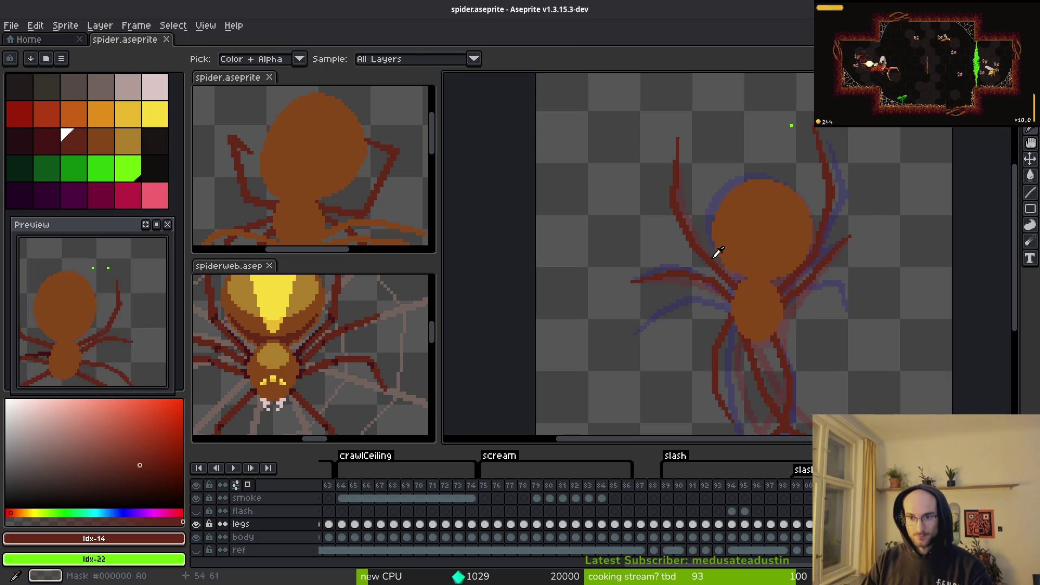
pyautogui.scroll(2, 910, 233)
pyautogui.moveTo(884, 237); pyautogui.dragTo(843, 267)
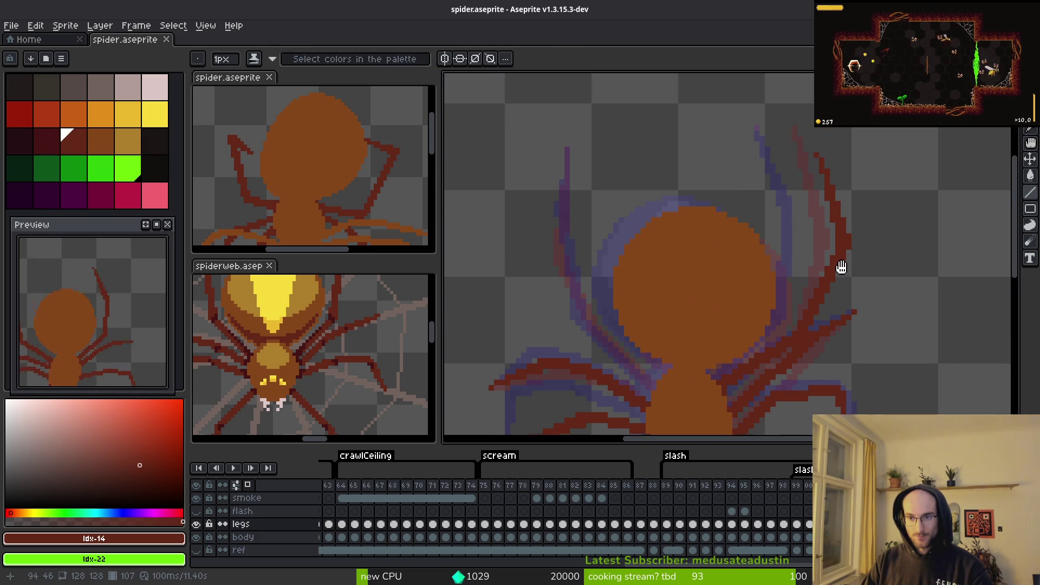
pyautogui.press('b')
pyautogui.scroll(2, 843, 226)
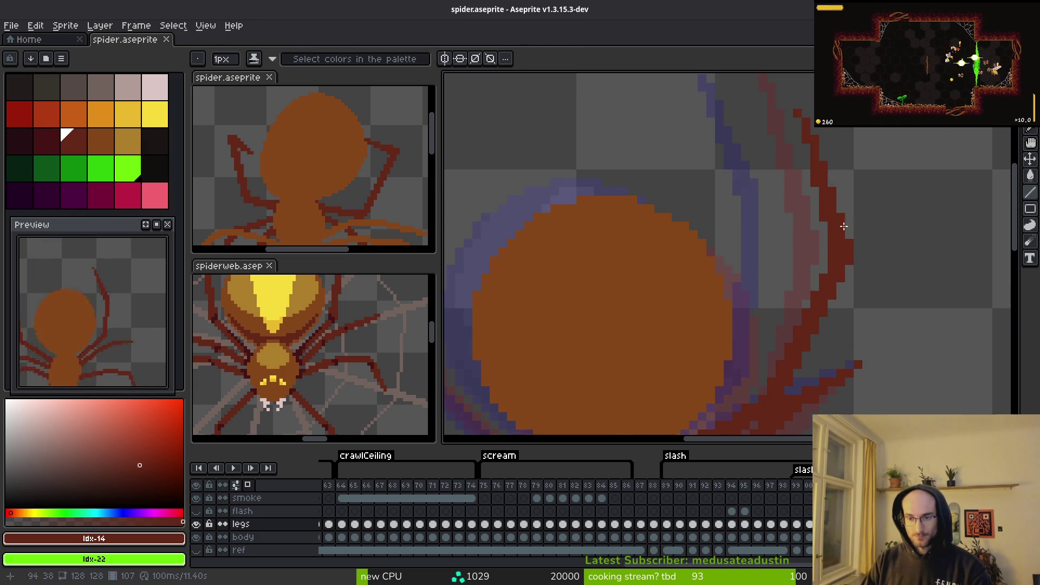
pyautogui.press('alt')
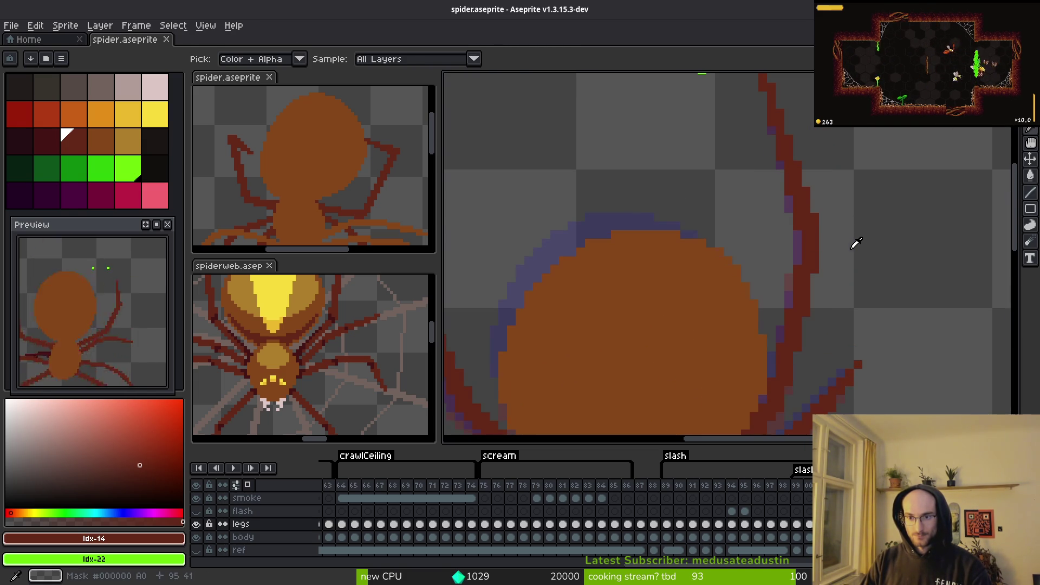
pyautogui.scroll(-3, 836, 265)
pyautogui.press('alt')
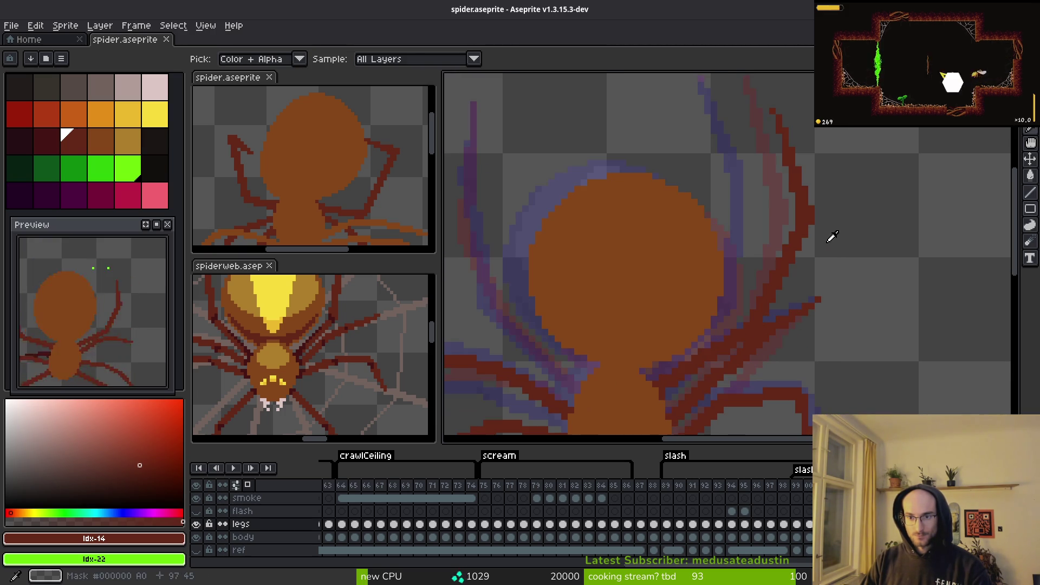
pyautogui.scroll(3, 823, 225)
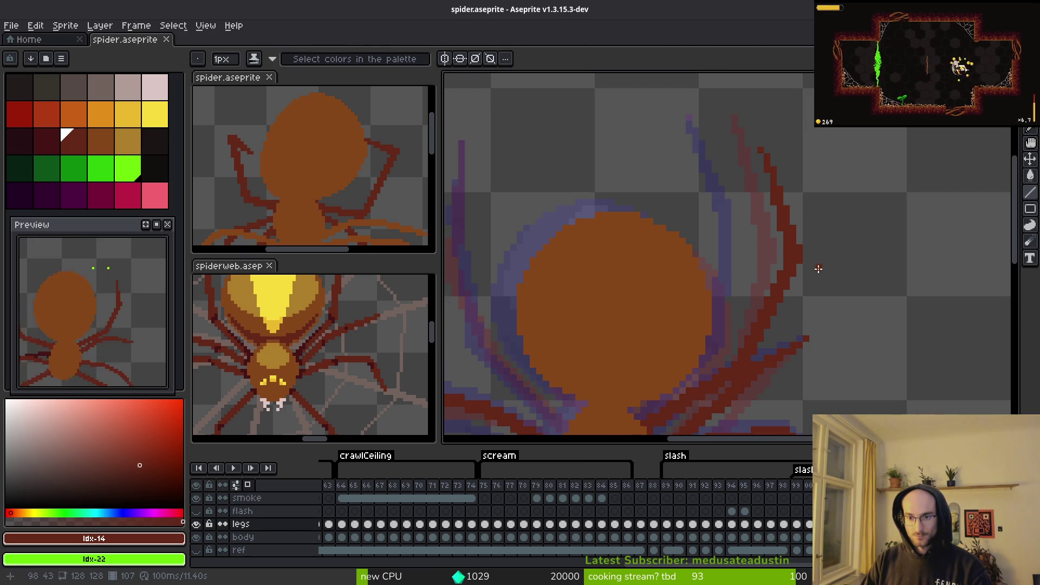
# Step: Select only the raised right leg with the Magic Wand in contiguous mode
pyautogui.press('q')
pyautogui.moveTo(801, 135)
pyautogui.mouseDown()
pyautogui.moveTo(731, 113)
pyautogui.moveTo(724, 325)
pyautogui.moveTo(766, 325)
pyautogui.mouseUp()
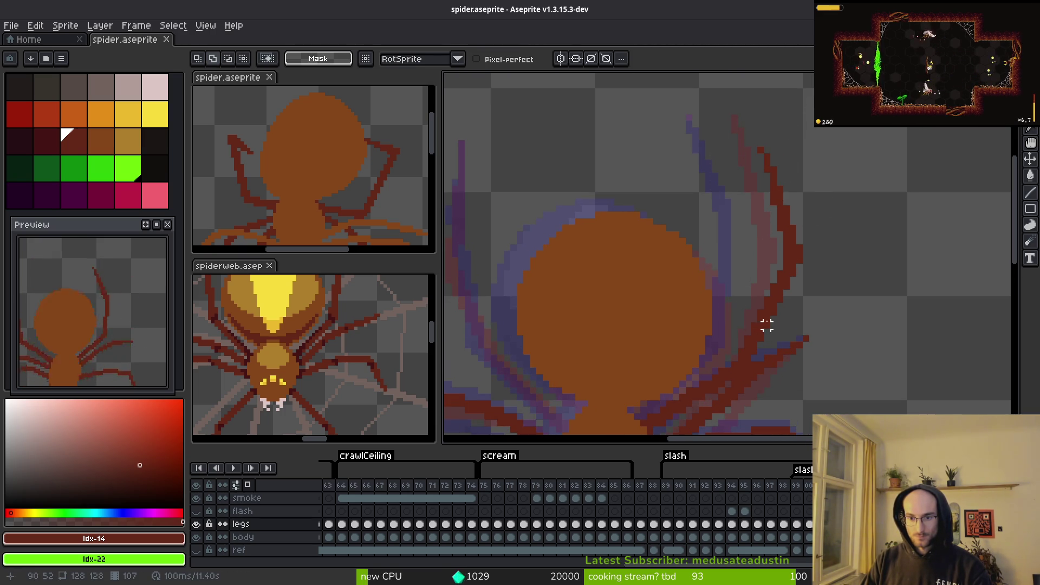
pyautogui.press('w')
pyautogui.click(748, 348)
pyautogui.moveTo(784, 364); pyautogui.dragTo(768, 288)
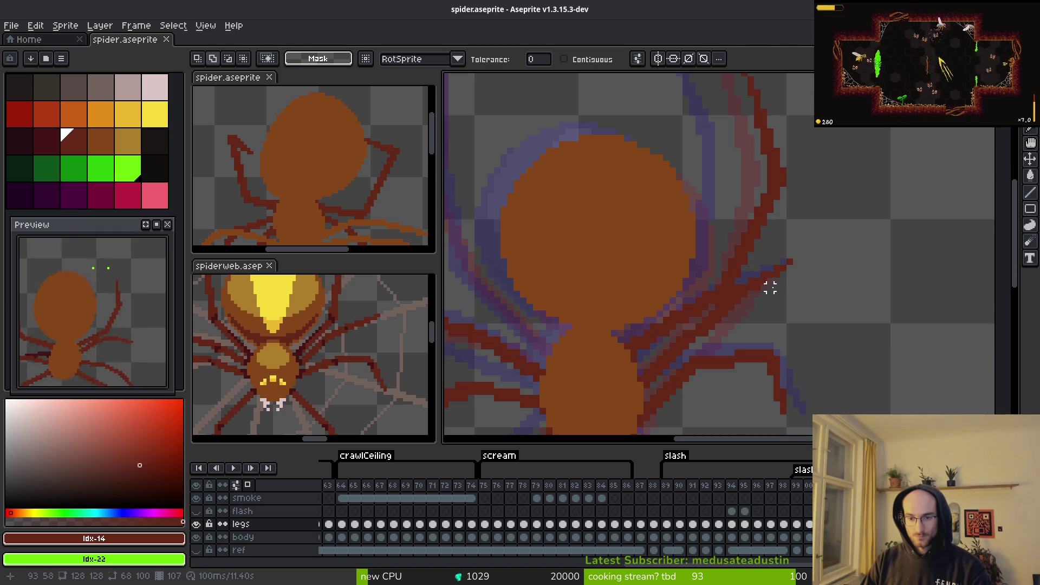
pyautogui.click(601, 61)
pyautogui.click(727, 293)
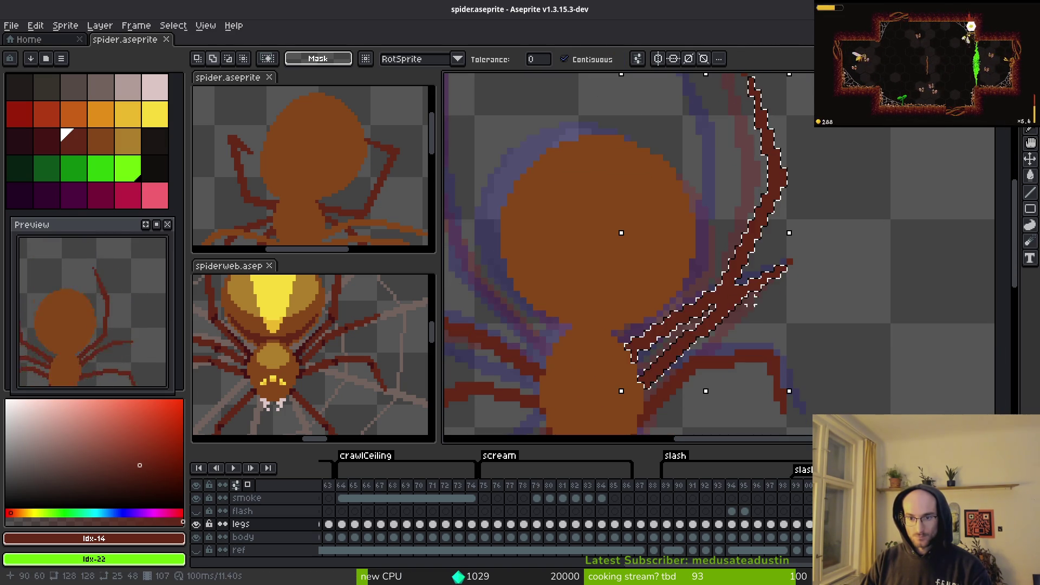
# Step: Commit the moved leg in its new upward-curving pose beside the body on frame 106
pyautogui.hotkey('ctrl', 'd')
pyautogui.press('i')
pyautogui.scroll(-2, 783, 277)
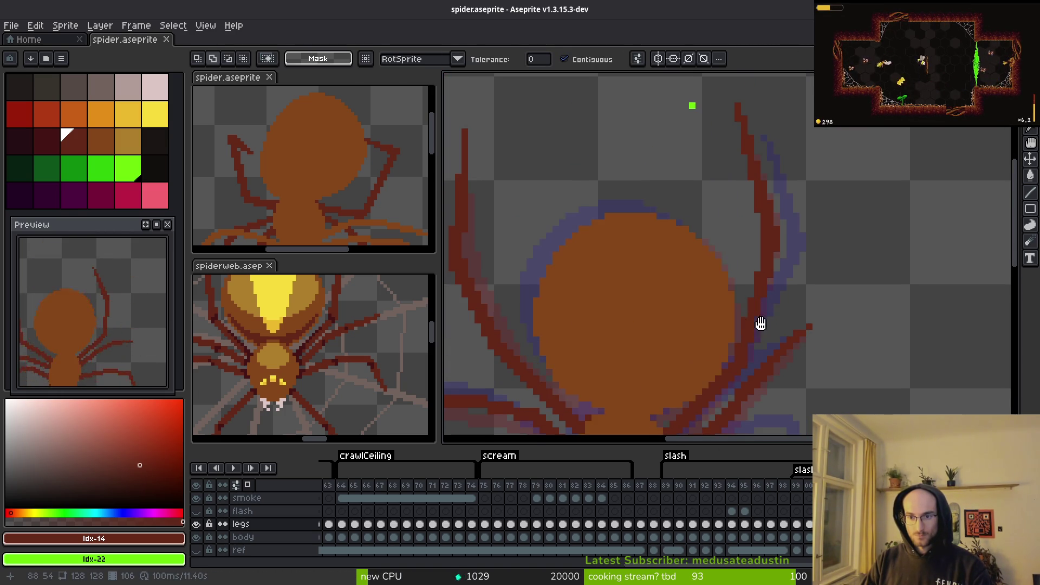
pyautogui.scroll(-1, 755, 325)
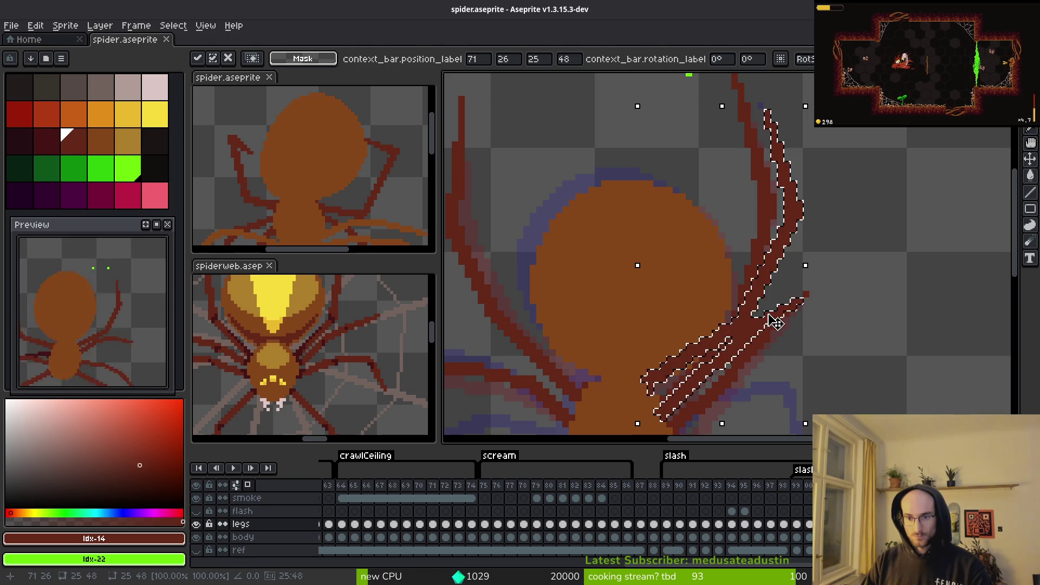
pyautogui.hotkey('ctrl', 'd')
pyautogui.scroll(3, 760, 276)
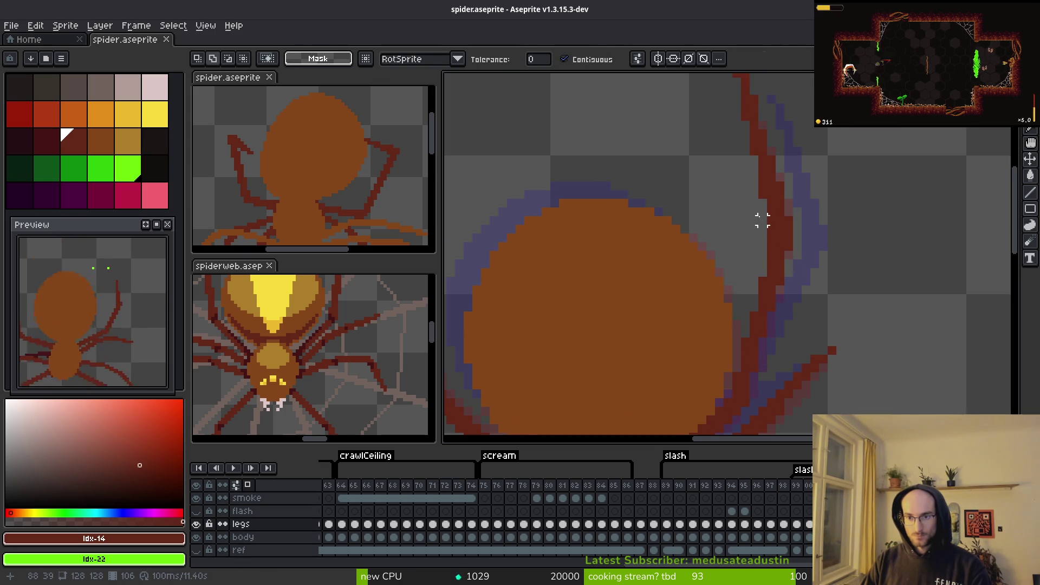
pyautogui.press('b')
pyautogui.scroll(2, 784, 247)
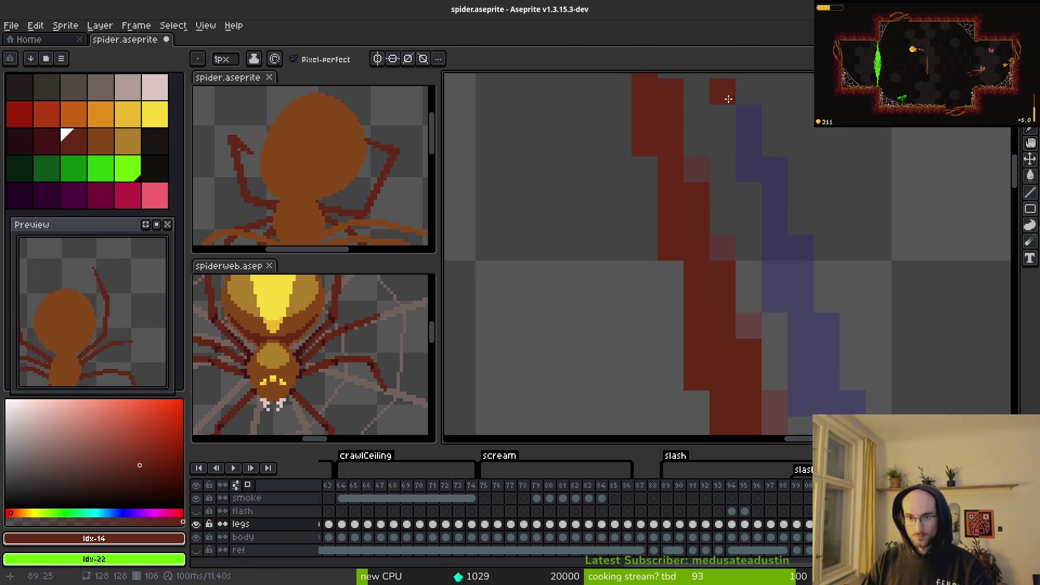
# Step: Repaint the repositioned leg in dark red with pencil strokes and a line up to its tip
pyautogui.moveTo(757, 171)
pyautogui.mouseDown()
pyautogui.moveTo(789, 287)
pyautogui.moveTo(775, 304)
pyautogui.mouseUp()
pyautogui.click(801, 247)
pyautogui.scroll(-3, 758, 298)
pyautogui.moveTo(691, 227)
pyautogui.mouseDown()
pyautogui.moveTo(690, 325)
pyautogui.moveTo(705, 325)
pyautogui.moveTo(711, 269)
pyautogui.moveTo(697, 318)
pyautogui.moveTo(745, 263)
pyautogui.mouseUp()
pyautogui.scroll(-2, 739, 272)
pyautogui.scroll(2, 690, 308)
pyautogui.moveTo(690, 308)
pyautogui.mouseDown()
pyautogui.moveTo(729, 204)
pyautogui.moveTo(780, 130)
pyautogui.moveTo(746, 218)
pyautogui.mouseUp()
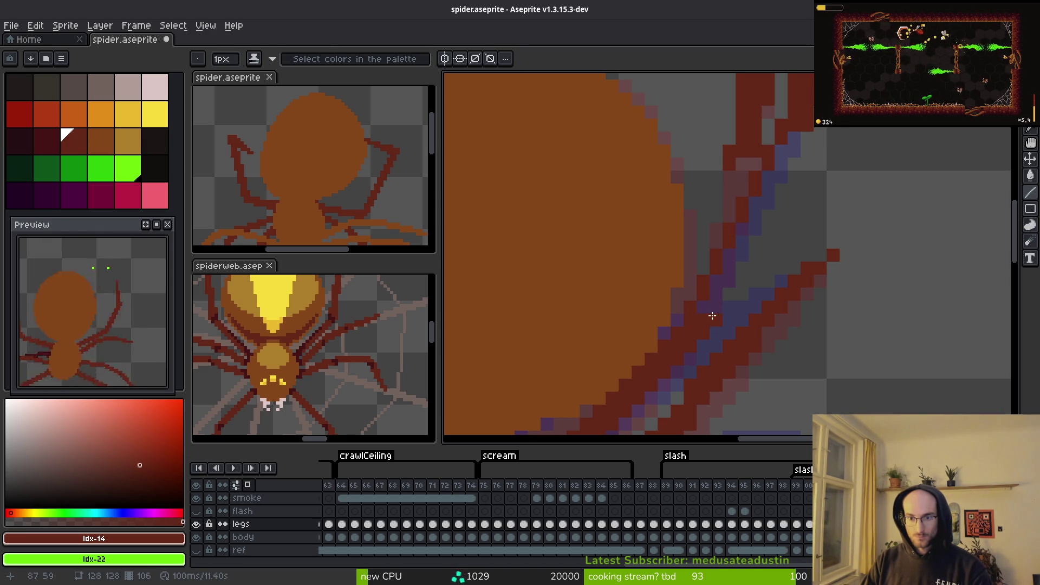
pyautogui.keyDown('shift'); pyautogui.click(796, 138); pyautogui.keyUp('shift')
# Step: Erase stray pixels along the leg to thin the stroke, then save spider.aseprite
pyautogui.press('b')
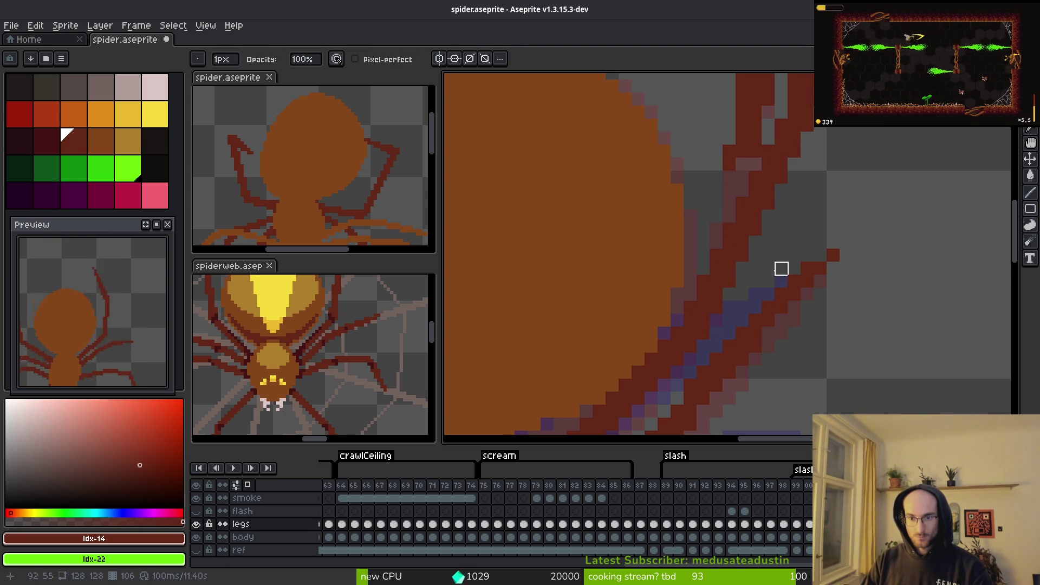
pyautogui.scroll(-3, 780, 271)
pyautogui.scroll(2, 764, 249)
pyautogui.scroll(4, 757, 222)
pyautogui.press('l')
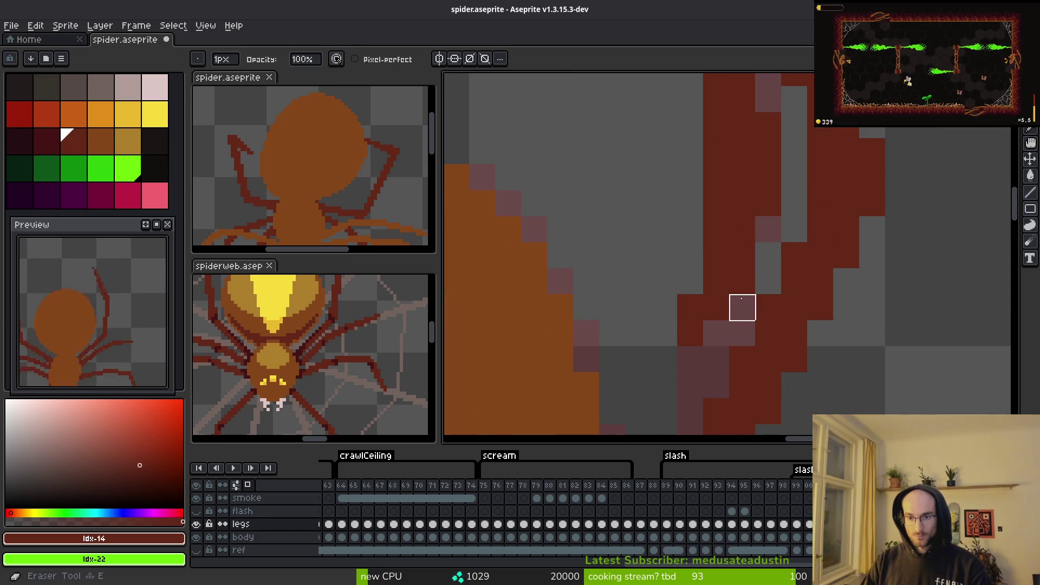
pyautogui.moveTo(742, 204); pyautogui.dragTo(685, 325)
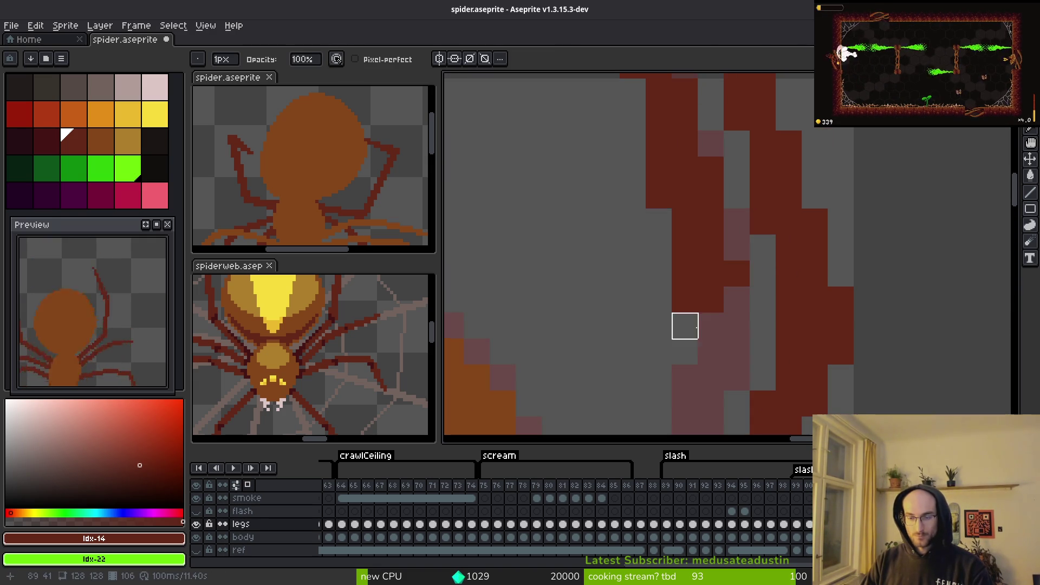
pyautogui.scroll(-1, 711, 300)
pyautogui.scroll(1, 663, 299)
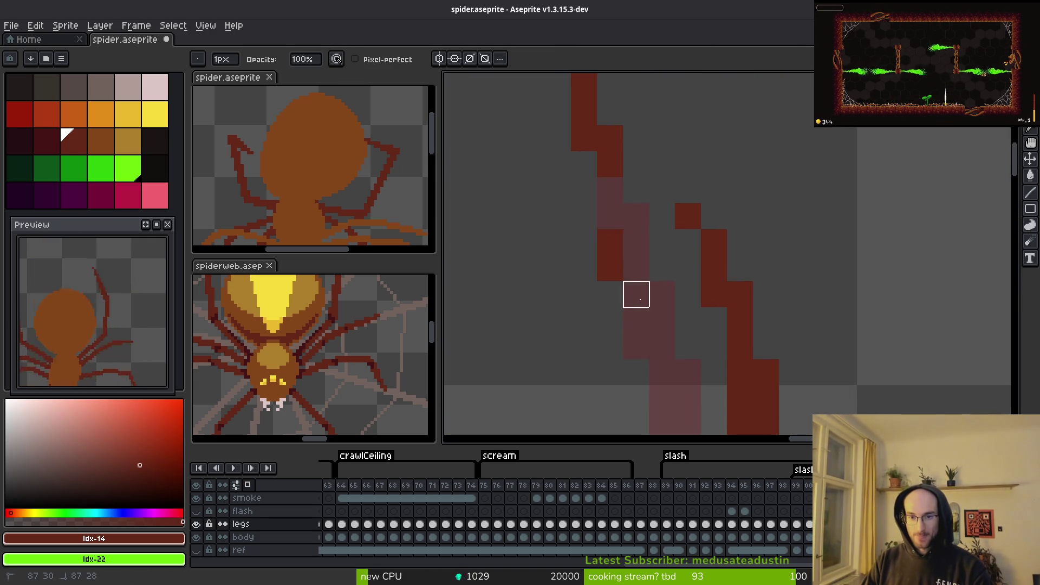
pyautogui.scroll(2, 614, 334)
pyautogui.hotkey('ctrl', 's')
pyautogui.scroll(-4, 616, 290)
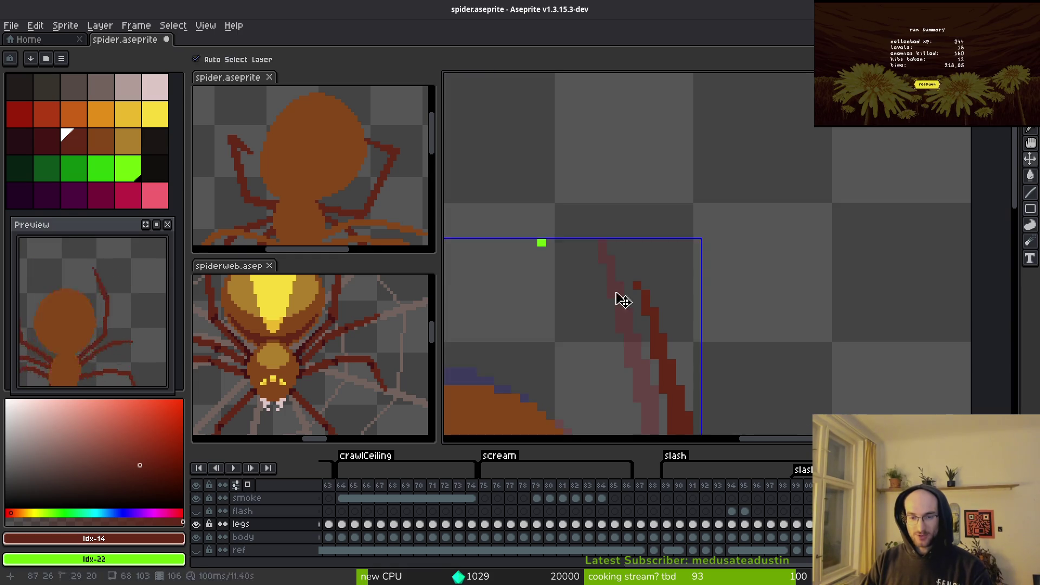
# Step: Step through the neighbouring animation frames toward frame 107
pyautogui.press('i')
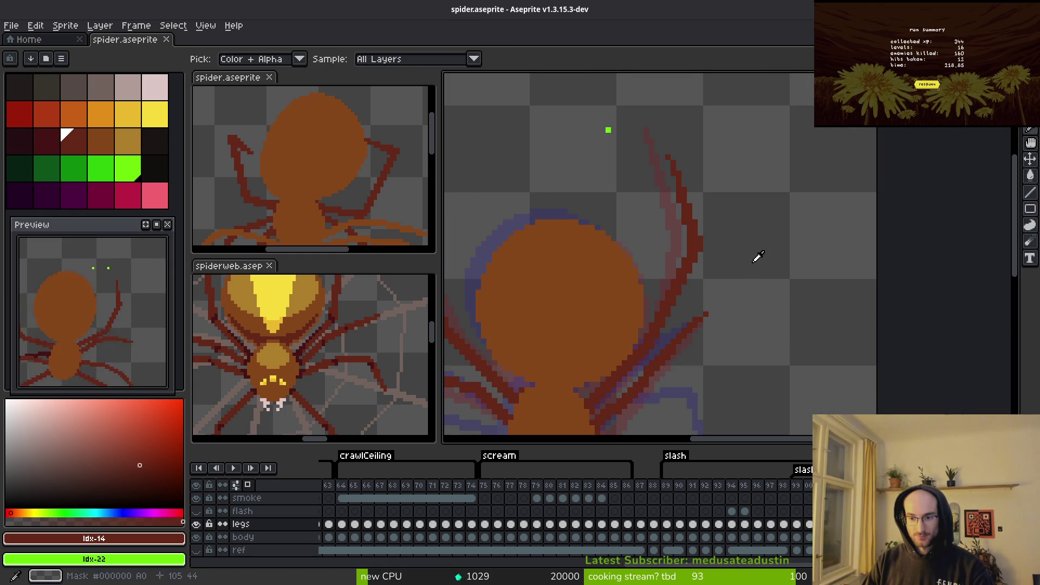
pyautogui.press('Right')
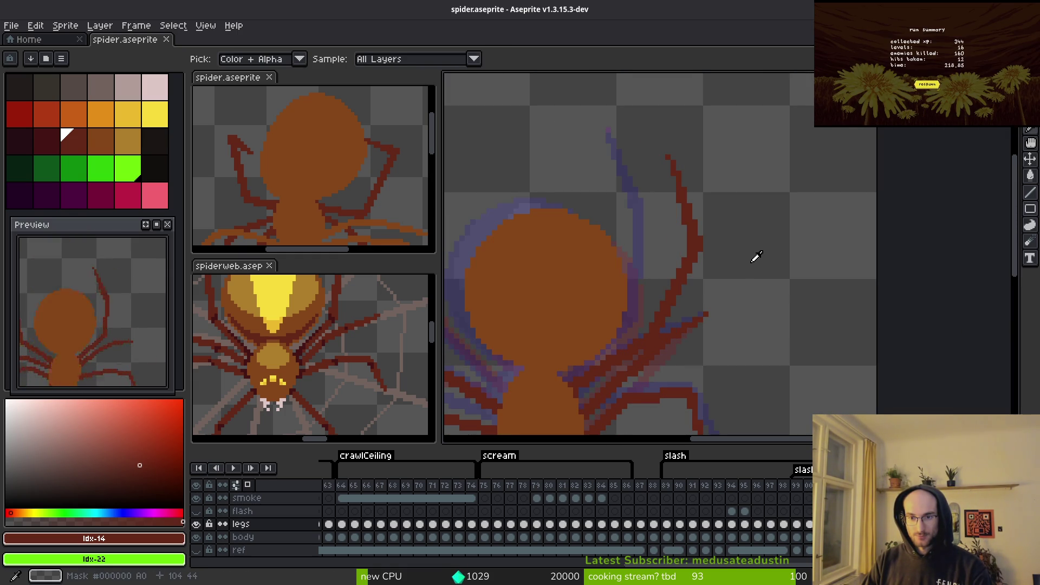
pyautogui.press('Right')
pyautogui.press('Left')
pyautogui.press('Right')
pyautogui.press('b')
pyautogui.scroll(2, 704, 287)
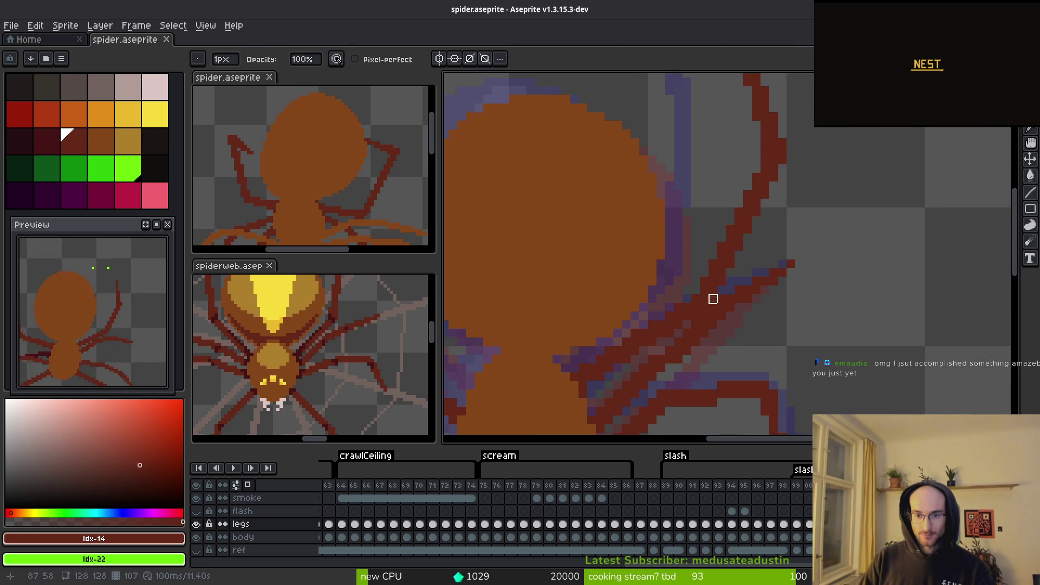
pyautogui.scroll(1, 713, 299)
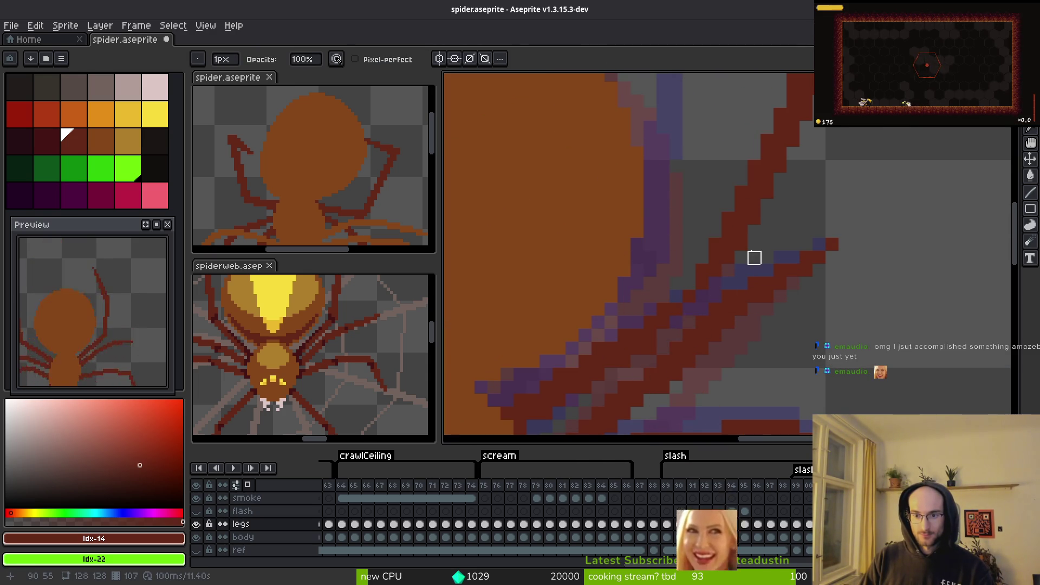
pyautogui.press('Right')
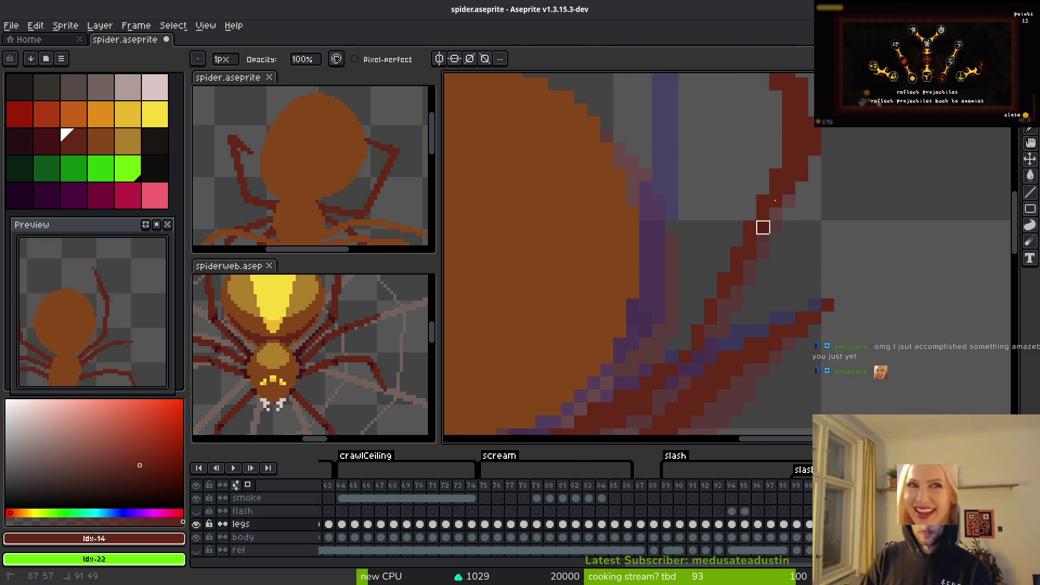
pyautogui.scroll(-2, 785, 233)
# Step: Widen the brush to 3px, settle on frame 107, and select the Line tool
pyautogui.press('+')
pyautogui.press('+')
pyautogui.press('Right')
pyautogui.scroll(1, 733, 341)
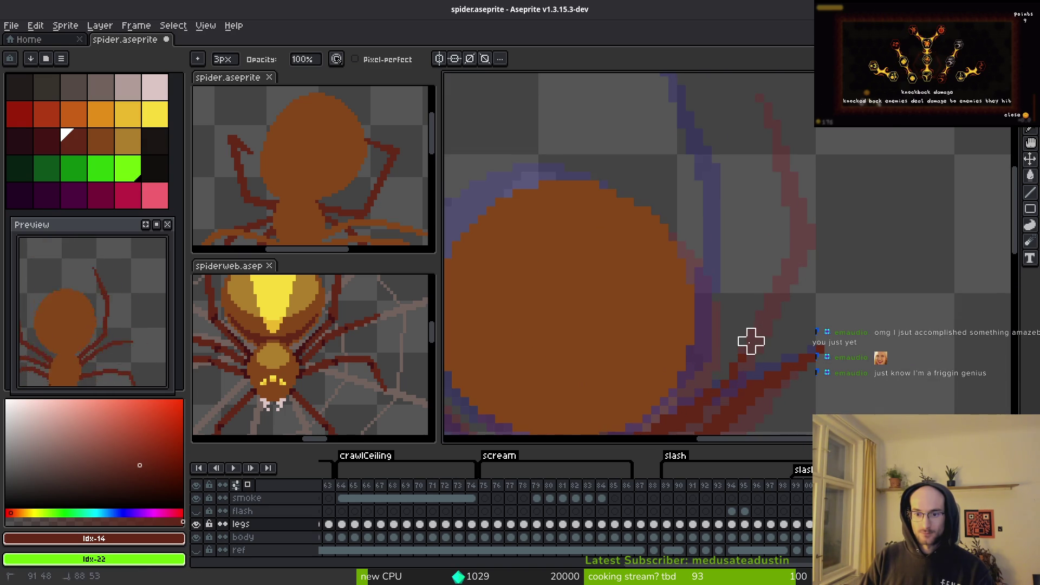
pyautogui.press('z')
pyautogui.scroll(-1, 804, 281)
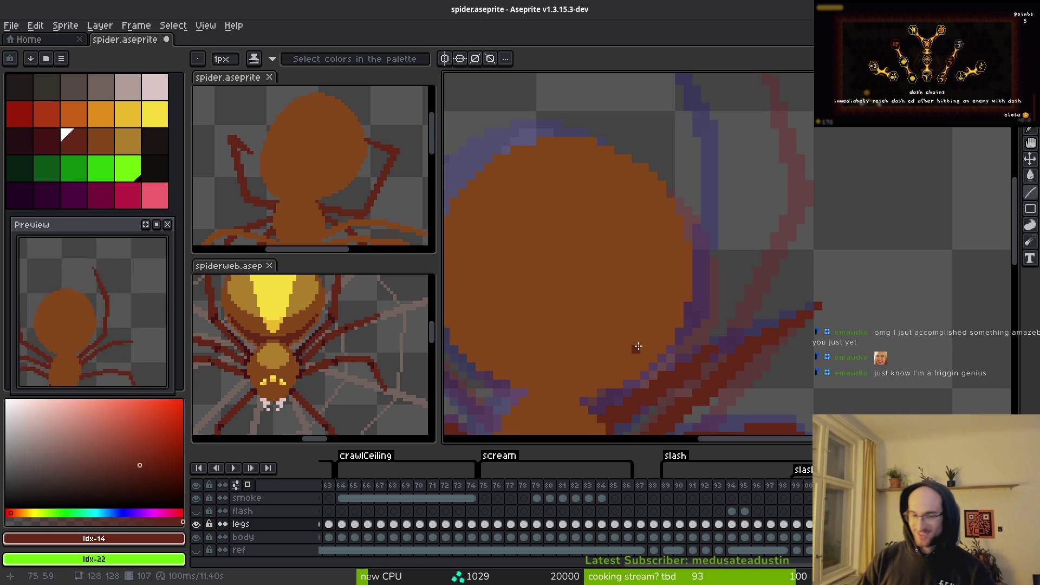
pyautogui.press('z')
pyautogui.scroll(3, 790, 226)
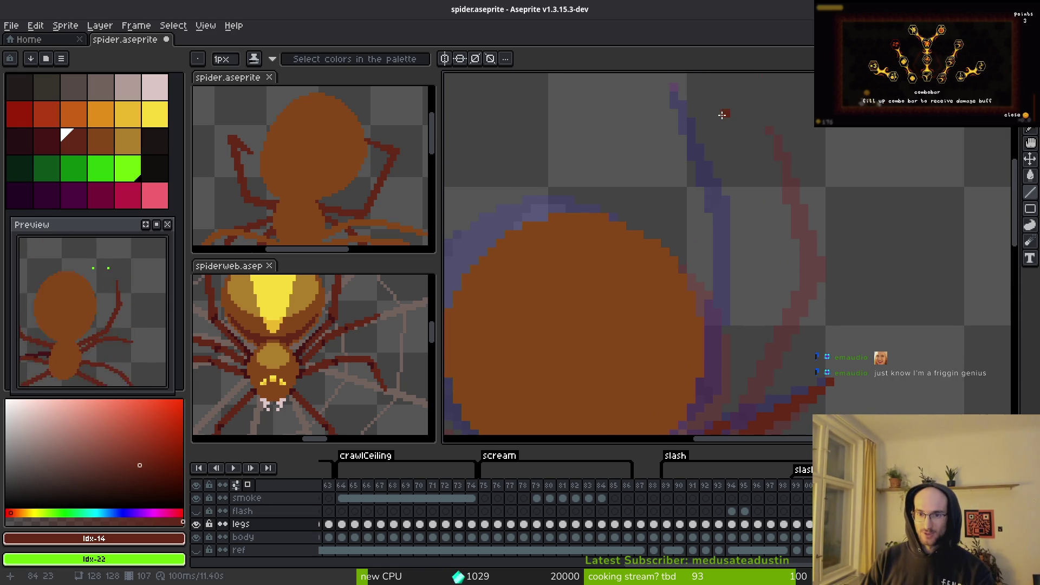
# Step: Draw two connected dark-red line segments down the raised right leg on frame 107
pyautogui.moveTo(729, 115)
pyautogui.mouseDown()
pyautogui.moveTo(754, 154)
pyautogui.moveTo(778, 249)
pyautogui.moveTo(769, 227)
pyautogui.moveTo(780, 236)
pyautogui.mouseUp()
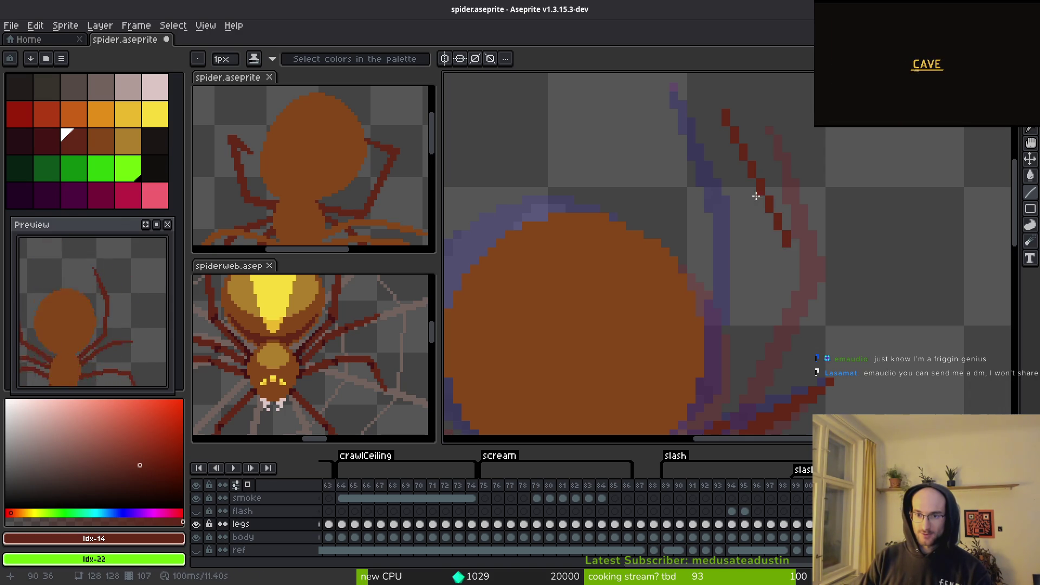
pyautogui.scroll(-1, 783, 257)
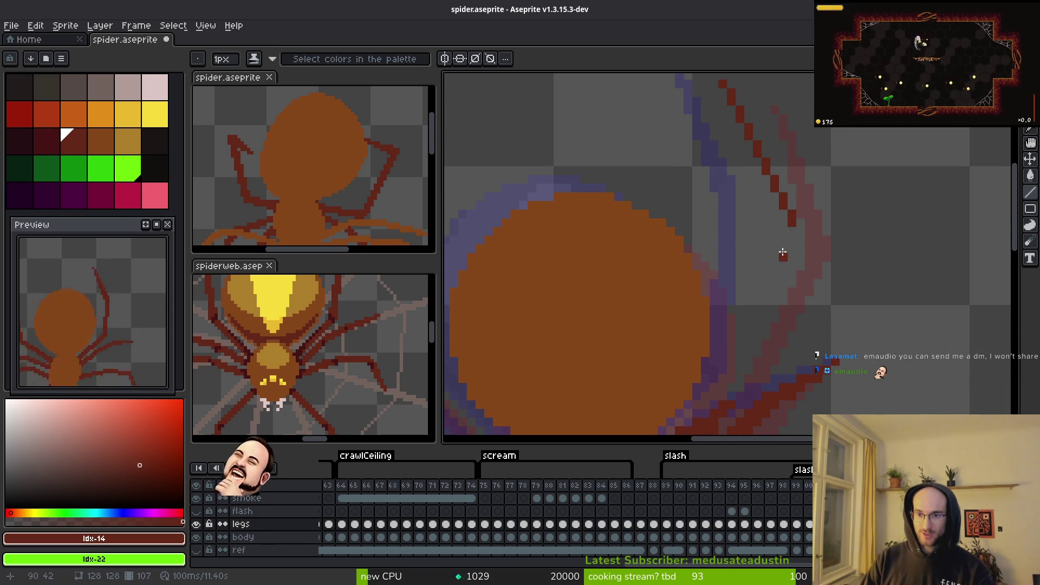
pyautogui.moveTo(783, 257)
pyautogui.mouseDown()
pyautogui.moveTo(741, 391)
pyautogui.moveTo(726, 404)
pyautogui.moveTo(779, 221)
pyautogui.moveTo(730, 396)
pyautogui.mouseUp()
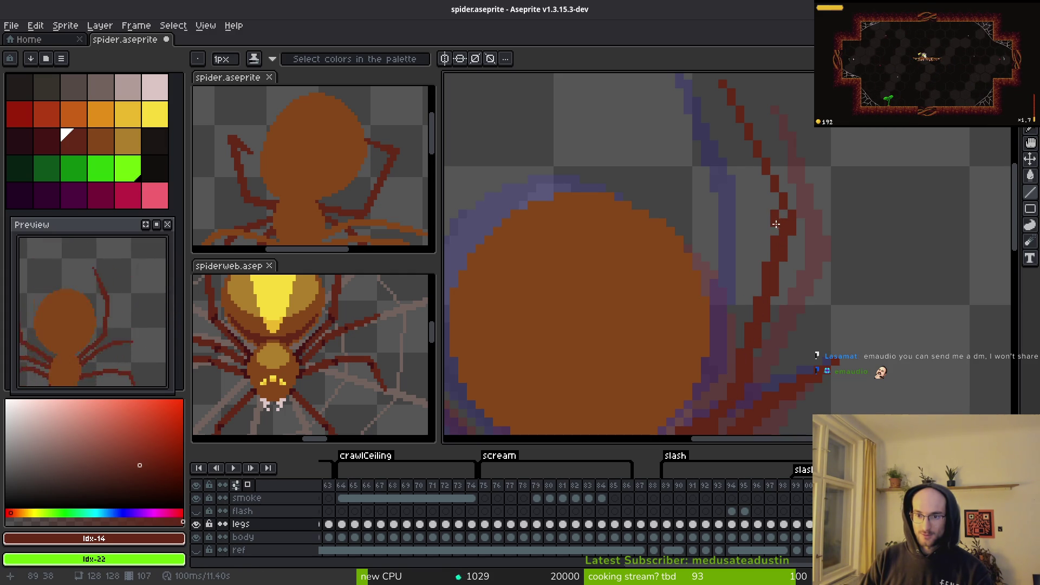
pyautogui.scroll(1, 775, 222)
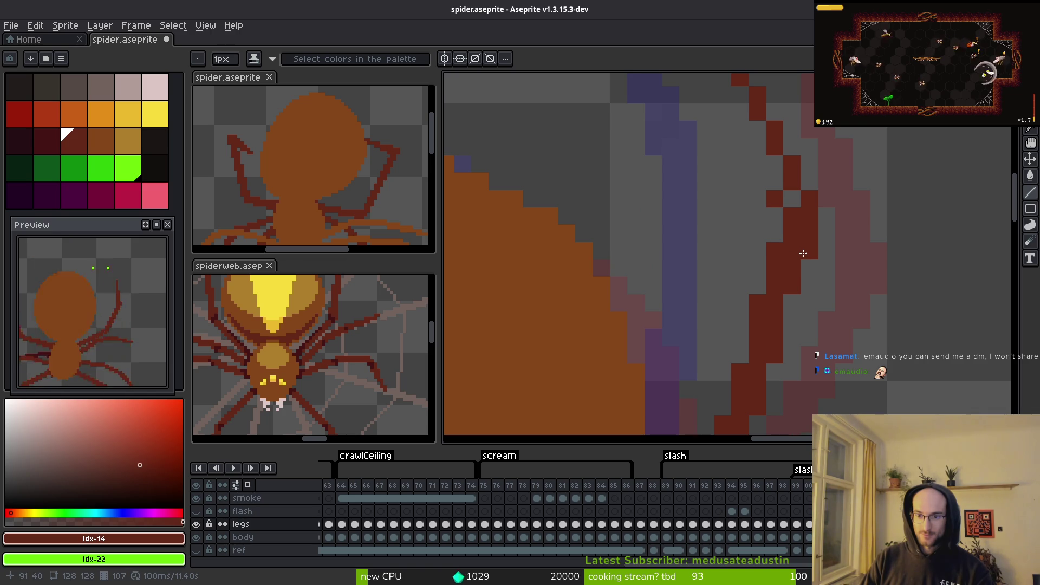
pyautogui.scroll(-2, 786, 260)
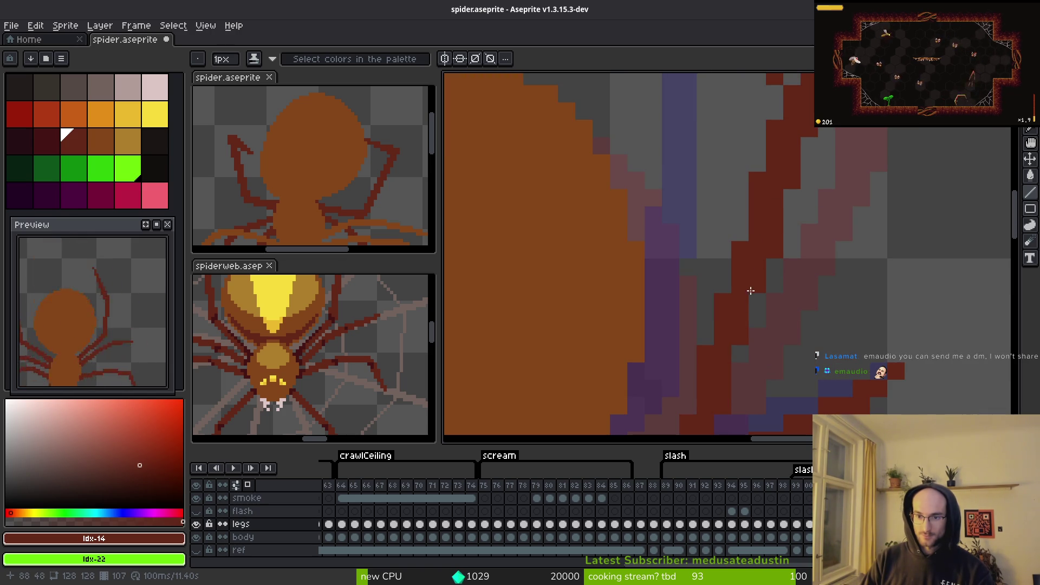
pyautogui.scroll(-1, 745, 399)
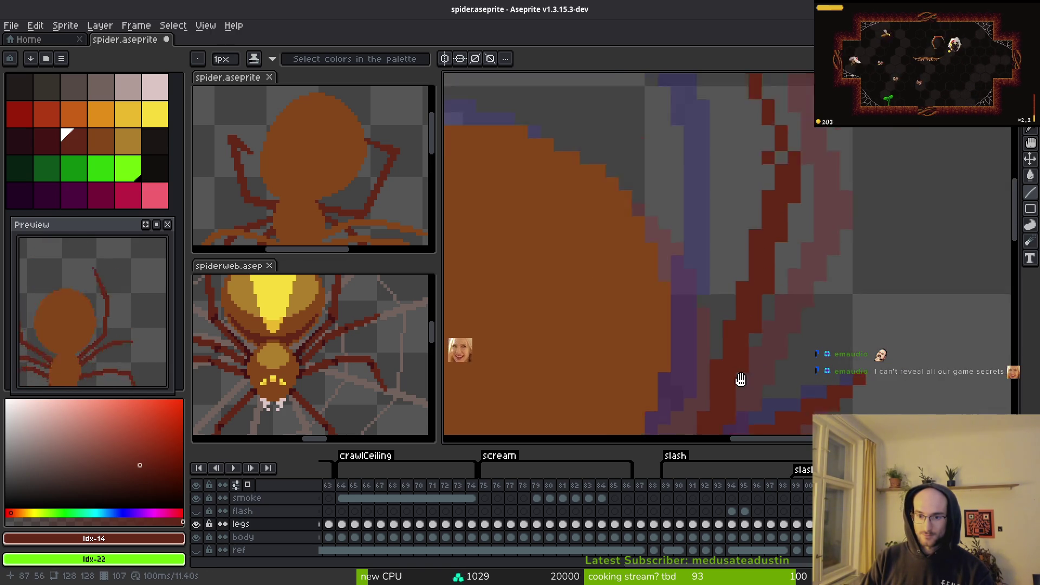
pyautogui.scroll(-3, 746, 399)
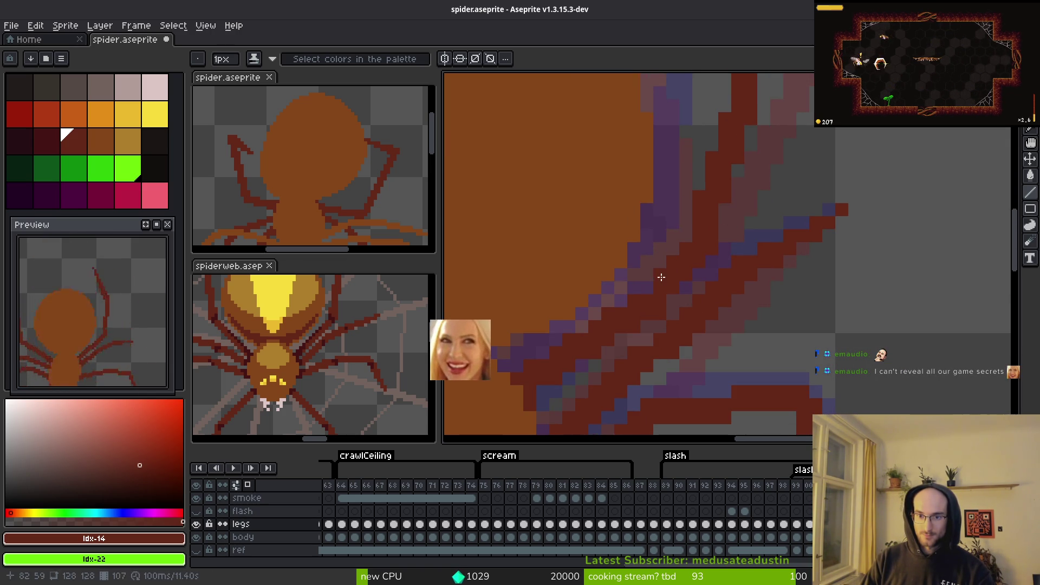
# Step: Pan to the spider's body and leg joint, toggling between pencil and pixel-perfect freehand
pyautogui.press('b')
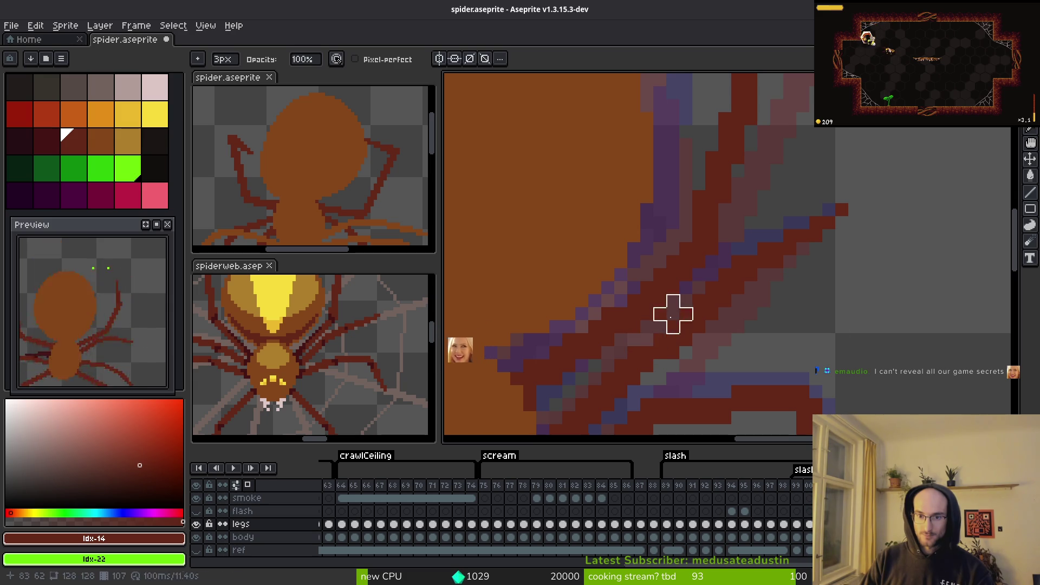
pyautogui.moveTo(634, 327); pyautogui.dragTo(856, 349)
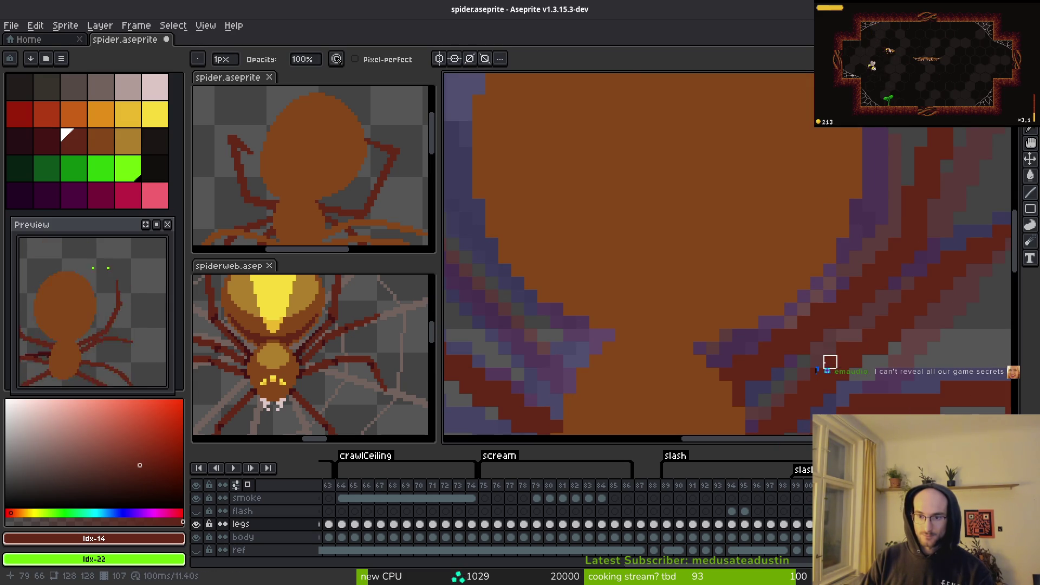
pyautogui.press('f')
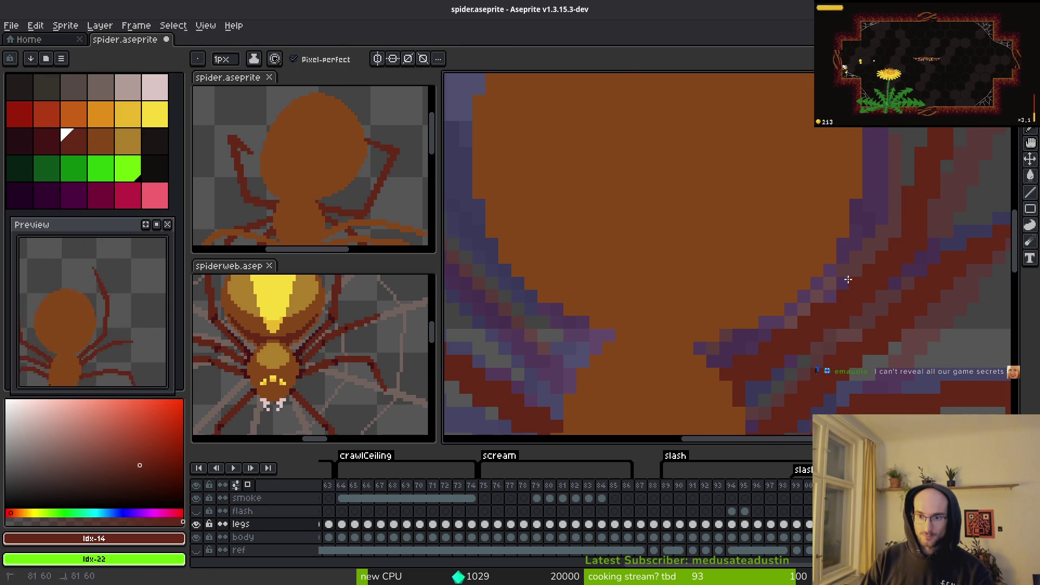
pyautogui.press('b')
pyautogui.press('f')
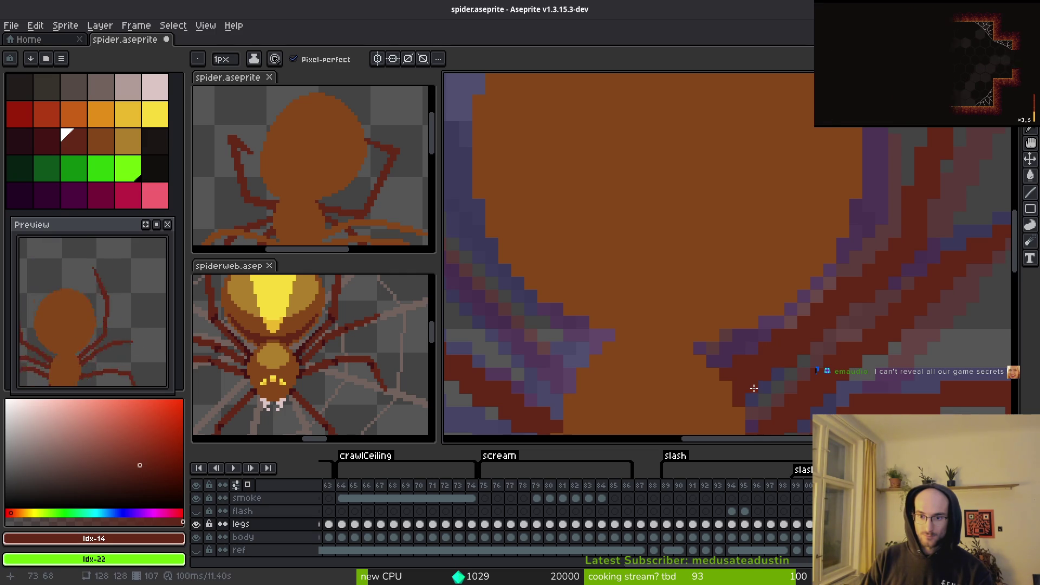
pyautogui.press('b')
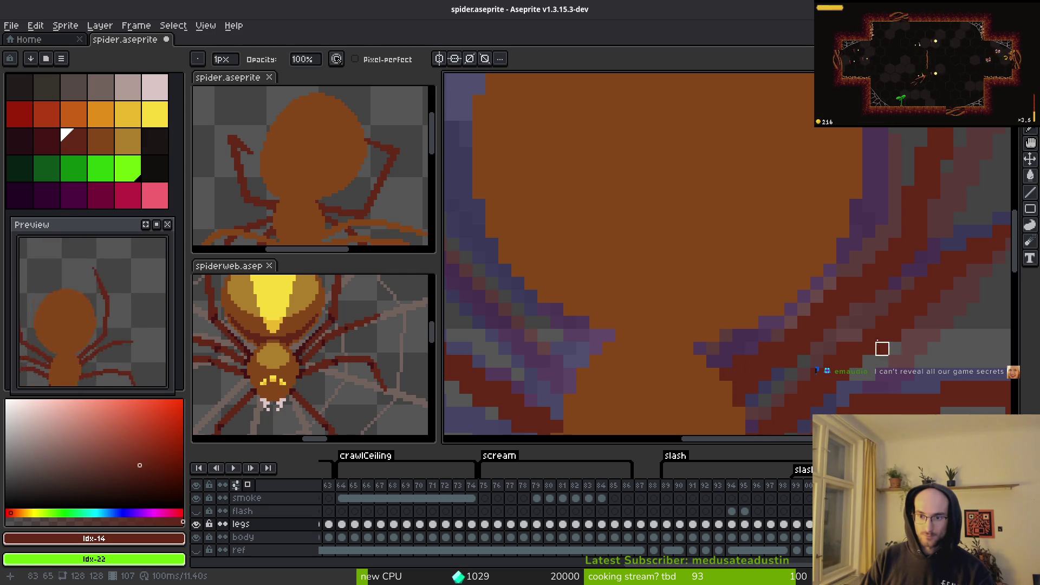
pyautogui.scroll(-1, 851, 341)
pyautogui.scroll(1, 850, 341)
pyautogui.press('f')
pyautogui.scroll(-1, 808, 345)
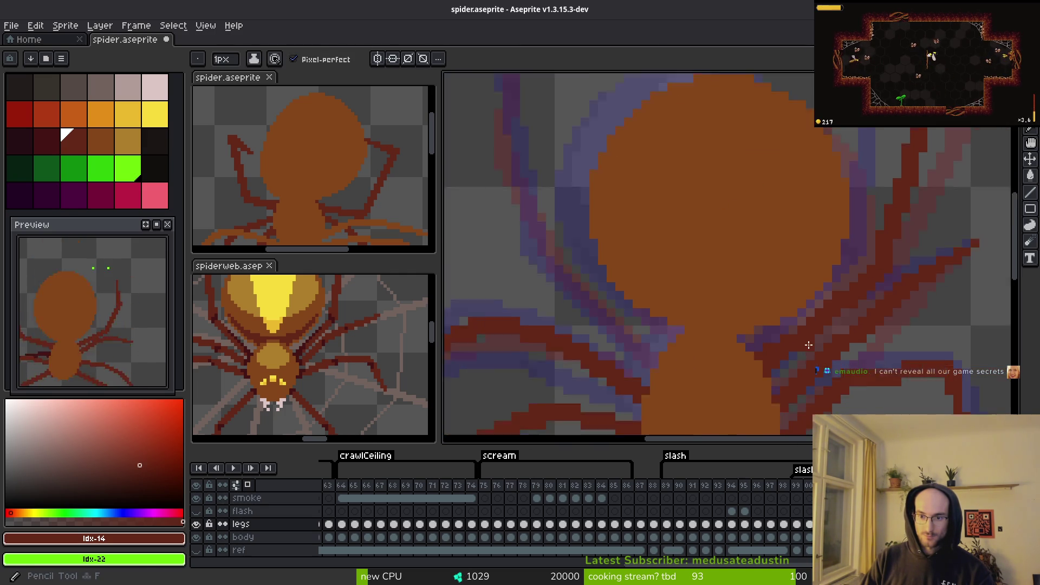
pyautogui.scroll(-1, 808, 344)
pyautogui.scroll(2, 783, 391)
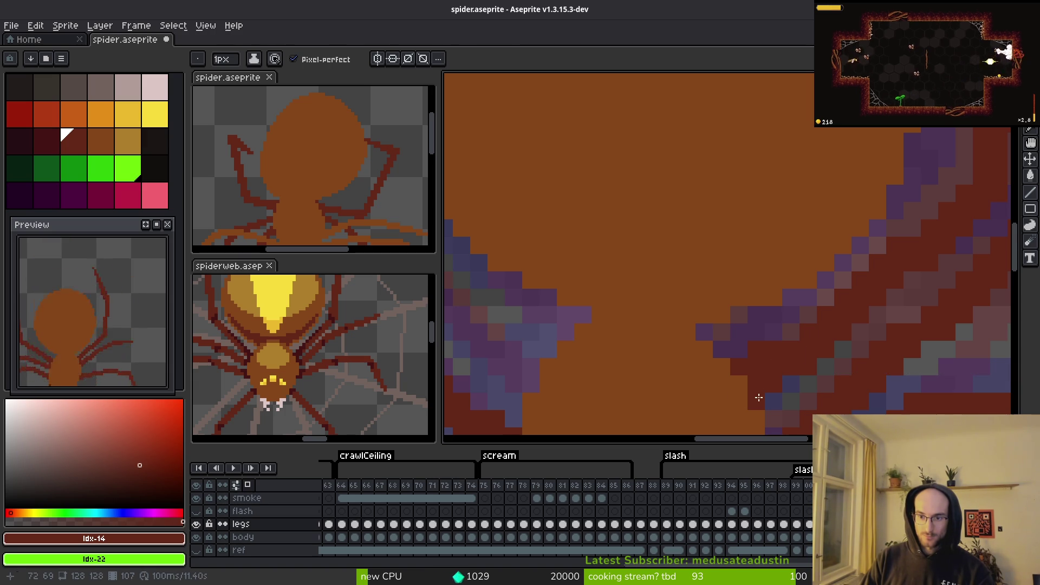
# Step: Switch to the Eraser and save spider.aseprite
pyautogui.scroll(-1, 770, 378)
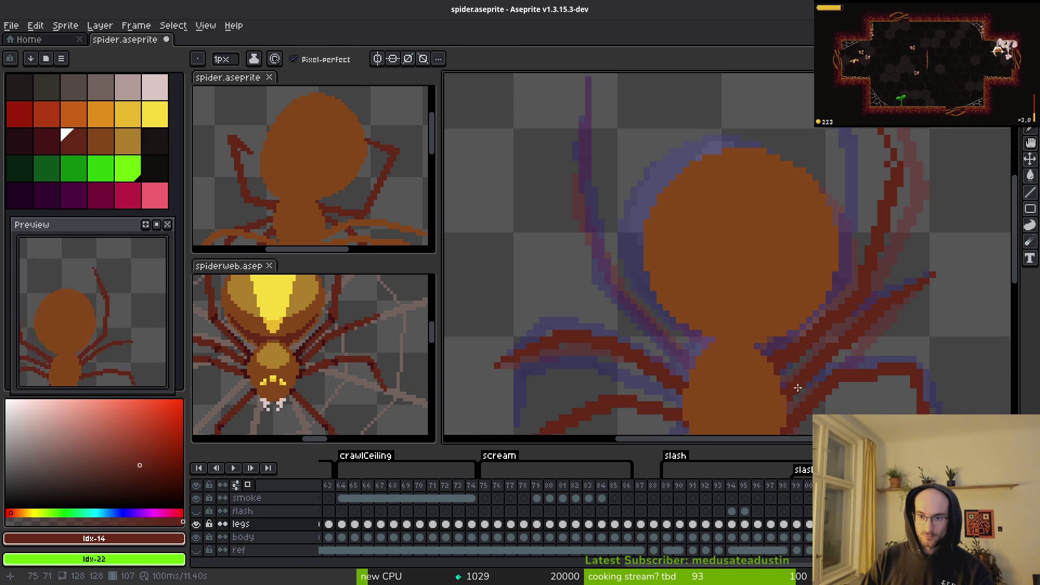
pyautogui.scroll(2, 775, 352)
pyautogui.press('e')
pyautogui.scroll(-3, 802, 326)
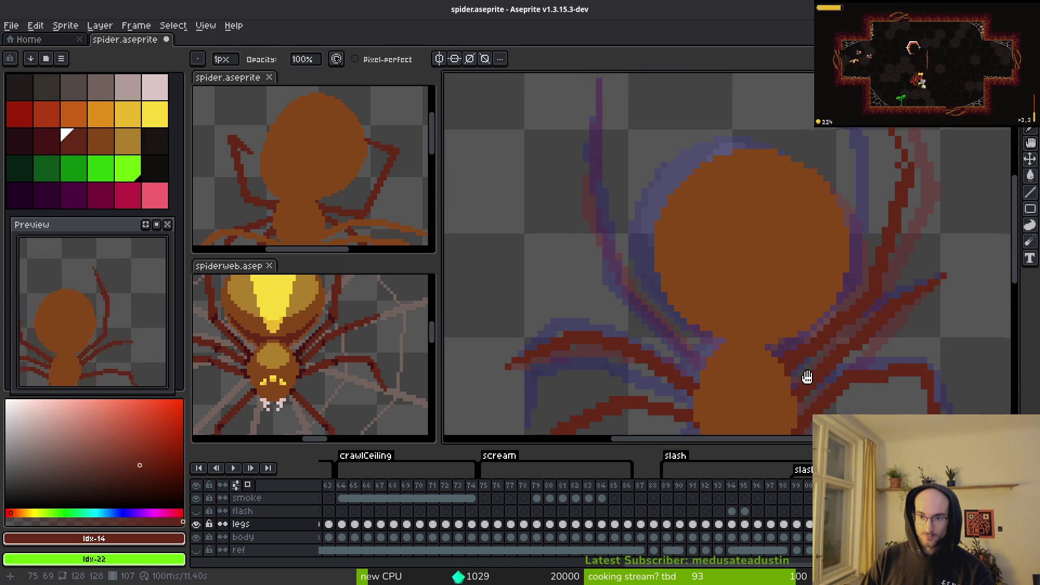
pyautogui.hotkey('ctrl', 's')
pyautogui.scroll(-2, 866, 331)
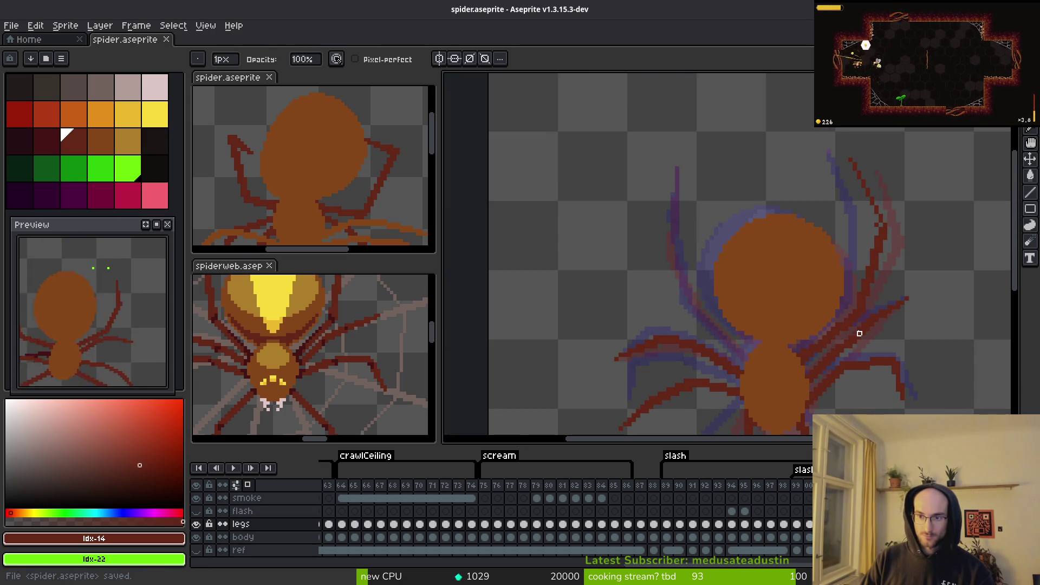
# Step: Touch up the leg edge pixels, alternating between Pencil and Eraser
pyautogui.scroll(4, 853, 330)
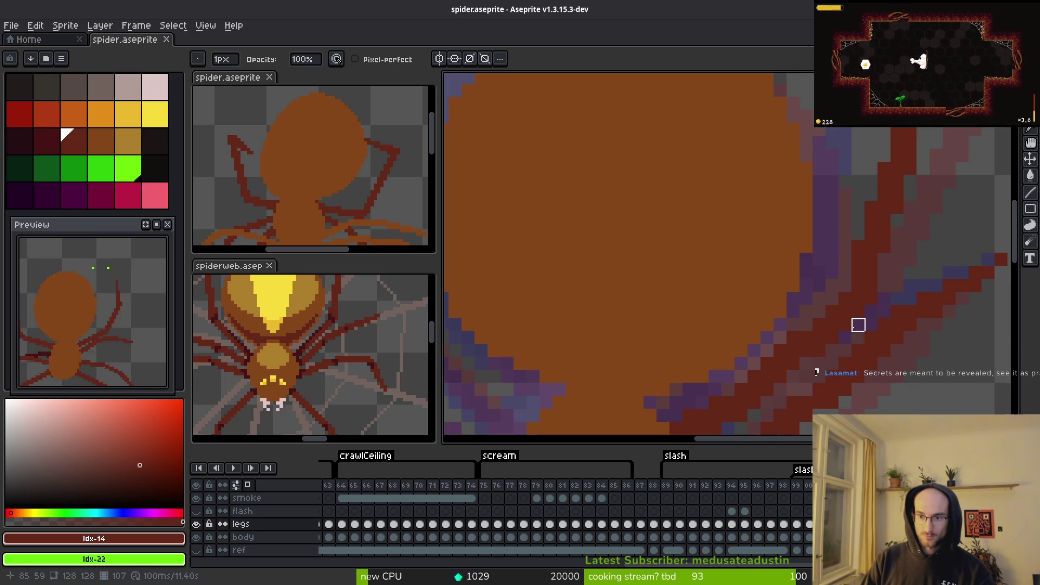
pyautogui.press('f')
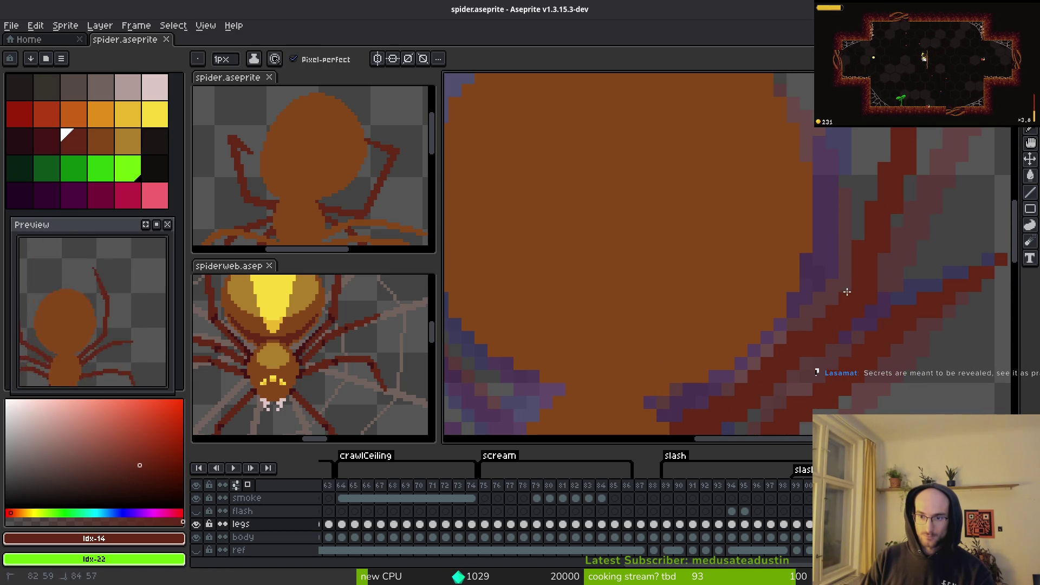
pyautogui.press('e')
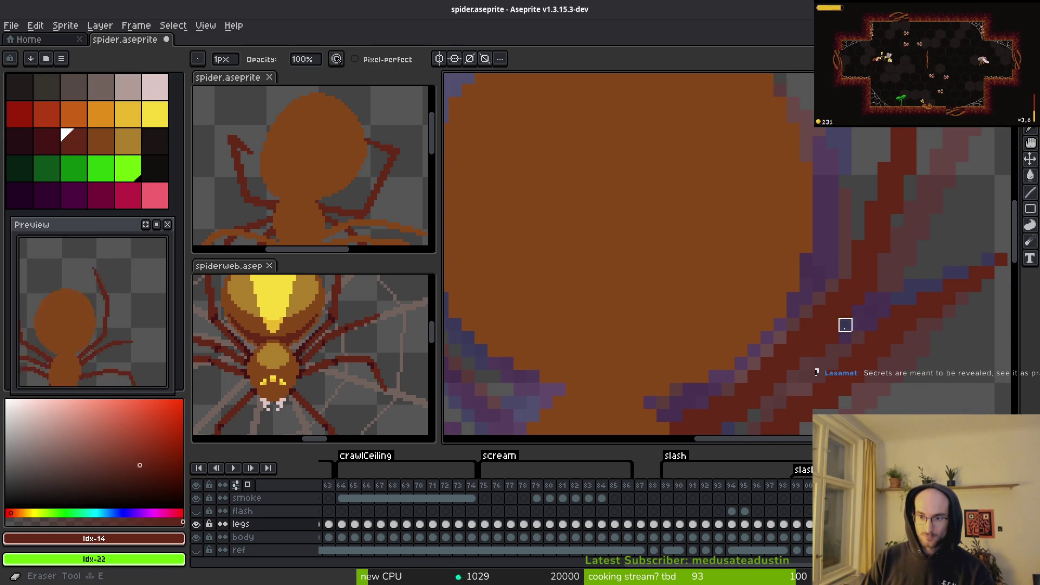
pyautogui.scroll(-2, 856, 272)
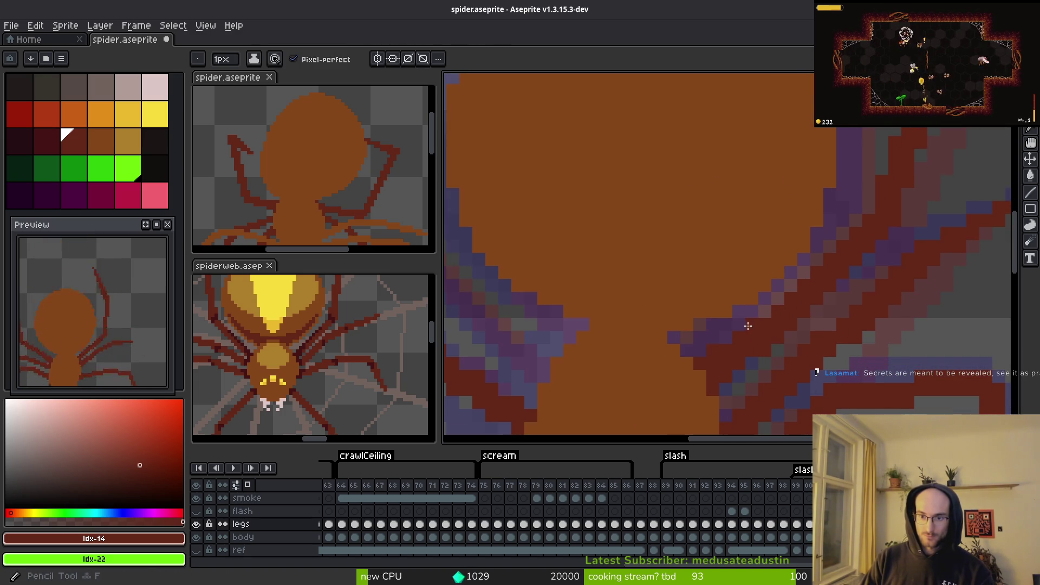
pyautogui.press('b')
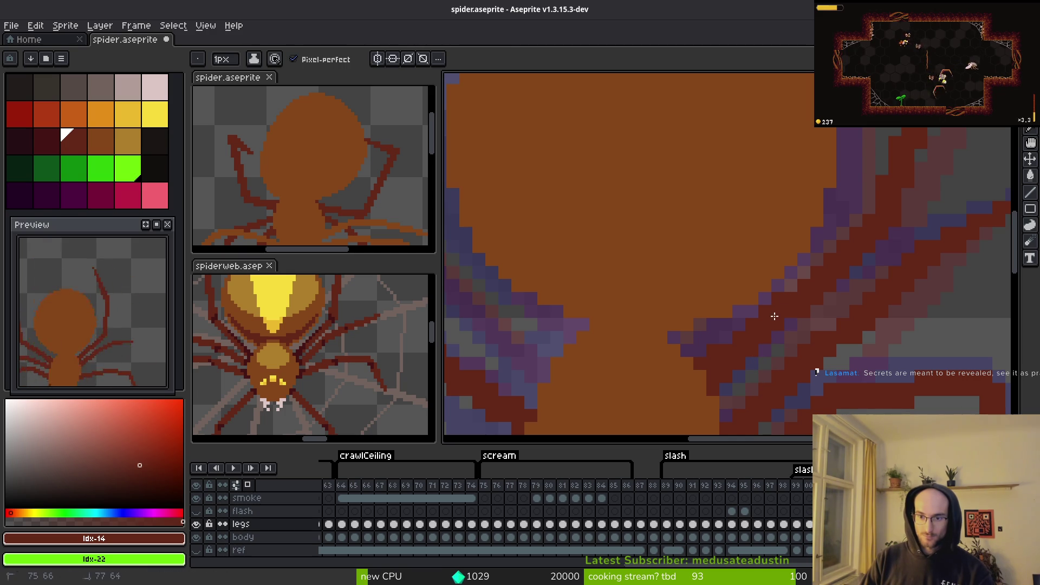
pyautogui.scroll(-3, 743, 380)
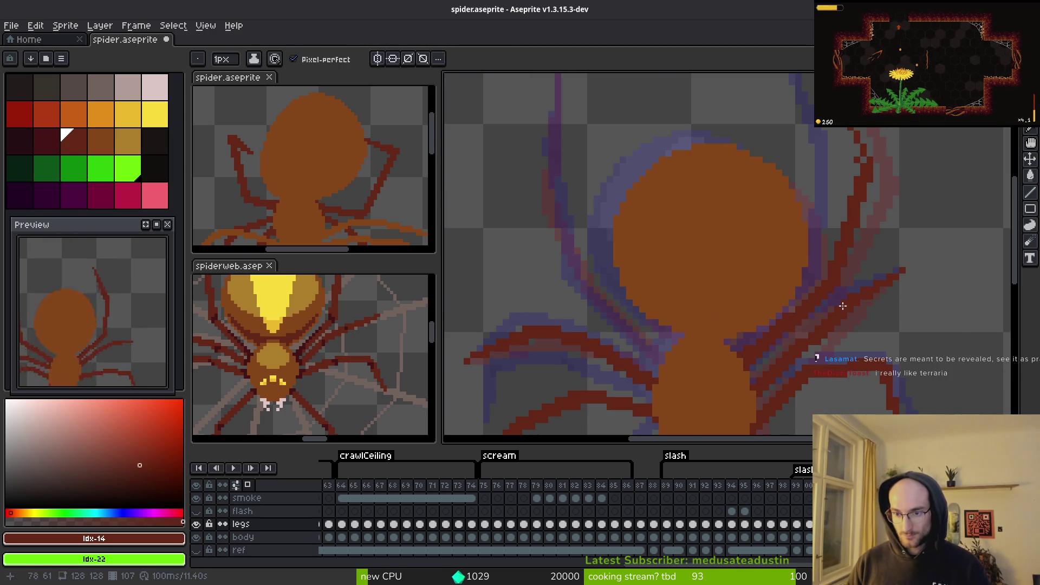
pyautogui.scroll(5, 800, 320)
pyautogui.press('e')
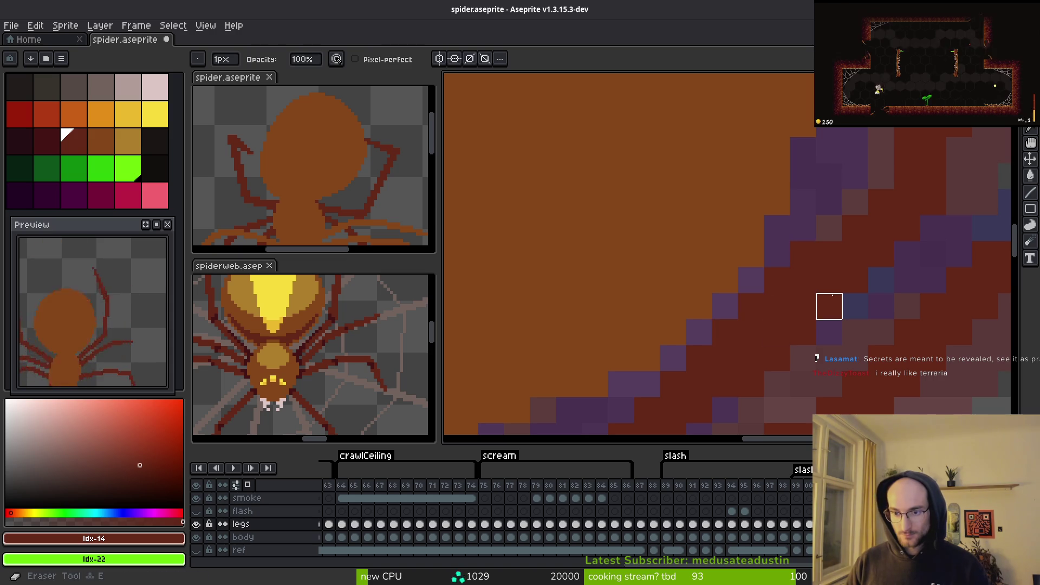
pyautogui.press('b')
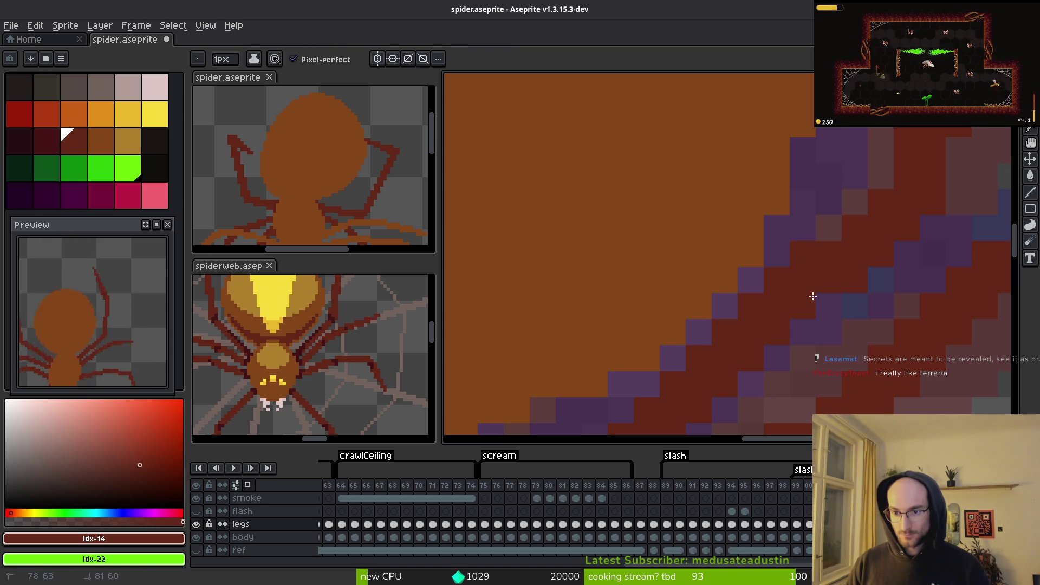
pyautogui.scroll(-4, 870, 283)
pyautogui.scroll(4, 861, 227)
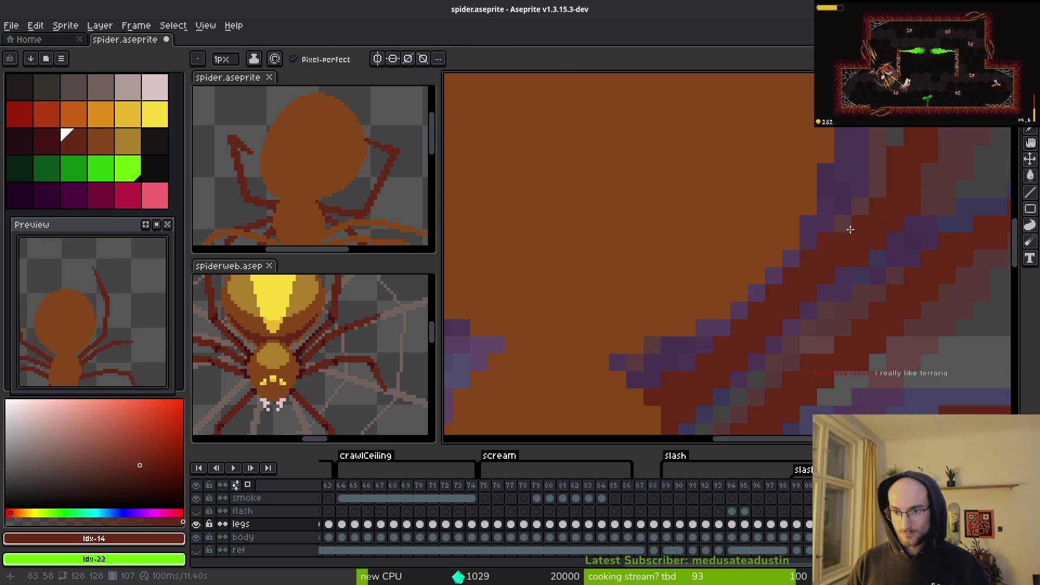
pyautogui.press('e')
pyautogui.scroll(-4, 895, 258)
pyautogui.scroll(4, 877, 238)
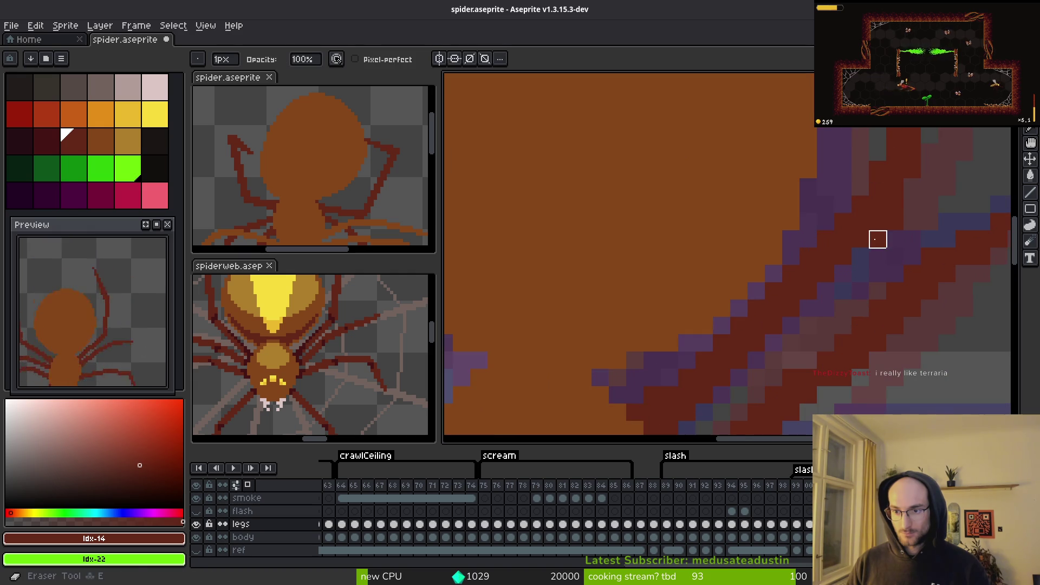
pyautogui.scroll(-3, 912, 239)
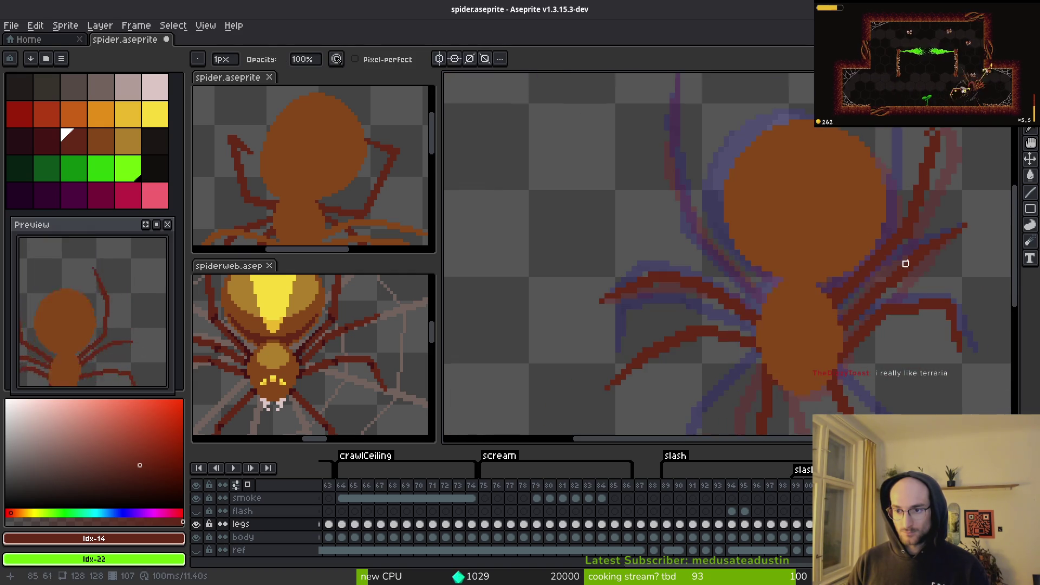
pyautogui.scroll(2, 911, 269)
pyautogui.scroll(-2, 913, 220)
pyautogui.scroll(5, 916, 243)
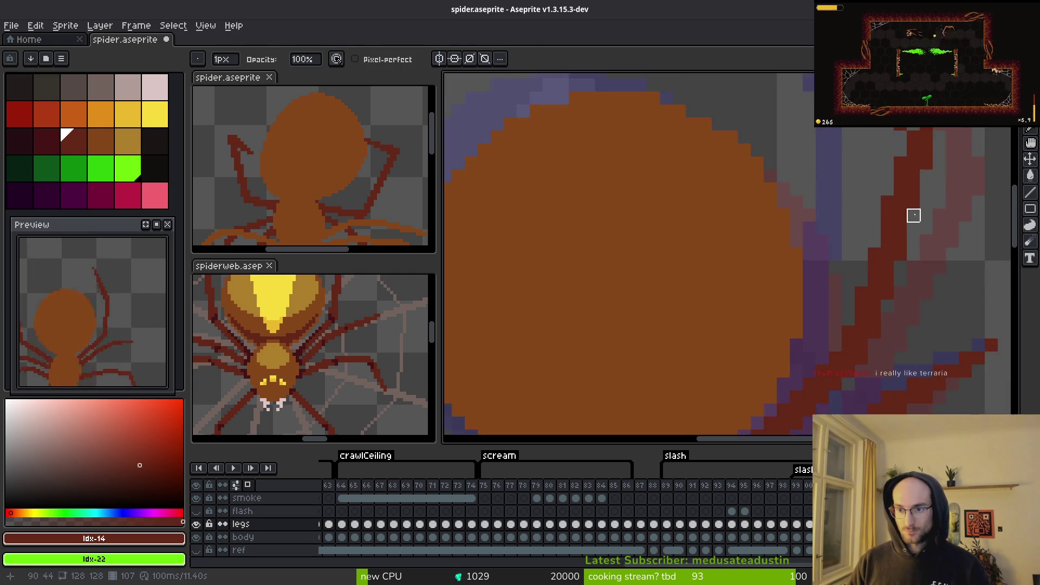
# Step: Draw a thick dark-red upper right leg along the faded reference, then bring up Brave
pyautogui.moveTo(719, 156); pyautogui.dragTo(800, 354)
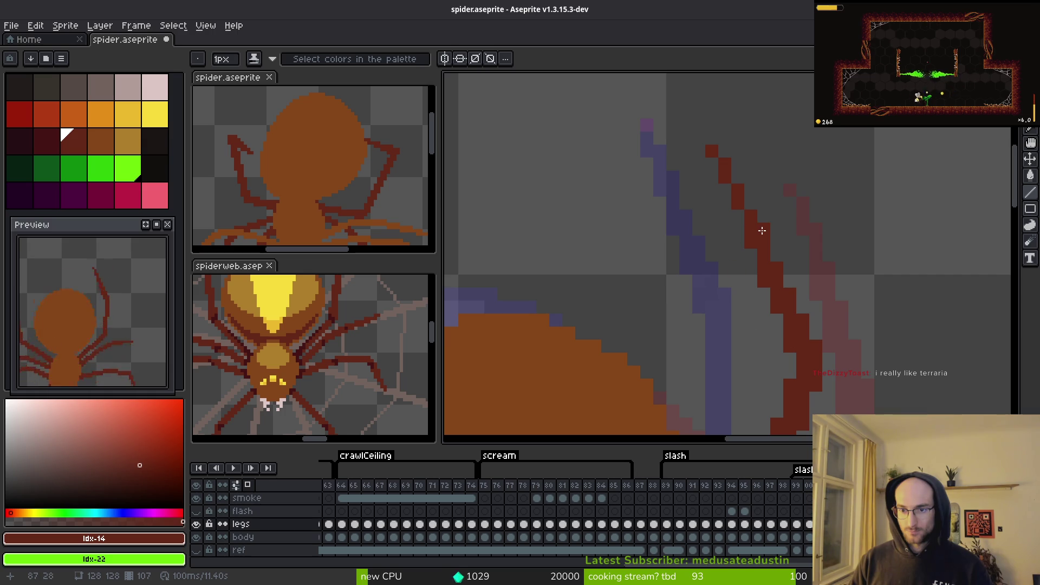
pyautogui.moveTo(732, 176)
pyautogui.mouseDown()
pyautogui.moveTo(759, 239)
pyautogui.moveTo(761, 231)
pyautogui.mouseUp()
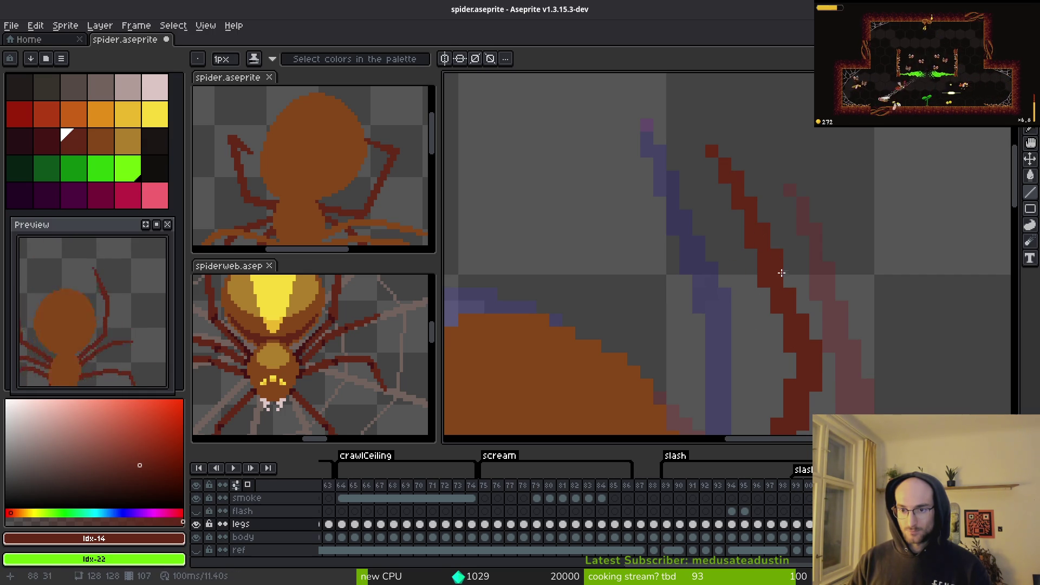
pyautogui.press('b')
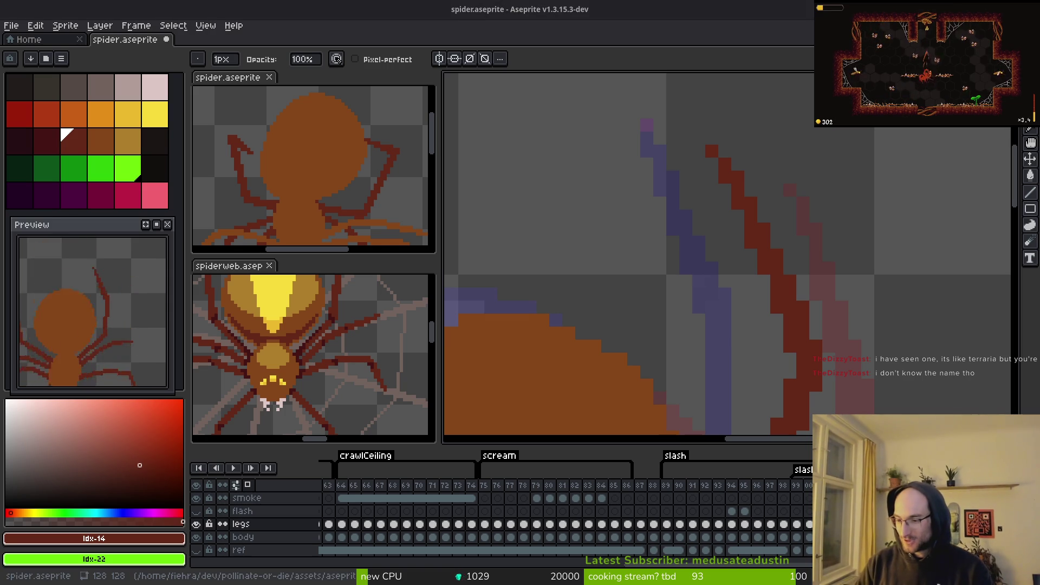
pyautogui.scroll(-4, 748, 267)
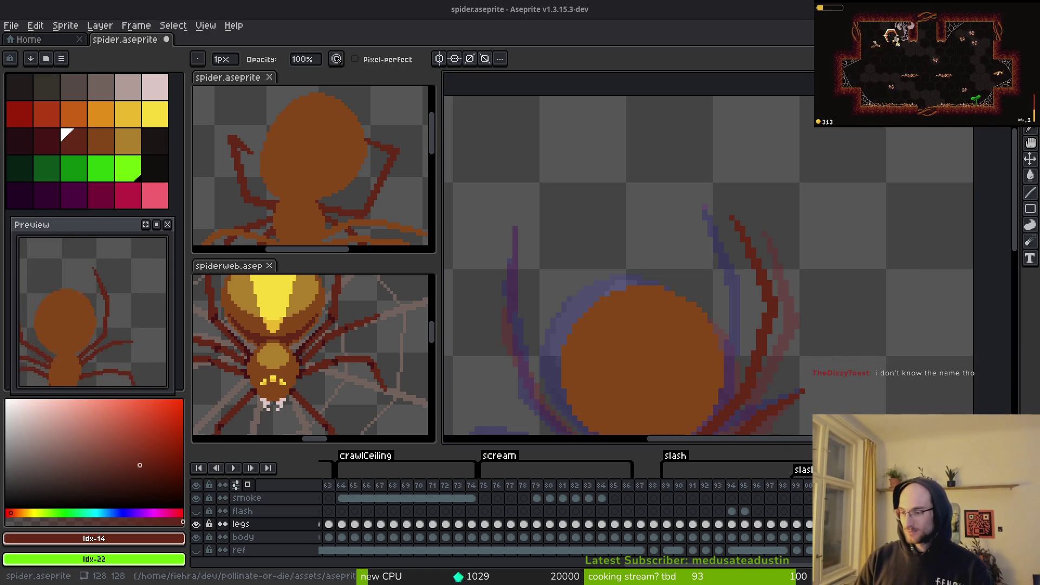
pyautogui.moveTo(562, 353); pyautogui.dragTo(597, 242)
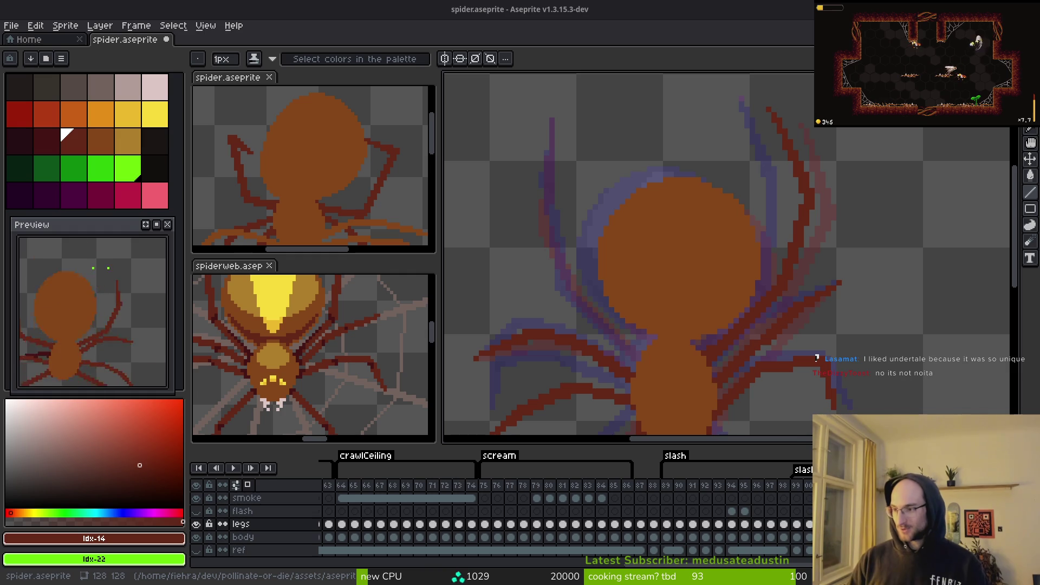
pyautogui.hotkey('alt', 'Tab')
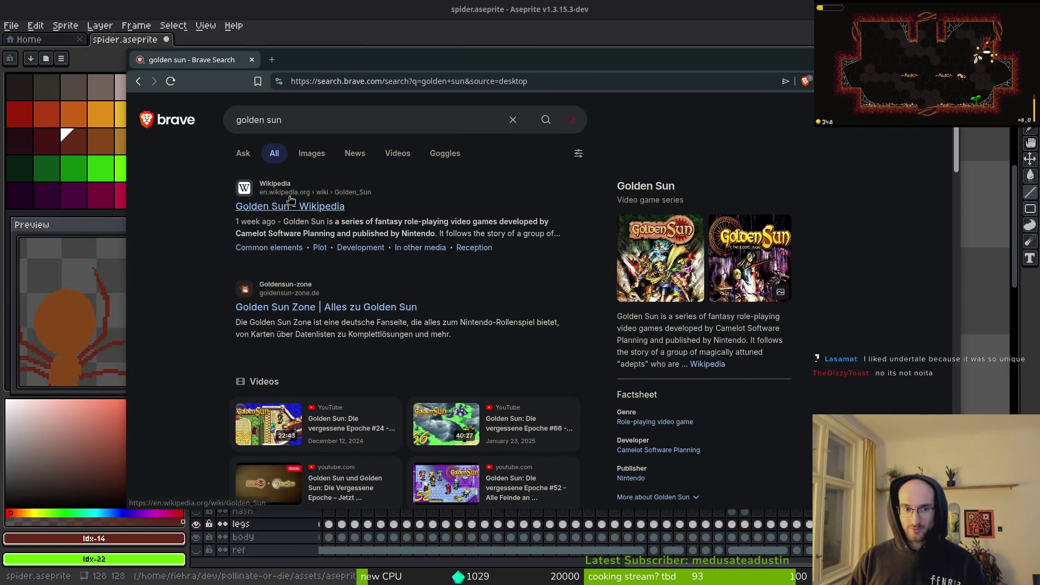
# Step: Skim the Golden Sun Wikipedia article and its Psynergy screenshot, then show golden sun image results
pyautogui.click(294, 207)
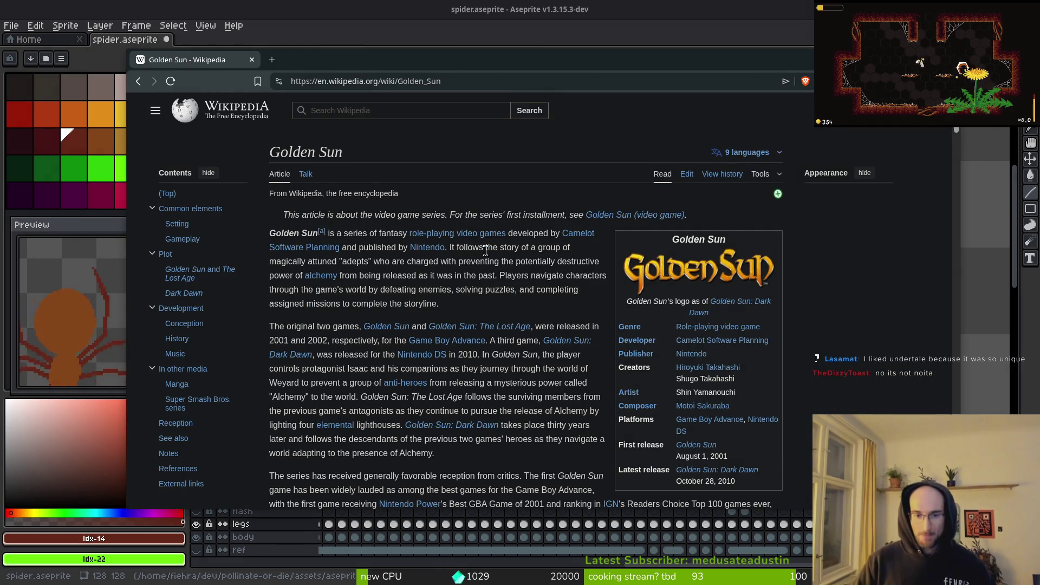
pyautogui.scroll(-10, 528, 316)
pyautogui.click(714, 342)
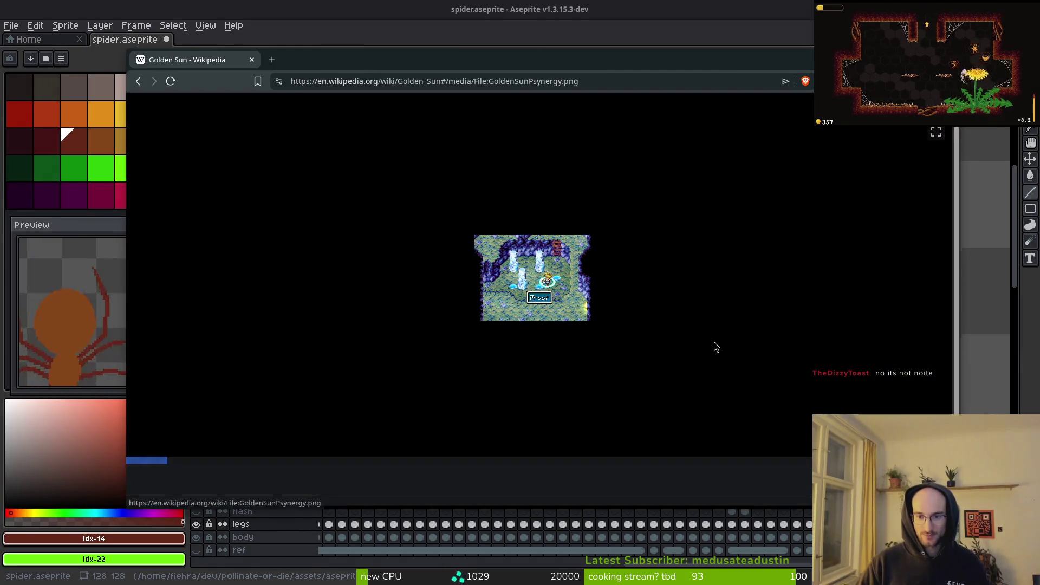
pyautogui.press('Escape')
pyautogui.scroll(-7, 489, 320)
pyautogui.scroll(-20, 489, 320)
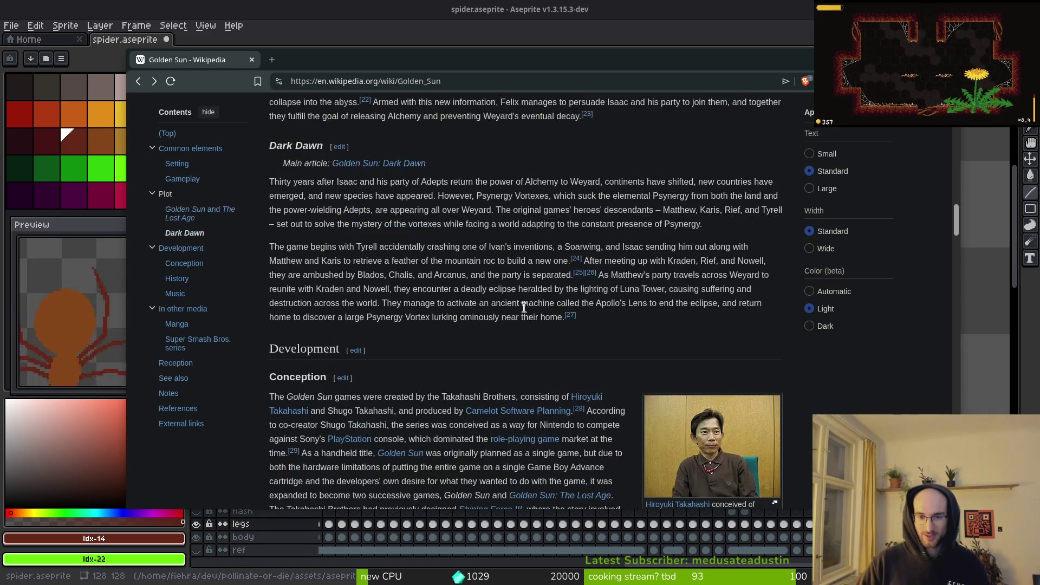
pyautogui.scroll(-10, 488, 311)
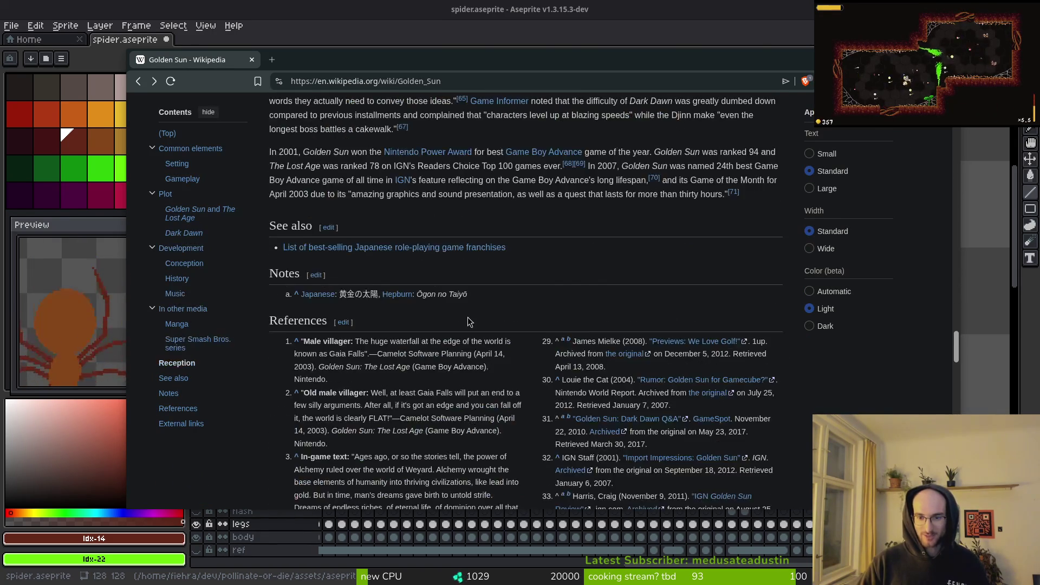
pyautogui.hotkey('alt', 'Left')
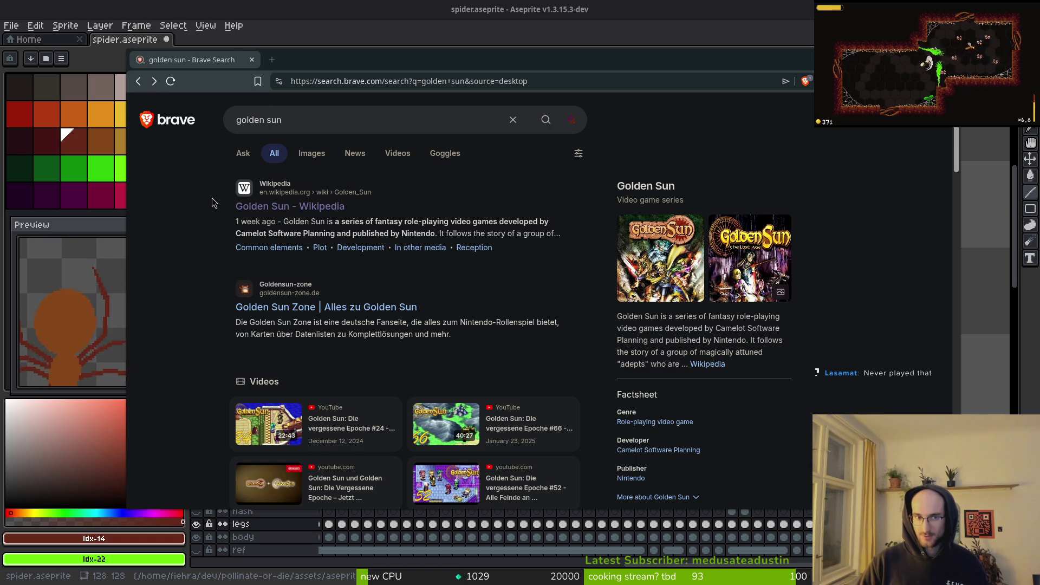
pyautogui.click(313, 153)
# Step: Scroll through the golden sun image results
pyautogui.scroll(-10, 473, 336)
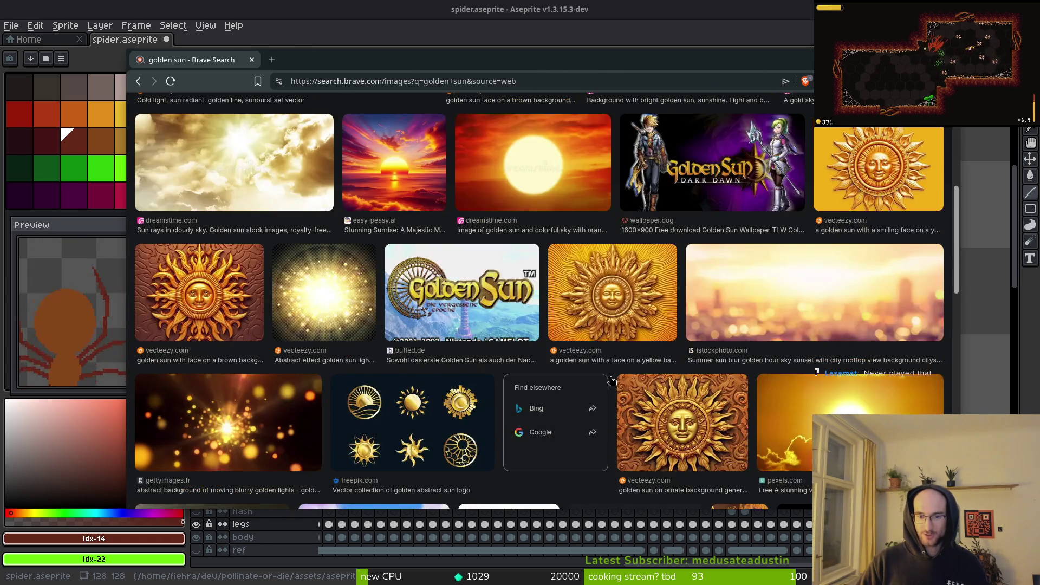
pyautogui.scroll(-15, 473, 337)
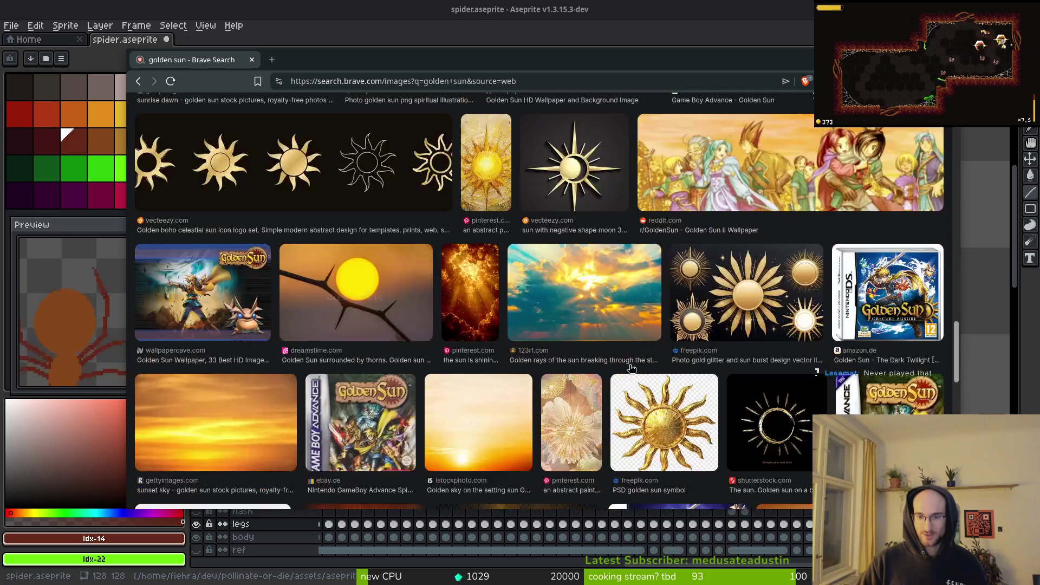
pyautogui.scroll(-10, 631, 367)
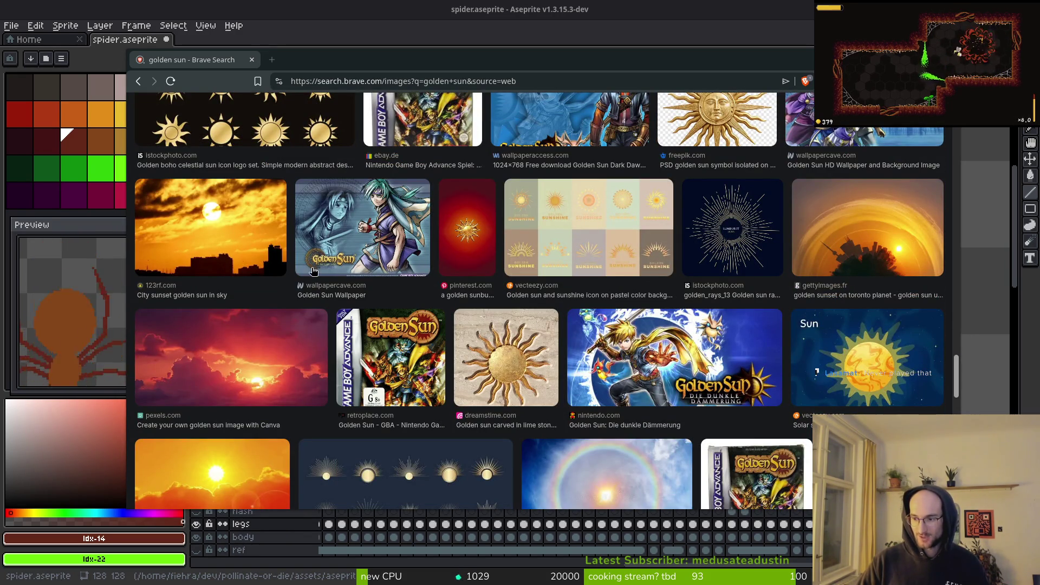
pyautogui.scroll(-10, 309, 269)
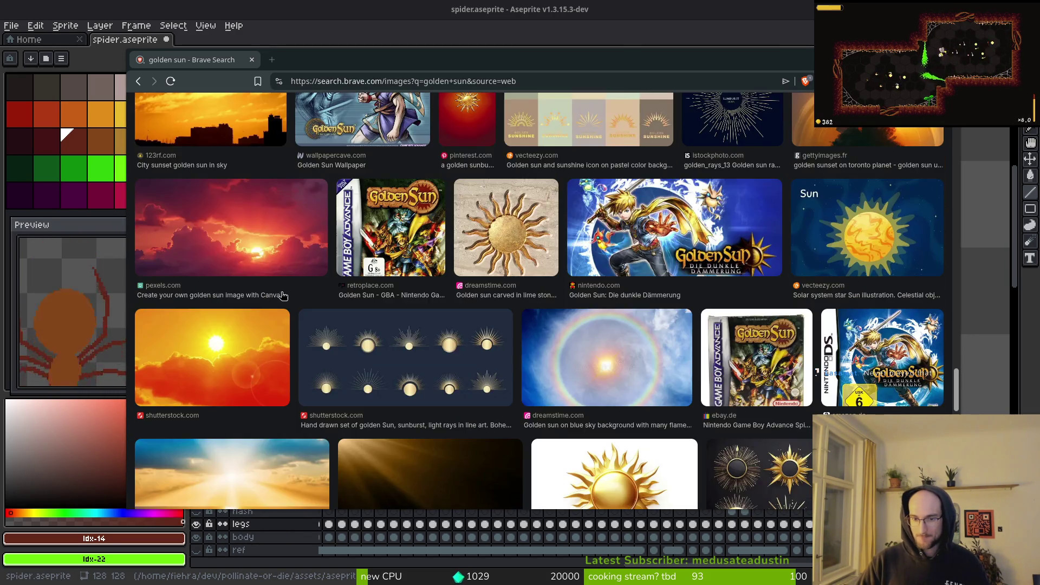
pyautogui.scroll(-5, 489, 330)
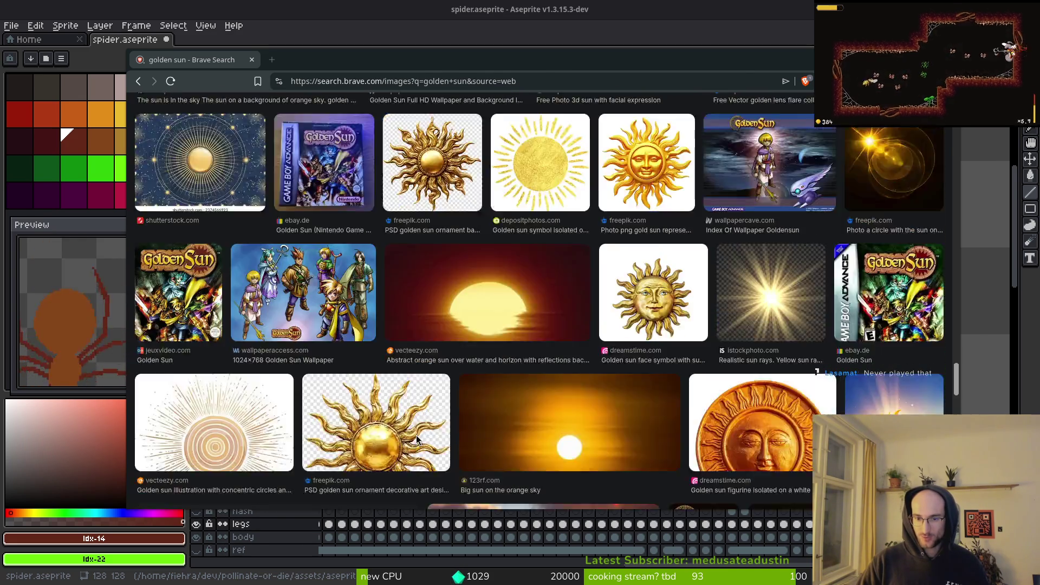
pyautogui.scroll(15, 339, 327)
pyautogui.scroll(20, 428, 176)
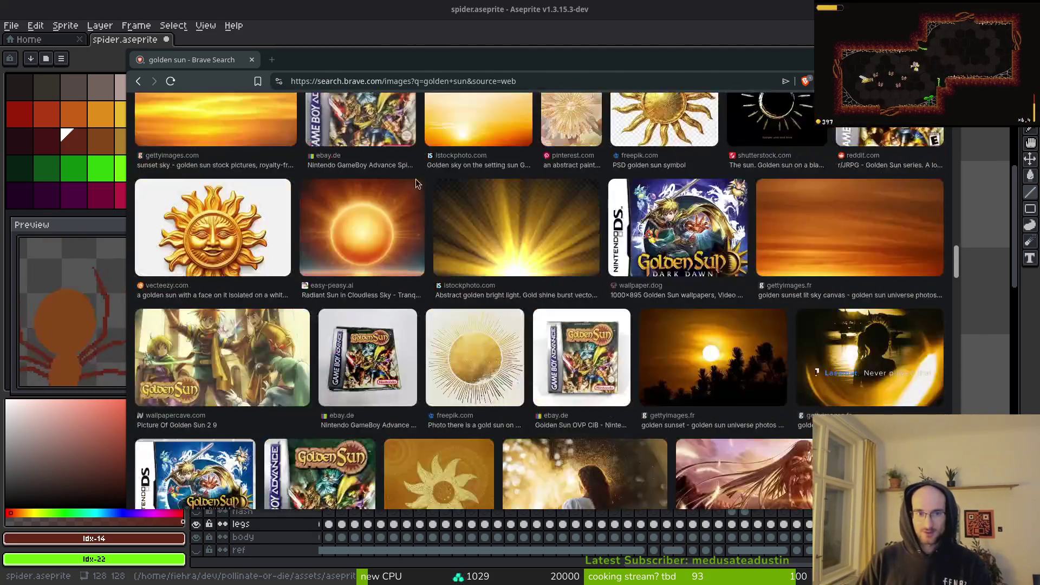
pyautogui.scroll(5, 349, 158)
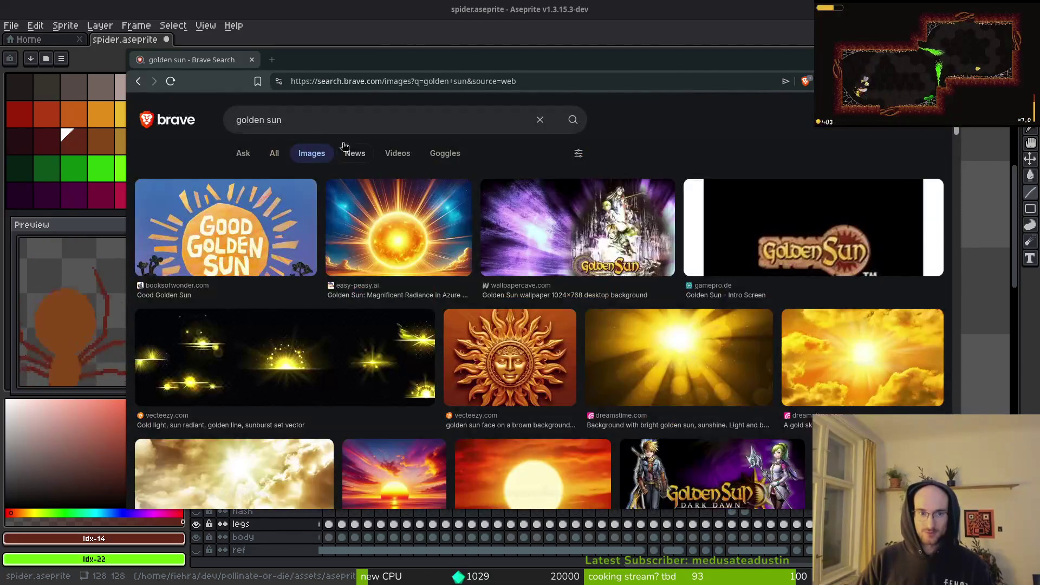
# Step: Refine the image search to 'golden sun gameboy' via the suggestion list
pyautogui.click(321, 122)
pyautogui.write('game')
pyautogui.press('Return')
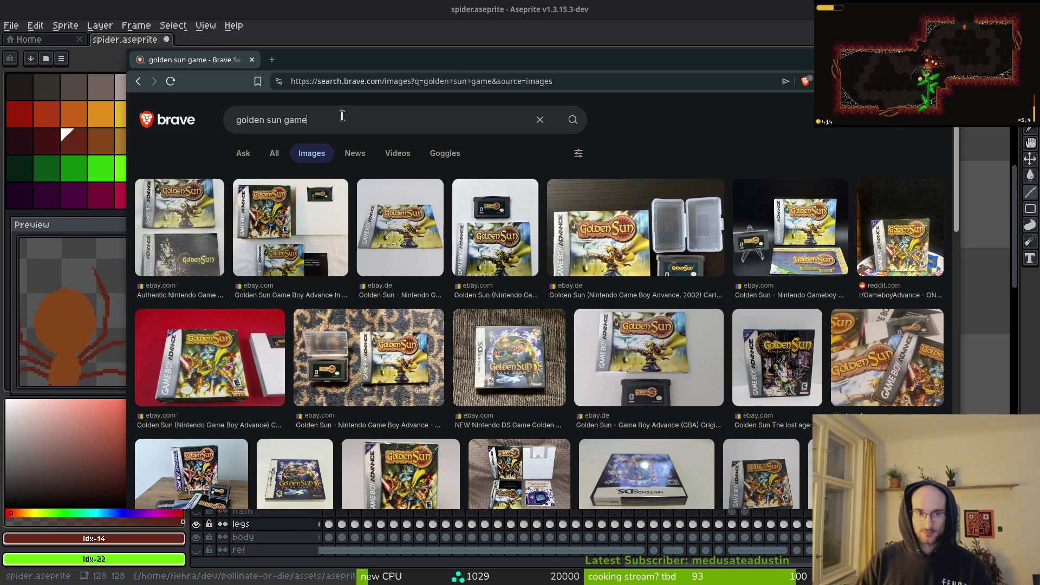
pyautogui.click(342, 116)
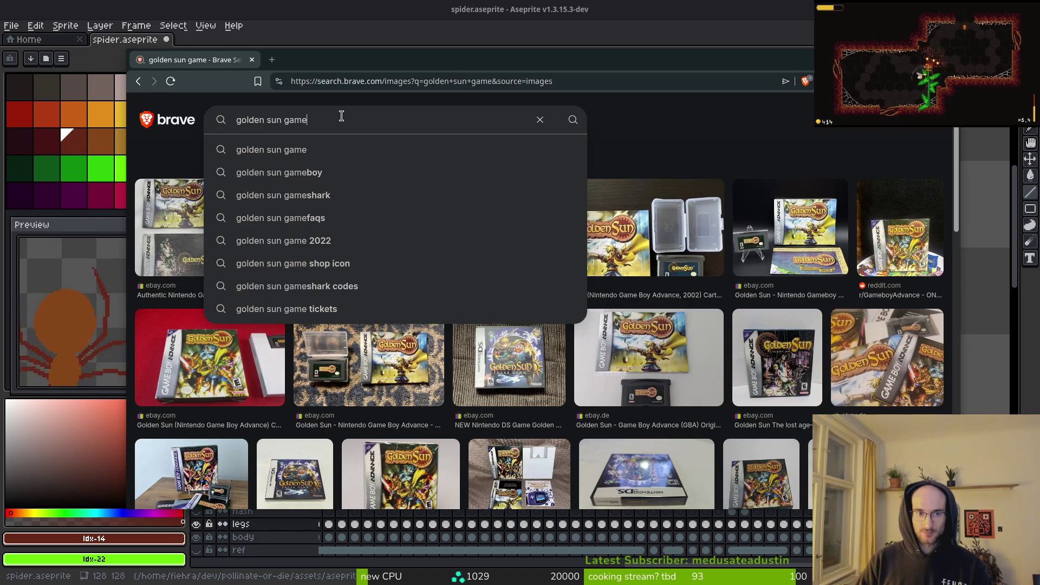
pyautogui.click(309, 181)
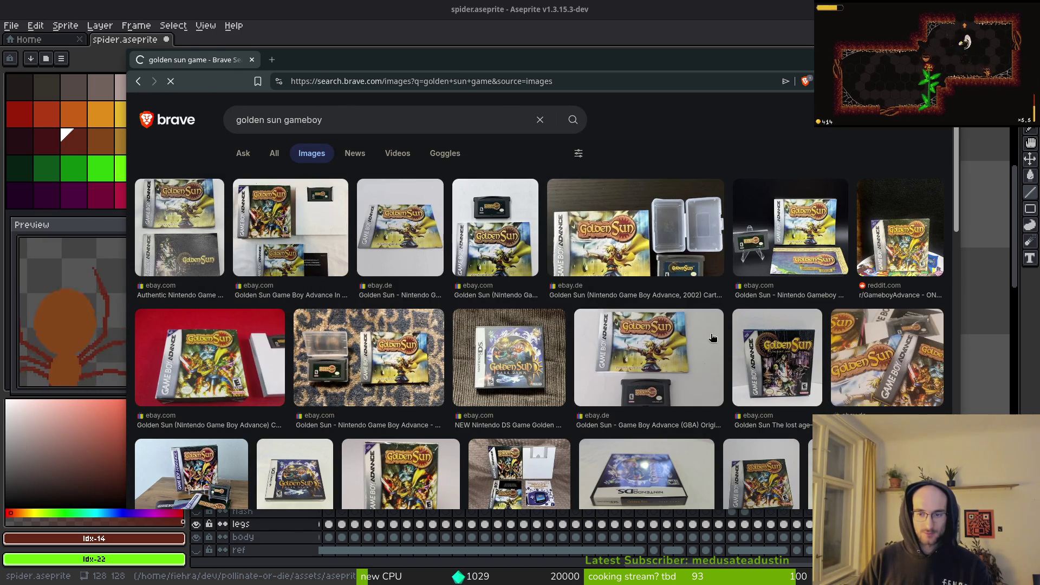
# Step: Browse the golden sun gameboy images, then close the tab to return to Aseprite
pyautogui.scroll(-4, 611, 343)
pyautogui.scroll(-5, 611, 343)
pyautogui.scroll(7, 566, 264)
pyautogui.scroll(3, 566, 264)
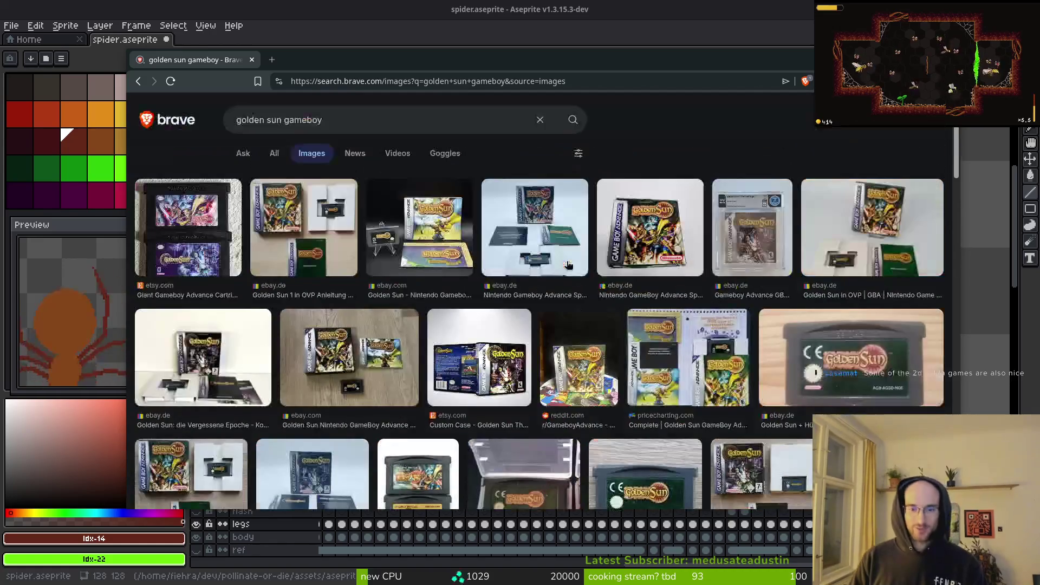
pyautogui.click(251, 60)
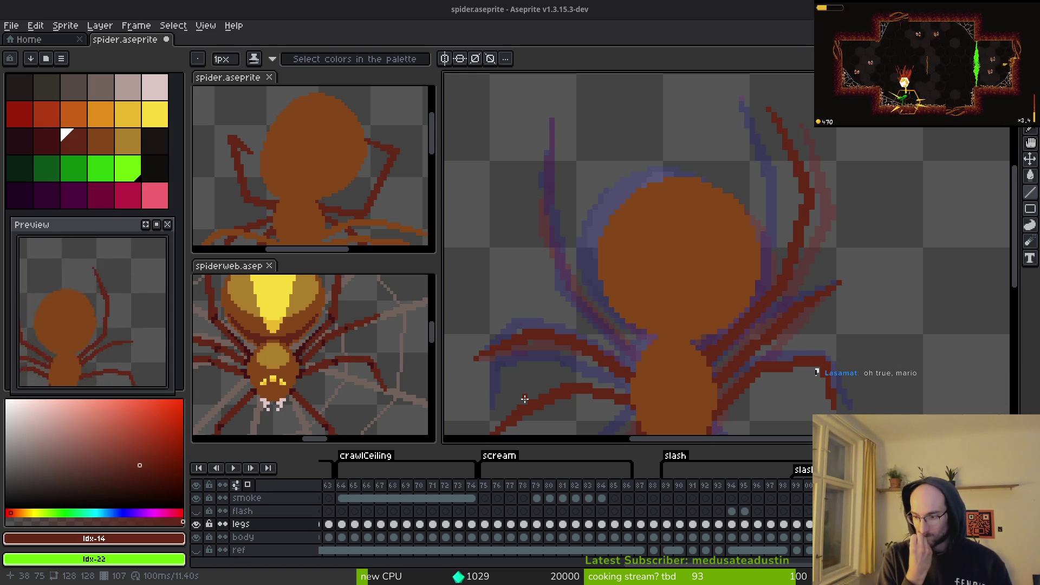
# Step: Compare the spider's leg poses by flipping between frame 107 and its neighbouring frames
pyautogui.press('l')
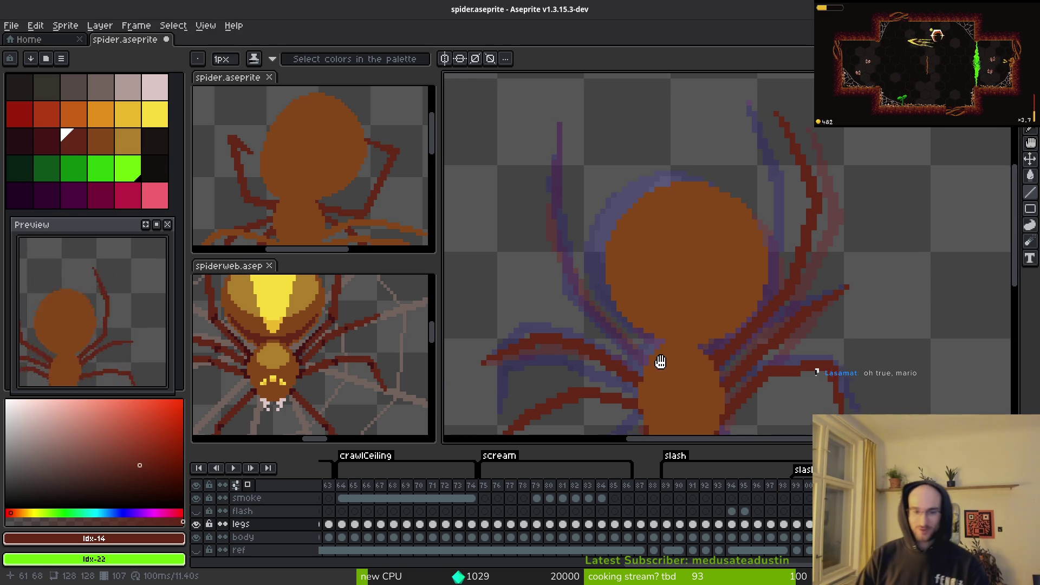
pyautogui.press('i')
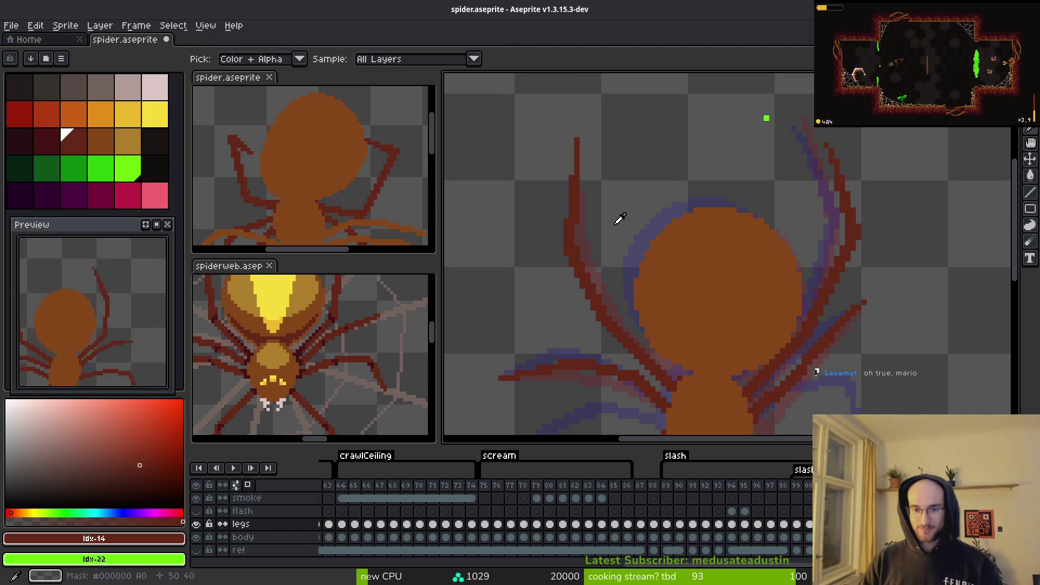
pyautogui.press('r')
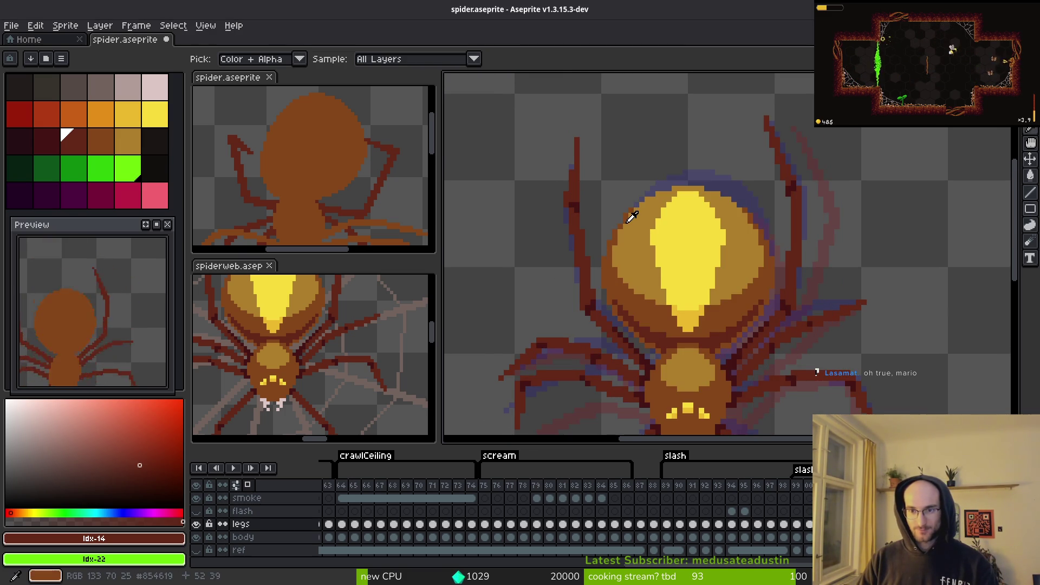
pyautogui.press('r')
pyautogui.press('r')
pyautogui.press('r')
pyautogui.press('r')
pyautogui.press('Right')
pyautogui.press('Left')
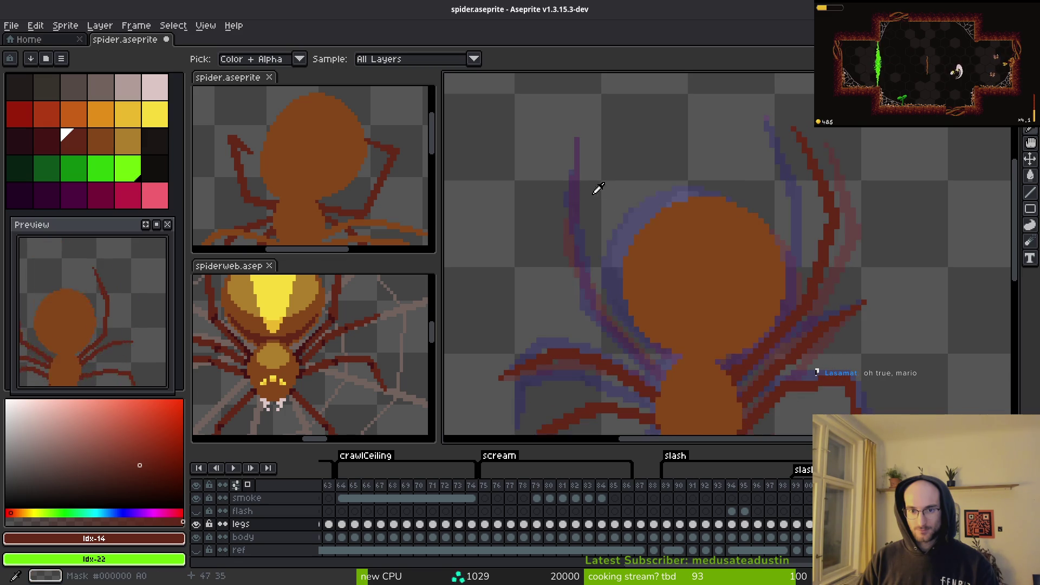
pyautogui.press('Right')
pyautogui.press('Left')
pyautogui.press('Right')
pyautogui.press('Left')
pyautogui.press('Right')
pyautogui.press('b')
pyautogui.scroll(2, 626, 265)
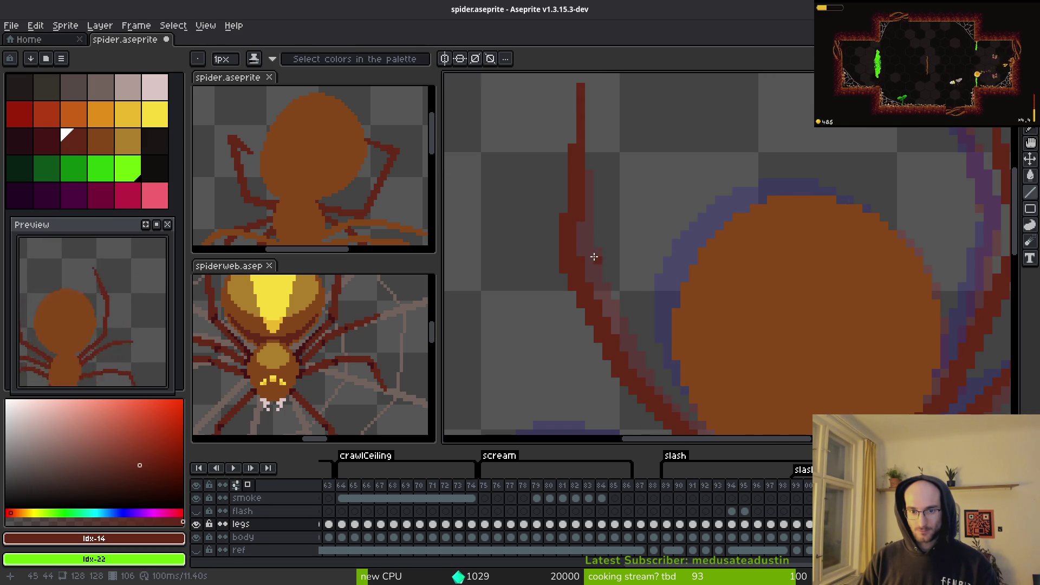
pyautogui.press('b')
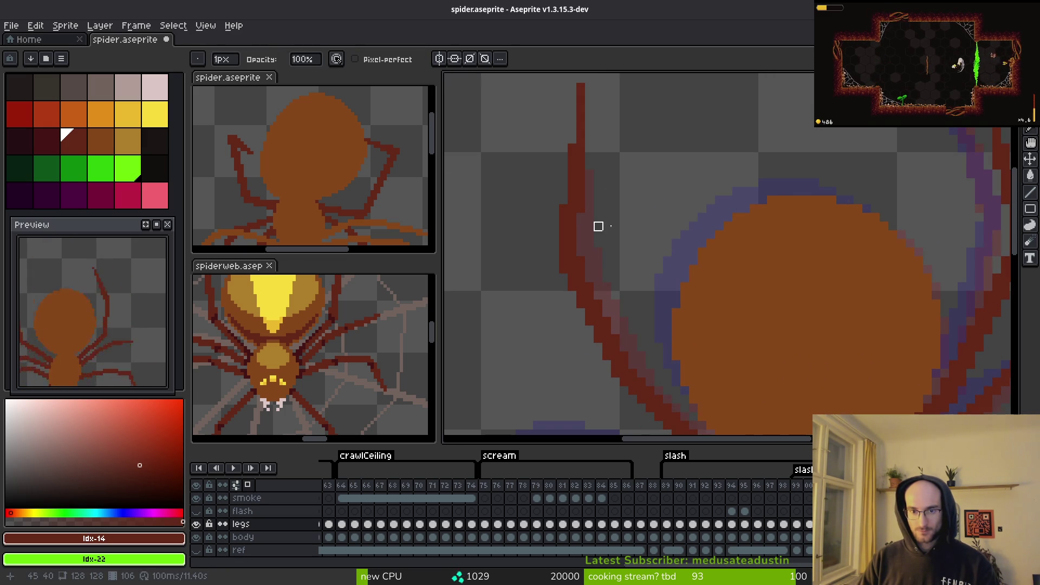
pyautogui.scroll(-2, 615, 226)
pyautogui.press('i')
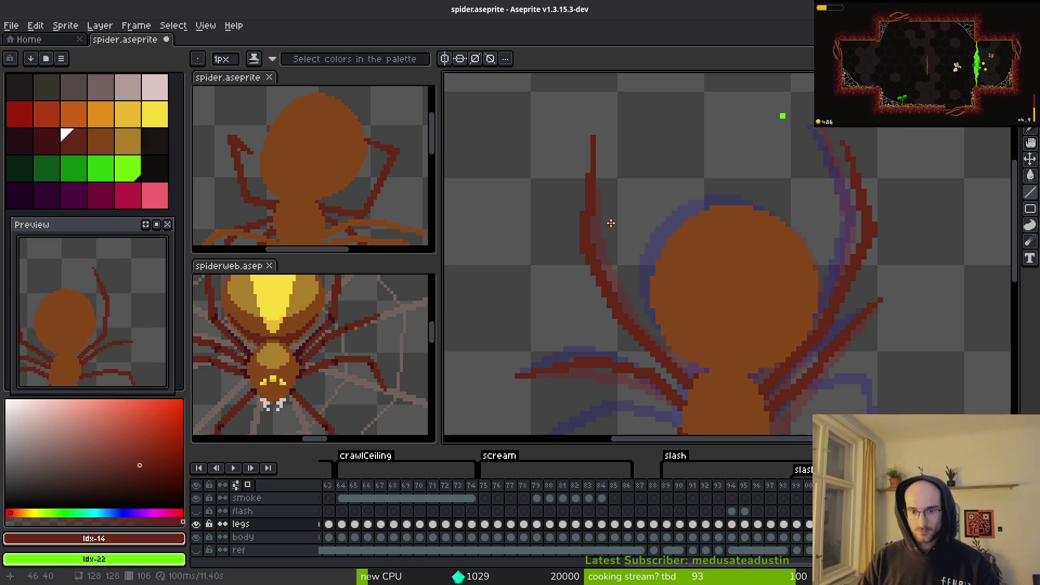
pyautogui.press('Right')
pyautogui.scroll(2, 618, 212)
# Step: Draw new dark-red upper-left leg strokes on frame 107, checking against the adjacent frame
pyautogui.moveTo(578, 93); pyautogui.dragTo(560, 211)
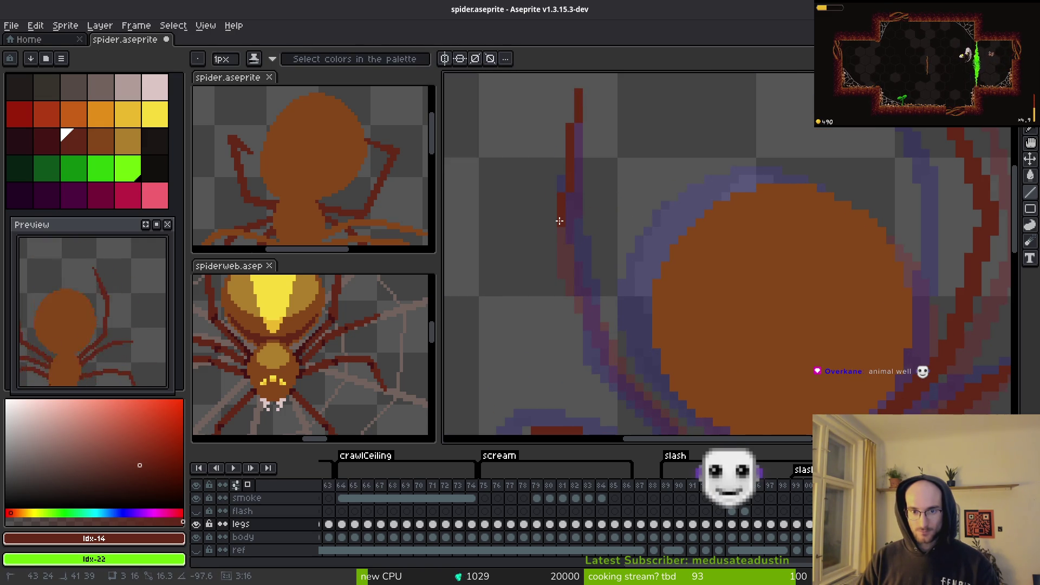
pyautogui.press('Right')
pyautogui.moveTo(543, 154); pyautogui.dragTo(571, 260)
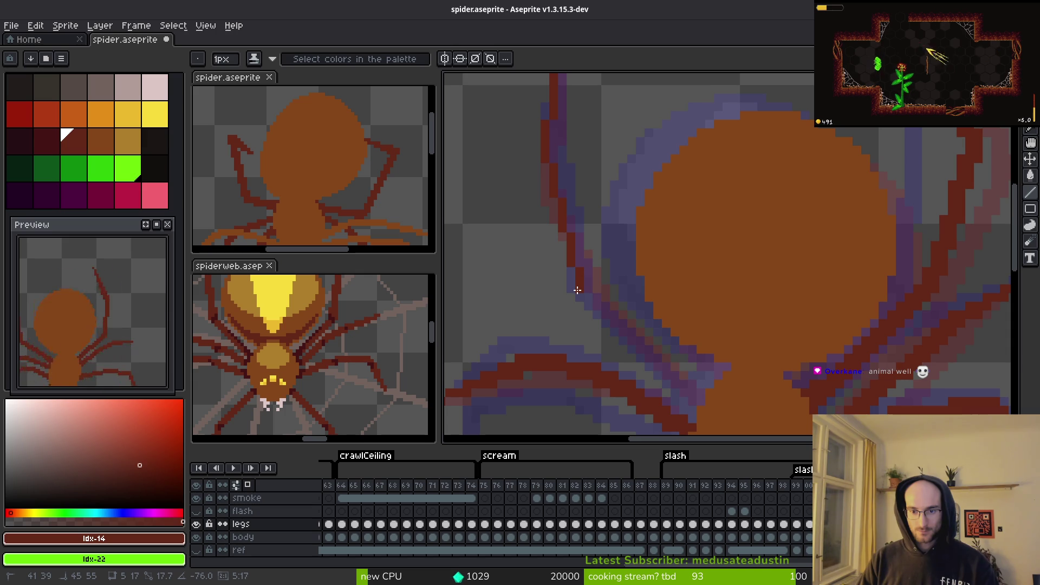
pyautogui.press('Right')
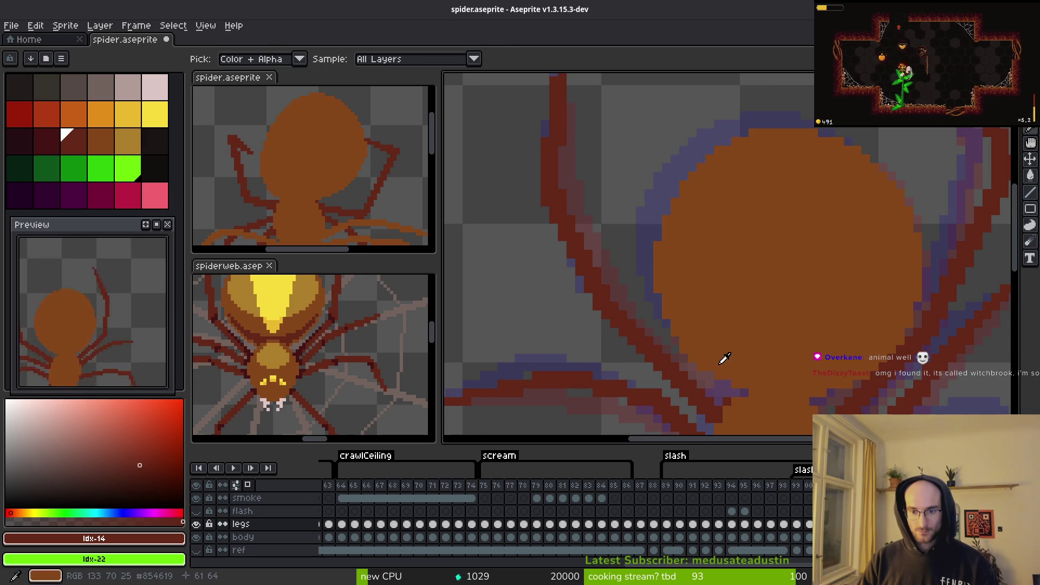
pyautogui.press('Left')
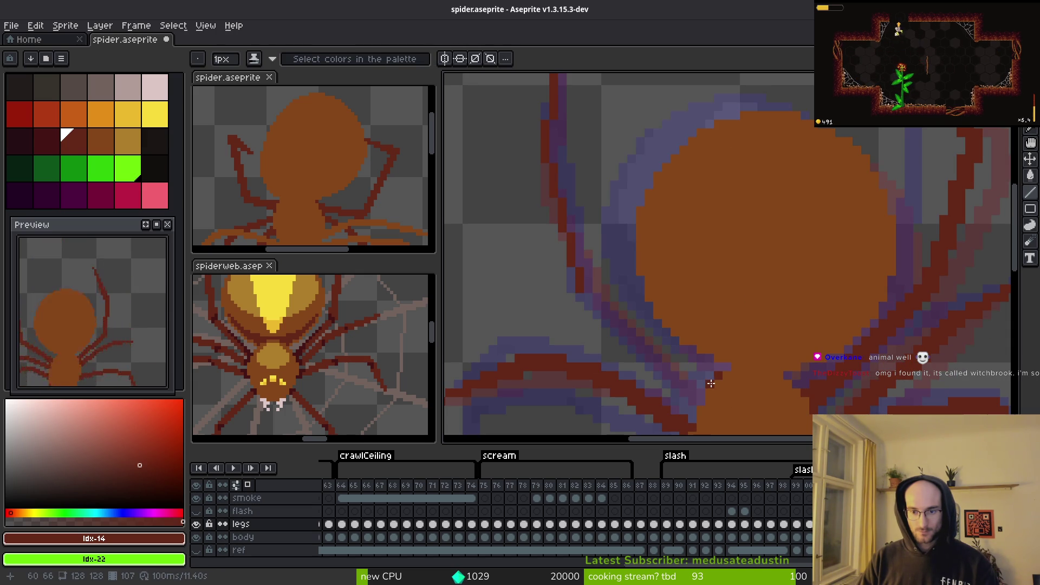
# Step: Draw dark-red lower-left leg lines and short connecting leg segments on frame 107
pyautogui.moveTo(701, 384); pyautogui.dragTo(595, 288)
pyautogui.moveTo(701, 400); pyautogui.dragTo(626, 324)
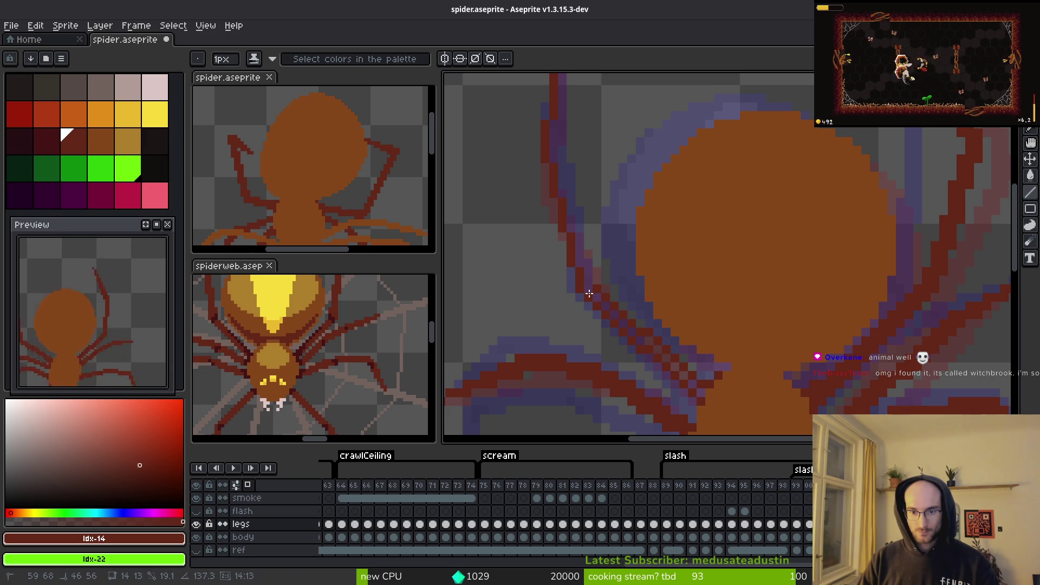
pyautogui.moveTo(605, 304); pyautogui.dragTo(621, 329)
pyautogui.moveTo(588, 298); pyautogui.dragTo(590, 291)
pyautogui.moveTo(704, 389)
pyautogui.mouseDown()
pyautogui.moveTo(593, 297)
pyautogui.moveTo(589, 281)
pyautogui.mouseUp()
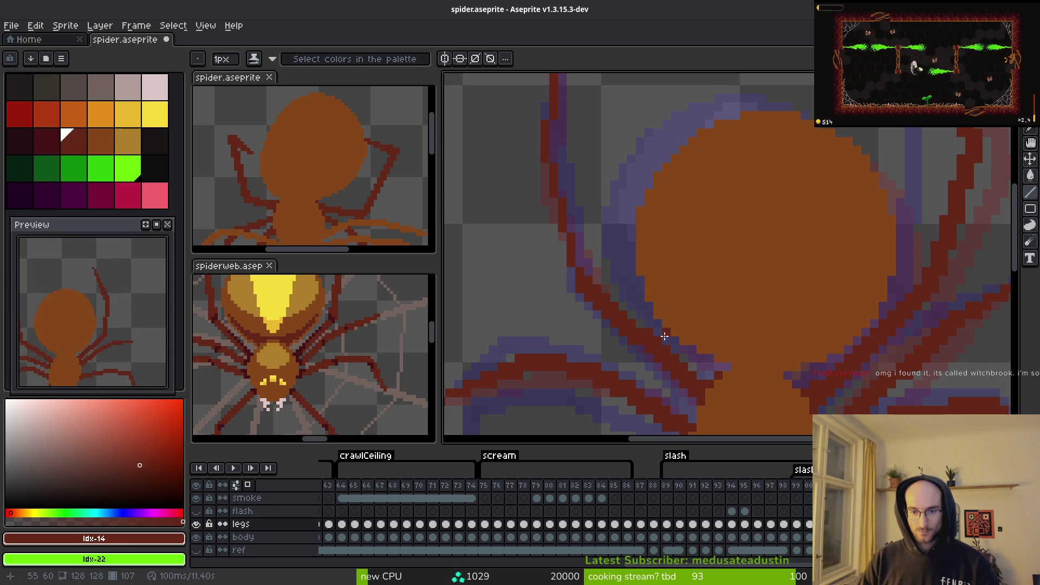
pyautogui.scroll(-2, 690, 384)
# Step: Redraw the upper-left leg as a thin dark-red line and erase stray leg pixels
pyautogui.press('i')
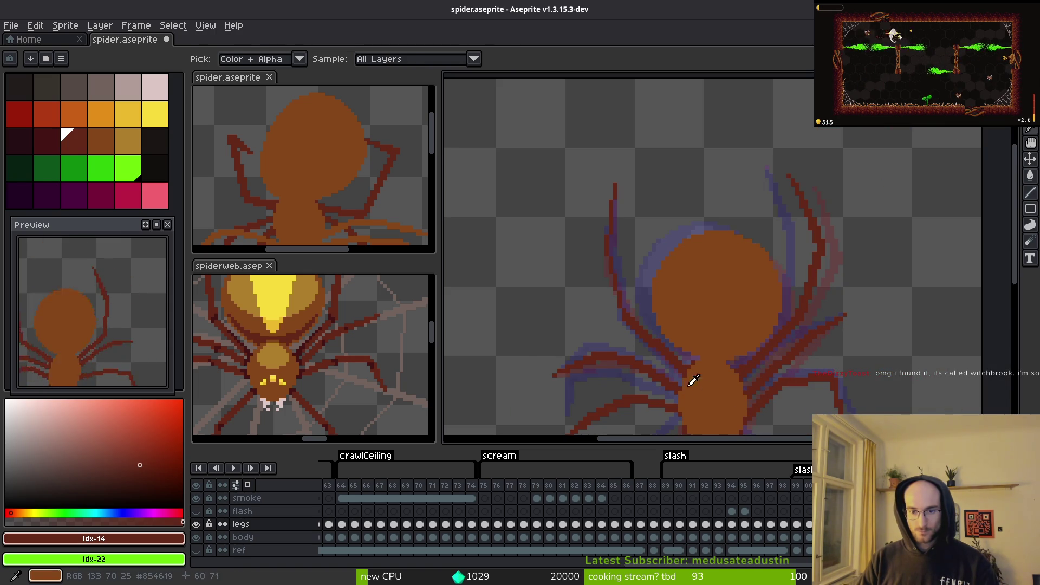
pyautogui.scroll(3, 645, 295)
pyautogui.moveTo(596, 87); pyautogui.dragTo(589, 201)
pyautogui.moveTo(591, 240)
pyautogui.mouseDown()
pyautogui.moveTo(588, 206)
pyautogui.moveTo(596, 247)
pyautogui.mouseUp()
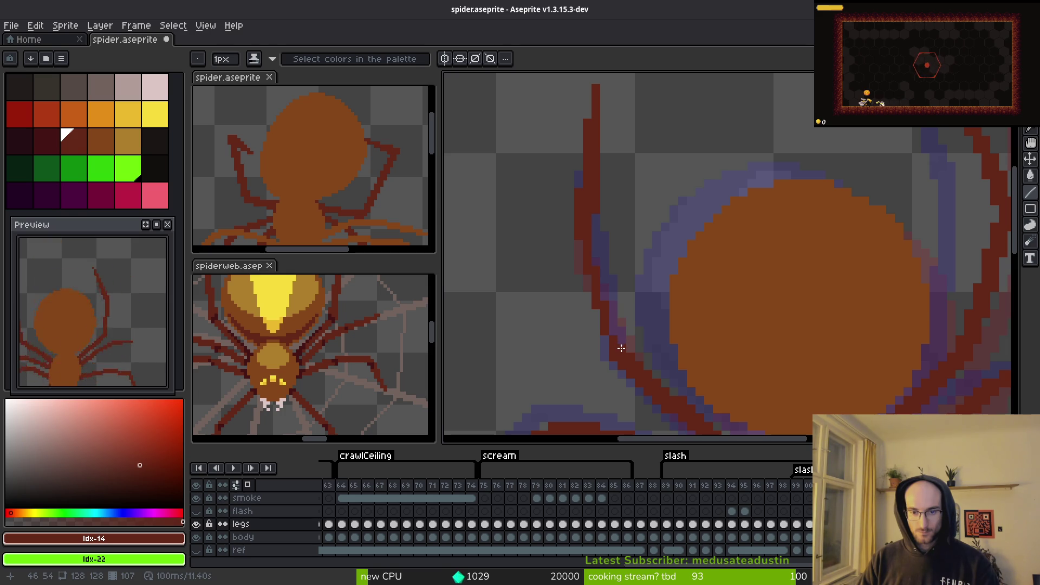
pyautogui.moveTo(621, 353)
pyautogui.mouseDown()
pyautogui.moveTo(595, 240)
pyautogui.moveTo(594, 250)
pyautogui.mouseUp()
pyautogui.scroll(2, 574, 205)
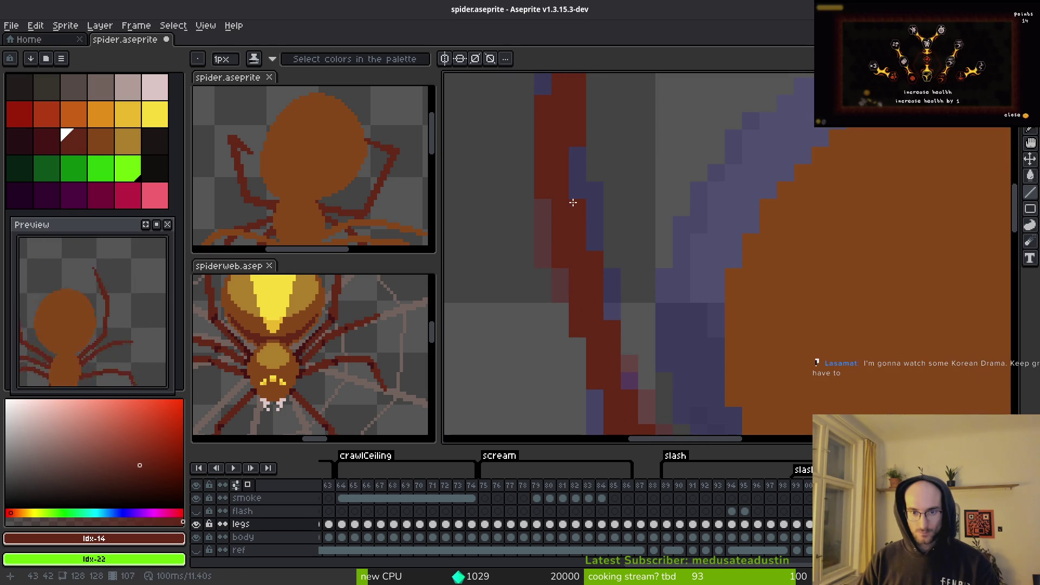
pyautogui.scroll(-3, 569, 197)
pyautogui.scroll(3, 596, 195)
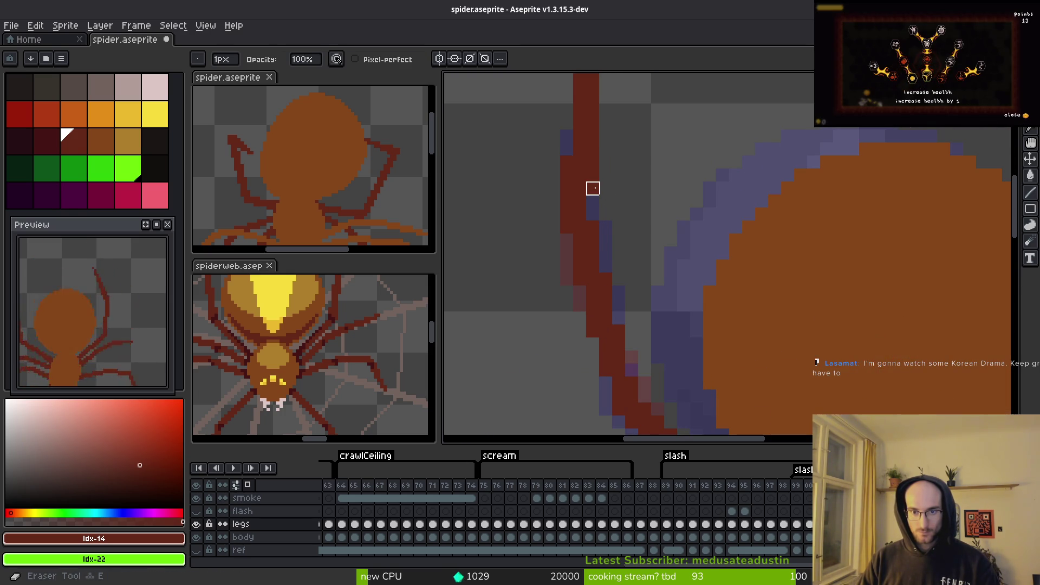
pyautogui.scroll(-1, 607, 184)
pyautogui.press('b')
pyautogui.press('e')
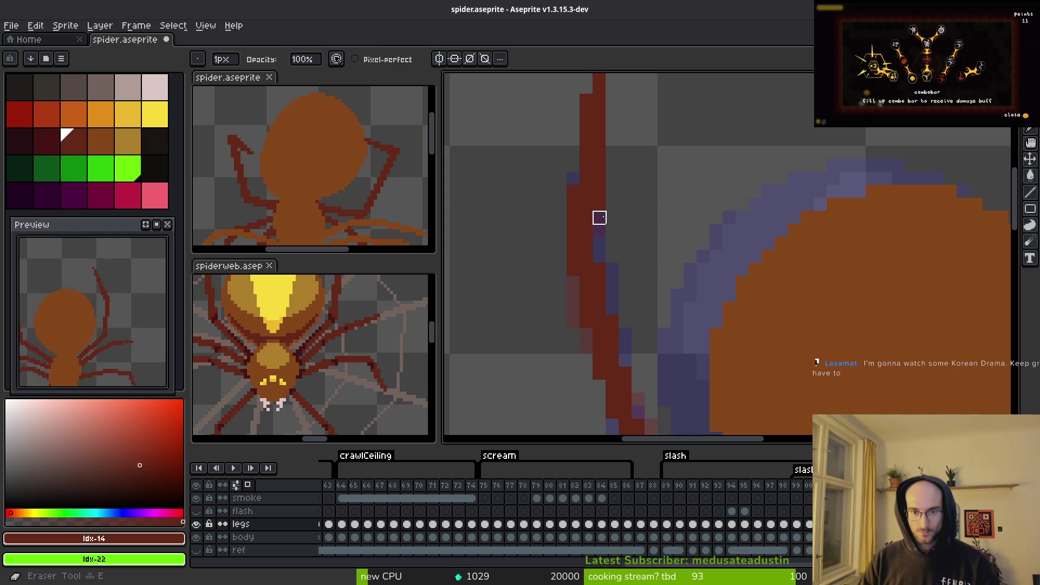
pyautogui.scroll(-3, 639, 242)
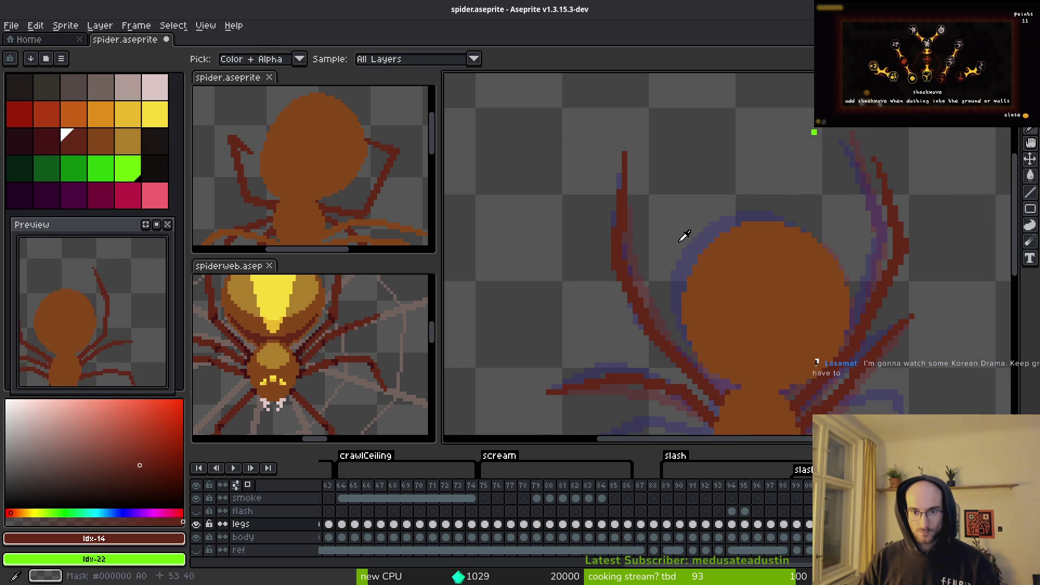
# Step: Save spider.aseprite and step through the adjacent frames to review the legs
pyautogui.press('Right')
pyautogui.moveTo(682, 235); pyautogui.dragTo(614, 197)
pyautogui.hotkey('ctrl', 's')
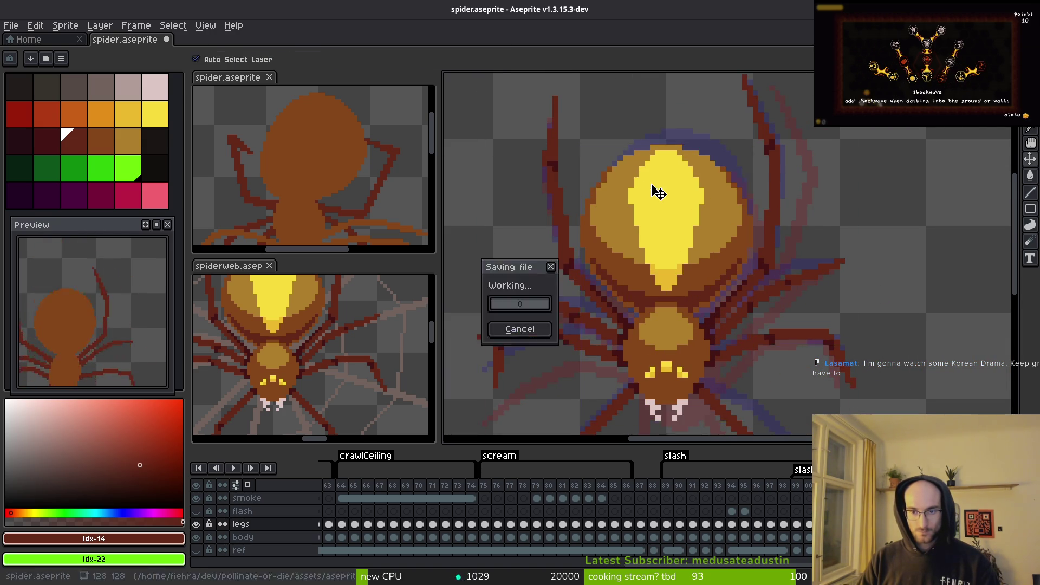
pyautogui.press('Left')
pyautogui.scroll(-2, 657, 204)
pyautogui.press('i')
pyautogui.press('Return')
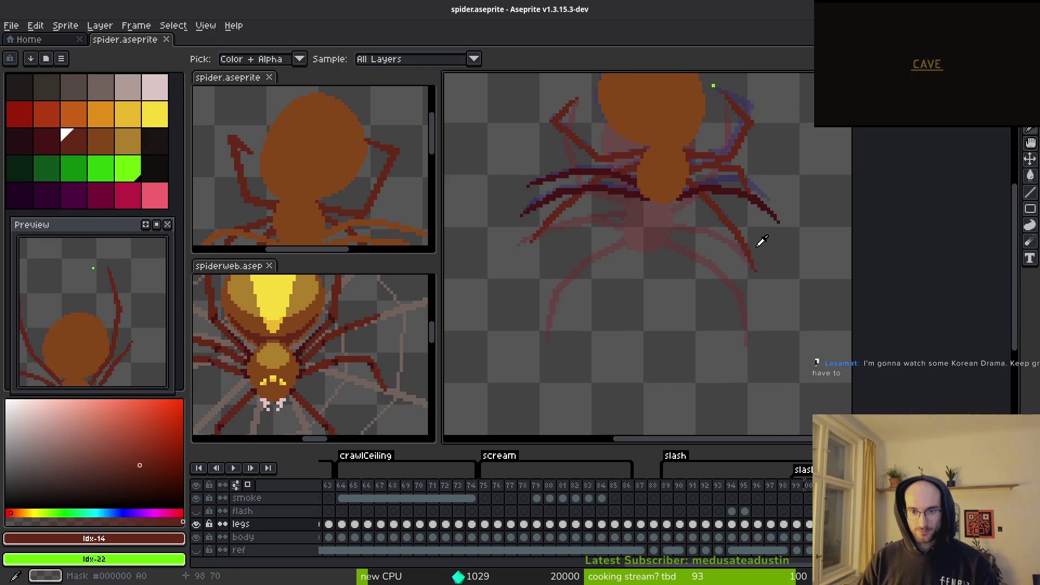
pyautogui.press('b')
pyautogui.scroll(-3, 98, 348)
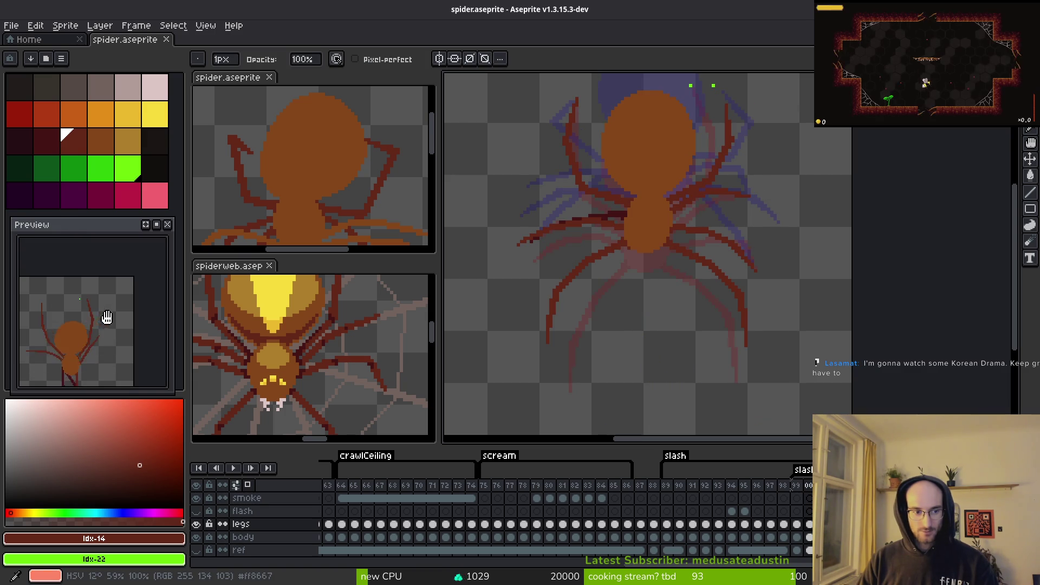
# Step: Show the dark reference background layer and turn off onion skinning
pyautogui.click(196, 550)
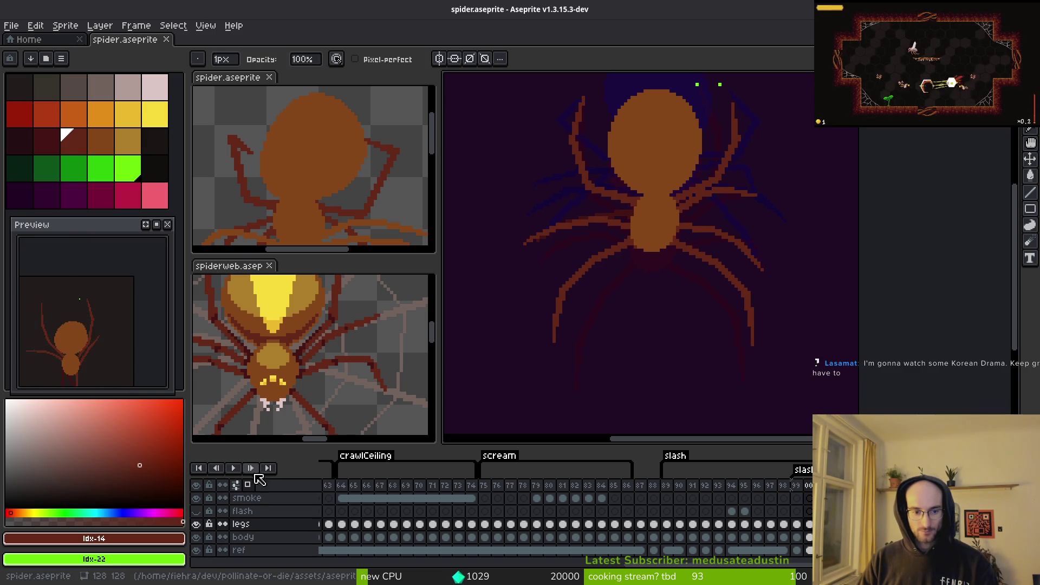
pyautogui.click(247, 485)
pyautogui.scroll(-1, 643, 354)
pyautogui.scroll(1, 697, 179)
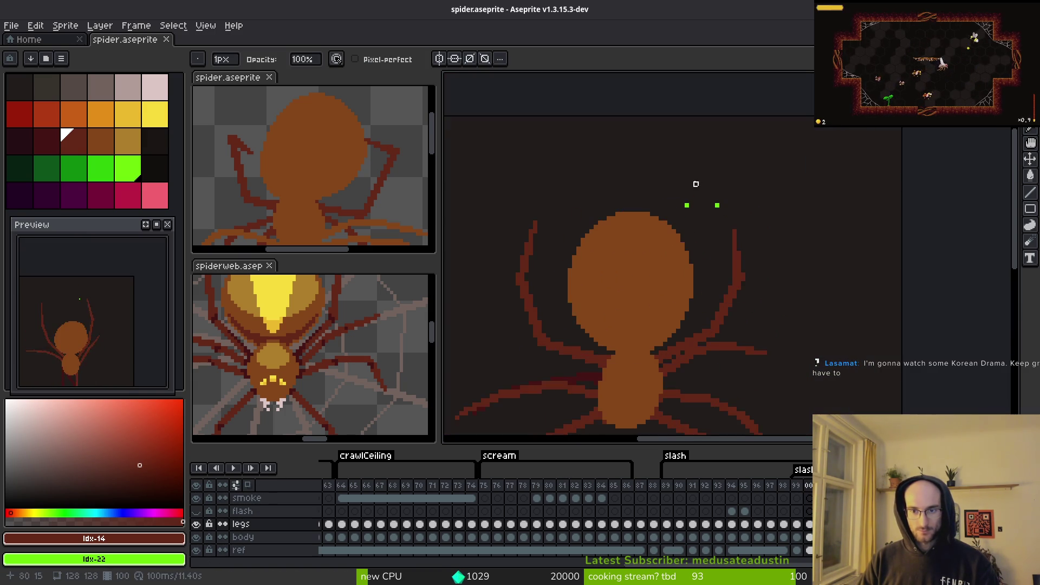
pyautogui.scroll(1, 669, 212)
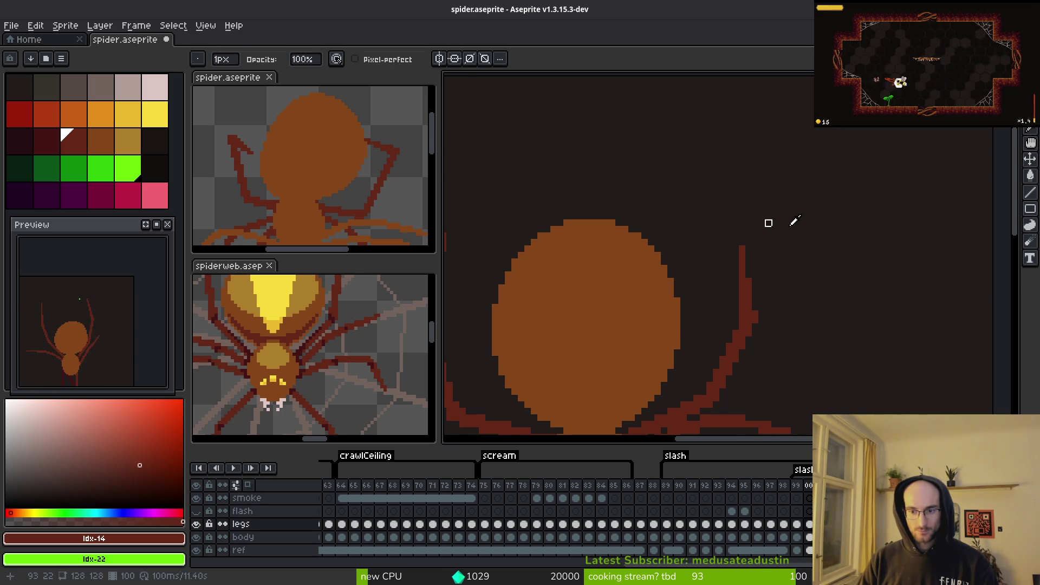
# Step: Play the animation, then pick the bright green #6cff0a from the spider's eye pixel
pyautogui.press('i')
pyautogui.press('Return')
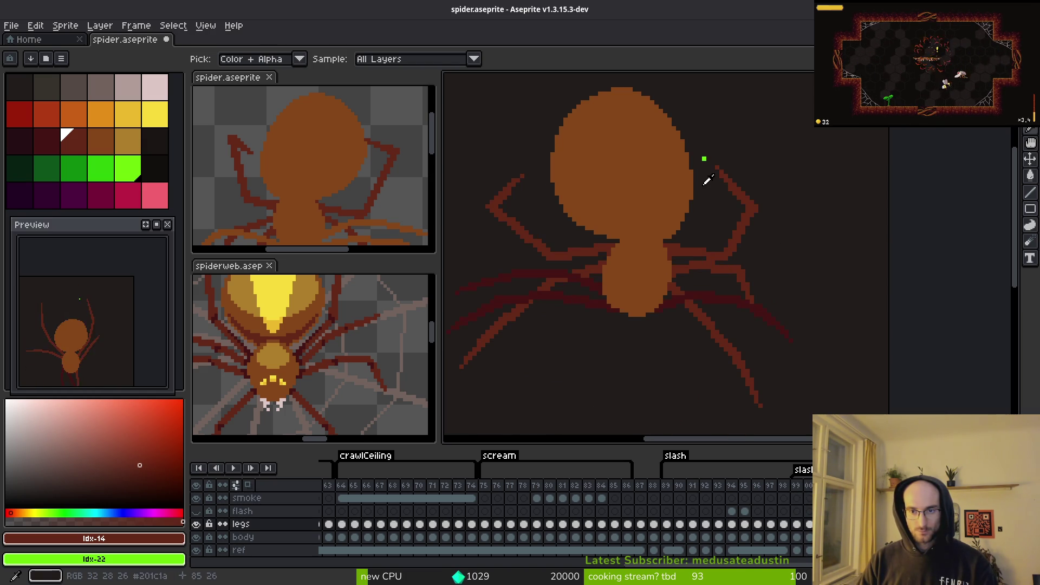
pyautogui.press('b')
pyautogui.scroll(2, 699, 154)
pyautogui.press('w')
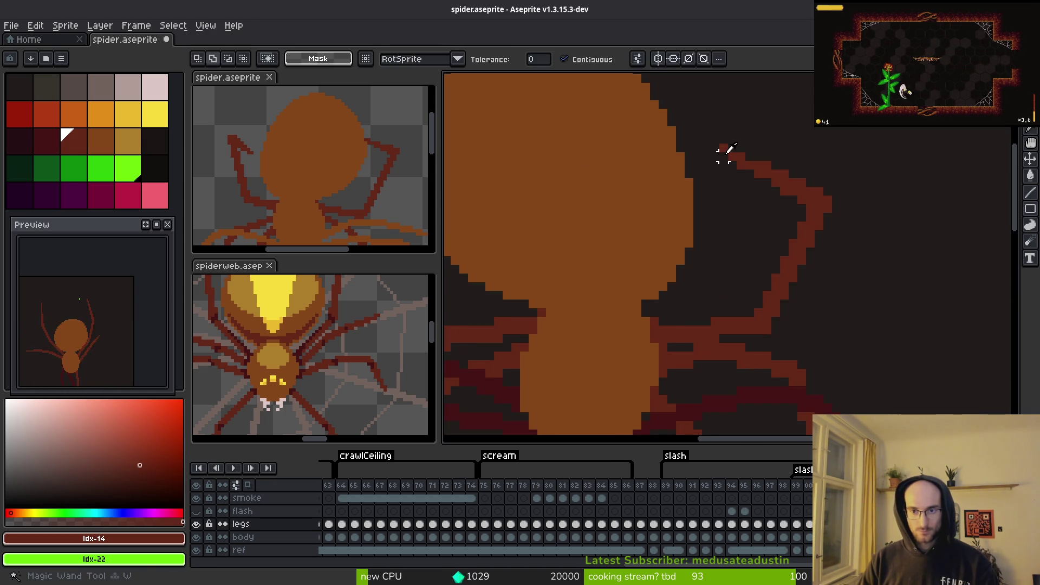
pyautogui.press('b')
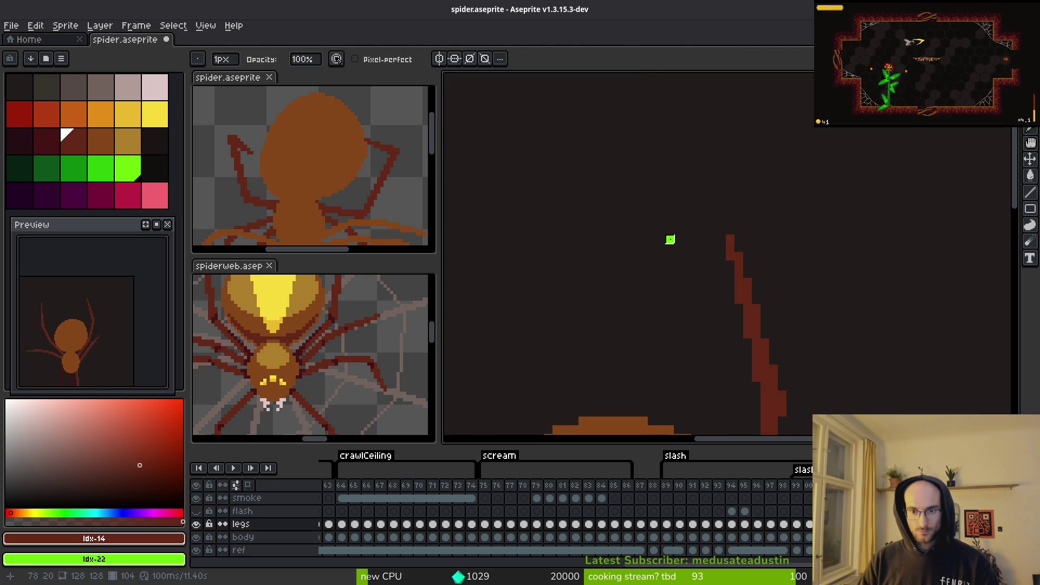
pyautogui.keyDown('alt'); pyautogui.click(670, 239); pyautogui.keyUp('alt')
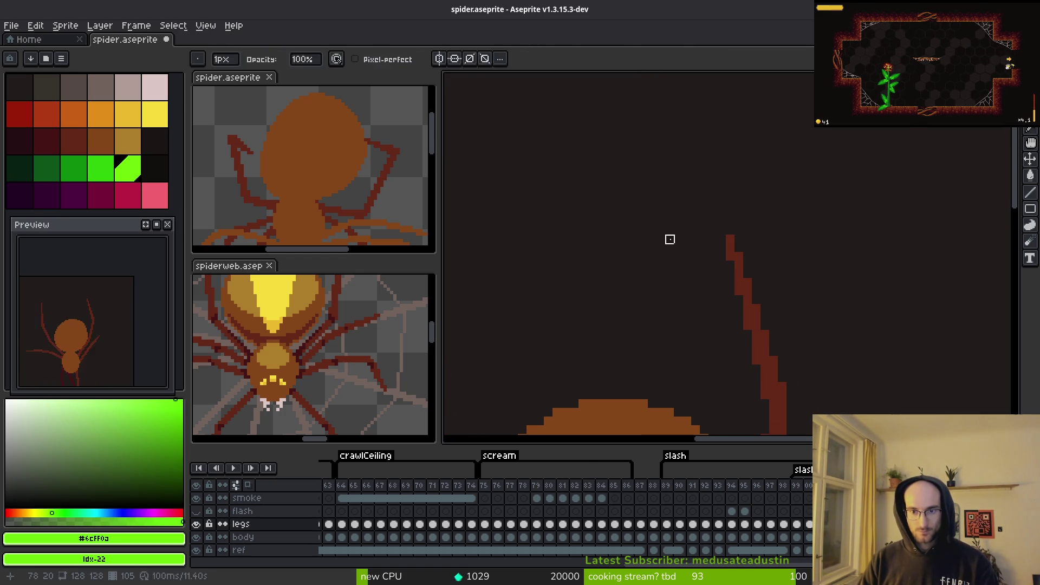
pyautogui.press('alt')
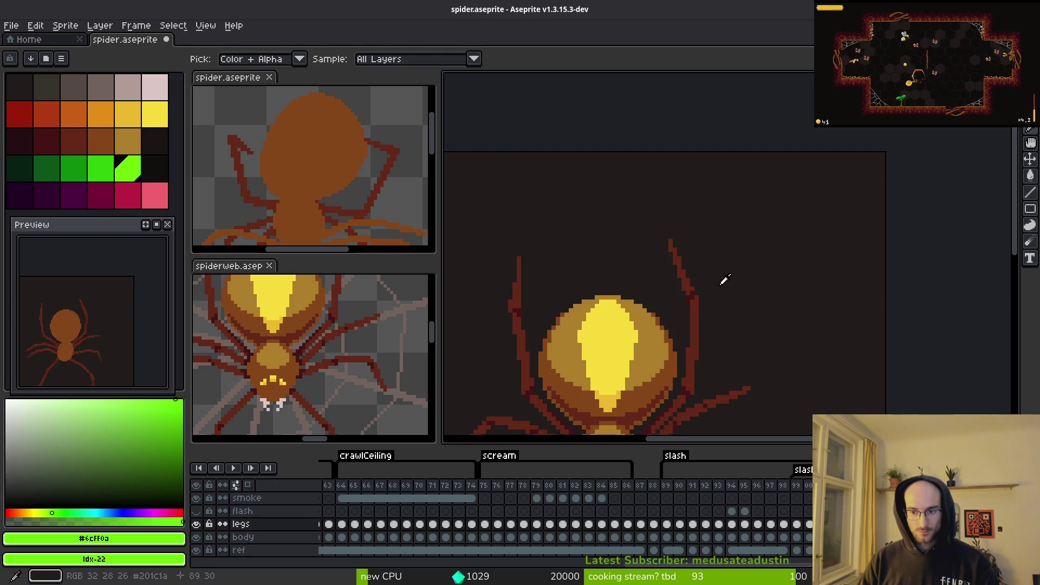
# Step: Stop playback on frame 89, save spider.aseprite with Ctrl+S, and toggle off the ref layer's visibility
pyautogui.click(671, 485)
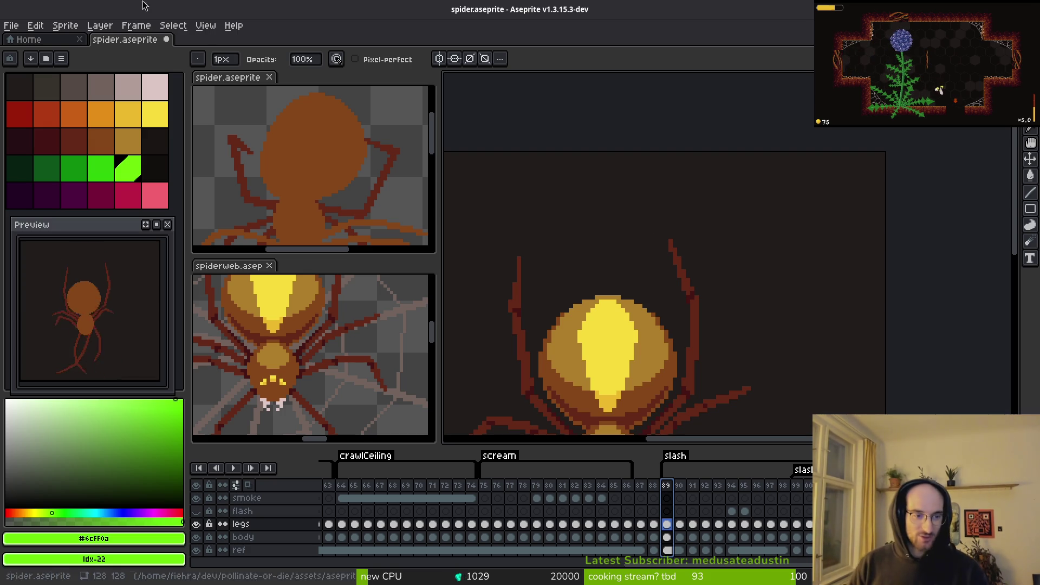
pyautogui.scroll(-5, 546, 238)
pyautogui.hscroll(-2, 596, 244)
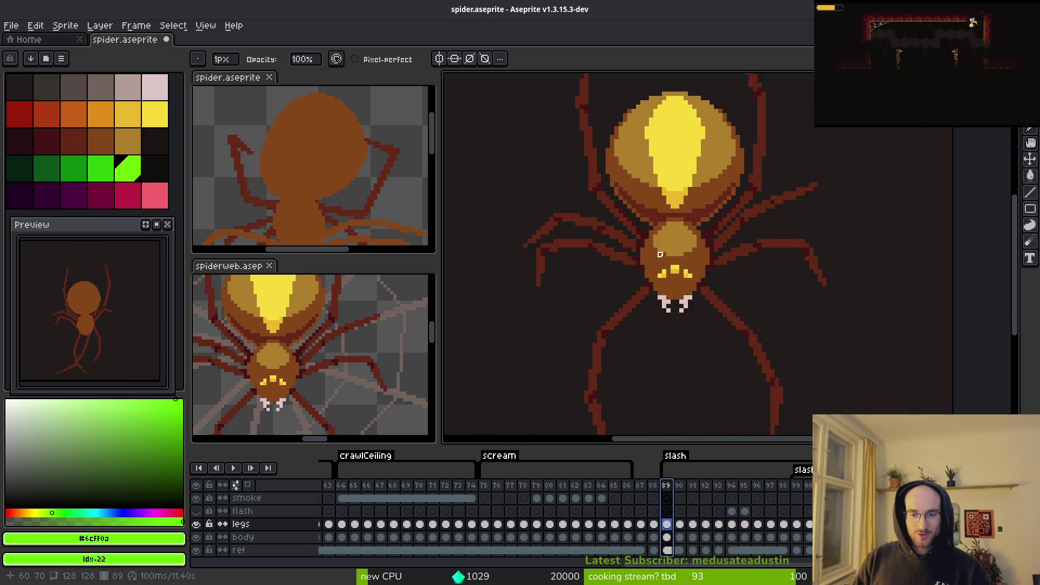
pyautogui.scroll(-3, 660, 254)
pyautogui.scroll(2, 659, 260)
pyautogui.hotkey('ctrl', 's')
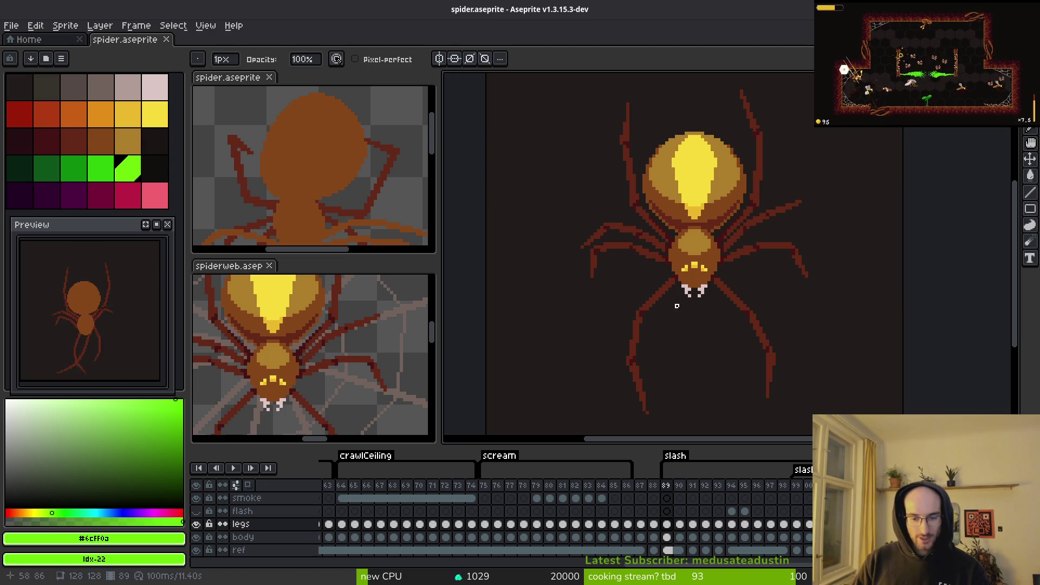
pyautogui.click(196, 550)
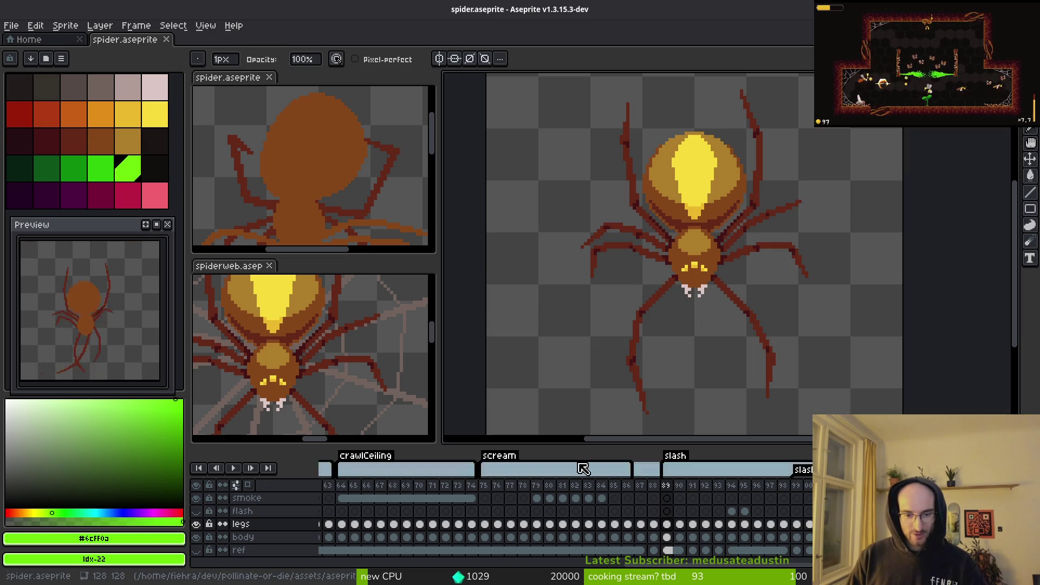
# Step: Delete frames 87–88, check the slash2 tag properties without changes, and open Export Sprite Sheet
pyautogui.moveTo(640, 485); pyautogui.dragTo(659, 486)
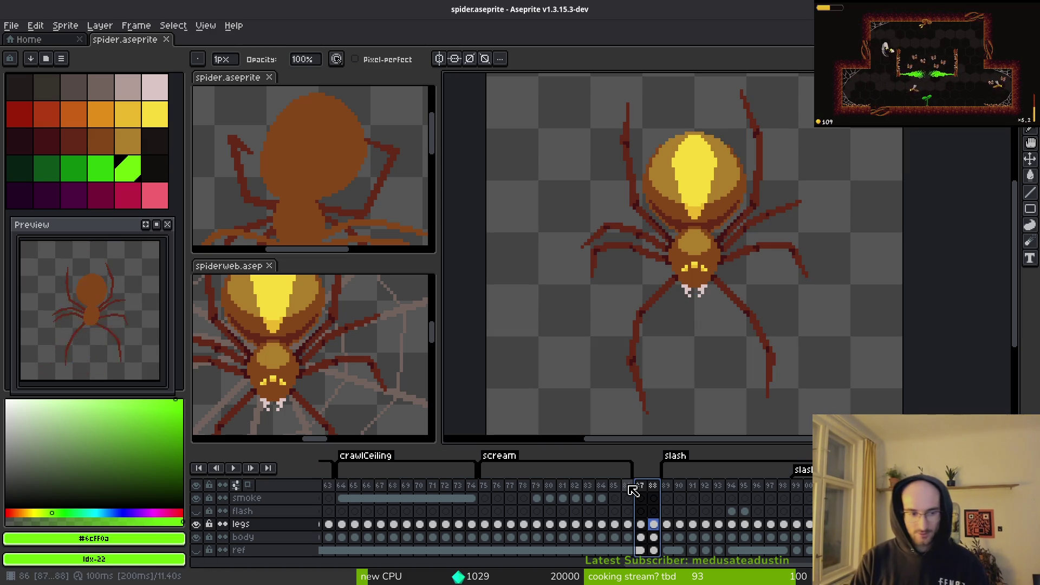
pyautogui.press('Delete')
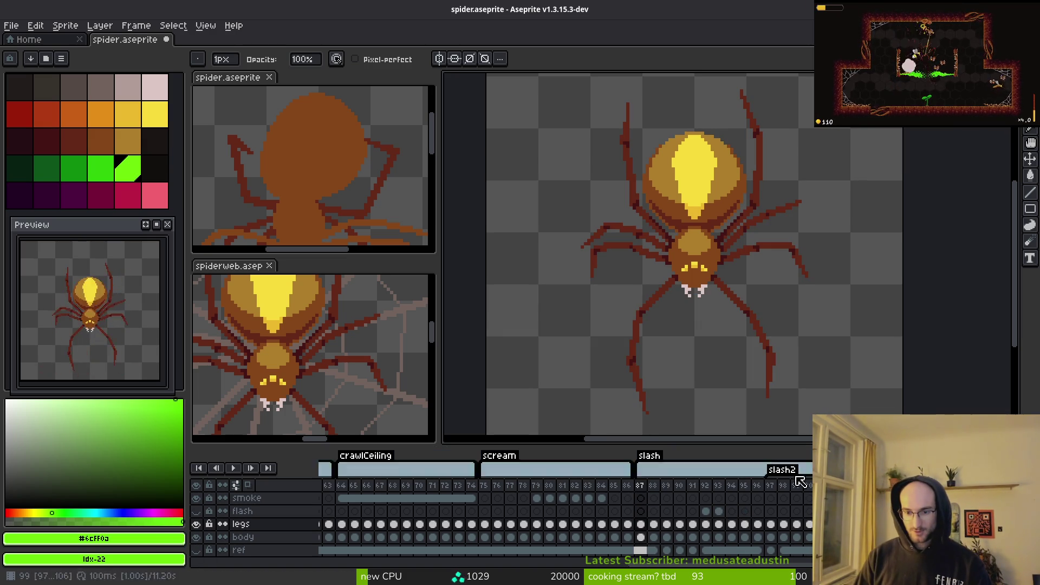
pyautogui.doubleClick(791, 471)
pyautogui.press('BackSpace')
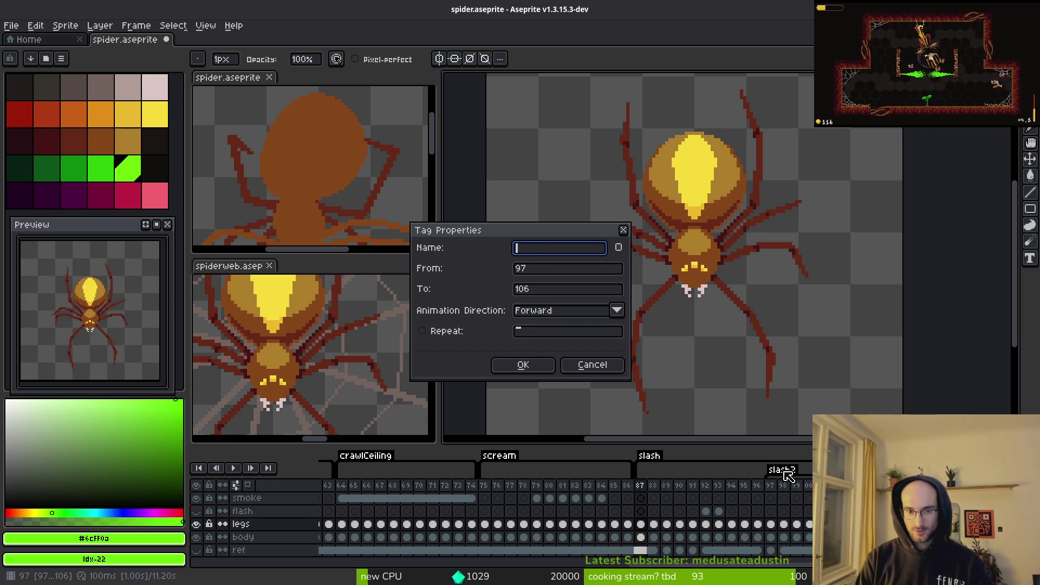
pyautogui.press('Escape')
pyautogui.scroll(-2, 763, 373)
pyautogui.hotkey('ctrl', 'e')
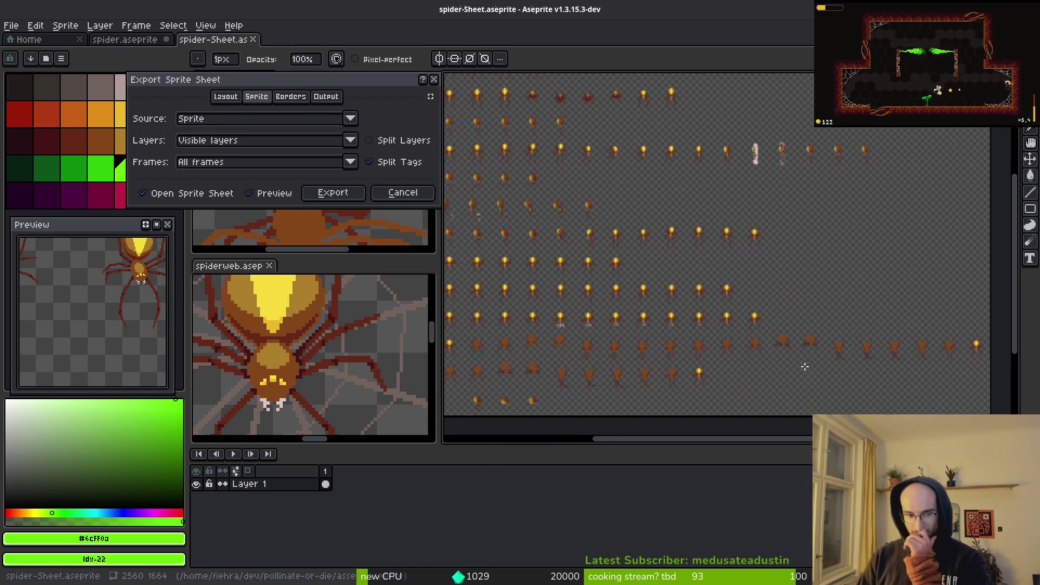
# Step: Cancel the export dialog and inspect frames 96–97
pyautogui.click(434, 79)
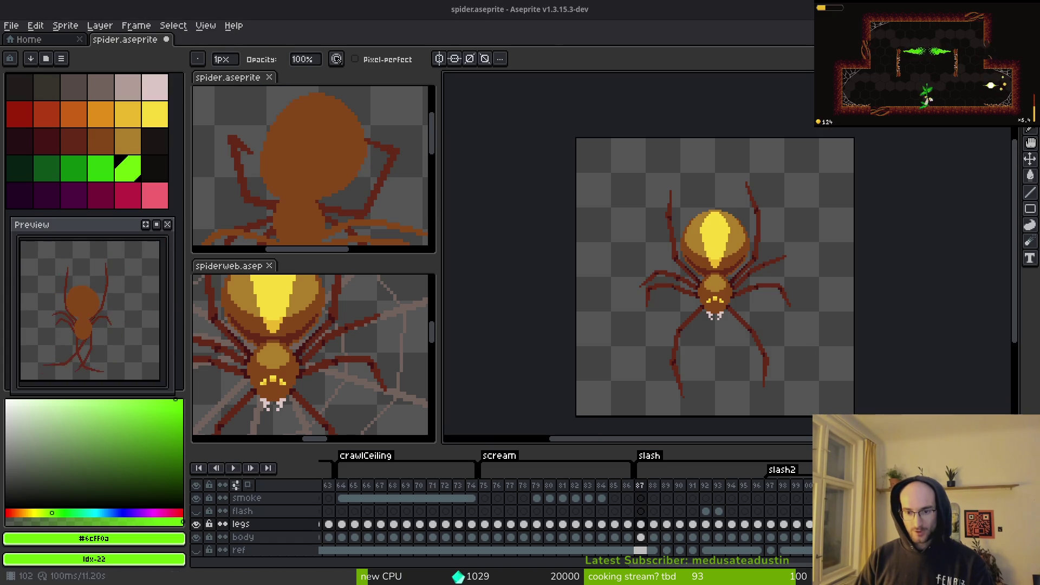
pyautogui.click(765, 476)
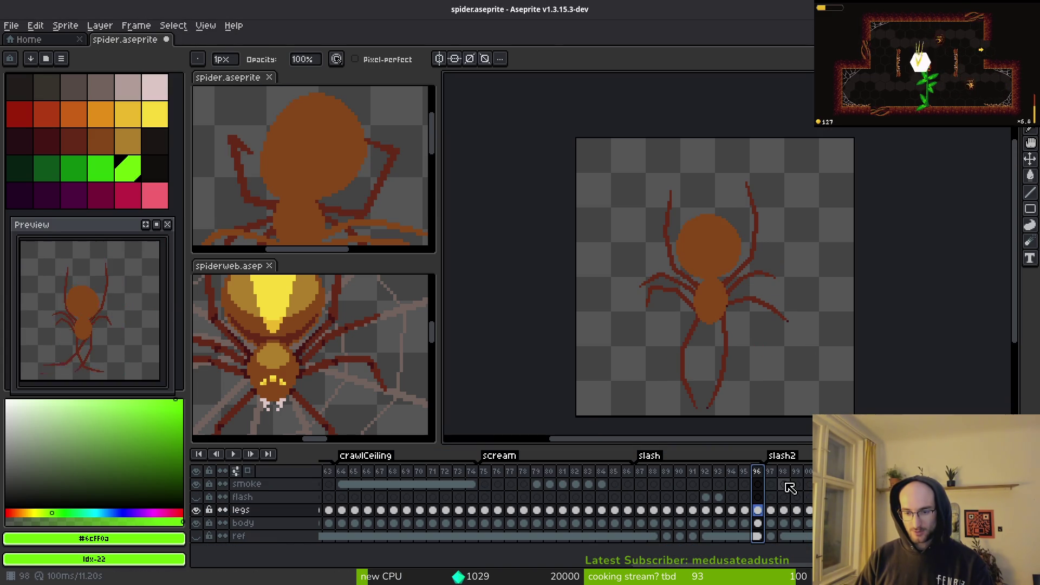
pyautogui.press('Right')
pyautogui.scroll(-2, 807, 315)
pyautogui.scroll(3, 807, 315)
# Step: Reopen Export Sprite Sheet and export all frames and visible layers as a new document
pyautogui.hotkey('ctrl', 'e')
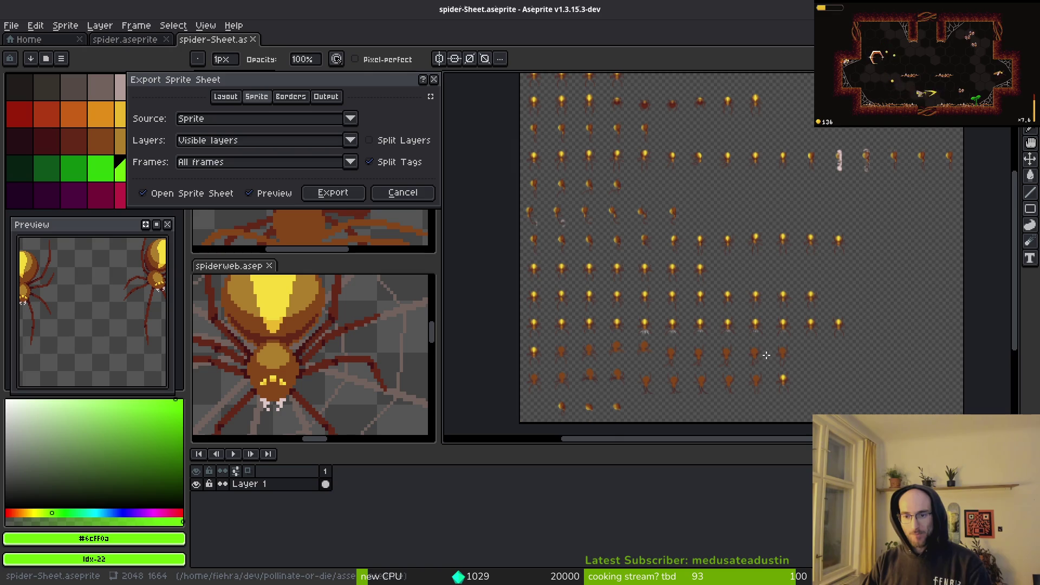
pyautogui.scroll(2, 717, 318)
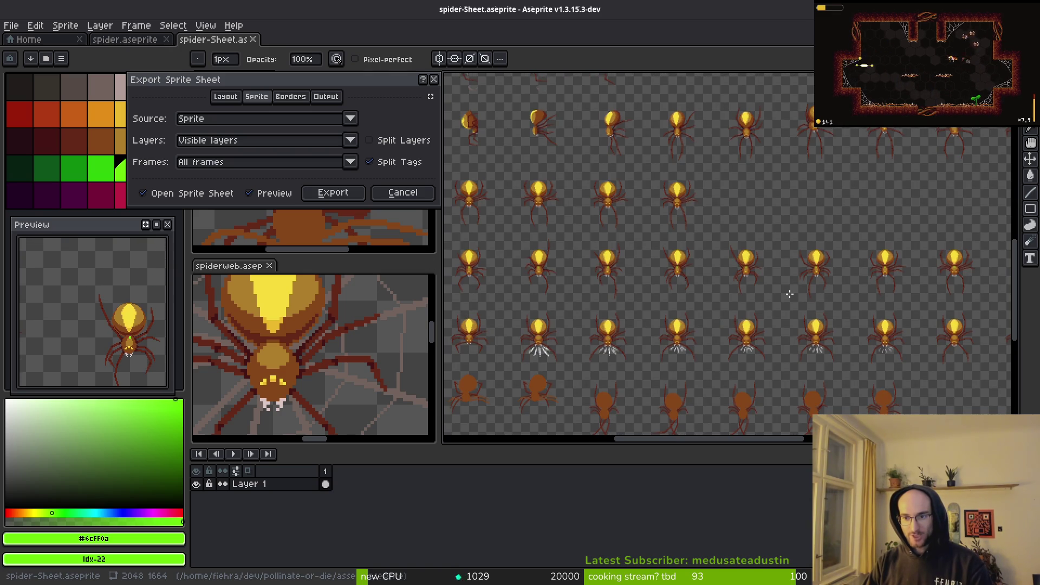
pyautogui.scroll(-1, 790, 295)
pyautogui.scroll(-1, 686, 282)
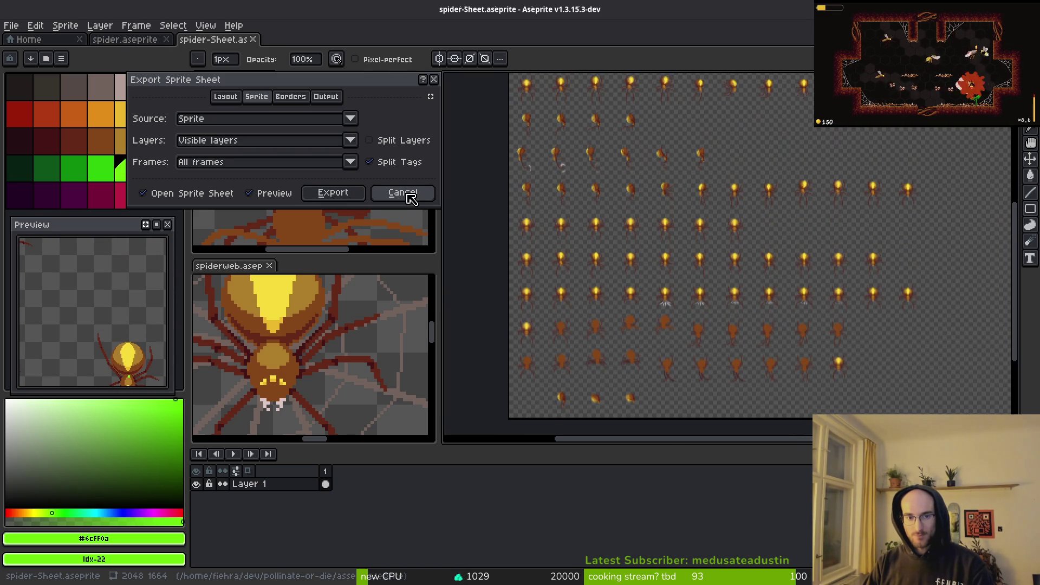
pyautogui.click(343, 194)
pyautogui.hotkey('ctrl', 'alt', 'shift', 's')
# Step: Overwrite spider-Sheet.png in assets/art/enemies with the exported sprite sheet
pyautogui.click(258, 50)
pyautogui.click(271, 65)
pyautogui.click(51, 48)
pyautogui.click(62, 123)
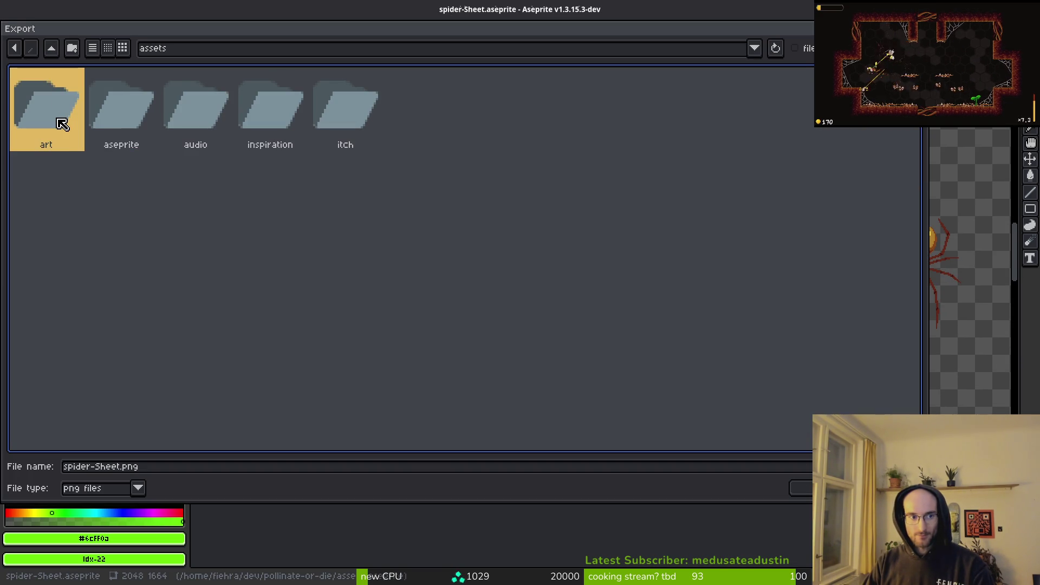
pyautogui.doubleClick(62, 124)
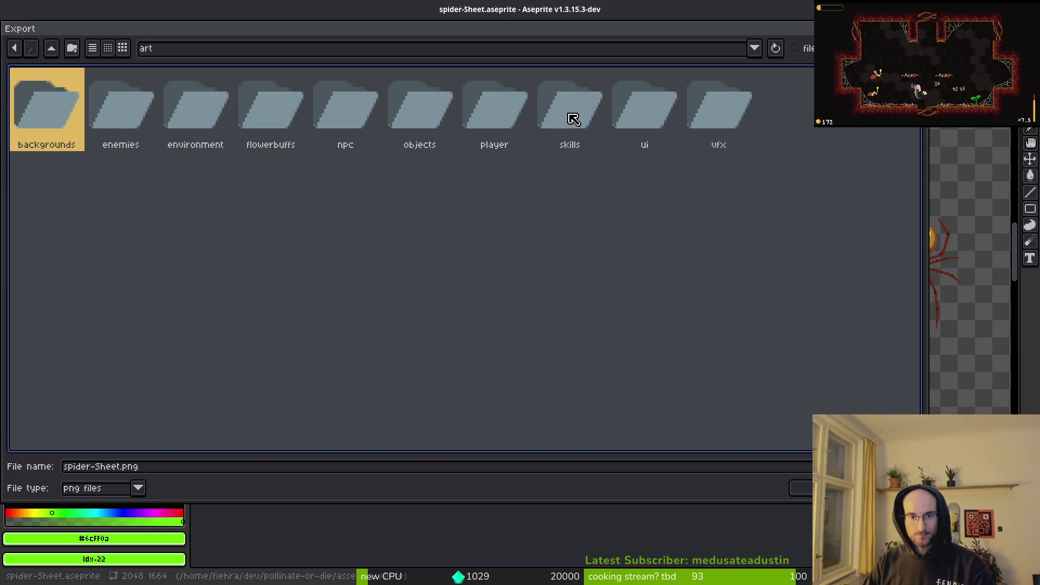
pyautogui.doubleClick(150, 118)
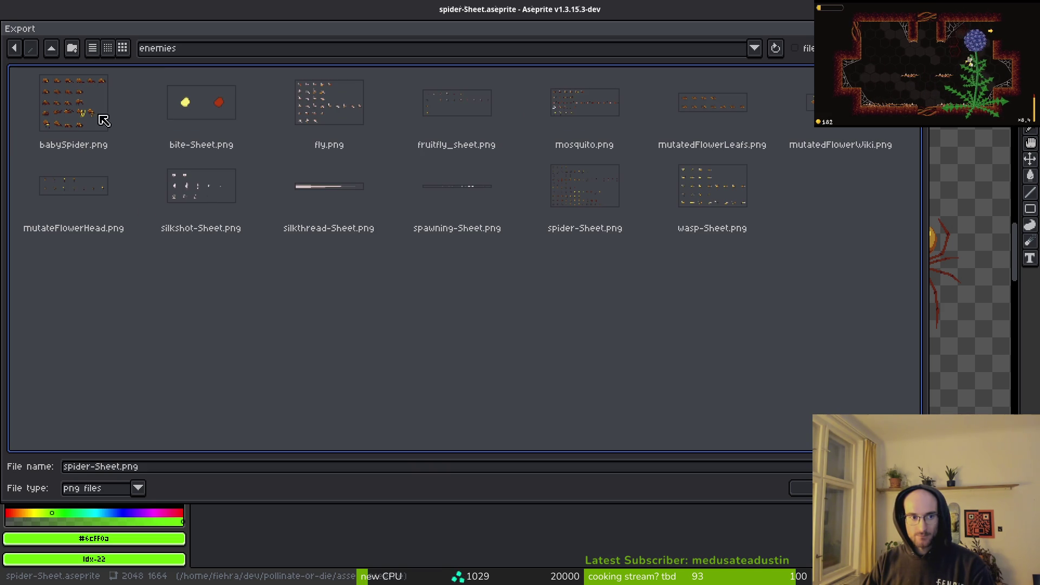
pyautogui.click(564, 230)
pyautogui.press('Return')
pyautogui.press('Return')
pyautogui.press('Return')
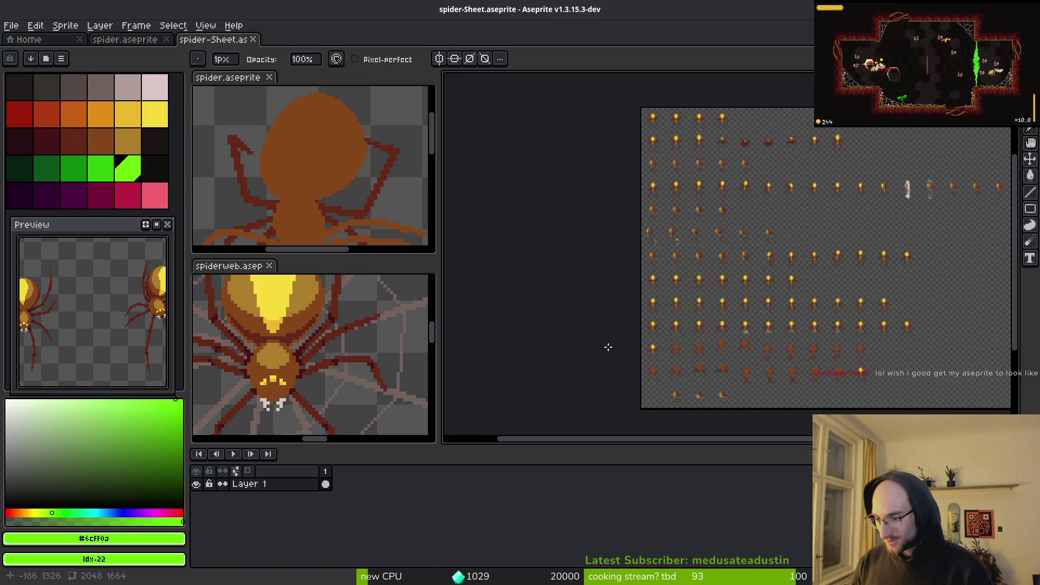
# Step: Pan across the exported spider sheet's rows, then save spider.tscn in Godot
pyautogui.moveTo(757, 249)
pyautogui.mouseDown()
pyautogui.moveTo(561, 222)
pyautogui.moveTo(638, 230)
pyautogui.mouseUp()
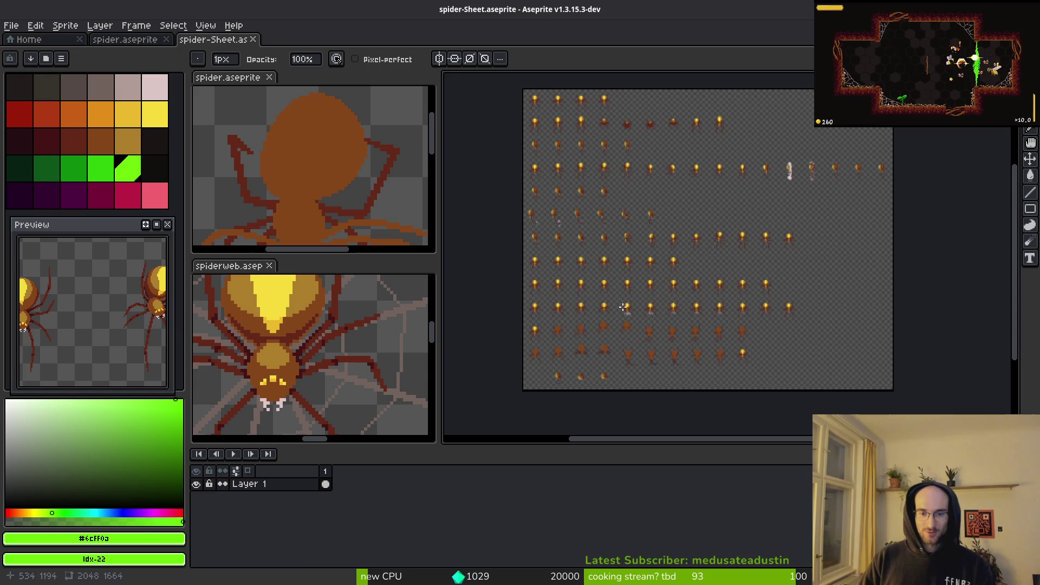
pyautogui.scroll(3, 690, 333)
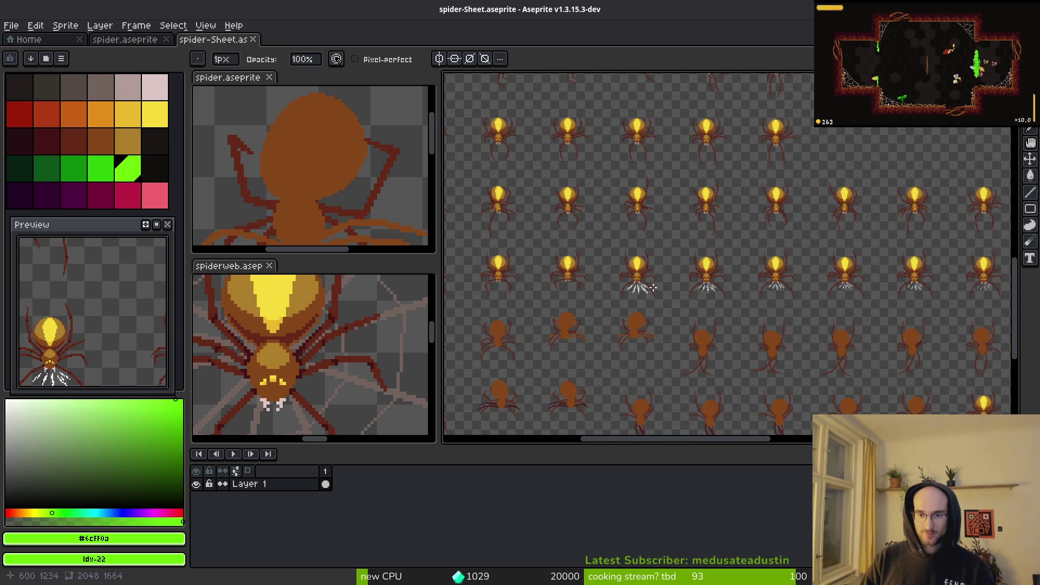
pyautogui.scroll(-2, 650, 287)
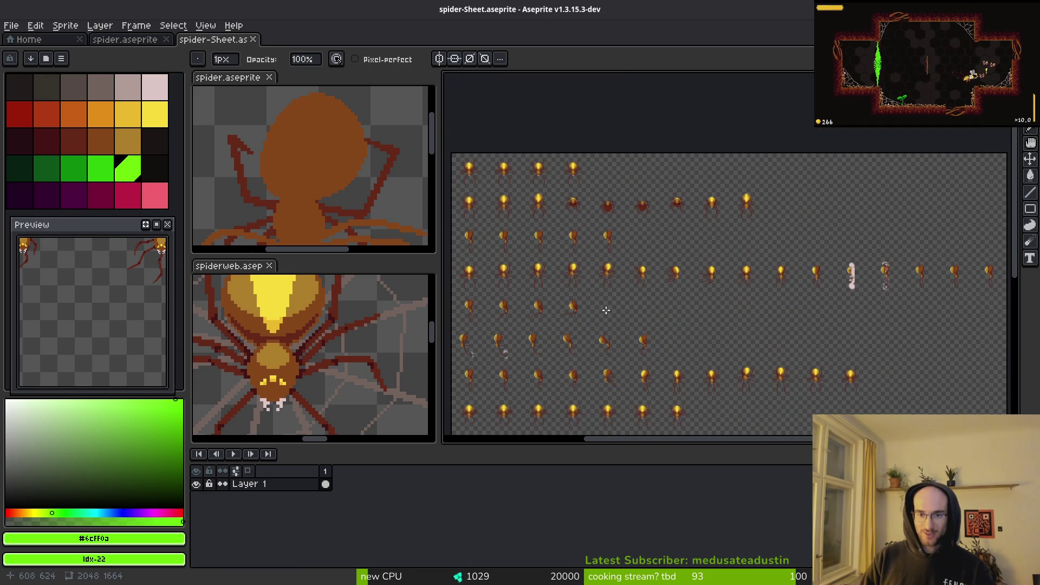
pyautogui.moveTo(710, 412); pyautogui.dragTo(585, 168)
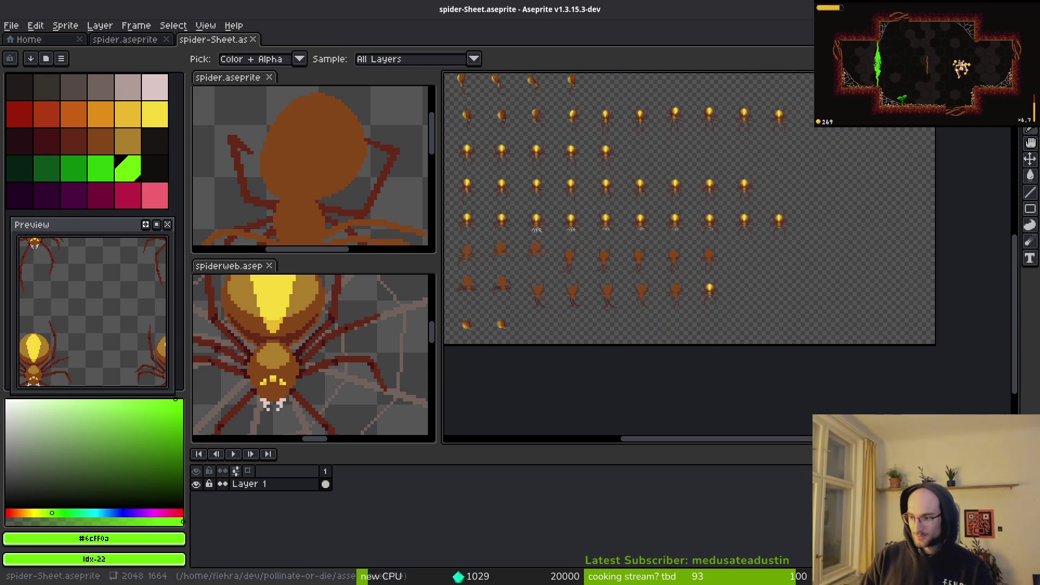
pyautogui.hotkey('alt', 'Tab')
pyautogui.hotkey('ctrl', 's')
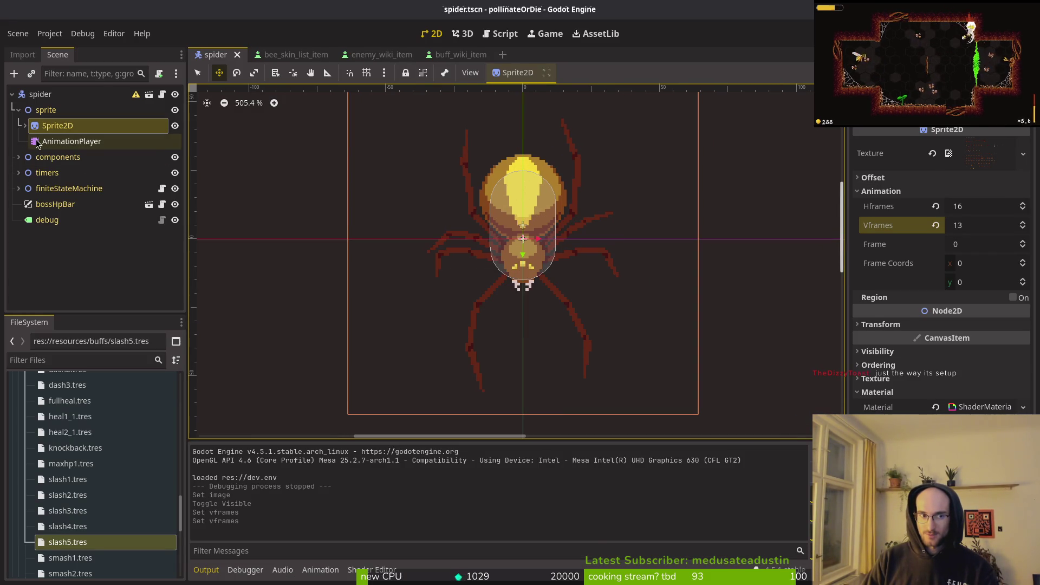
# Step: Select the spider's AnimationPlayer node in Godot, then return to Aseprite via the terminal
pyautogui.click(70, 141)
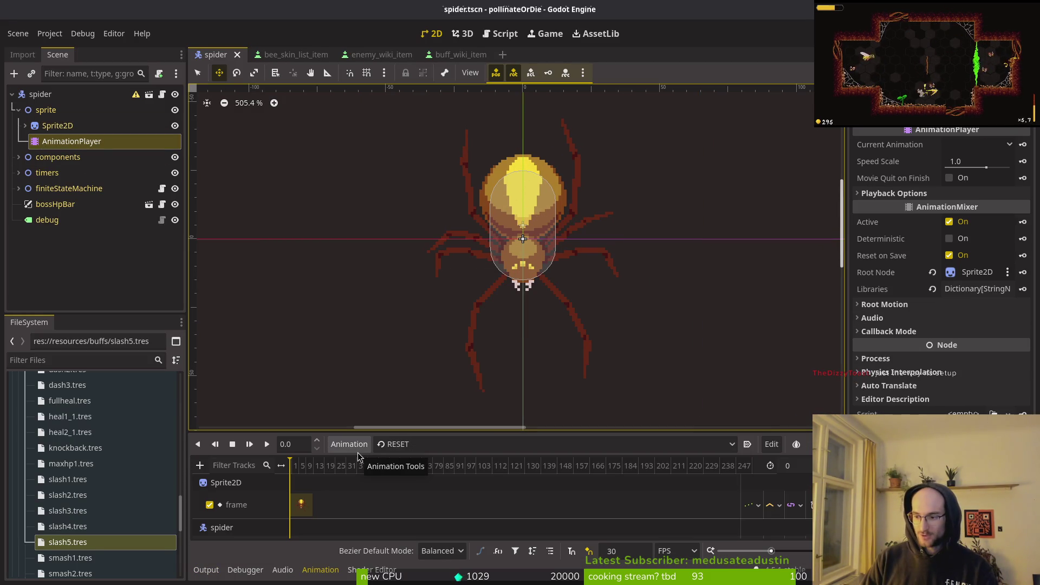
pyautogui.hotkey('alt', 'Tab')
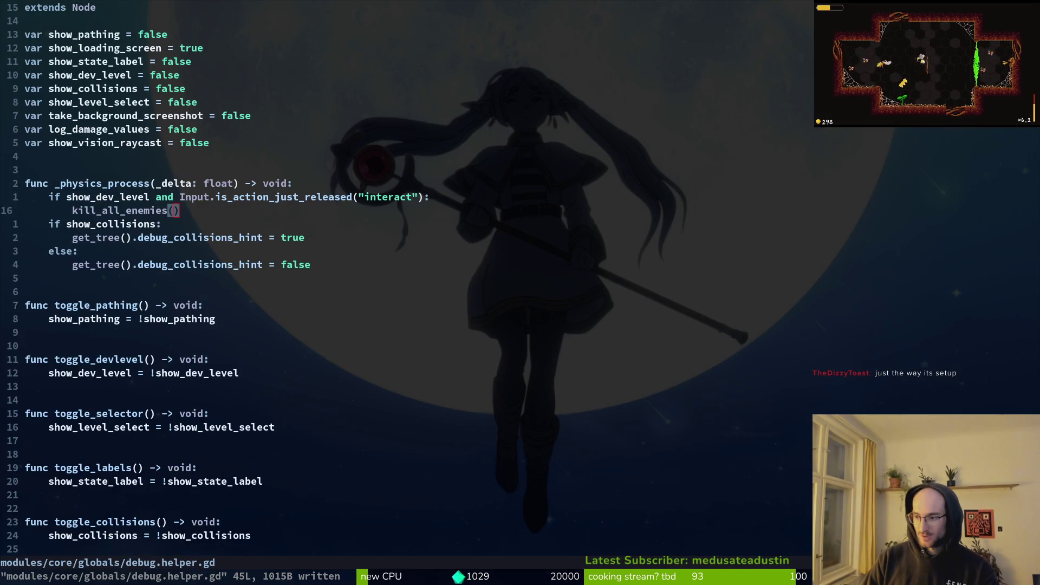
pyautogui.hotkey('alt', 'Tab')
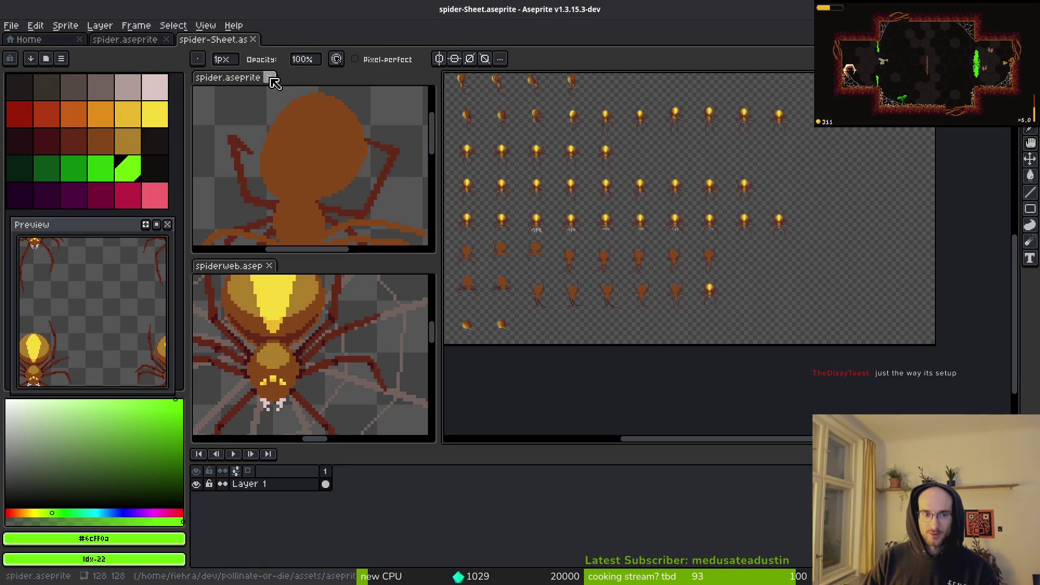
# Step: Close the spider.aseprite and spiderweb.aseprite tabs, keeping spider-Sheet open, then leave Aseprite
pyautogui.moveTo(87, 223)
pyautogui.mouseDown()
pyautogui.moveTo(337, 286)
pyautogui.moveTo(51, 234)
pyautogui.moveTo(84, 228)
pyautogui.mouseUp()
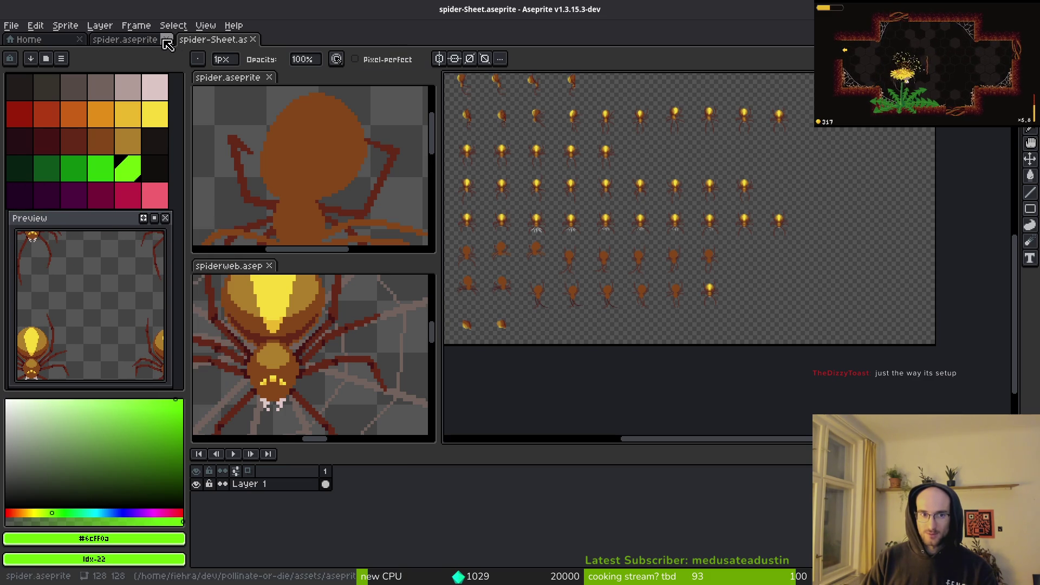
pyautogui.middleClick(238, 80)
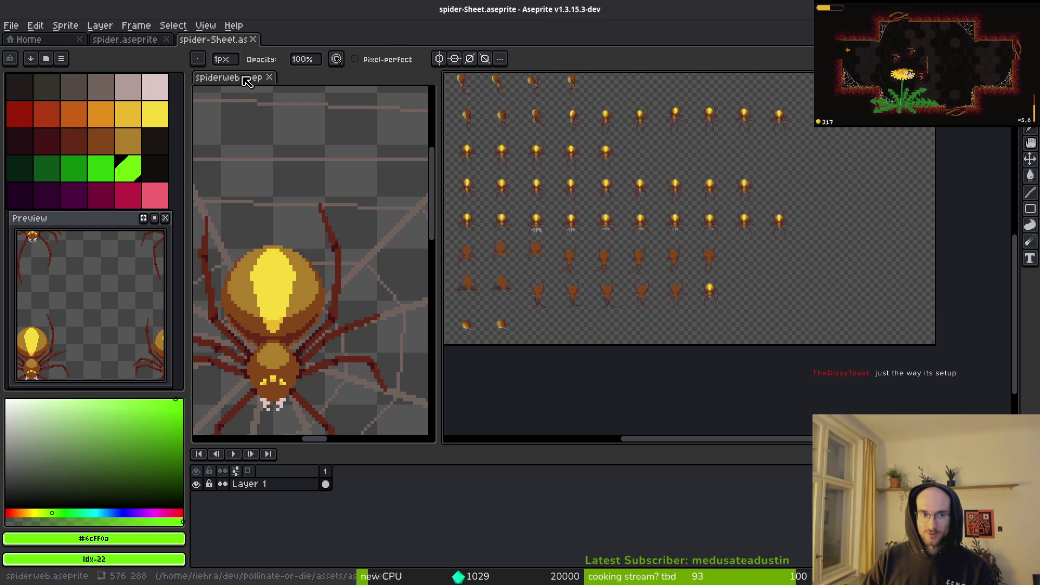
pyautogui.middleClick(241, 78)
pyautogui.click(164, 40)
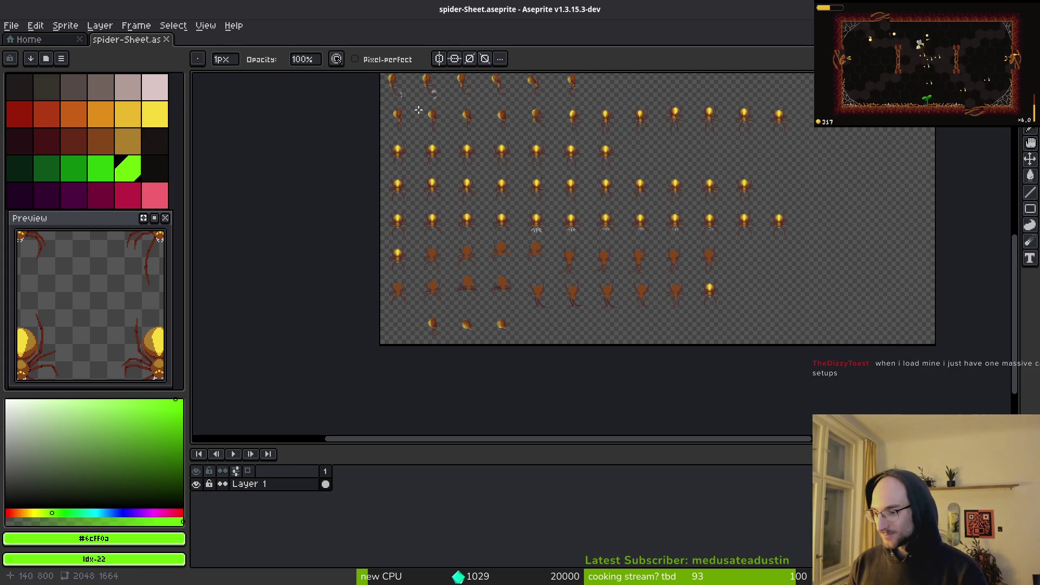
pyautogui.click(189, 30)
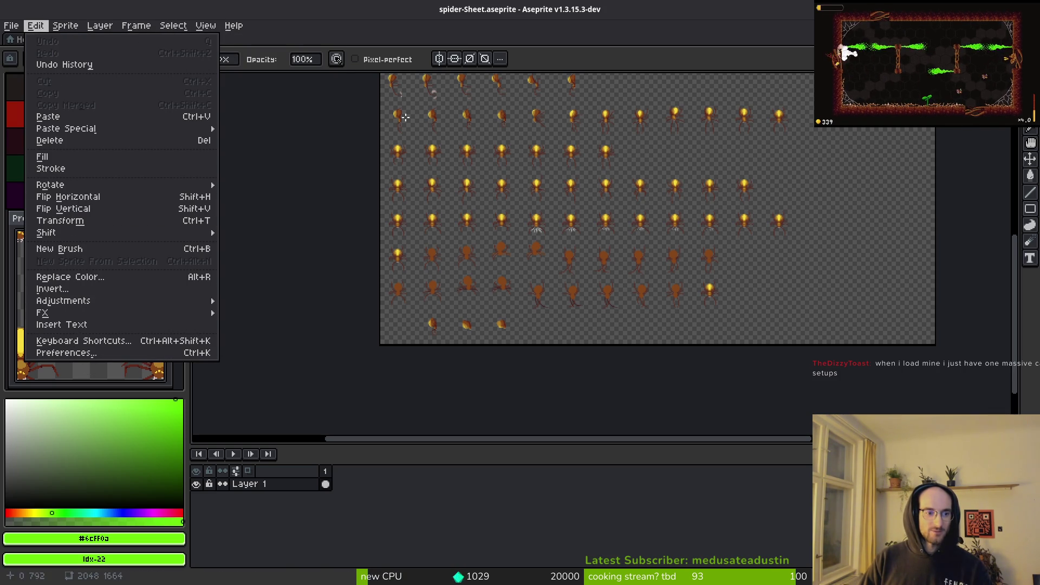
pyautogui.click(271, 229)
pyautogui.hotkey('alt', 'Tab')
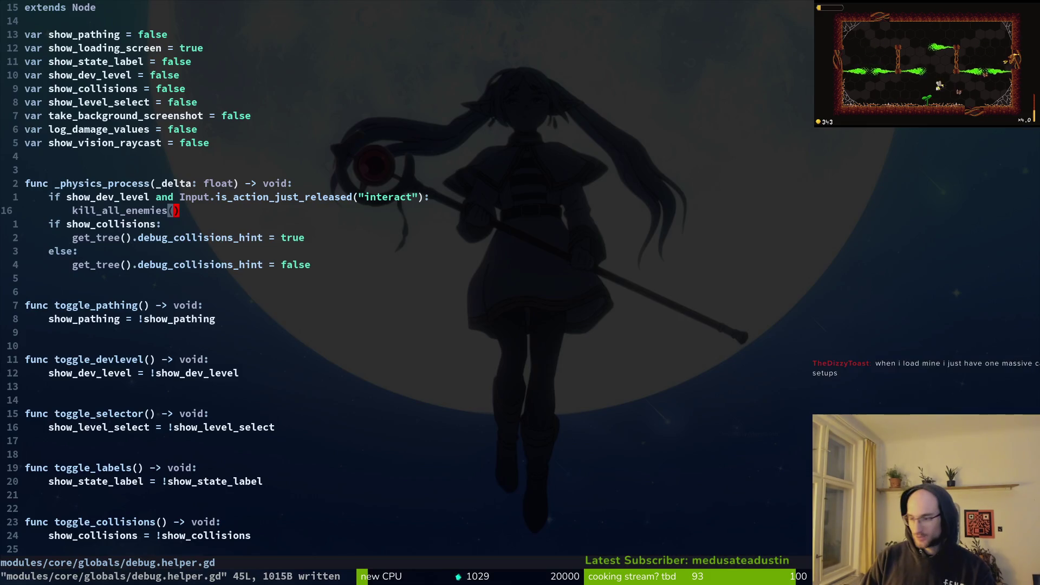
# Step: Create the new animations slashLeft and slashRight in the spider's AnimationPlayer
pyautogui.hotkey('alt', 'Tab')
pyautogui.click(349, 444)
pyautogui.click(377, 464)
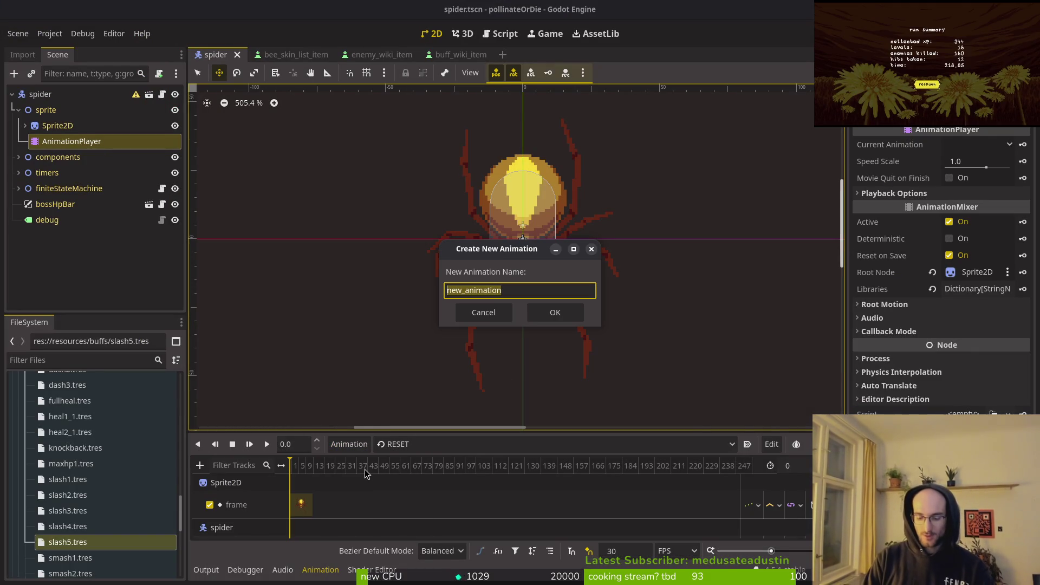
pyautogui.write('slashLeft')
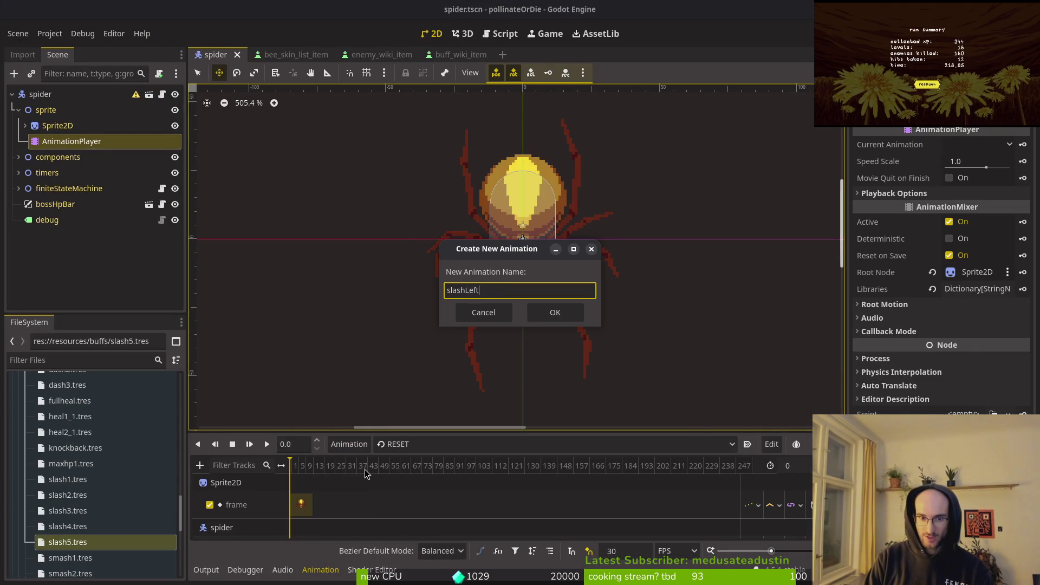
pyautogui.press('Return')
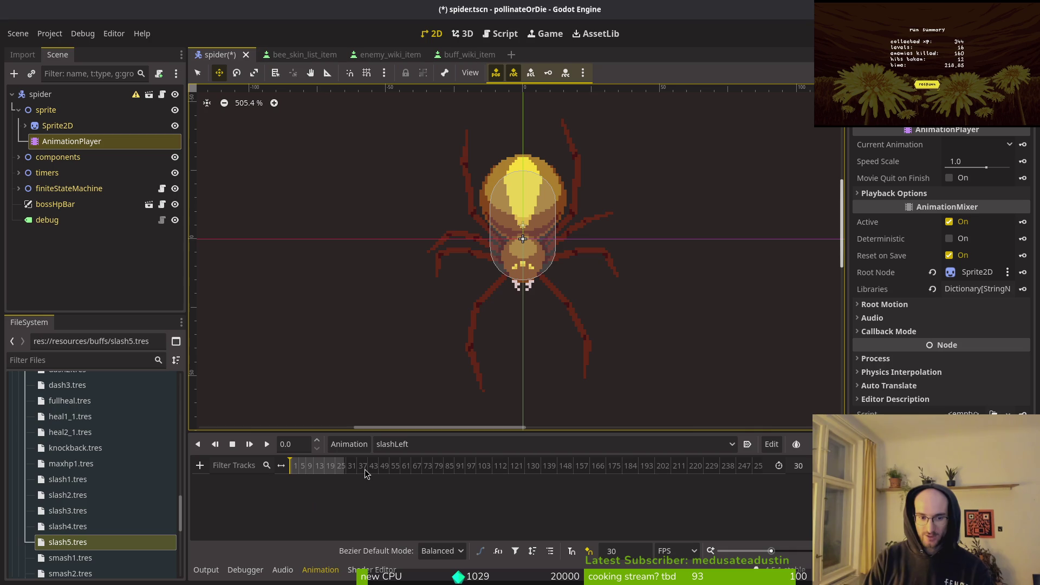
pyautogui.click(348, 444)
pyautogui.click(382, 464)
pyautogui.write('slashRight')
pyautogui.press('Return')
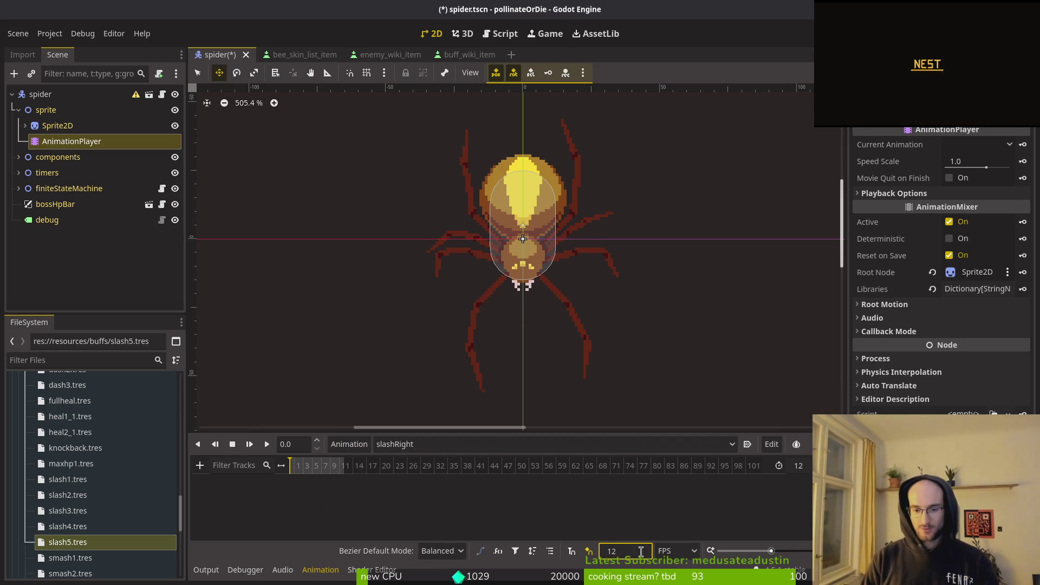
# Step: Switch back to the spider sprite sheet in Aseprite
pyautogui.hotkey('alt', 'Tab')
pyautogui.hotkey('alt', 'Tab')
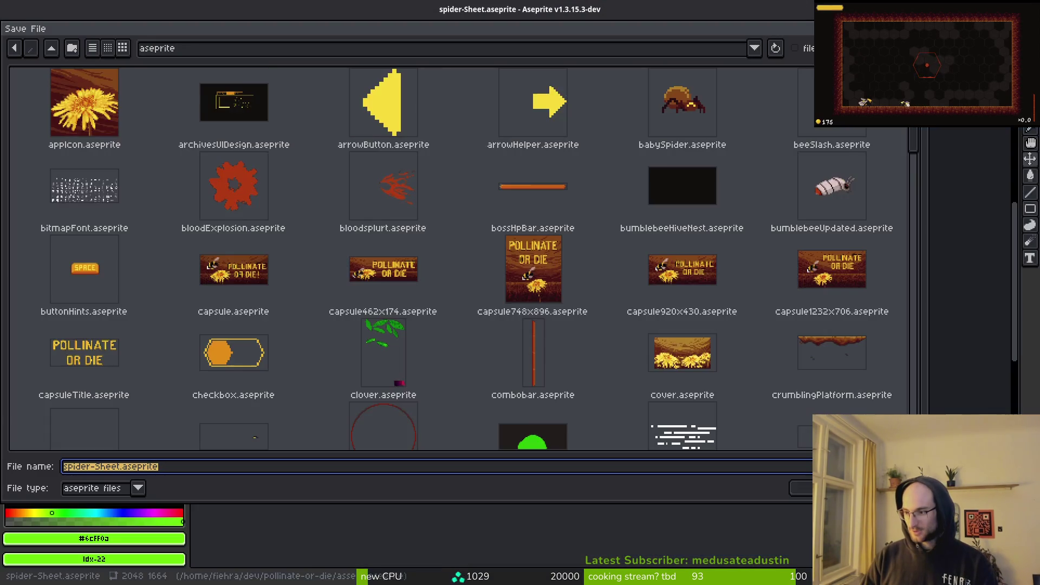
pyautogui.press('Escape')
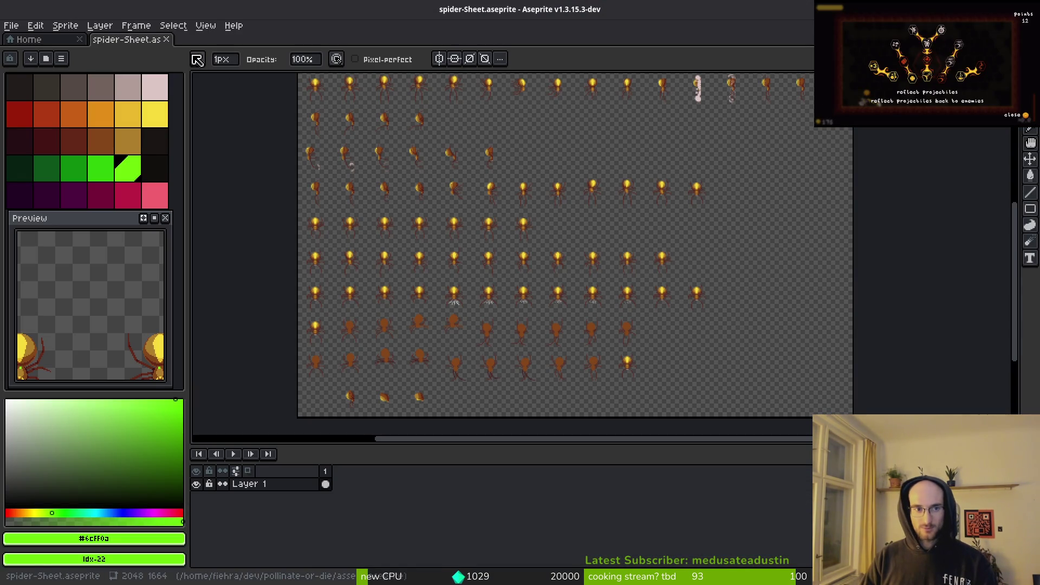
pyautogui.press('i')
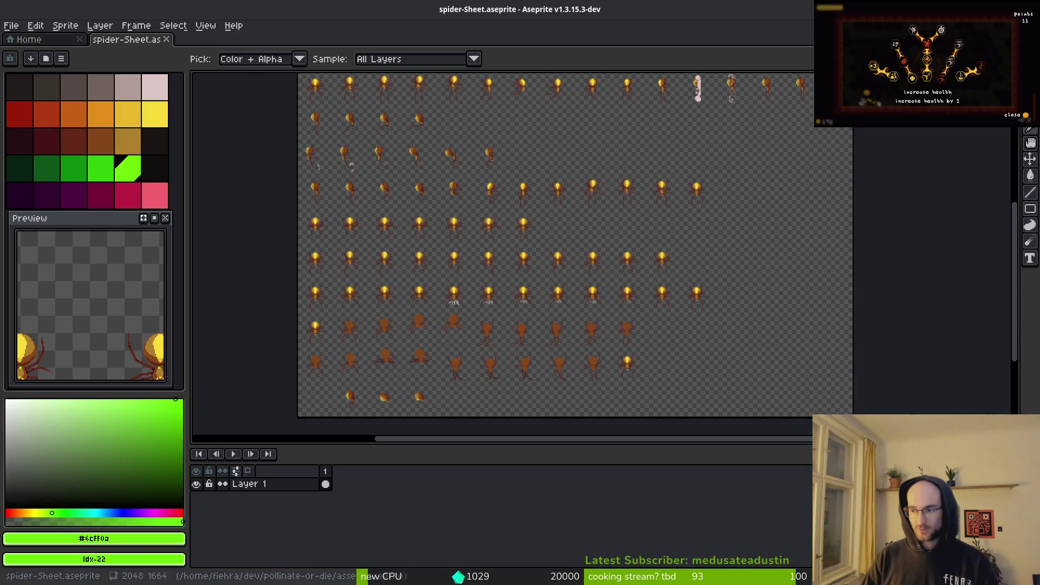
pyautogui.hotkey('alt', 'Tab')
pyautogui.hotkey('alt', 'Tab')
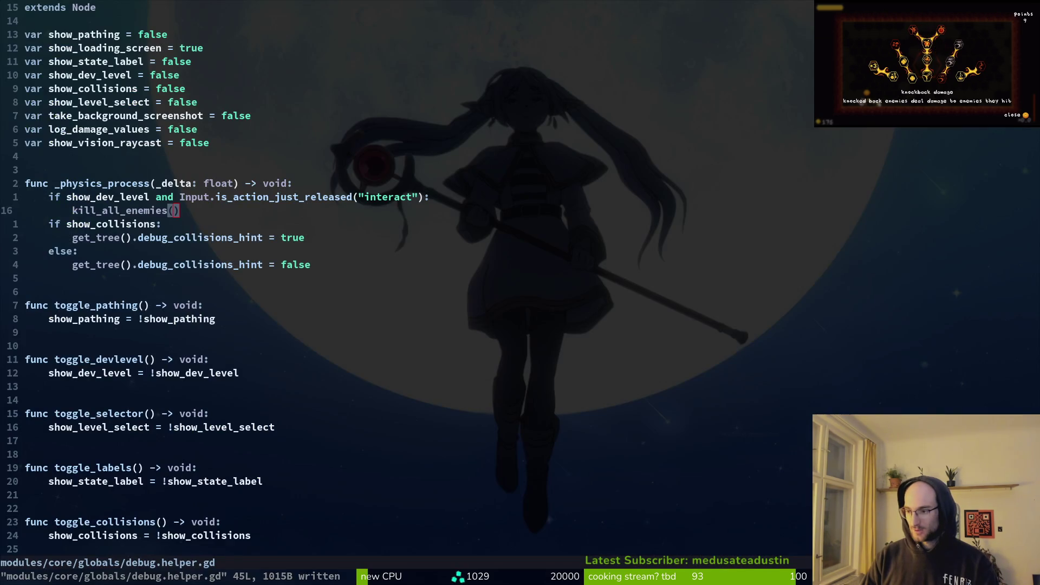
pyautogui.hotkey('alt', 'Tab')
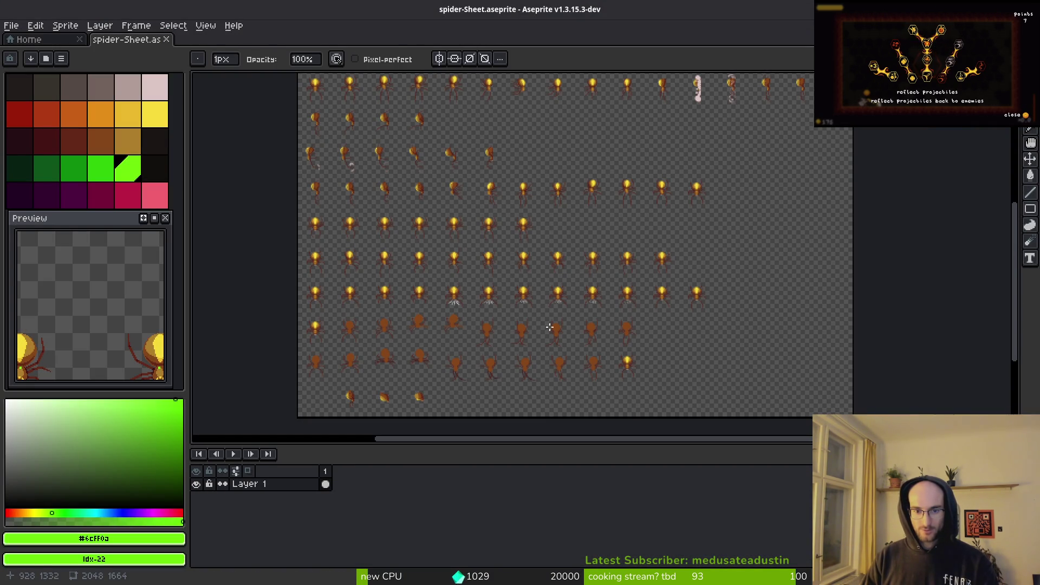
# Step: Reopen spider.aseprite from the Home tab's Recent files list
pyautogui.press('i')
pyautogui.hotkey('alt', 'Tab')
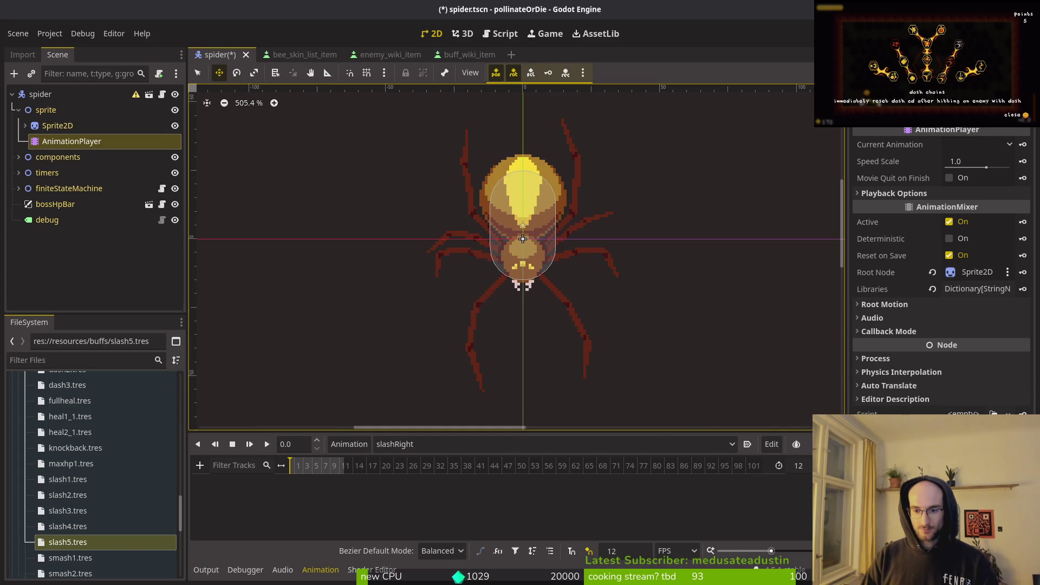
pyautogui.hotkey('alt', 'Tab')
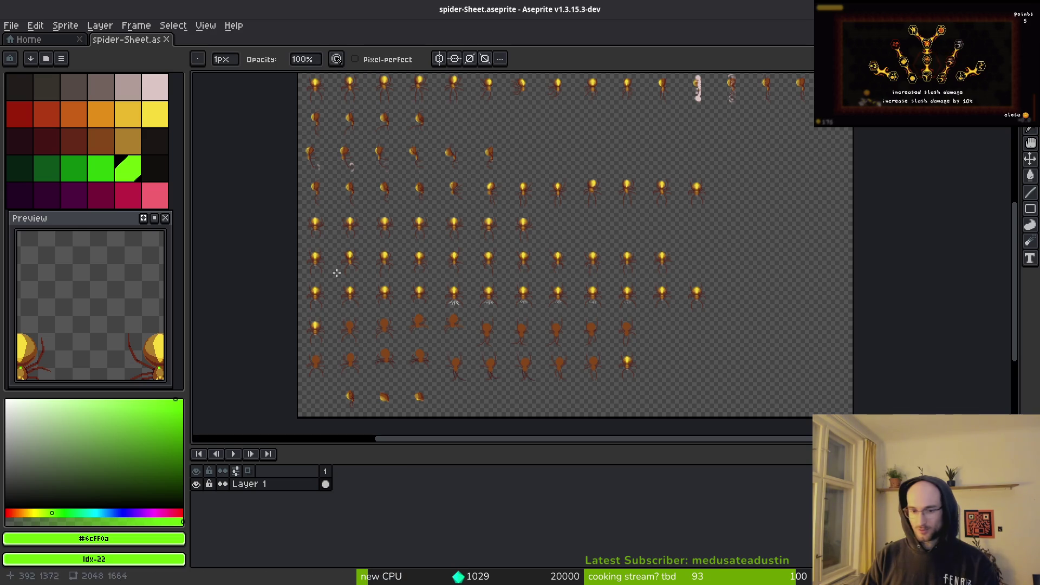
pyautogui.click(25, 39)
pyautogui.click(104, 42)
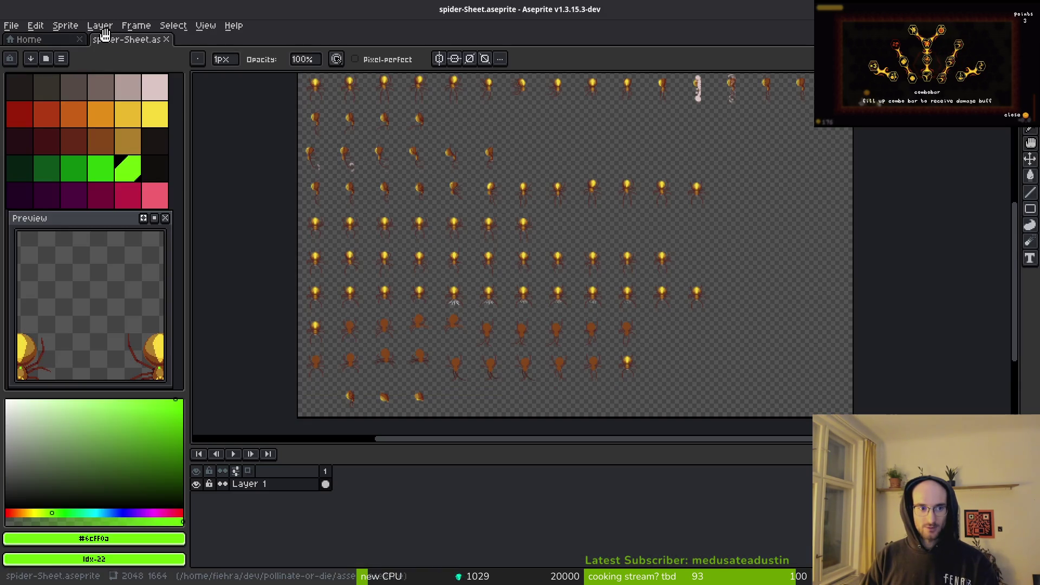
pyautogui.click(24, 39)
pyautogui.click(43, 152)
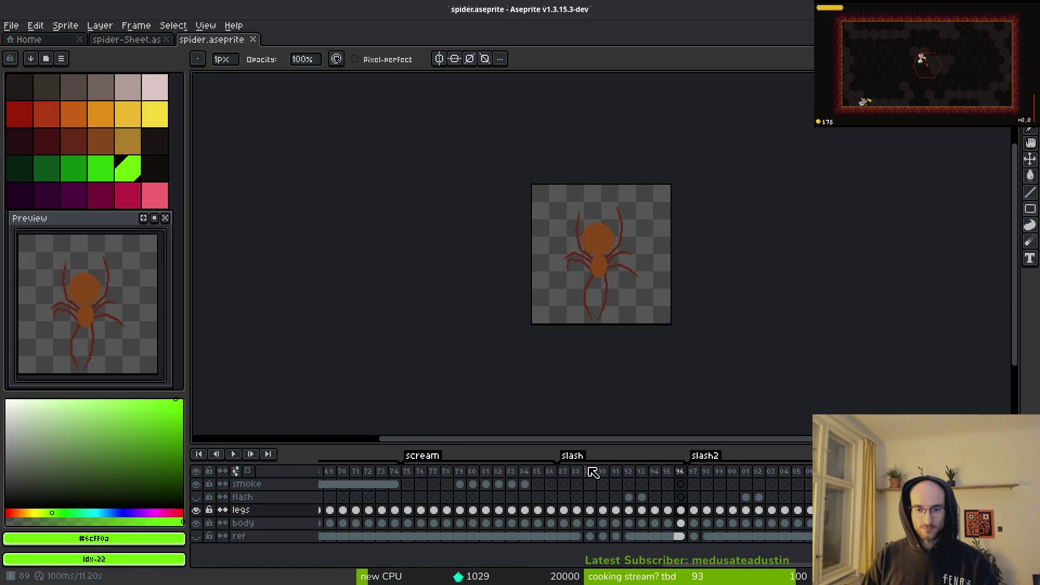
# Step: Inspect the flash-layer cels for frames 92–101 under the slash tags
pyautogui.moveTo(628, 497); pyautogui.dragTo(755, 504)
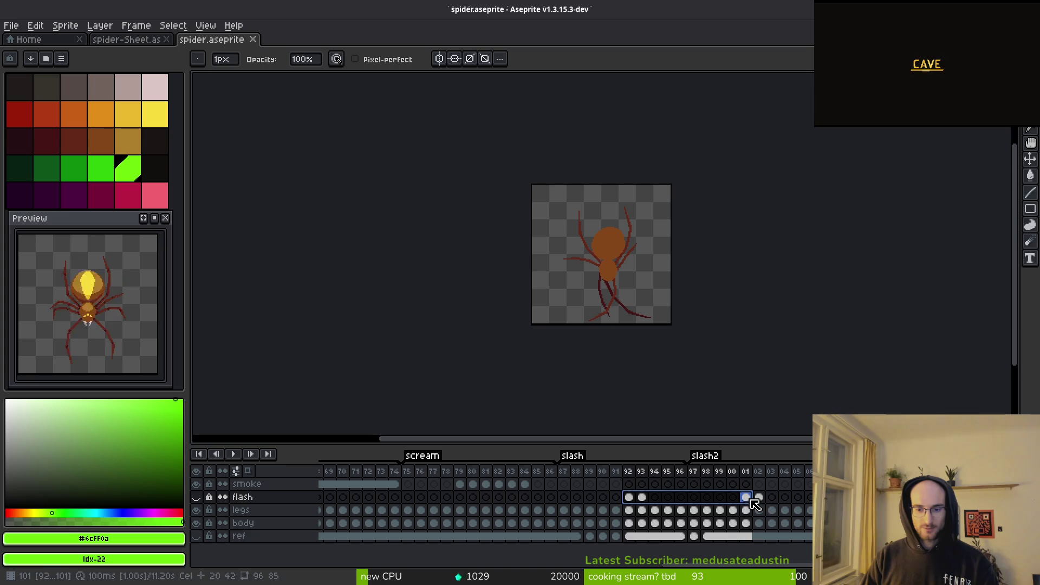
pyautogui.click(747, 497)
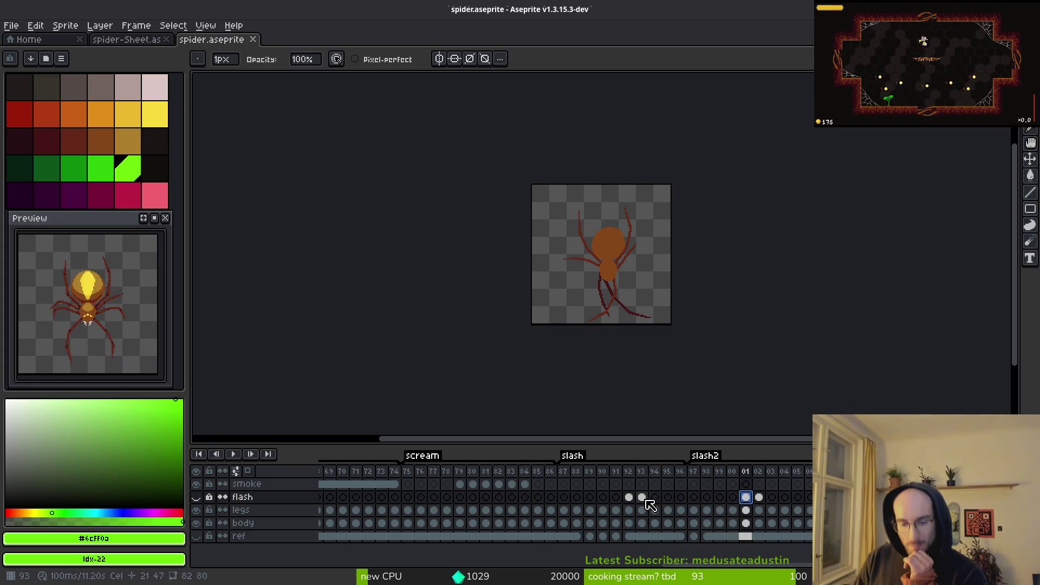
pyautogui.moveTo(649, 501)
pyautogui.mouseDown()
pyautogui.moveTo(753, 506)
pyautogui.moveTo(643, 504)
pyautogui.mouseUp()
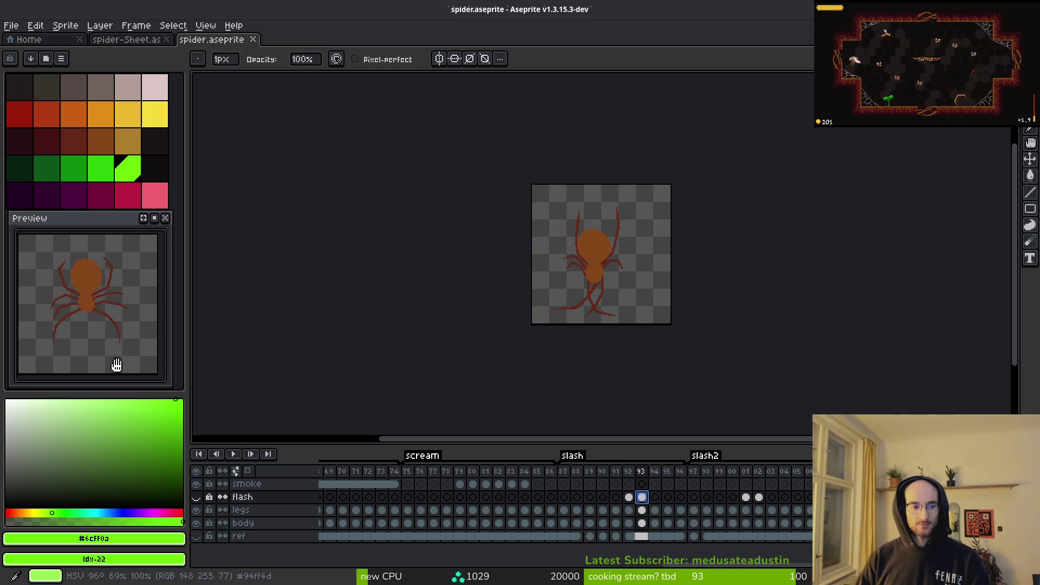
pyautogui.hotkey('alt', 'Tab')
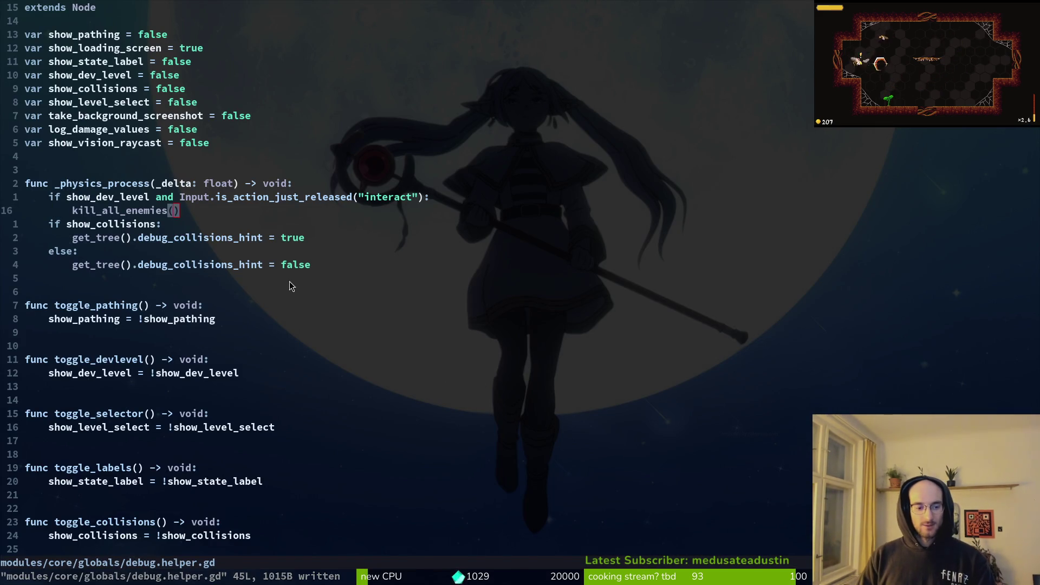
# Step: Set the animation timeline step value to 10
pyautogui.hotkey('alt', 'Tab')
pyautogui.hotkey('alt', 'Tab')
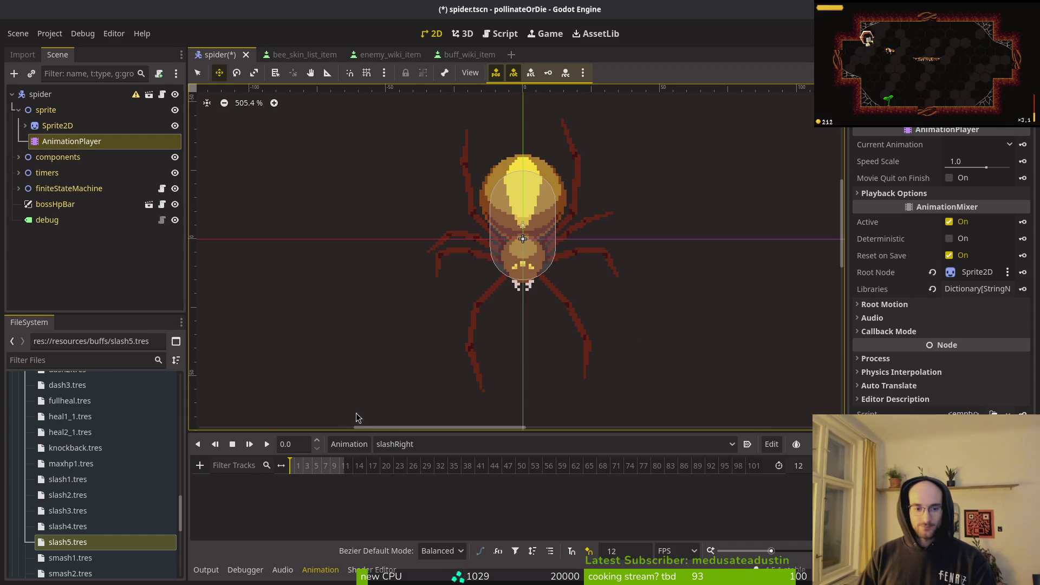
pyautogui.click(806, 468)
pyautogui.write('10')
pyautogui.press('Return')
pyautogui.hotkey('ctrl', 's')
# Step: Select Sprite2D and set its Frame Coords row to 11, the slash frames
pyautogui.click(47, 126)
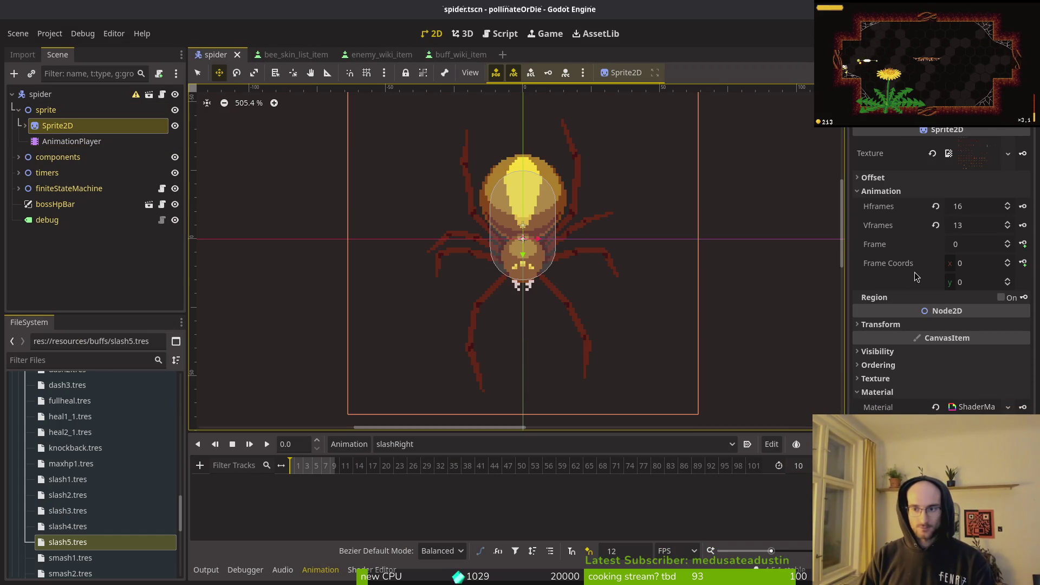
pyautogui.moveTo(1009, 282); pyautogui.dragTo(1009, 283)
pyautogui.click(1009, 280)
pyautogui.click(1009, 280)
pyautogui.click(1008, 280)
pyautogui.click(1009, 280)
pyautogui.click(1008, 285)
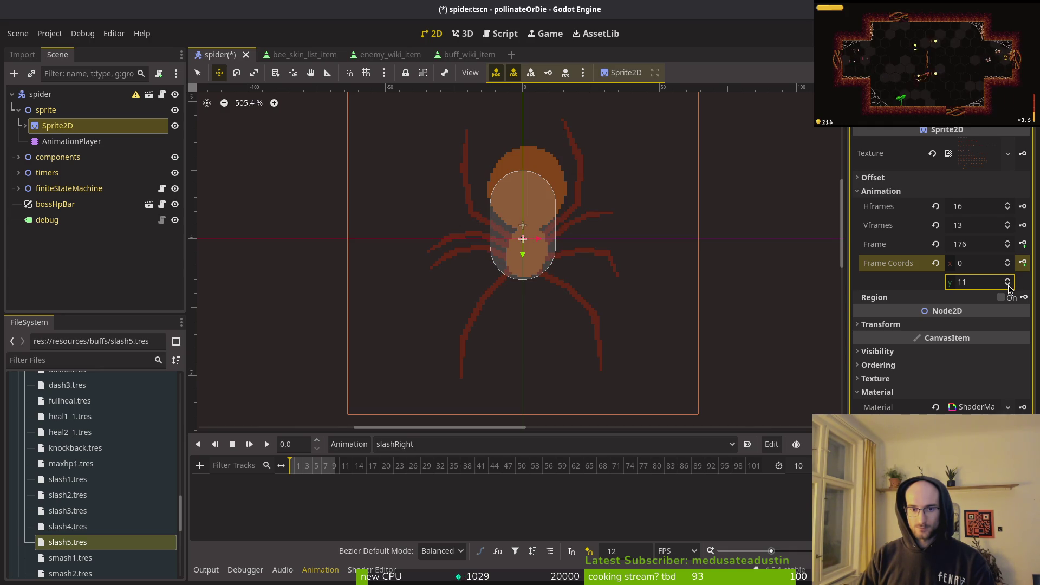
# Step: Key the Sprite2D frame into slashRight for each frame up to 186, then save spider.tscn
pyautogui.click(1024, 244)
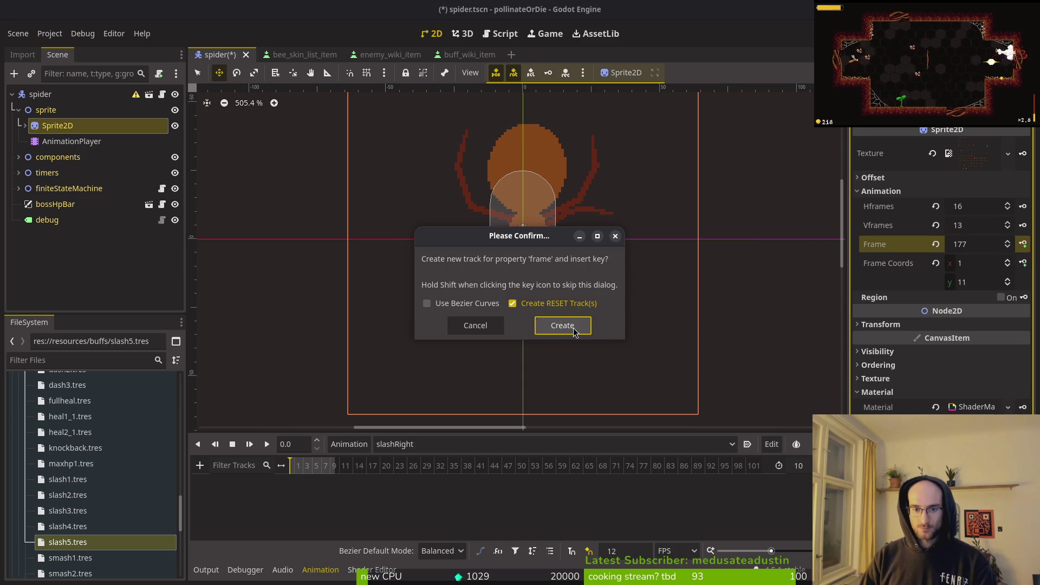
pyautogui.click(574, 329)
pyautogui.click(1023, 245)
pyautogui.click(1023, 244)
pyautogui.click(1024, 245)
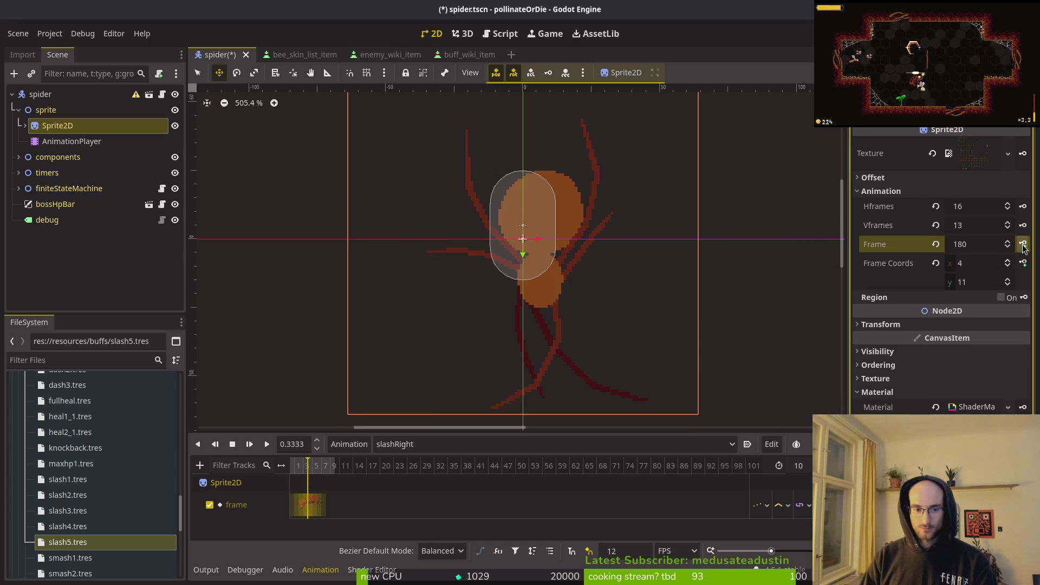
pyautogui.click(1023, 244)
pyautogui.click(1023, 244)
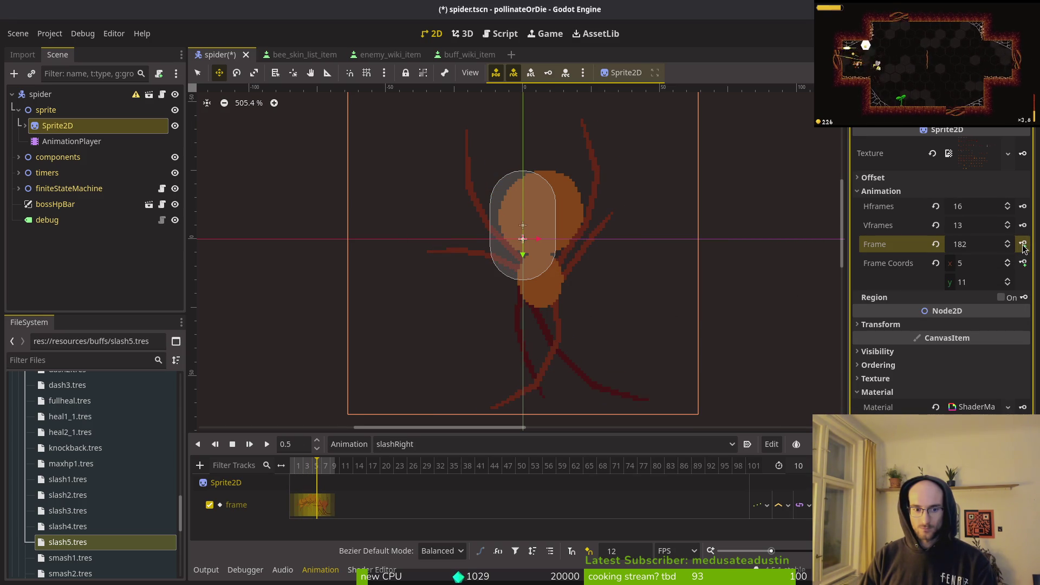
pyautogui.click(1024, 244)
pyautogui.click(1023, 244)
pyautogui.click(1023, 244)
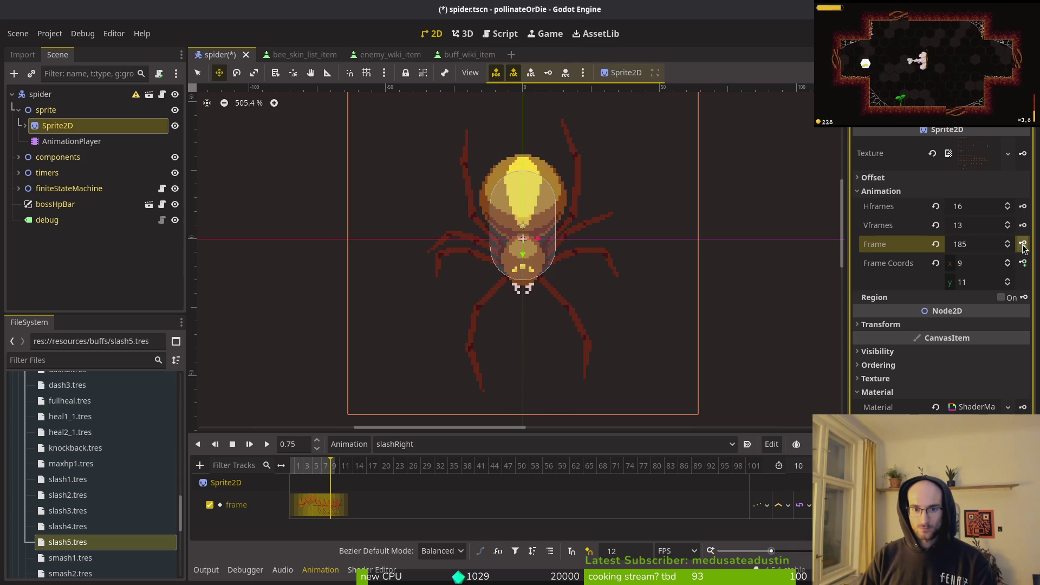
pyautogui.click(1023, 244)
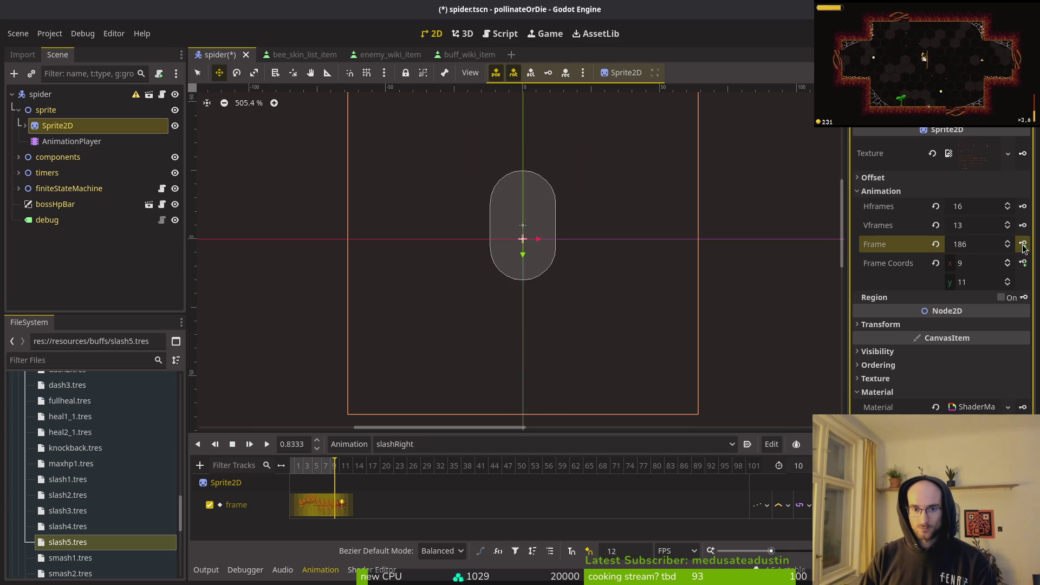
pyautogui.hotkey('ctrl', 's')
# Step: Switch to slashLeft, set it to 12 FPS with length 10, and save the scene
pyautogui.click(440, 449)
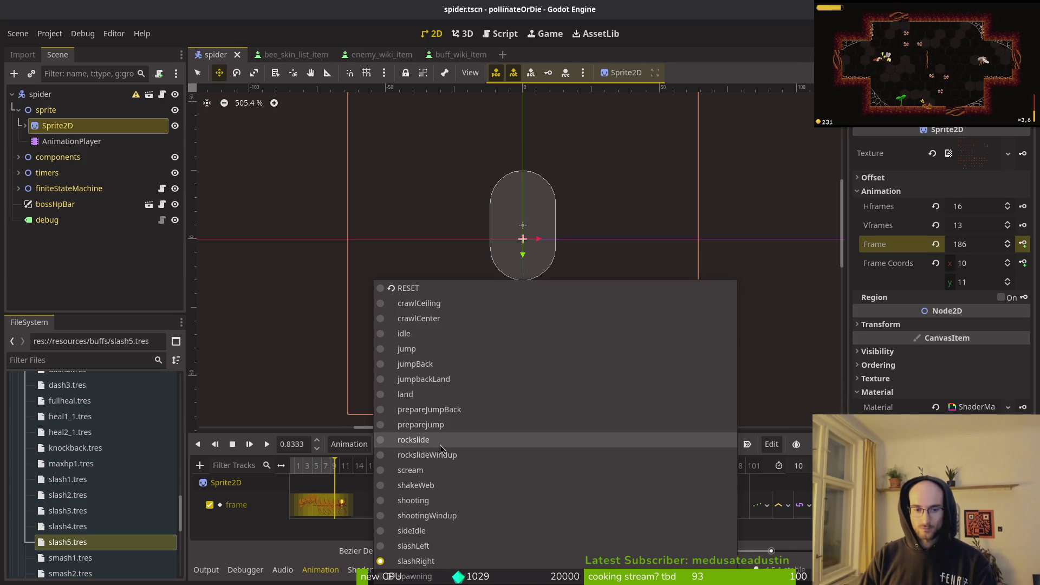
pyautogui.click(475, 541)
pyautogui.doubleClick(641, 550)
pyautogui.write('12')
pyautogui.press('Return')
pyautogui.hotkey('shift', 'Tab')
pyautogui.click(800, 466)
pyautogui.write('10')
pyautogui.press('Return')
pyautogui.hotkey('ctrl', 's')
pyautogui.keyDown('ctrl'); pyautogui.scroll(5, 346, 474); pyautogui.keyUp('ctrl')
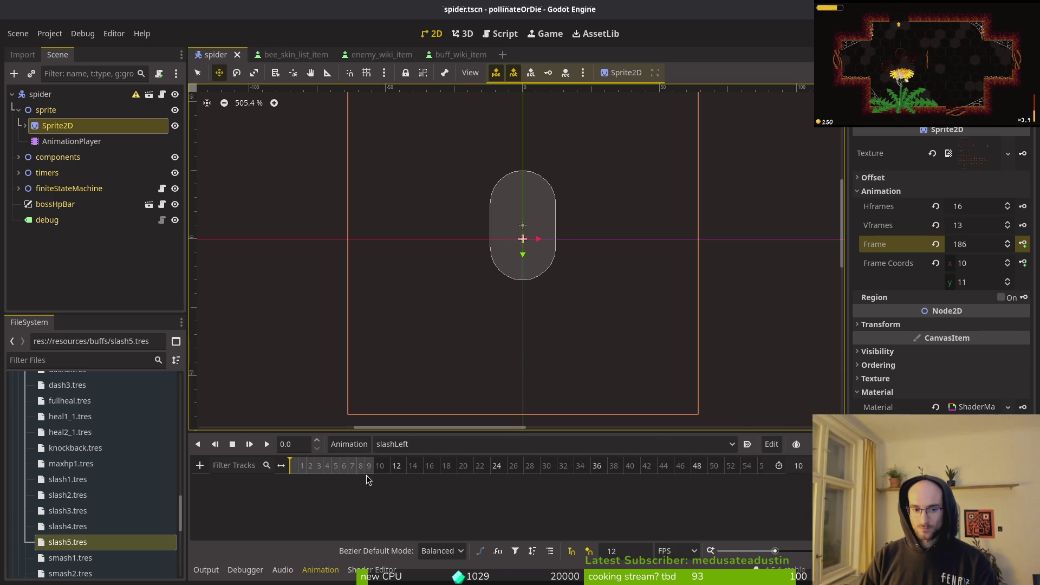
pyautogui.hotkey('ctrl', 's')
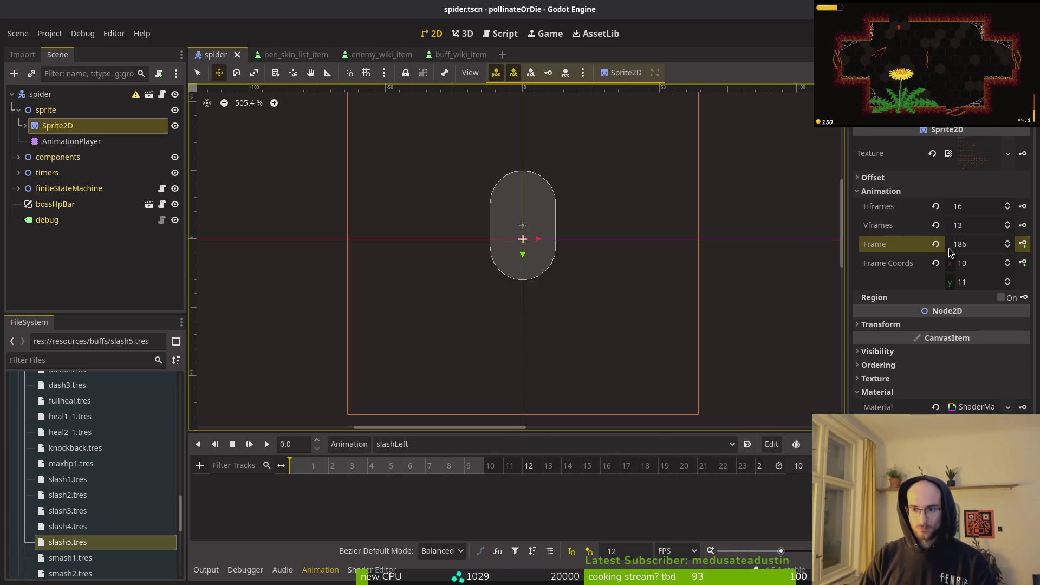
# Step: Set the Sprite2D Frame value to 161 in the Inspector
pyautogui.click(936, 263)
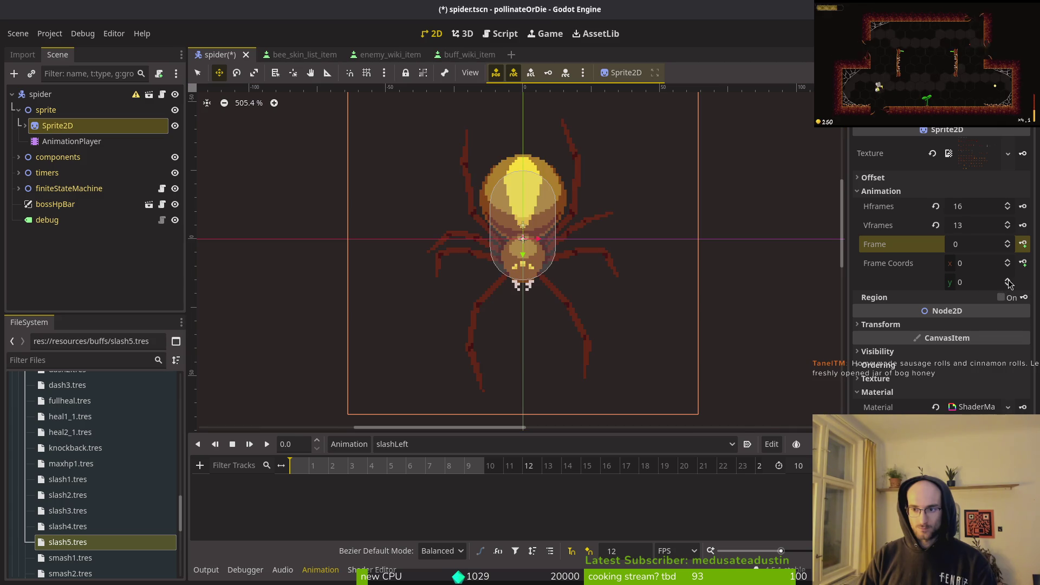
pyautogui.scroll(3, 1008, 281)
pyautogui.scroll(6, 1009, 281)
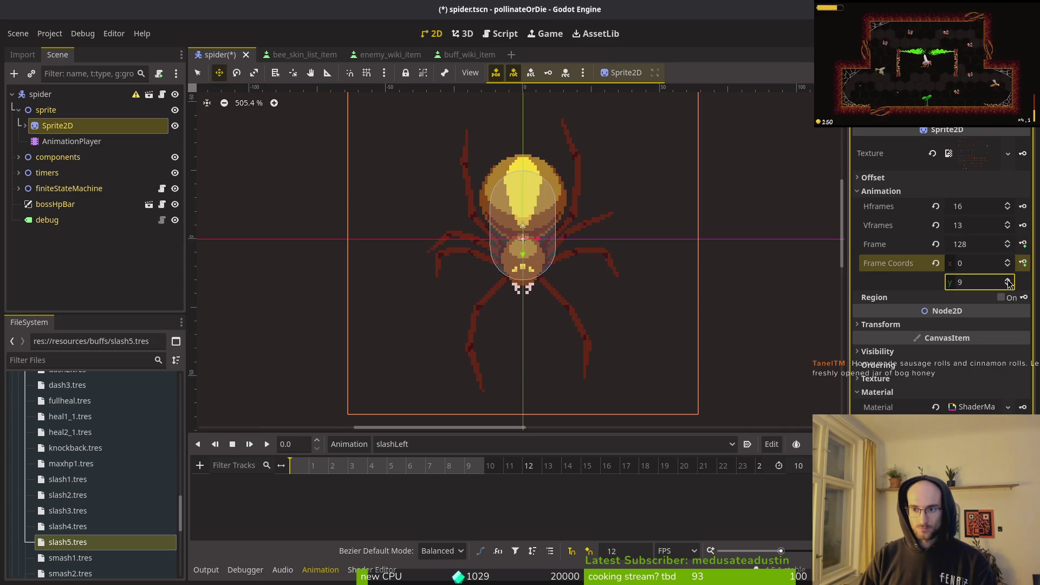
pyautogui.click(1007, 241)
pyautogui.click(1008, 248)
pyautogui.hotkey('alt', 'Tab')
pyautogui.hotkey('alt', 'Tab')
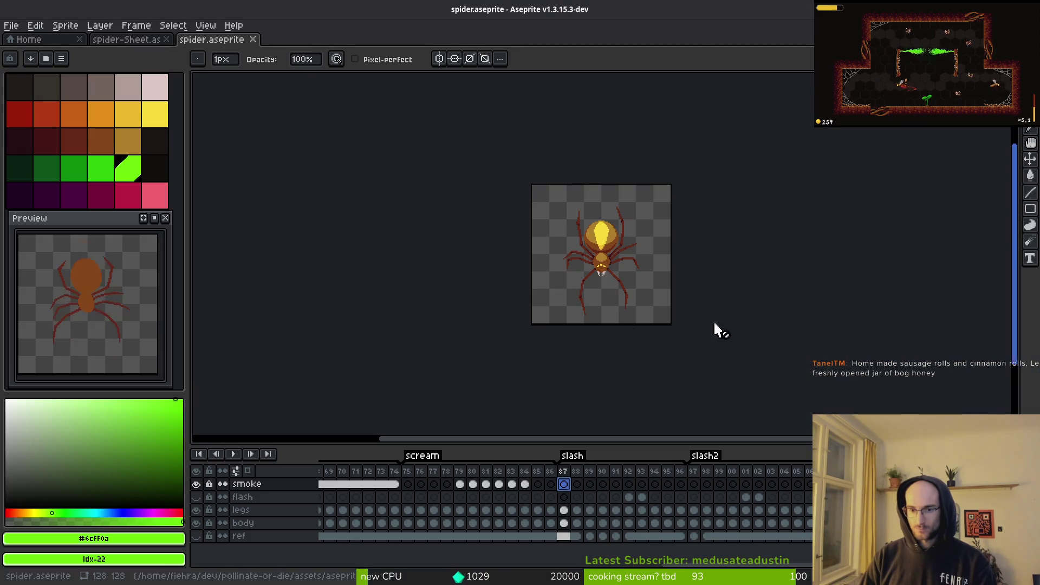
pyautogui.click(576, 477)
pyautogui.click(563, 477)
pyautogui.click(694, 479)
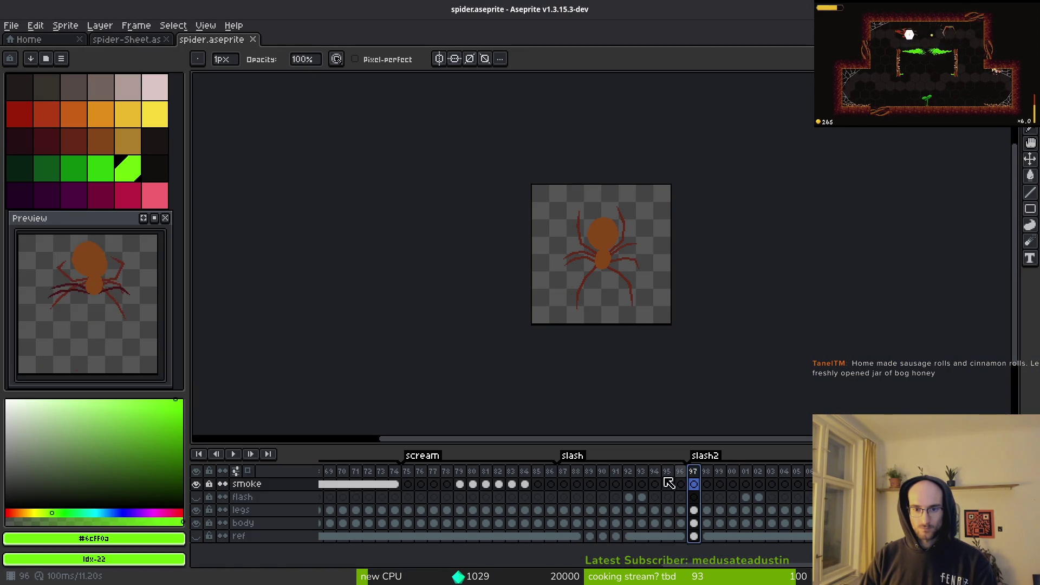
pyautogui.click(564, 477)
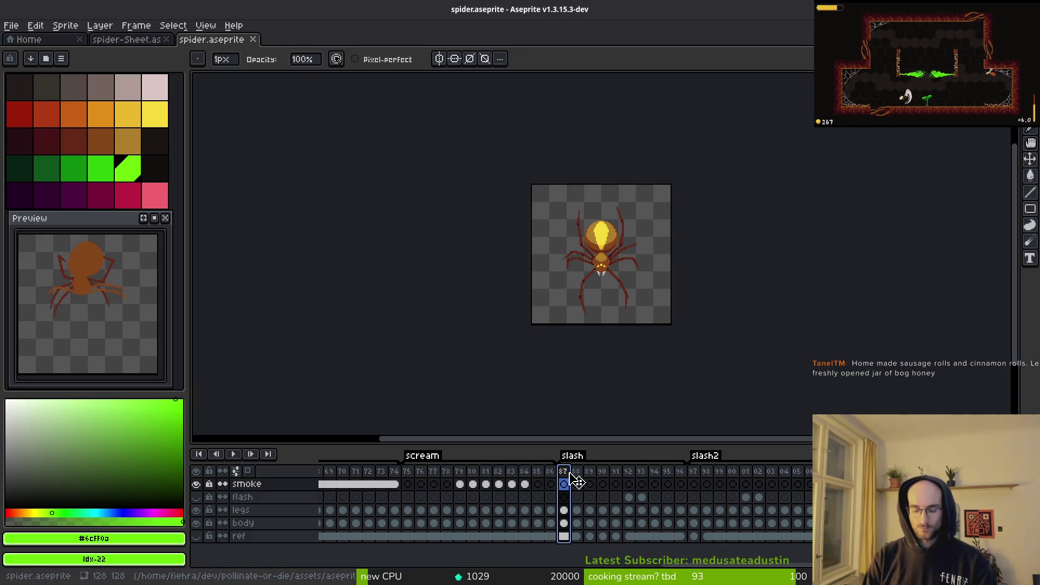
pyautogui.click(809, 476)
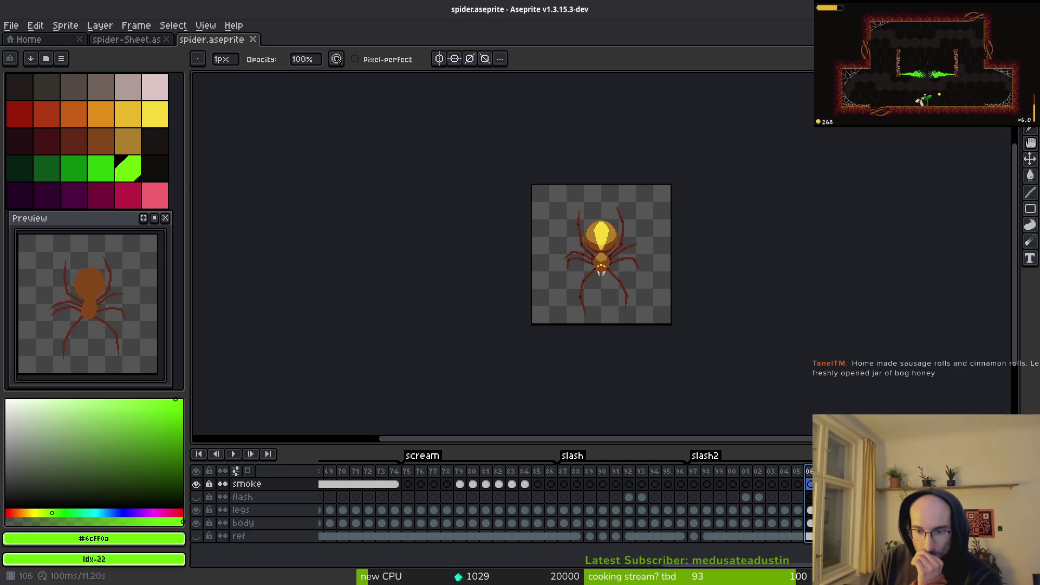
pyautogui.press('Left')
pyautogui.press('Right')
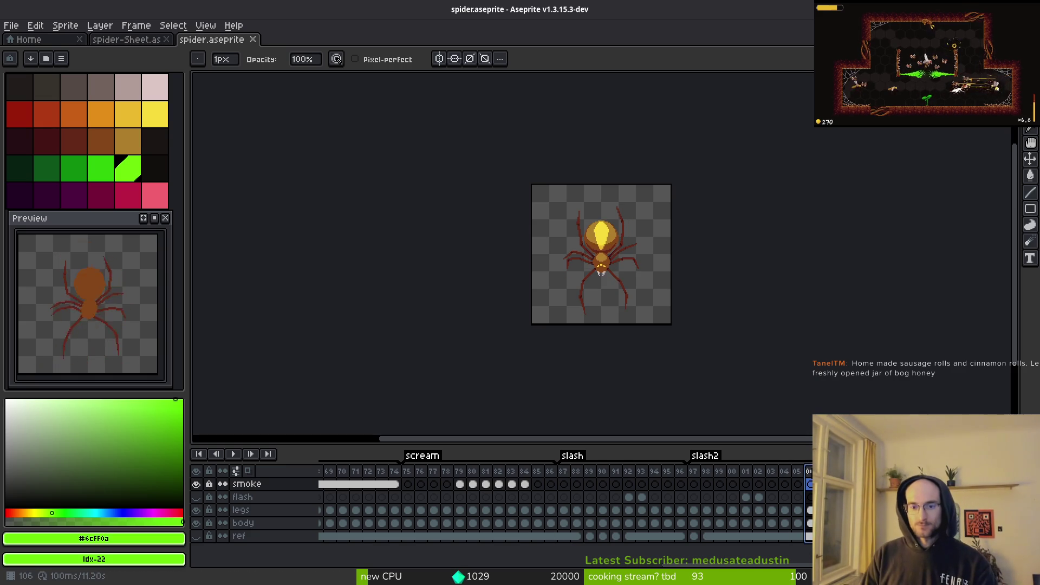
pyautogui.click(564, 475)
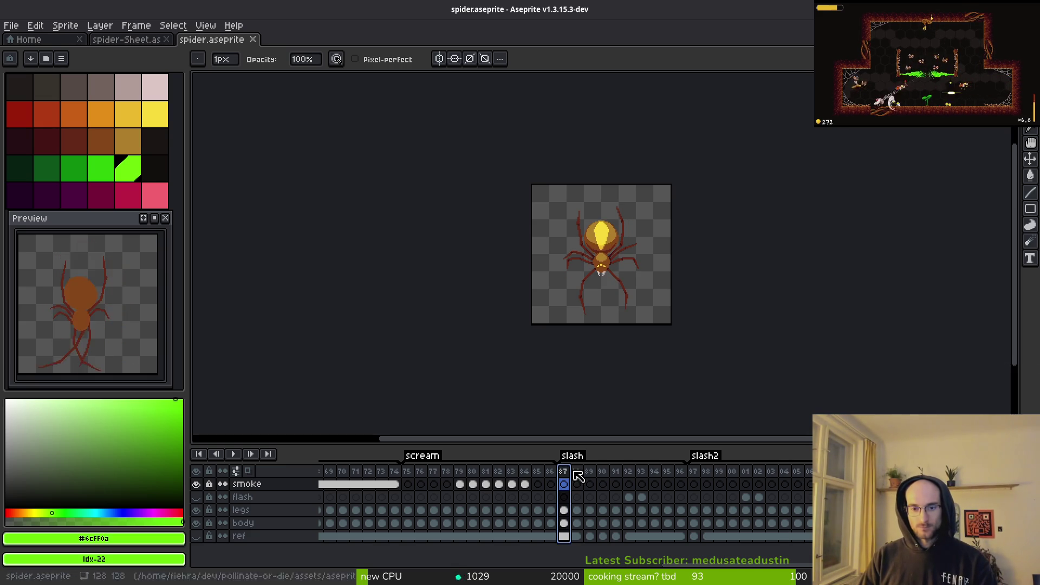
pyautogui.click(578, 479)
pyautogui.click(616, 482)
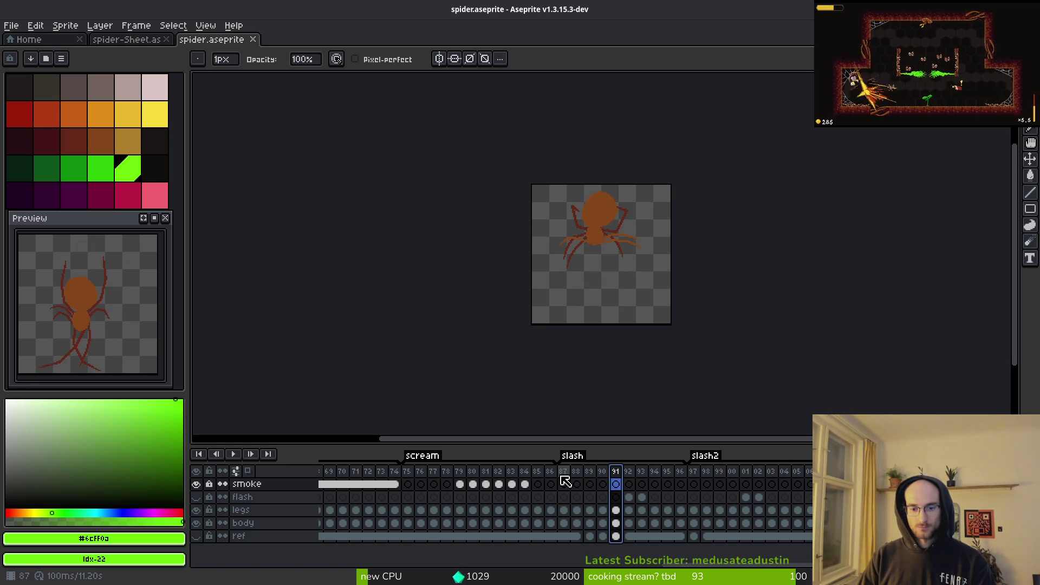
pyautogui.click(563, 480)
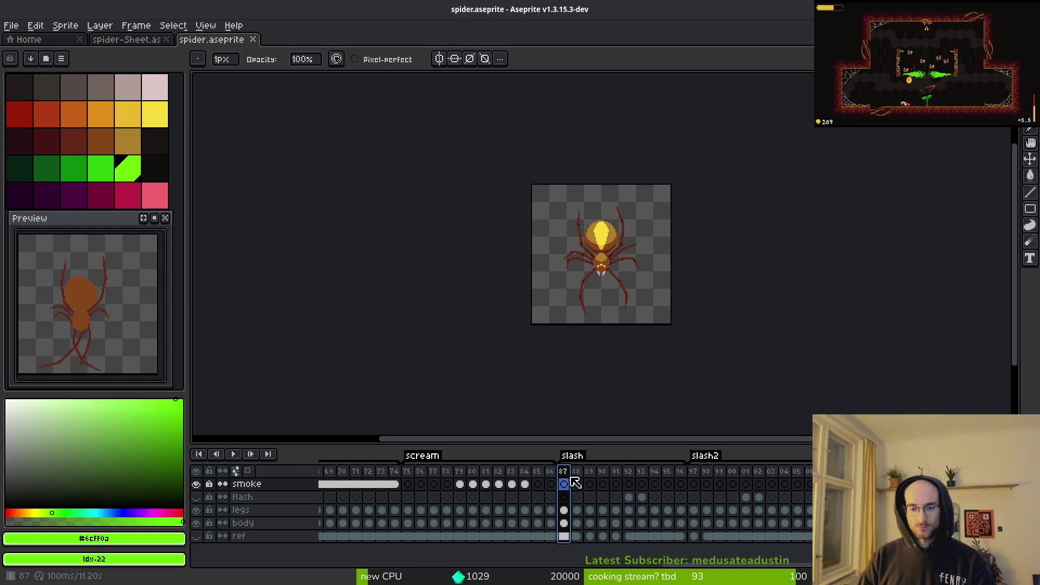
pyautogui.moveTo(563, 479); pyautogui.dragTo(618, 482)
pyautogui.press('Left')
pyautogui.press('Left')
pyautogui.press('Left')
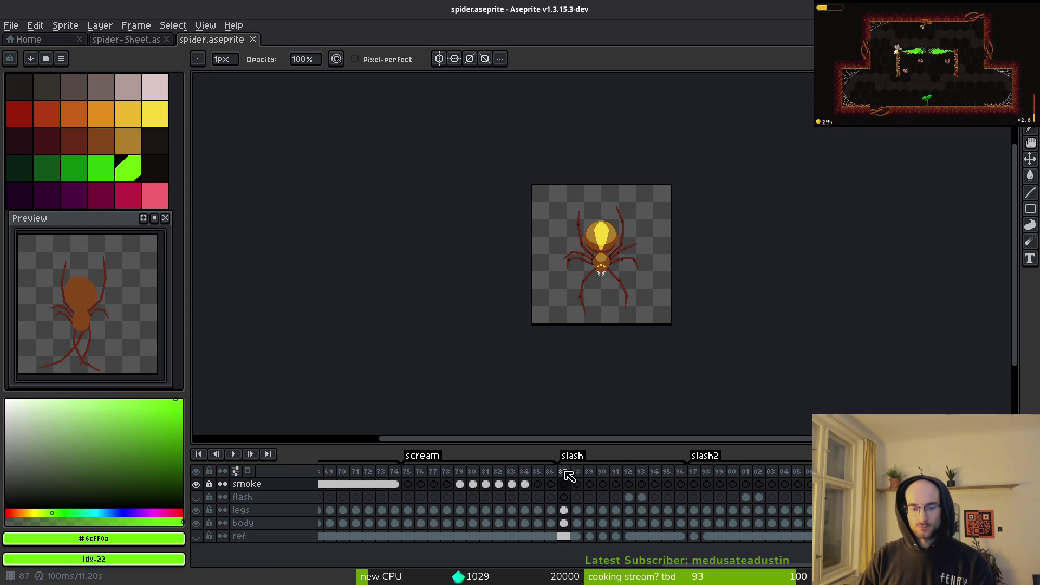
pyautogui.press('Return')
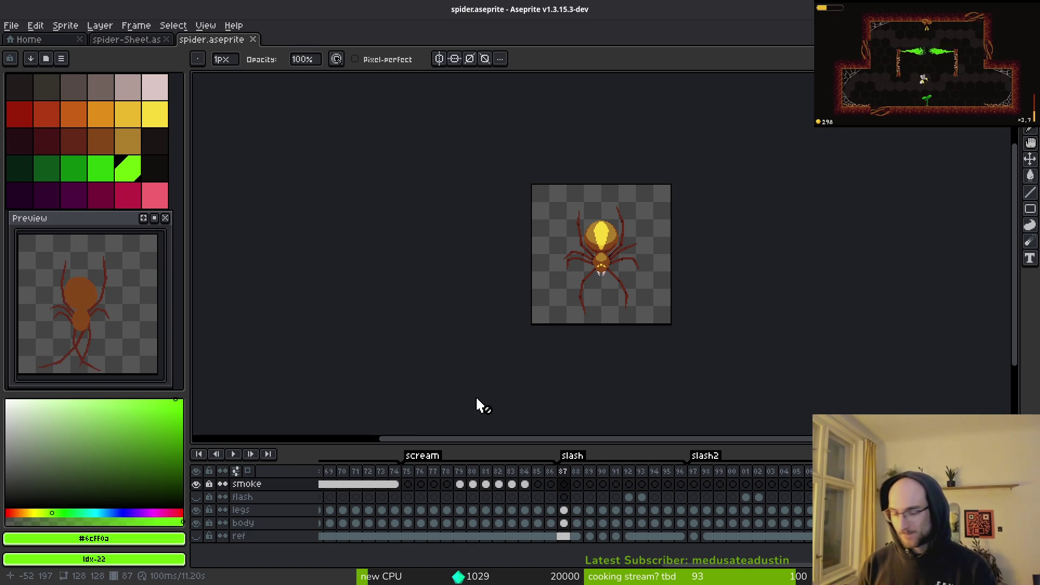
pyautogui.press('i')
pyautogui.press('Right')
pyautogui.press('Right')
pyautogui.press('Right')
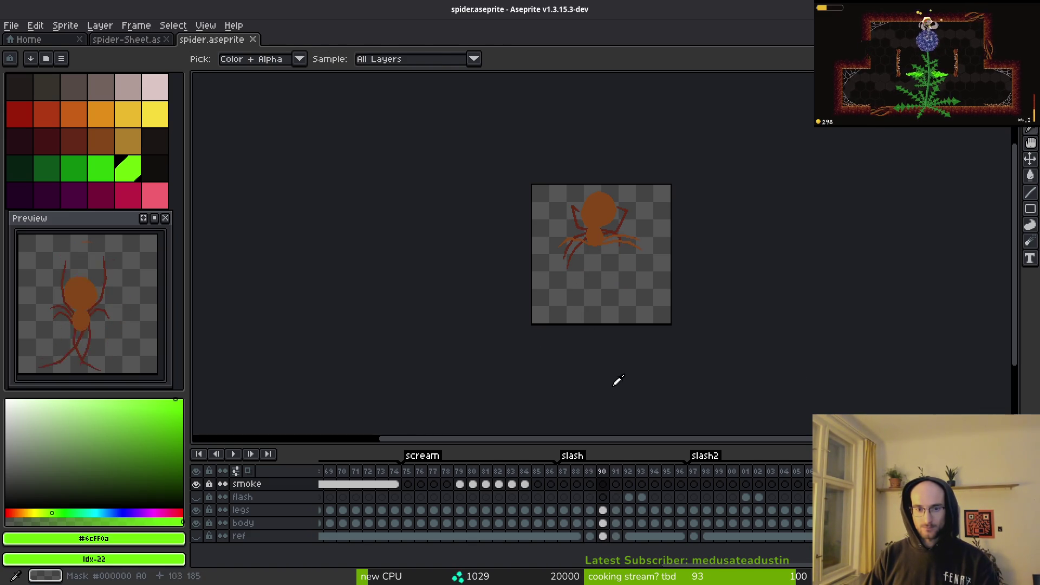
# Step: Step to frame 91 and insert a new frame after it with Alt+N
pyautogui.press('b')
pyautogui.press('Left')
pyautogui.press('Left')
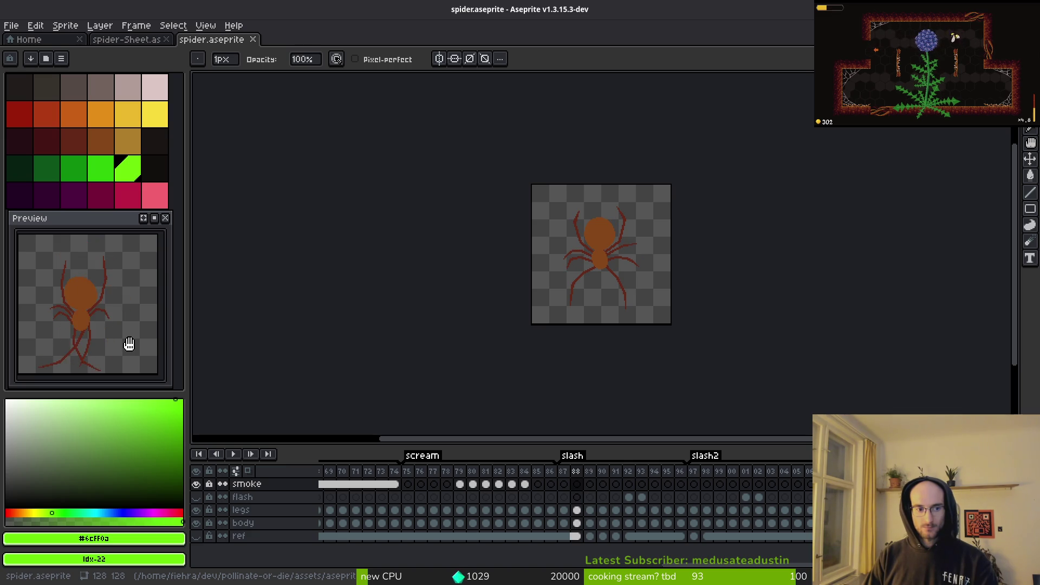
pyautogui.press('i')
pyautogui.press('Right')
pyautogui.press('Right')
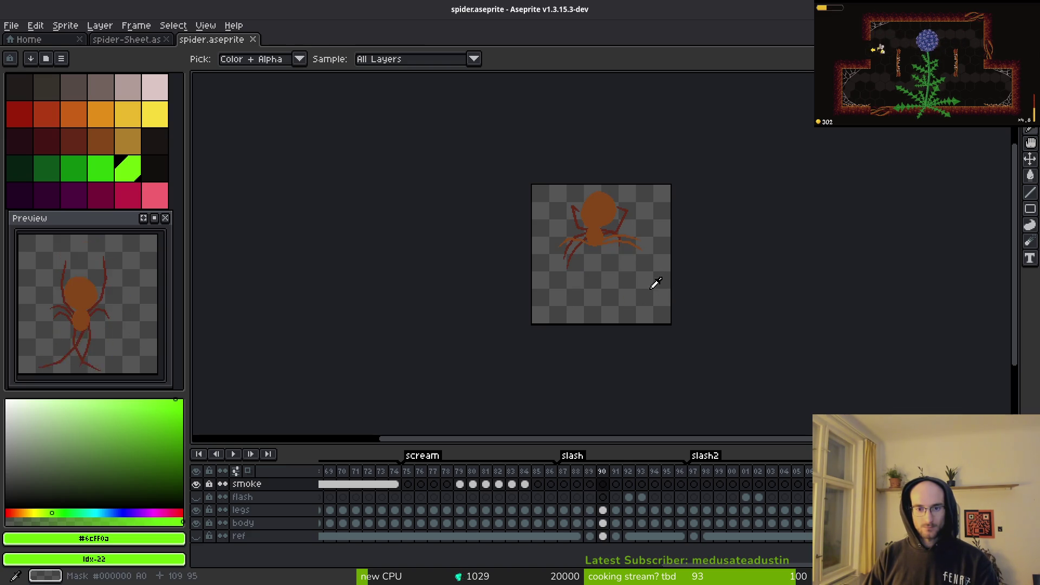
pyautogui.press('Right')
pyautogui.press('b')
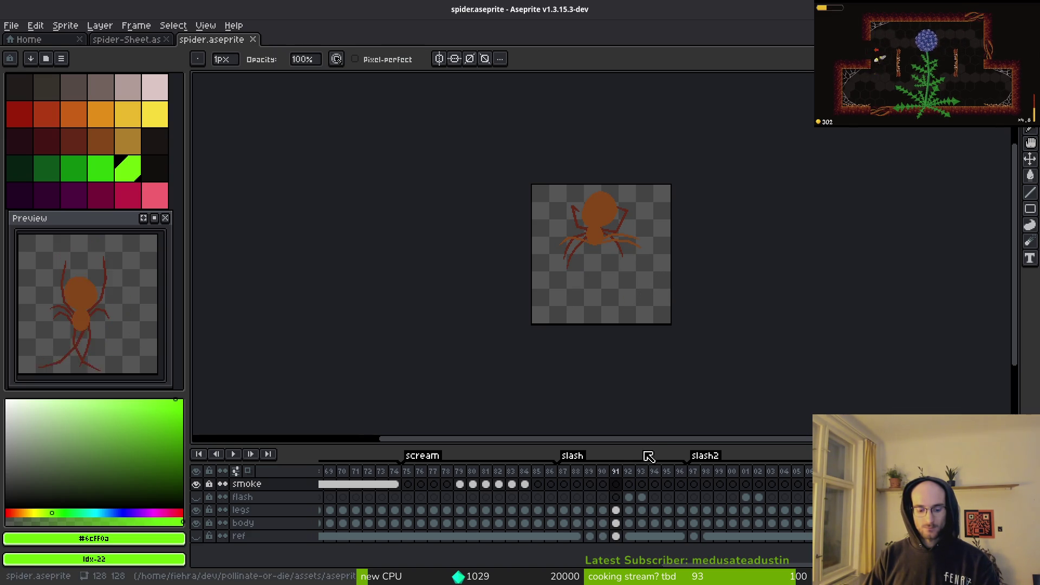
pyautogui.hotkey('alt', 'n')
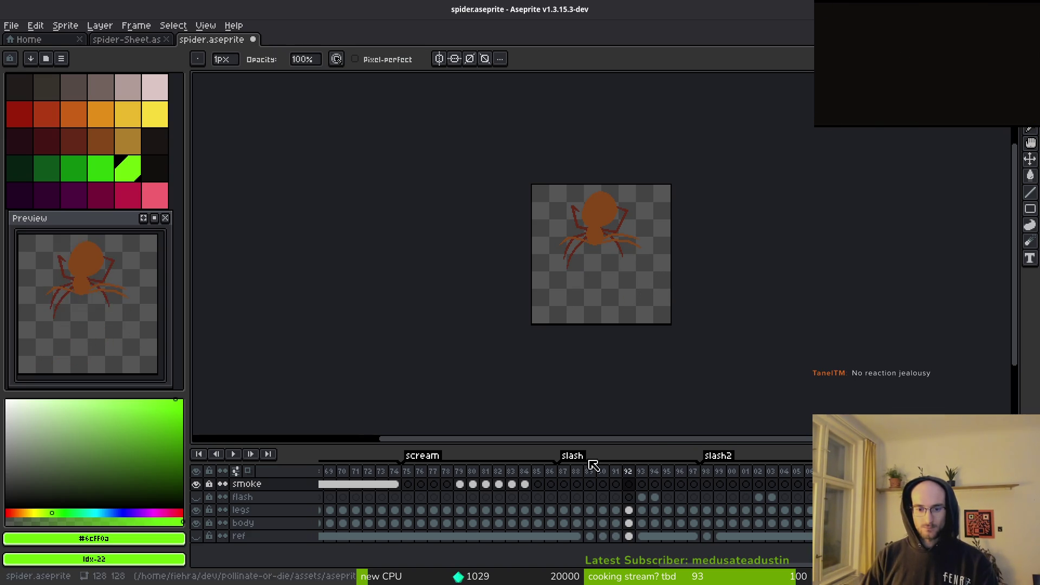
# Step: Check flash and legs cels around frames 87–102, ending on new frame 92's flash cel
pyautogui.click(569, 496)
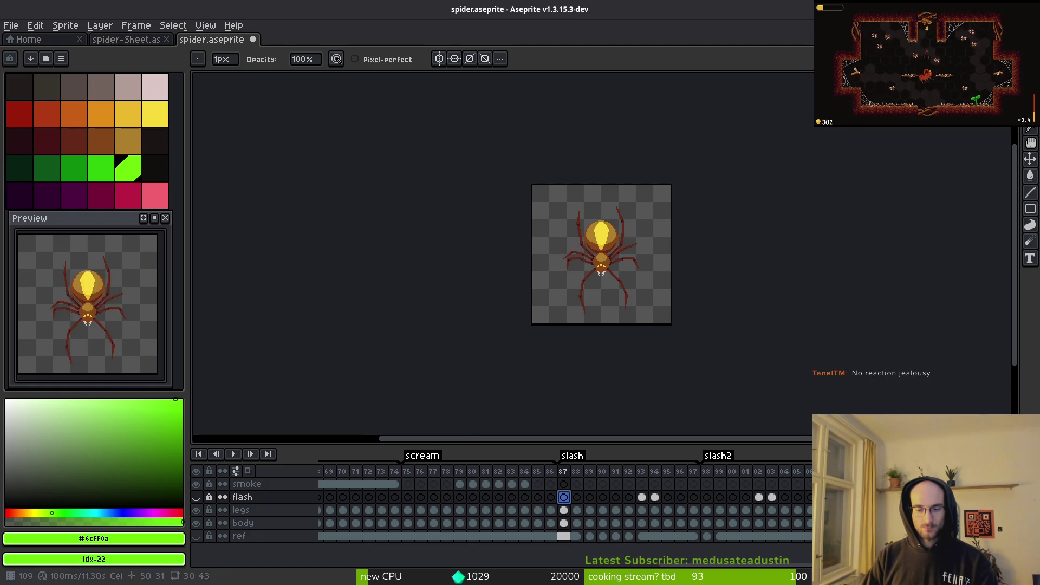
pyautogui.click(733, 510)
pyautogui.click(746, 510)
pyautogui.press('Right')
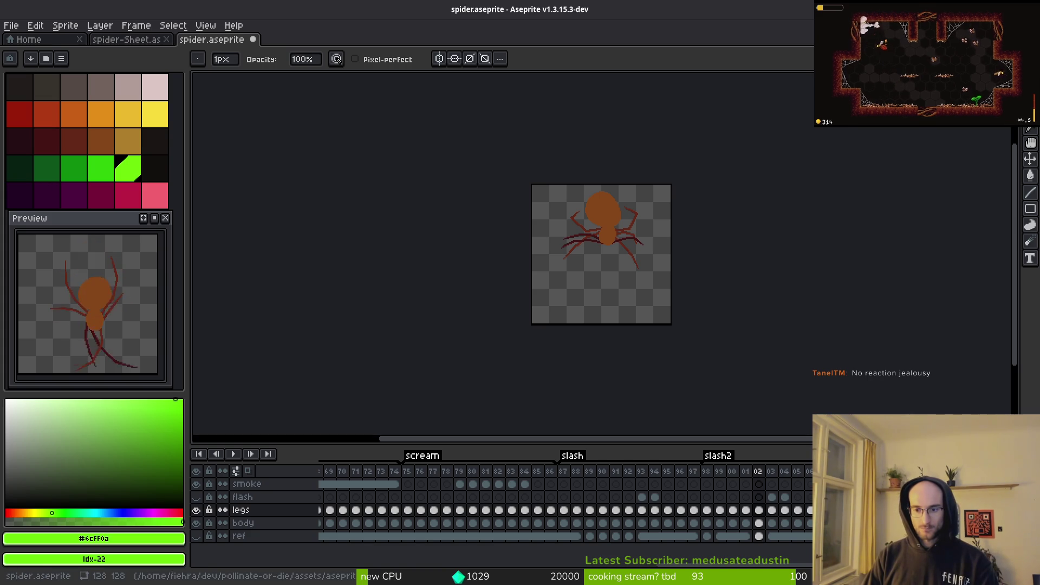
pyautogui.click(628, 512)
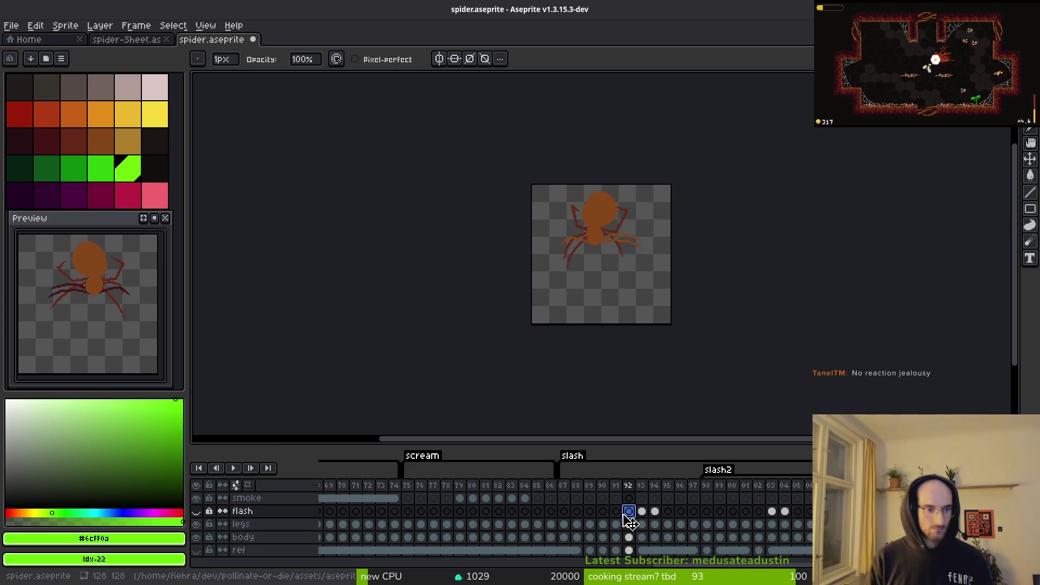
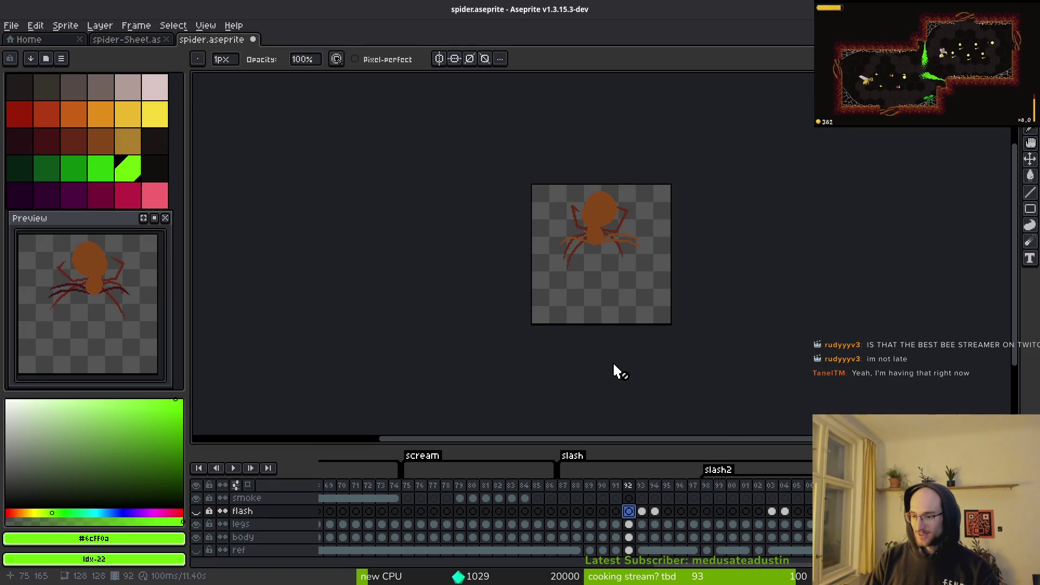
# Step: Show frame 88 of spider.aseprite, then bring the Brave 'bog honey' search results to the front
pyautogui.hscroll(-2, 573, 366)
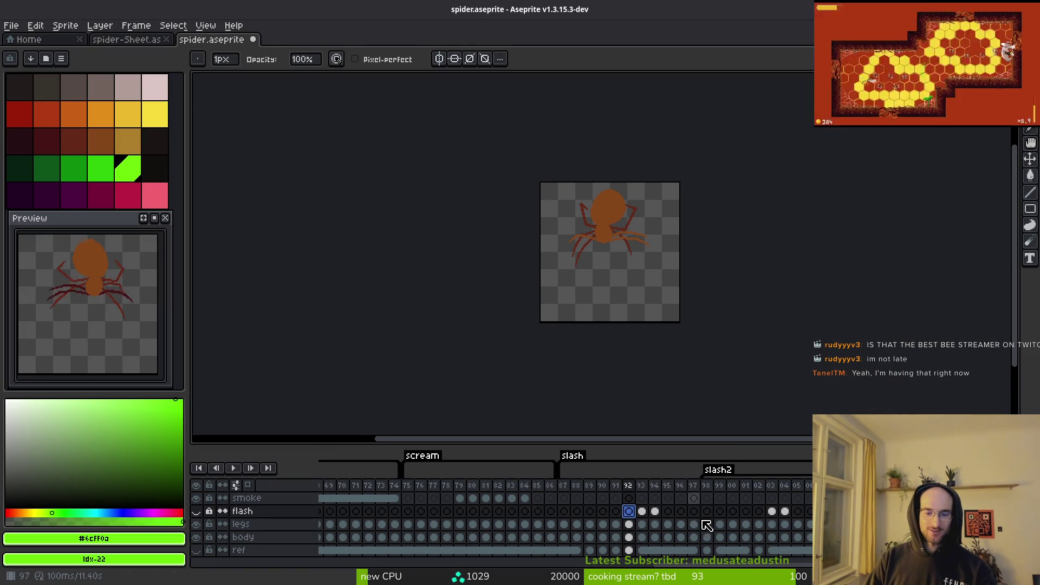
pyautogui.click(582, 515)
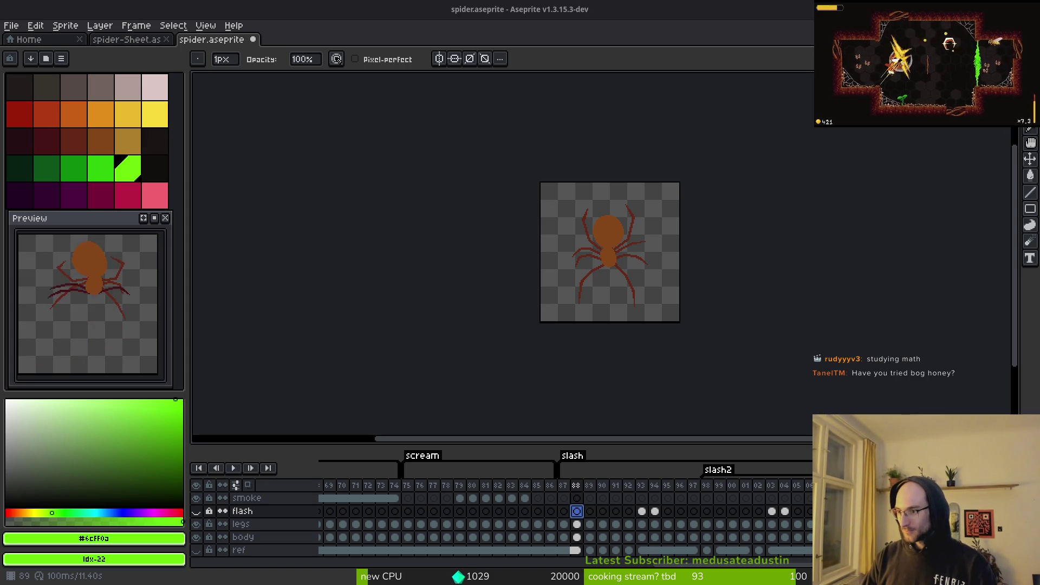
pyautogui.press('super+shift+Left')
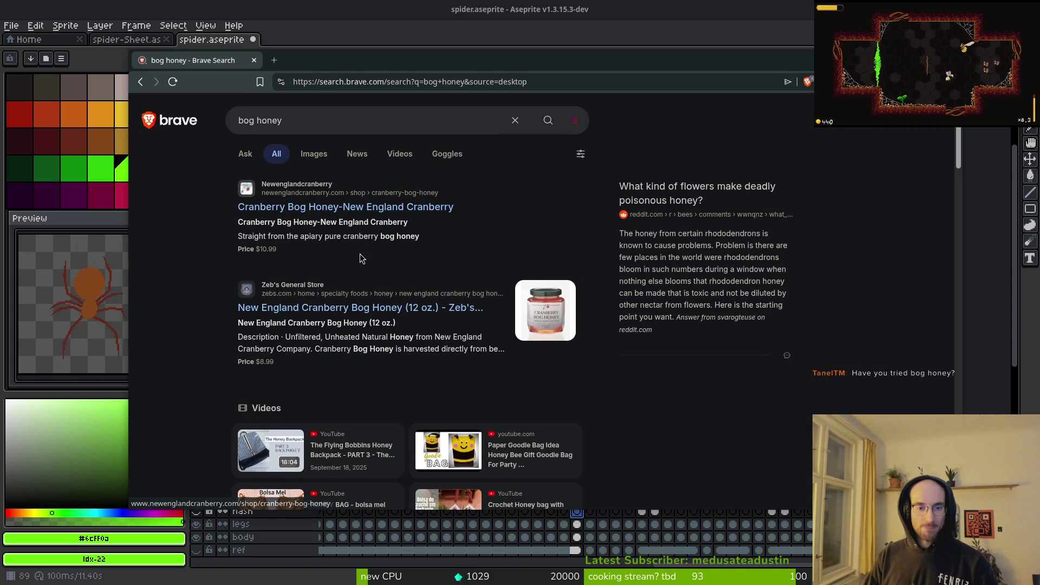
# Step: Browse bog honey image and web results, then return through Neovim to Godot and save the spider scene
pyautogui.click(306, 164)
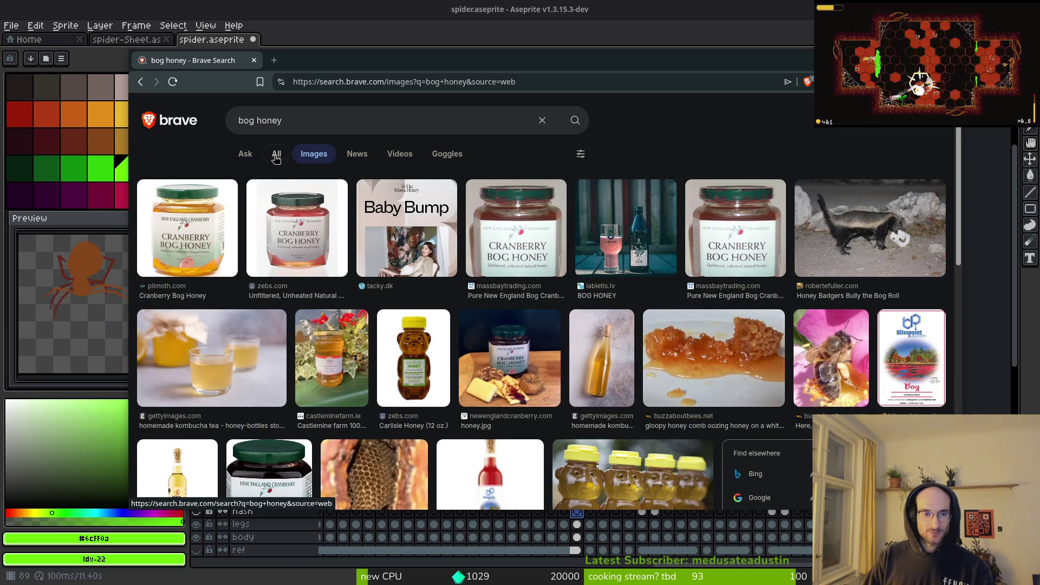
pyautogui.hotkey('alt', 'Left')
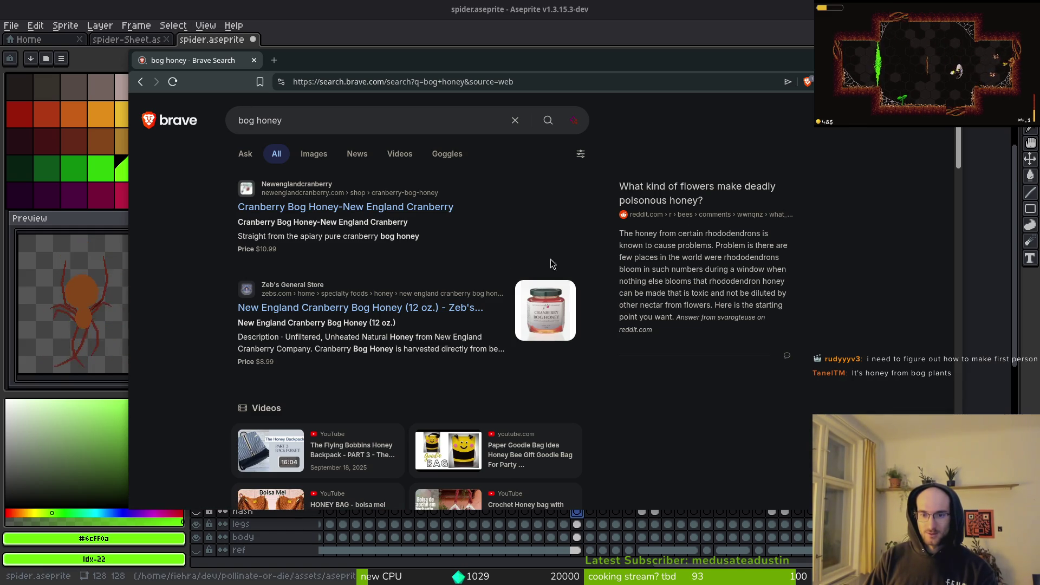
pyautogui.press('super+1')
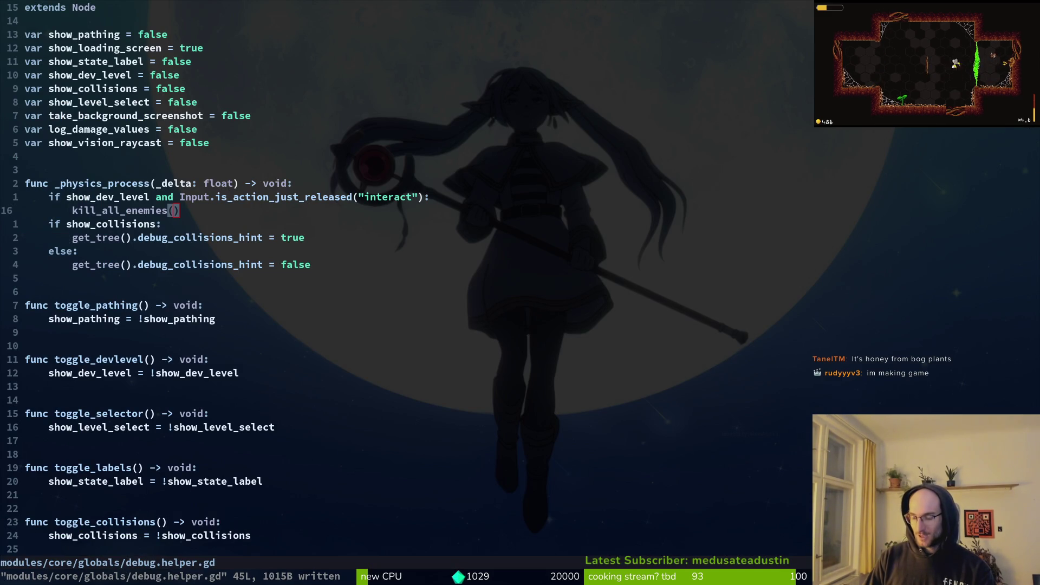
pyautogui.press('4')
pyautogui.press('j')
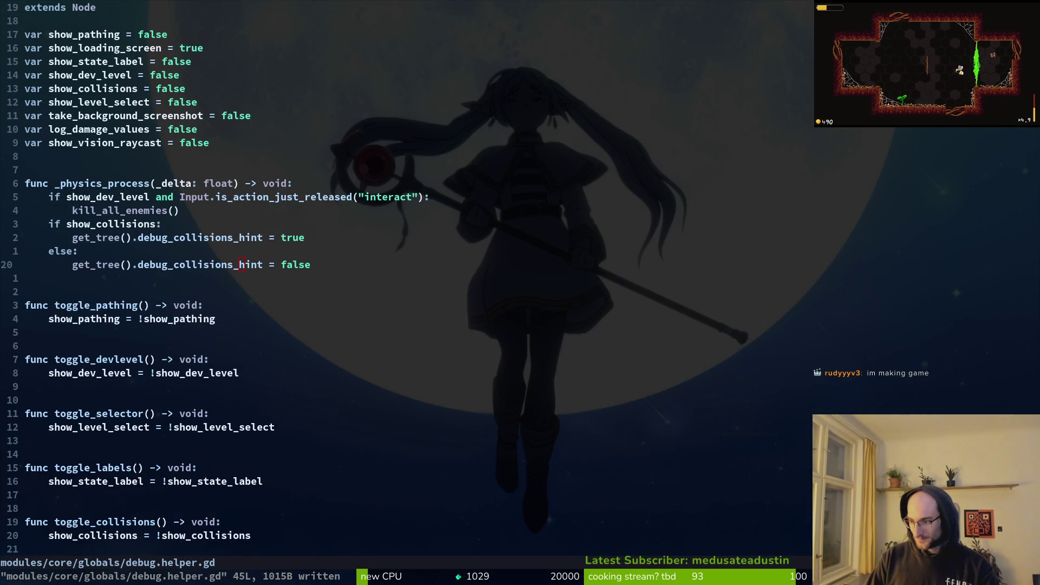
pyautogui.hotkey('alt', 'Tab')
pyautogui.hotkey('ctrl', 's')
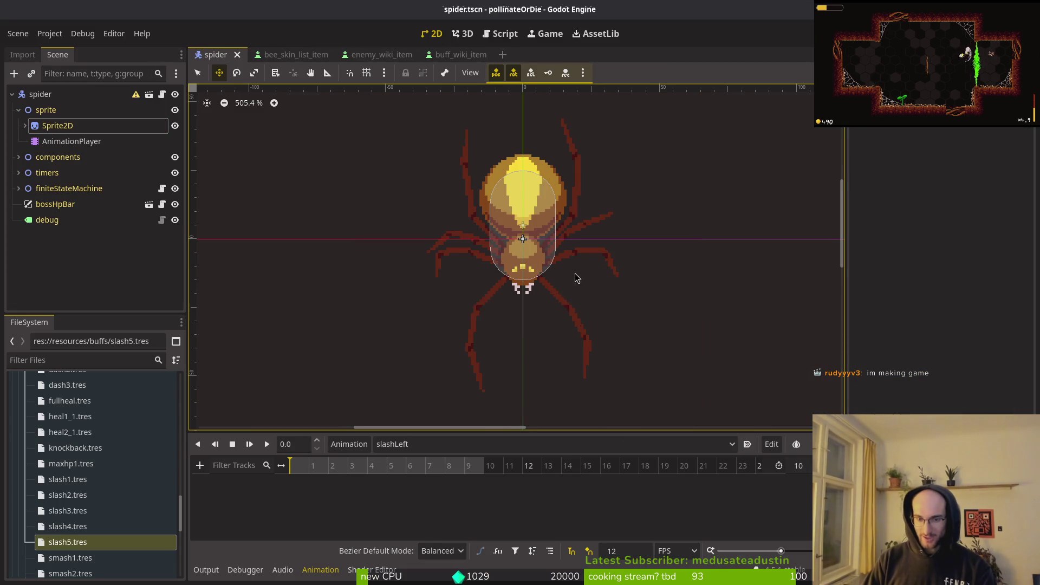
# Step: Select Sprite2D at frame 160 and create its frame track with a first keyframe in slashLeft
pyautogui.scroll(-2, 529, 303)
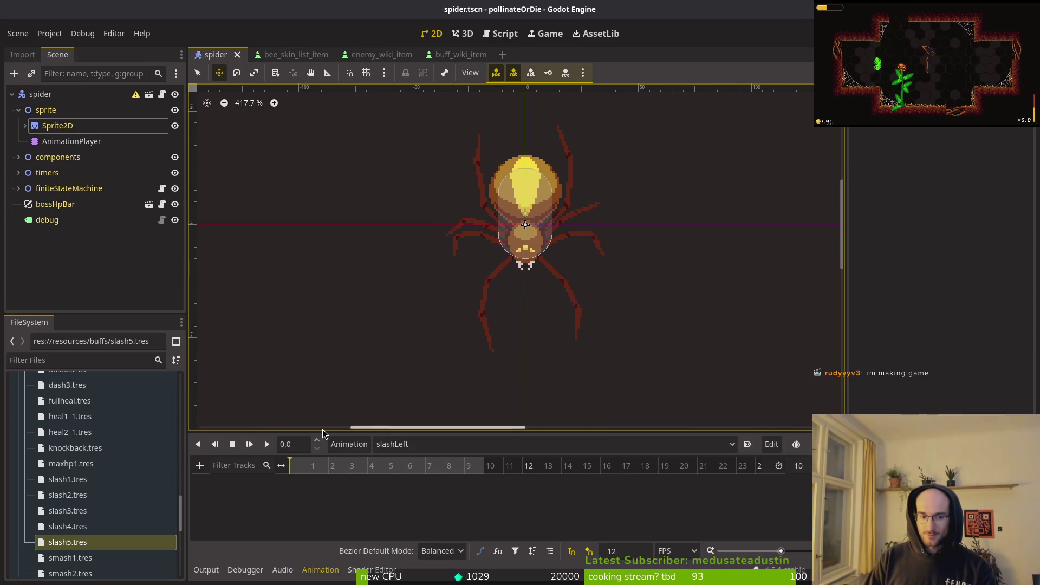
pyautogui.click(58, 125)
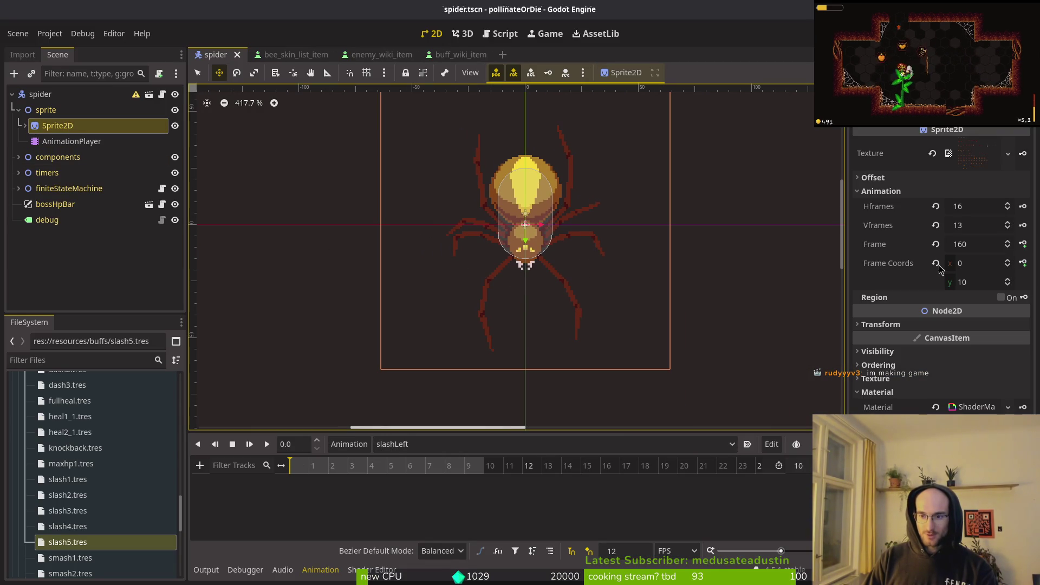
pyautogui.click(1008, 242)
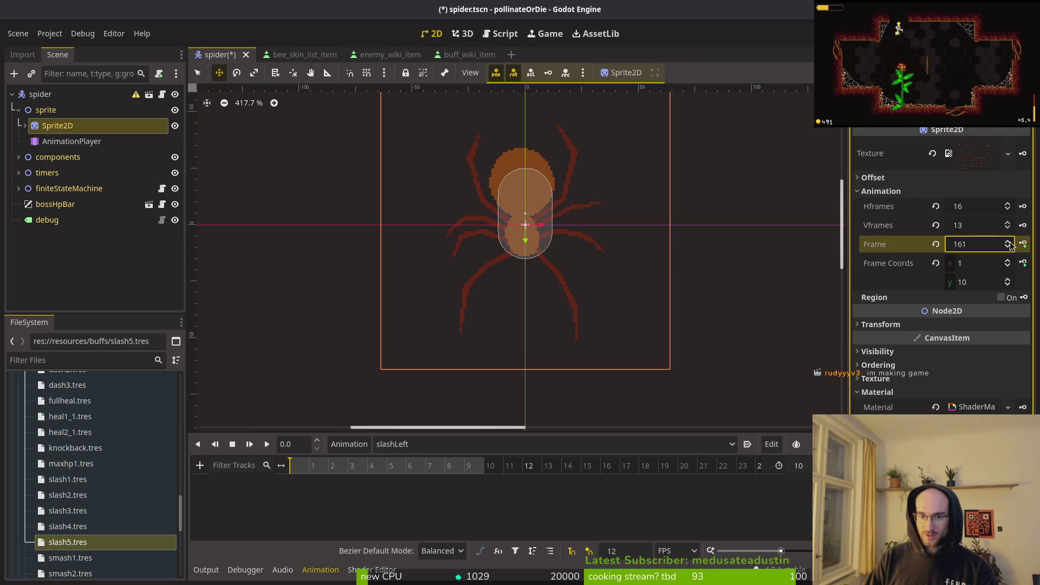
pyautogui.click(1008, 247)
pyautogui.click(1024, 245)
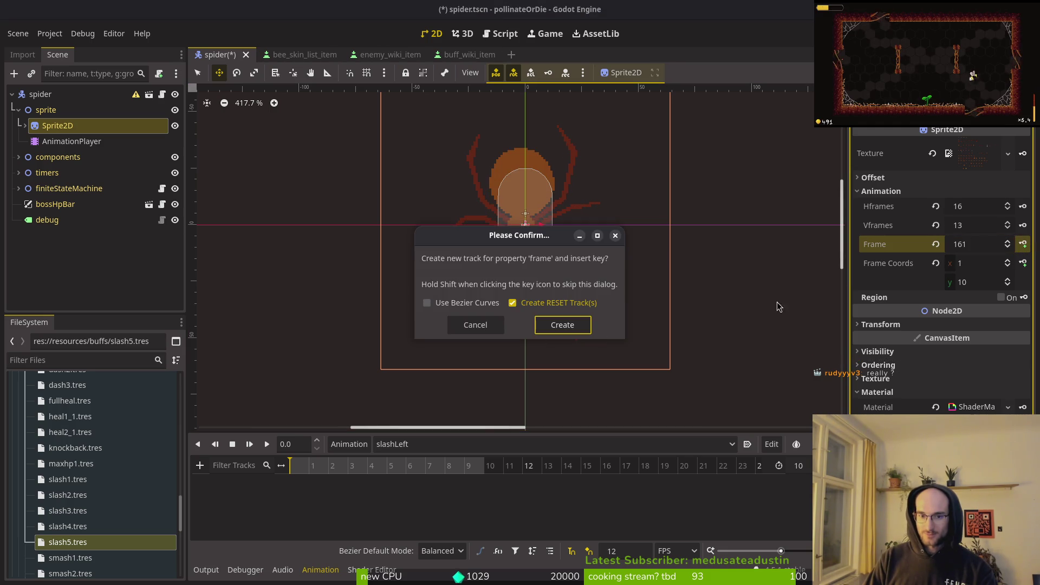
pyautogui.click(562, 325)
# Step: Key each following sprite frame through the end of slashLeft and save the spider scene
pyautogui.click(1024, 245)
pyautogui.click(1024, 244)
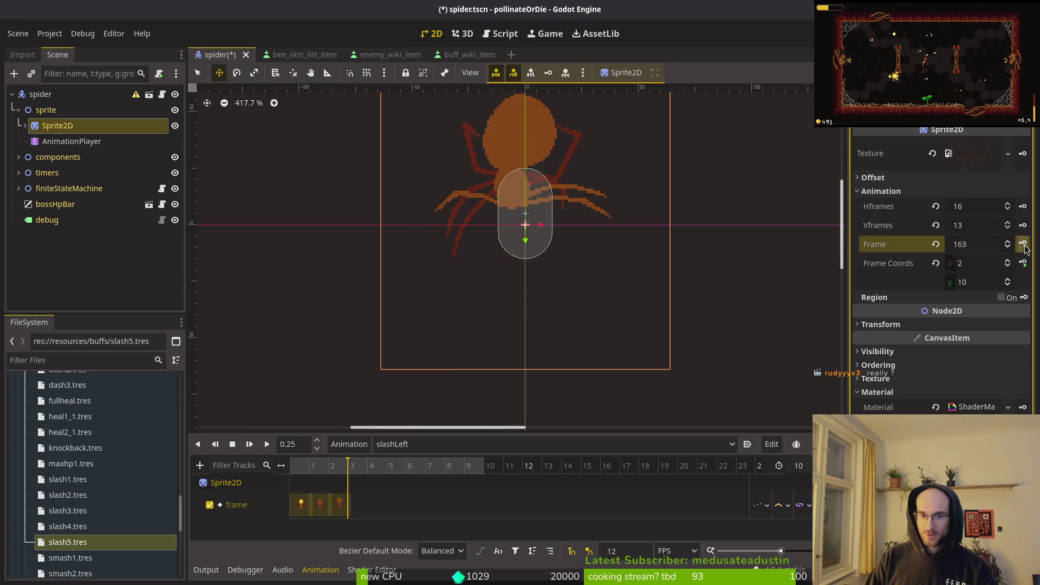
pyautogui.click(1024, 244)
pyautogui.click(1023, 245)
pyautogui.click(1024, 245)
pyautogui.click(1024, 245)
pyautogui.click(1023, 245)
pyautogui.click(1024, 244)
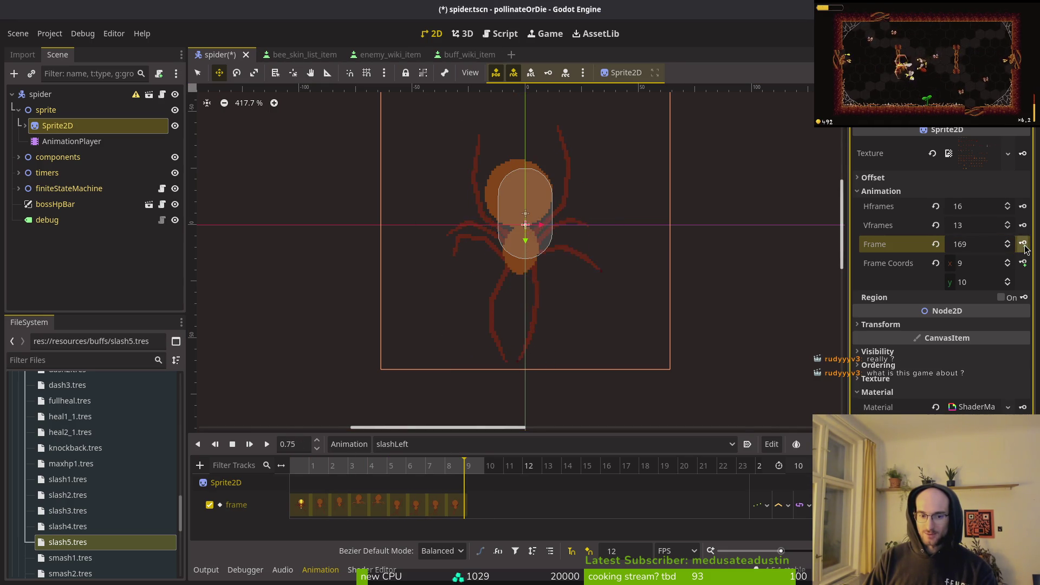
pyautogui.click(1024, 244)
pyautogui.click(634, 318)
pyautogui.hotkey('ctrl', 's')
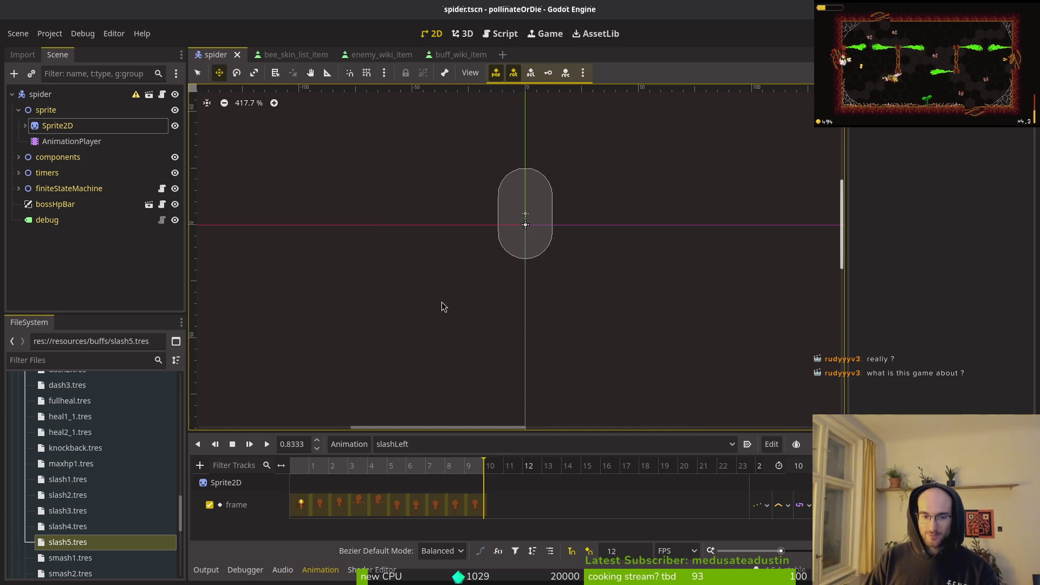
# Step: Open spawn_eggs.gd in Neovim with the project file finder
pyautogui.hotkey('alt', 'Tab')
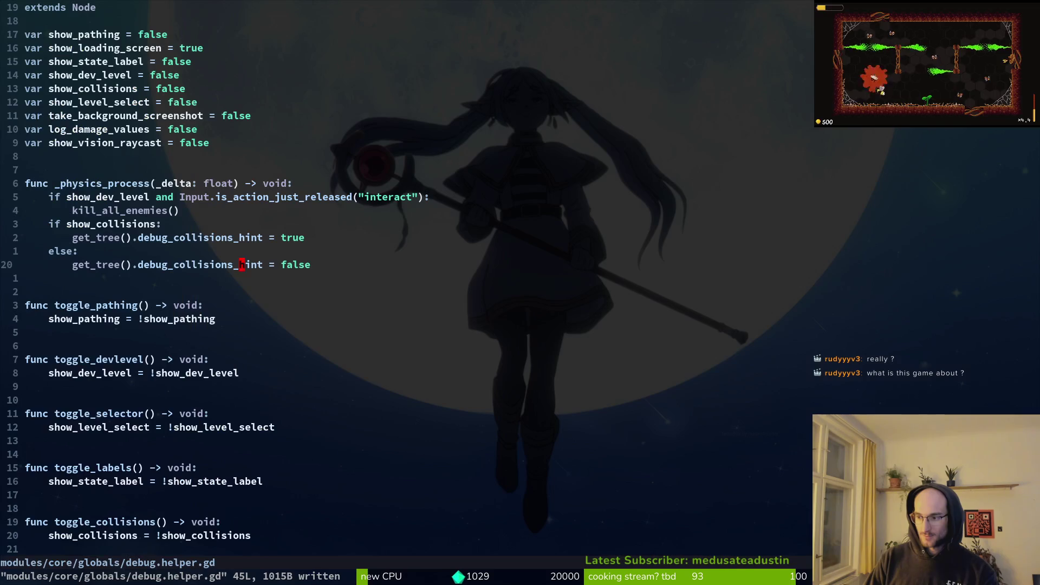
pyautogui.press('space')
pyautogui.press('f')
pyautogui.press('f')
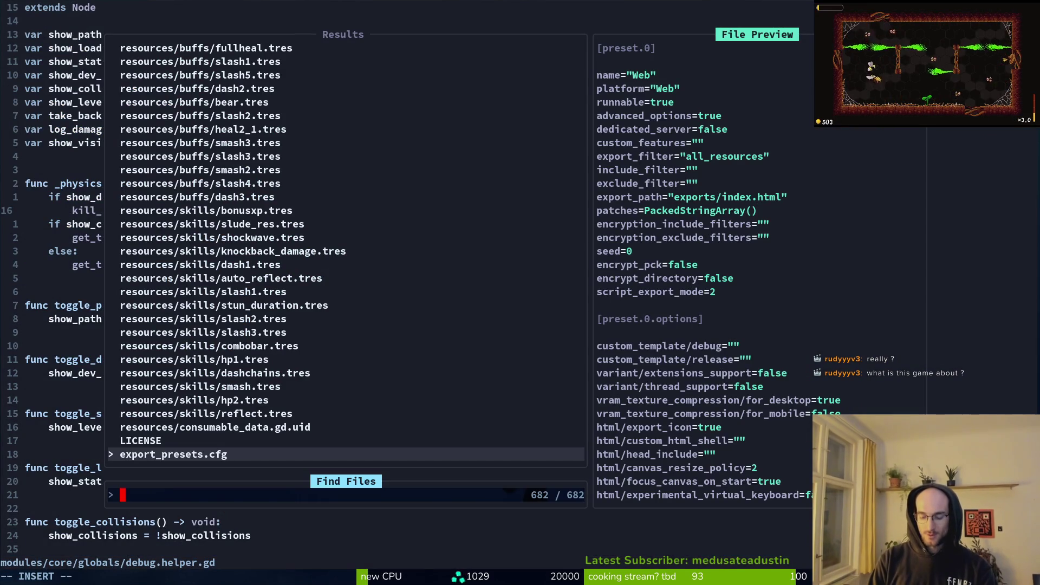
pyautogui.write('spwaeg')
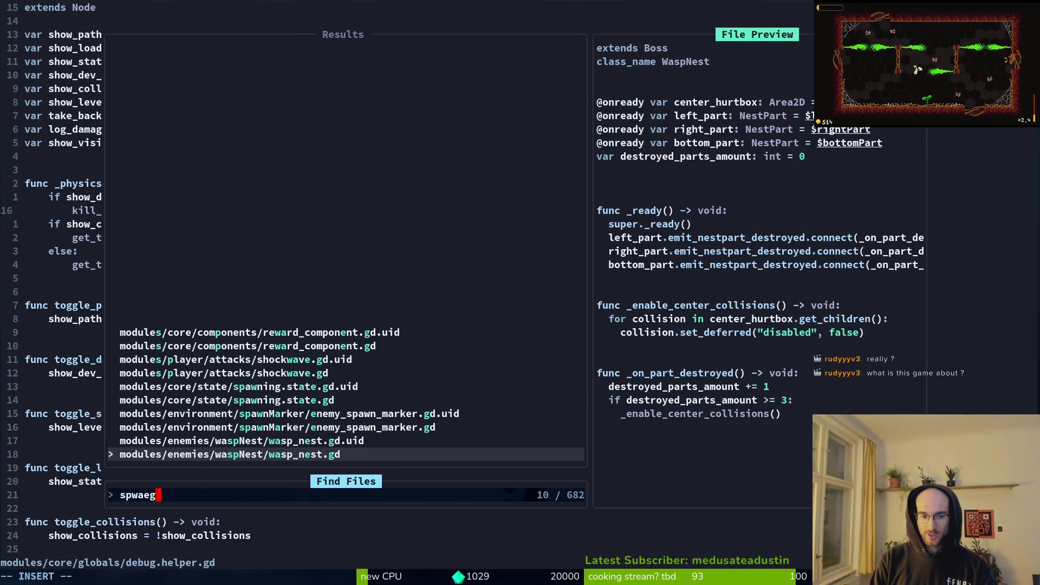
pyautogui.press('BackSpace')
pyautogui.press('BackSpace')
pyautogui.press('BackSpace')
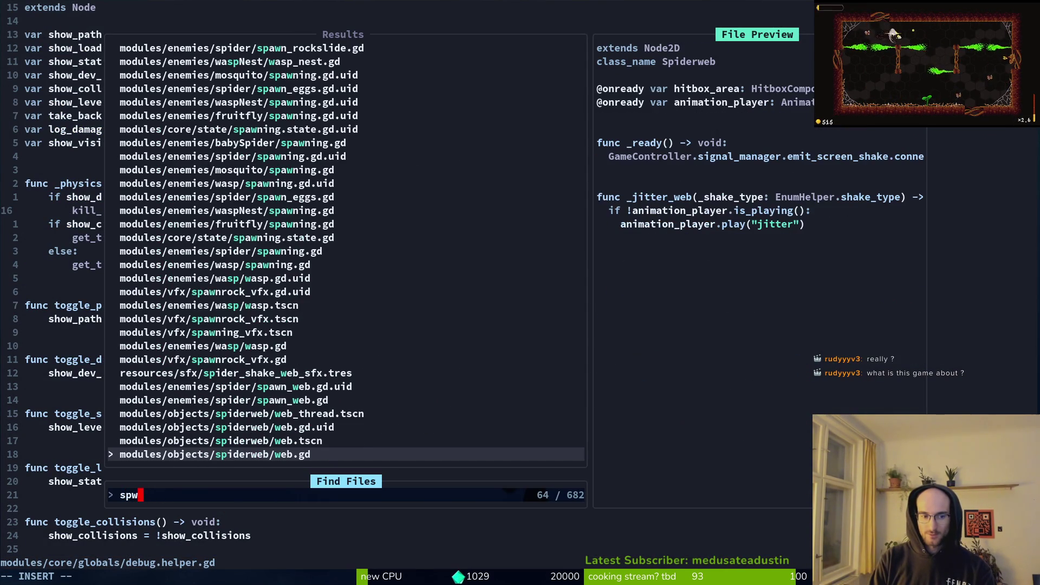
pyautogui.write('eg')
pyautogui.press('Up')
pyautogui.press('Up')
pyautogui.press('Up')
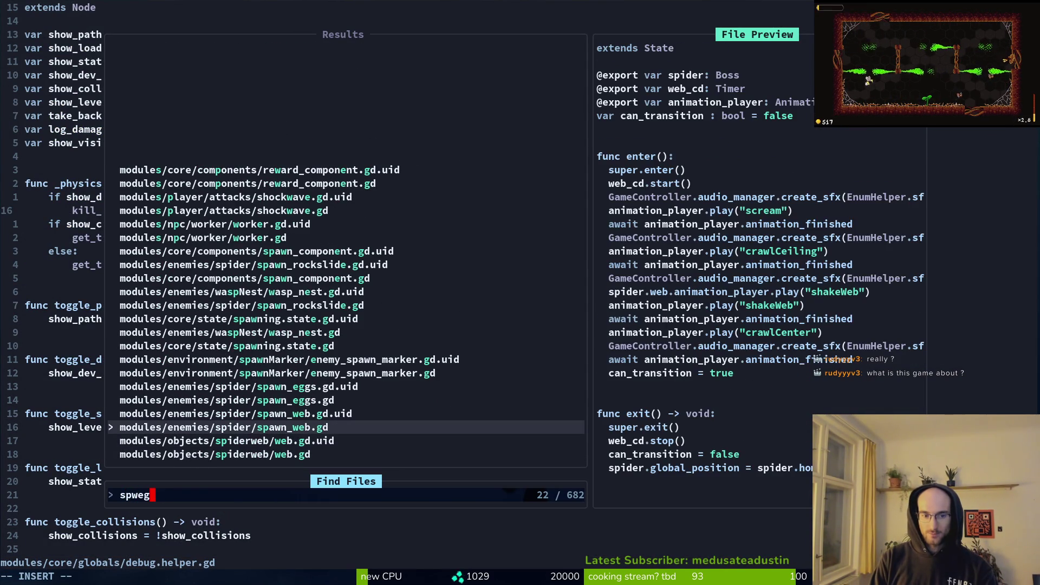
pyautogui.press('Return')
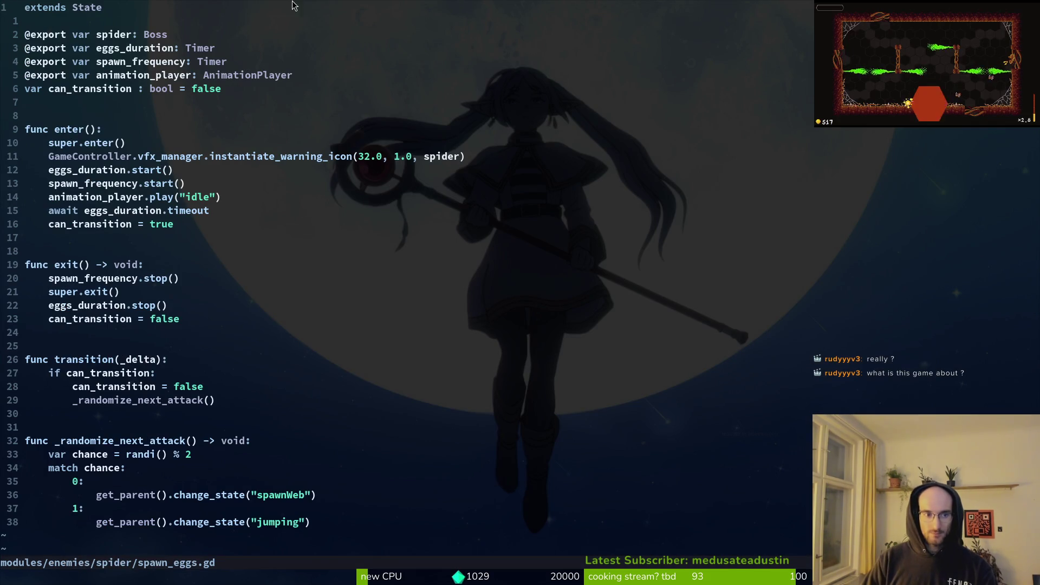
# Step: Change the first animation play call's name to slashLeft
pyautogui.click(234, 201)
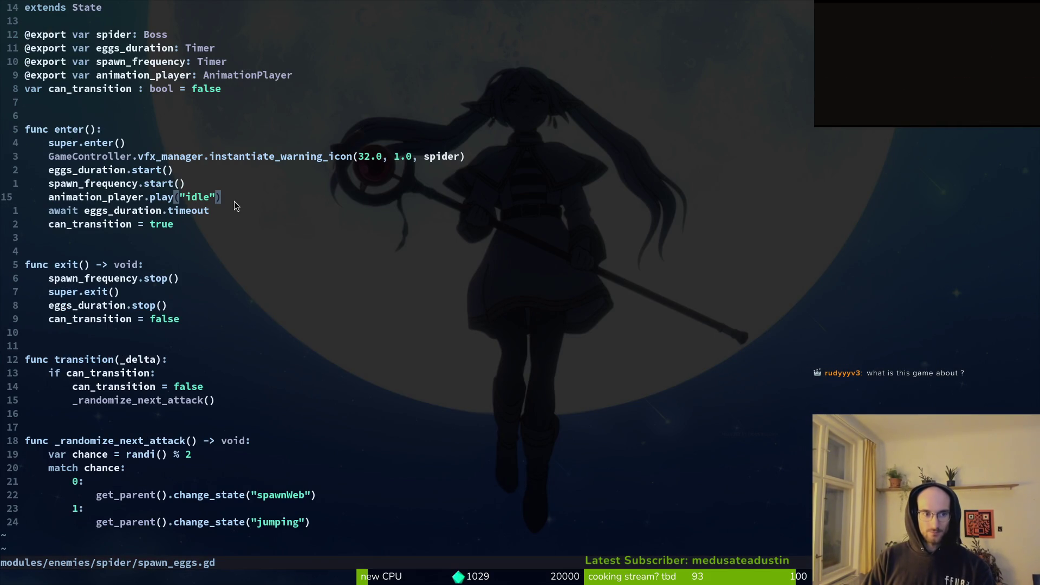
pyautogui.press('h')
pyautogui.press('h')
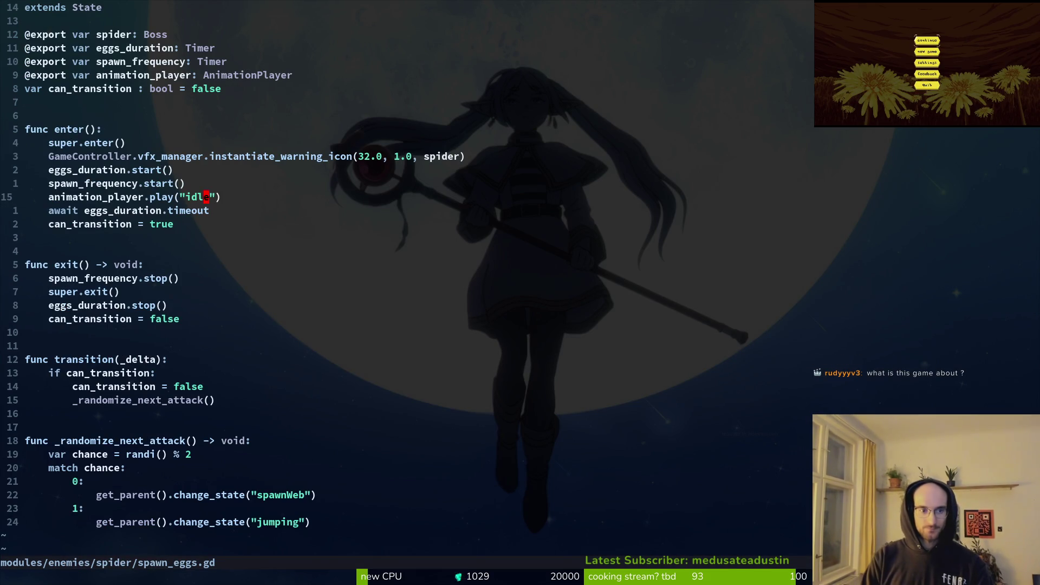
pyautogui.write('slashLef')
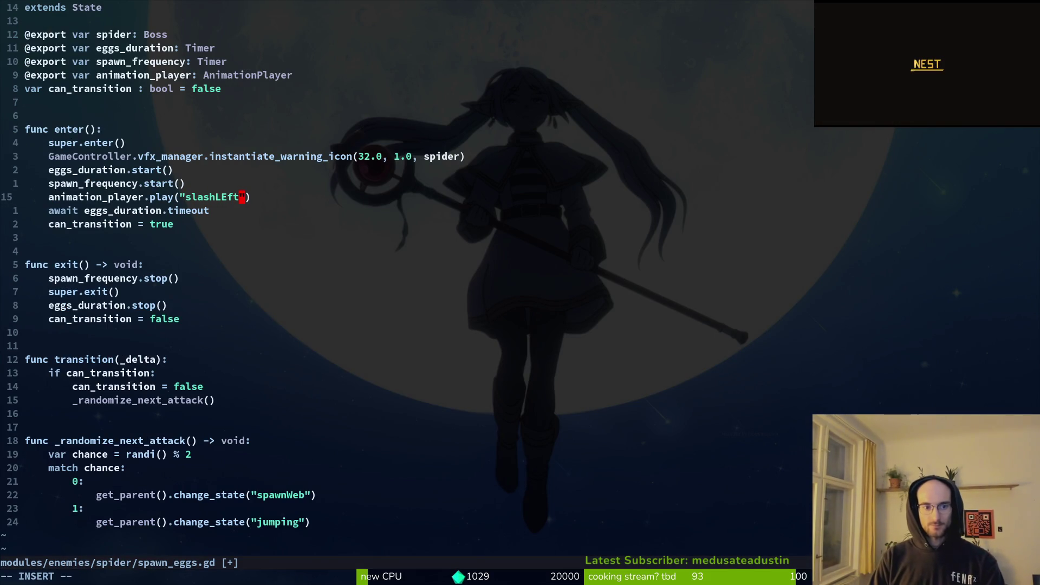
pyautogui.write('t')
pyautogui.press('Escape')
# Step: Duplicate the slashLeft play line, add an await animation_player.animation_finished line between them, and save
pyautogui.hotkey('shift', 'v')
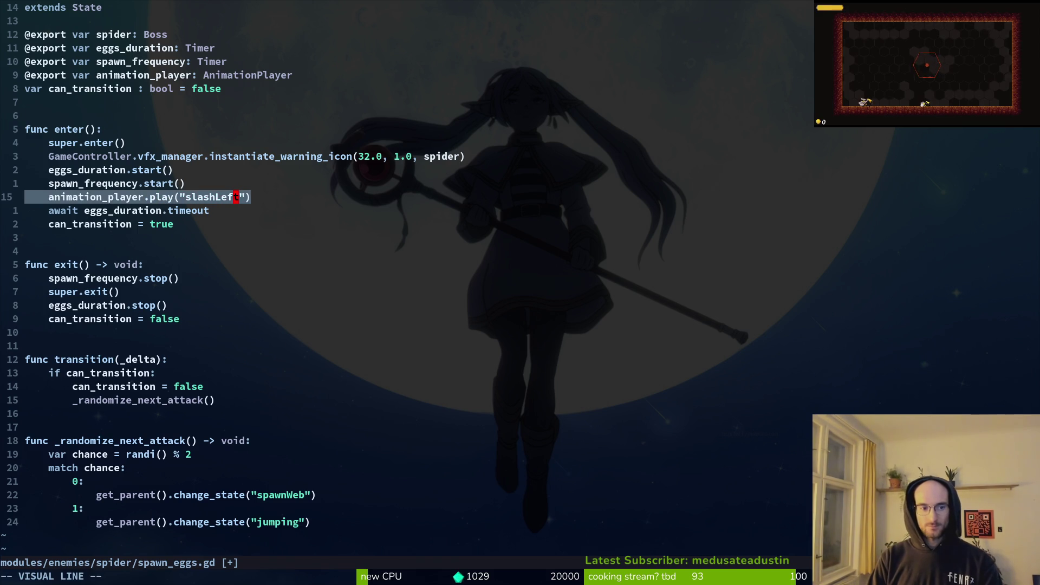
pyautogui.press('y')
pyautogui.press('p')
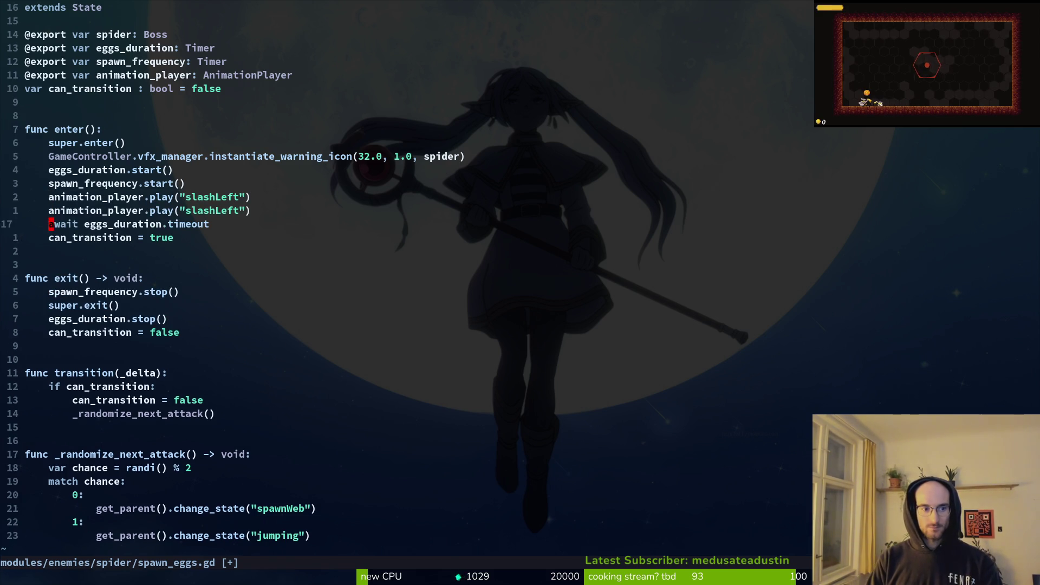
pyautogui.press('j')
pyautogui.press('y')
pyautogui.press('y')
pyautogui.press('k')
pyautogui.hotkey('shift', 'p')
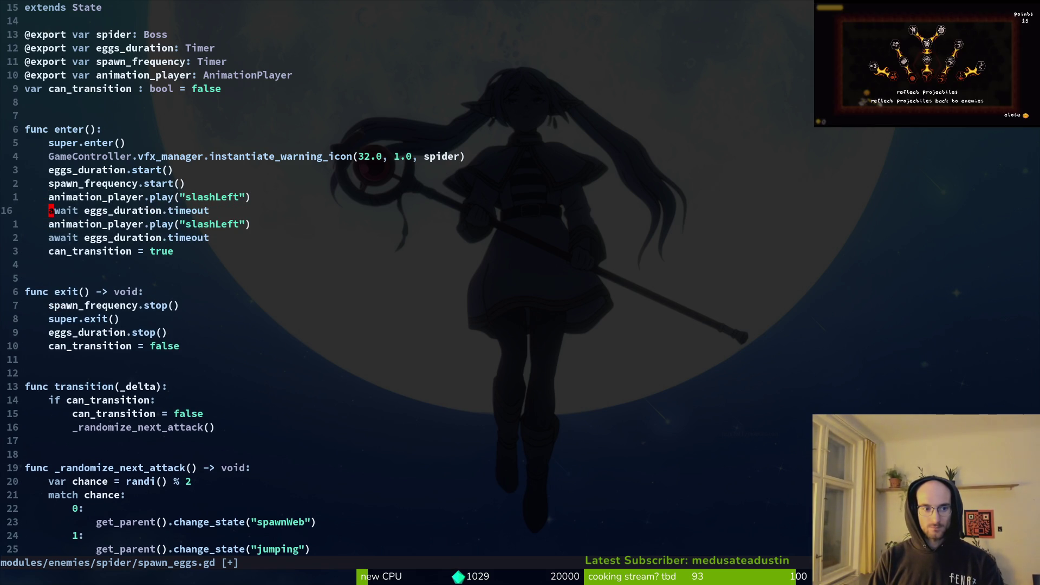
pyautogui.write('ea ')
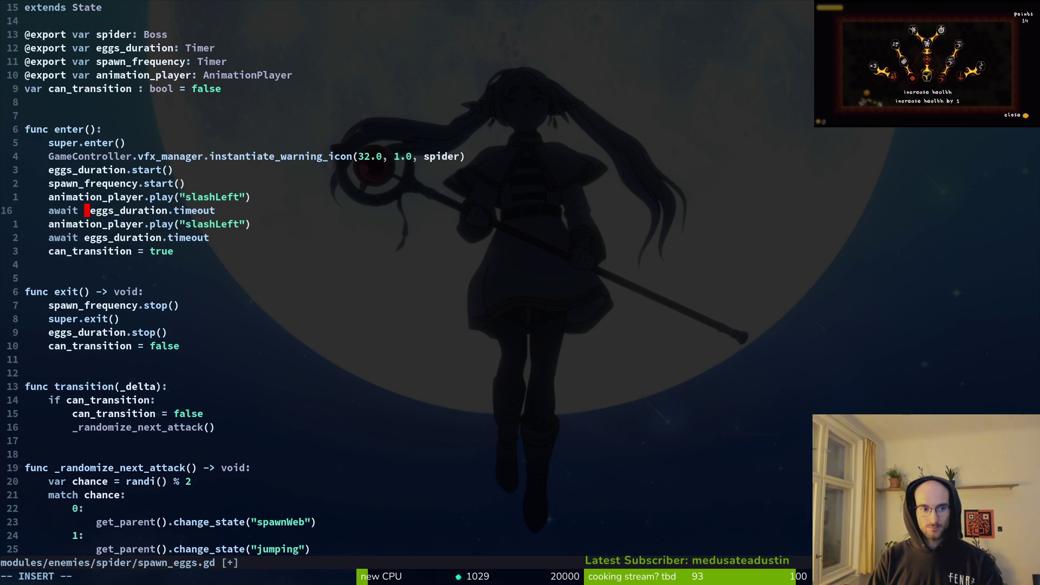
pyautogui.write('u')
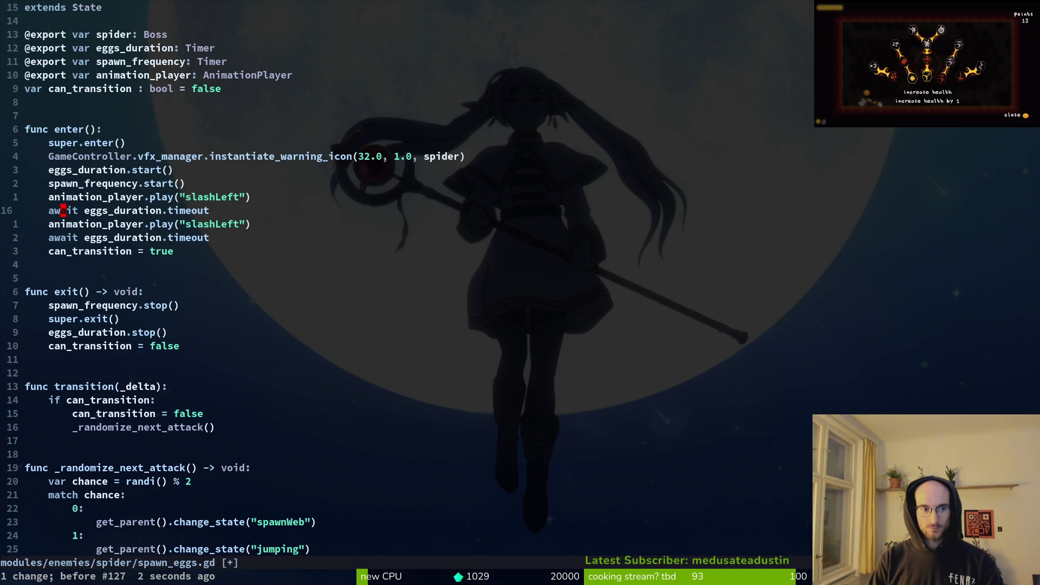
pyautogui.write('wceanim')
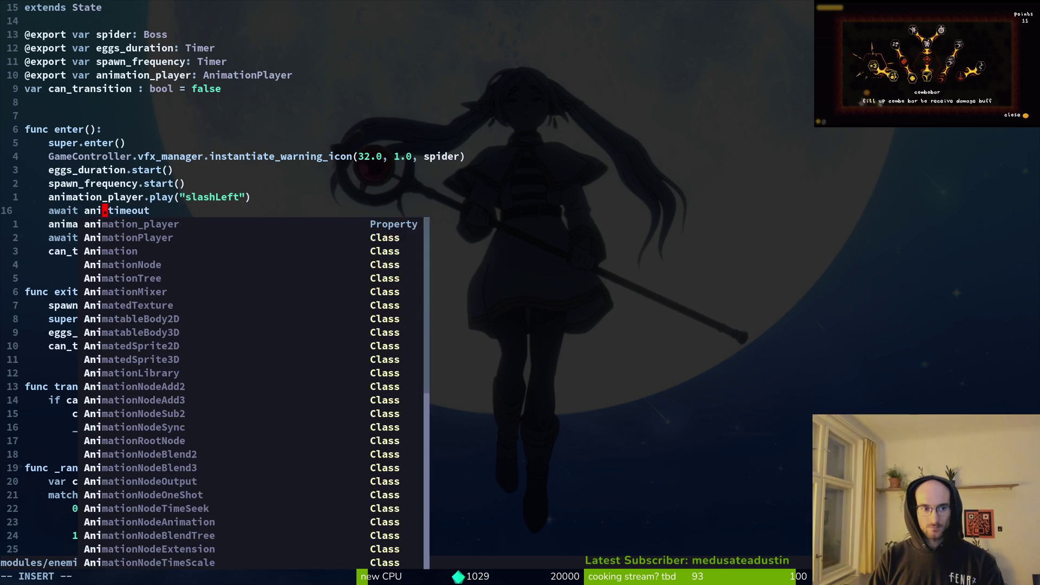
pyautogui.press('Return')
pyautogui.write('anid')
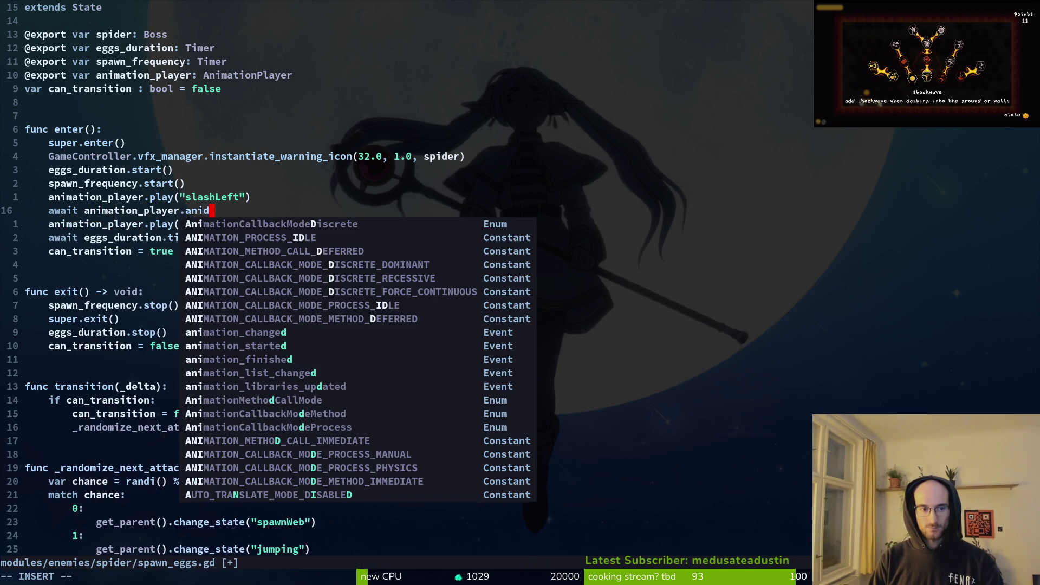
pyautogui.press('BackSpace')
pyautogui.write('fi')
pyautogui.press('Return')
pyautogui.press('Escape')
pyautogui.write('j:w')
pyautogui.press('Return')
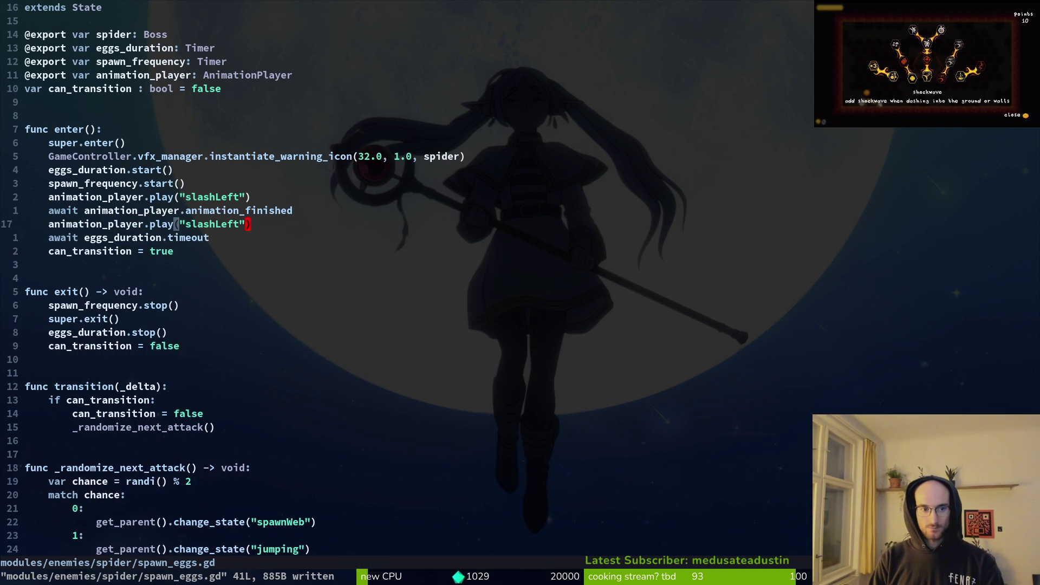
# Step: Rename the second play call to slashRight, save the script, and run the game from Godot
pyautogui.press('c')
pyautogui.press('i')
pyautogui.press('"')
pyautogui.write('right')
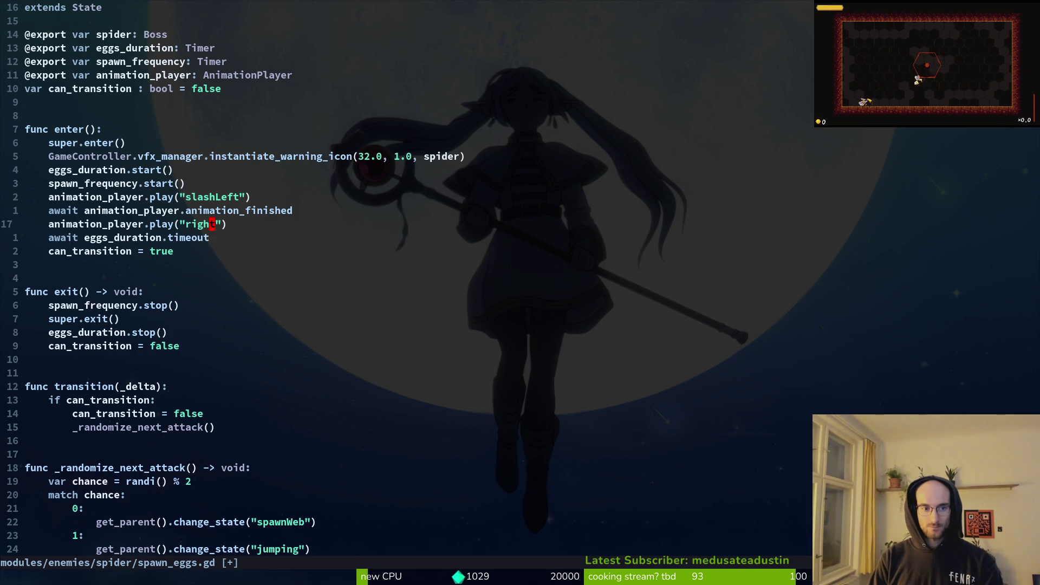
pyautogui.press('Escape')
pyautogui.write(':w')
pyautogui.press('Return')
pyautogui.write('bsslashR')
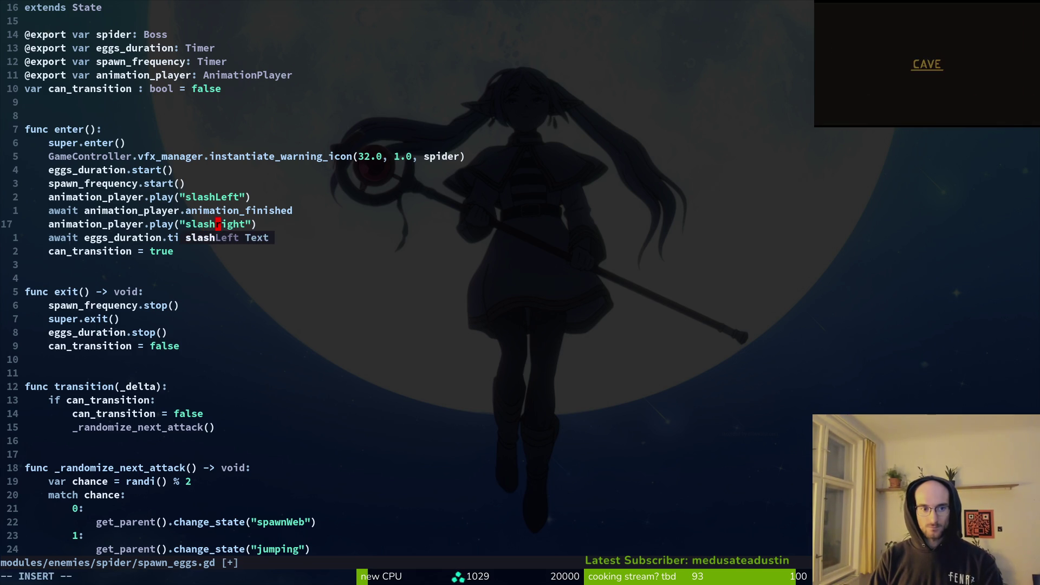
pyautogui.write(':w')
pyautogui.press('Return')
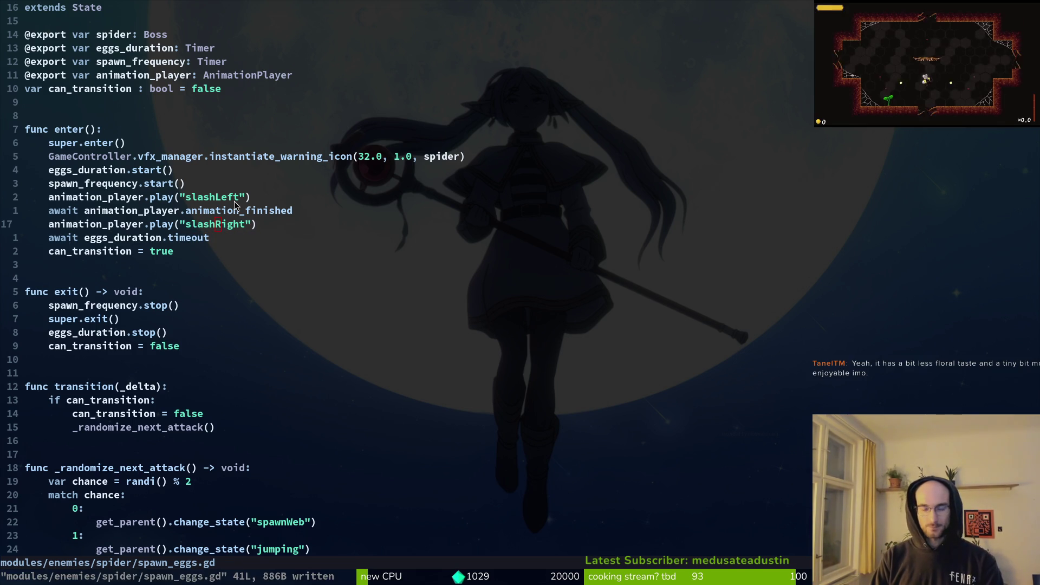
pyautogui.hotkey('alt', 'Tab')
pyautogui.press('F5')
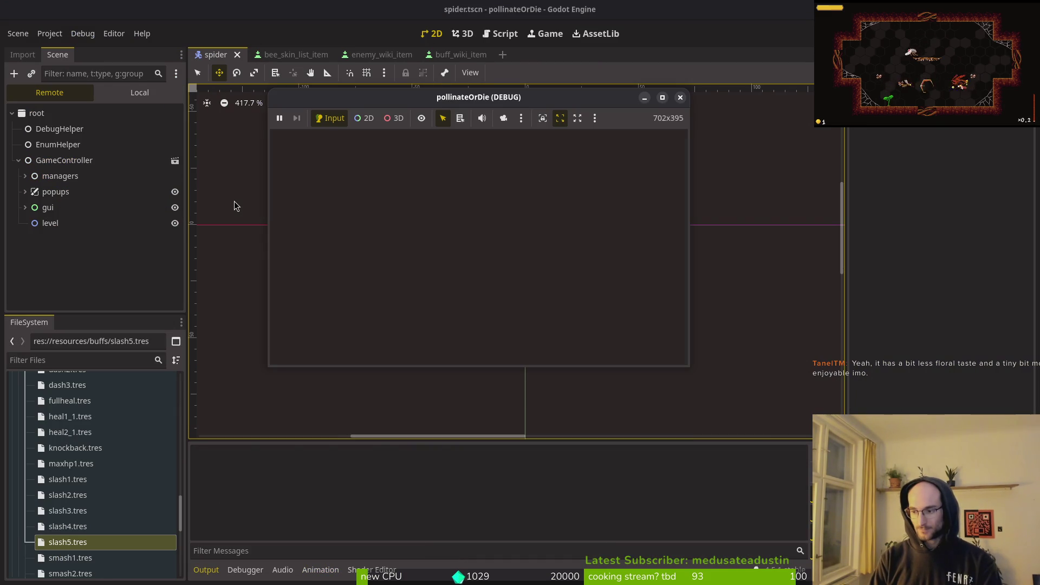
# Step: Open debug.helper.gd in Neovim via the file finder
pyautogui.hotkey('alt', 'Tab')
pyautogui.press('space')
pyautogui.press('f')
pyautogui.press('f')
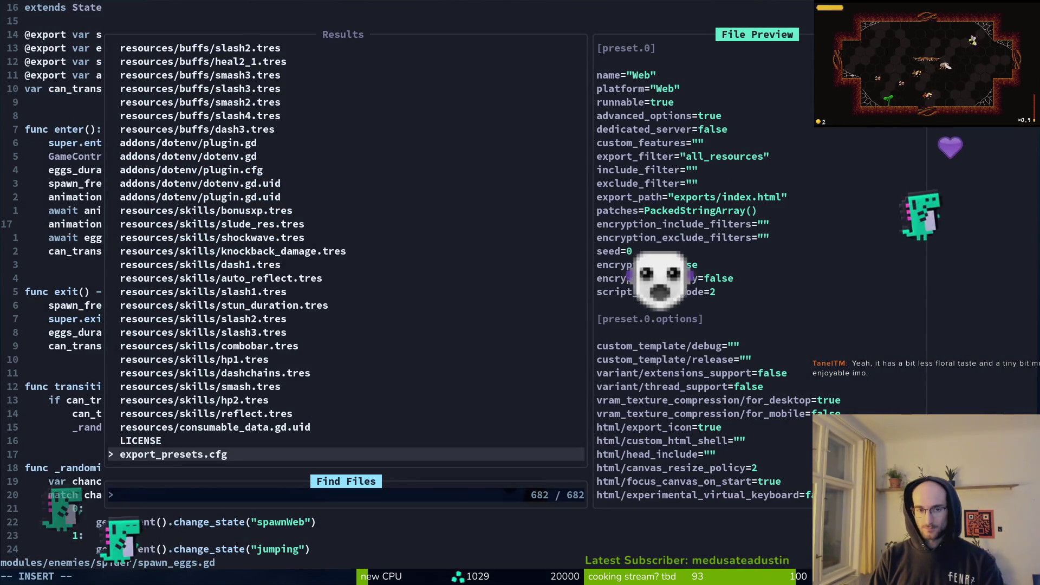
pyautogui.write('debug')
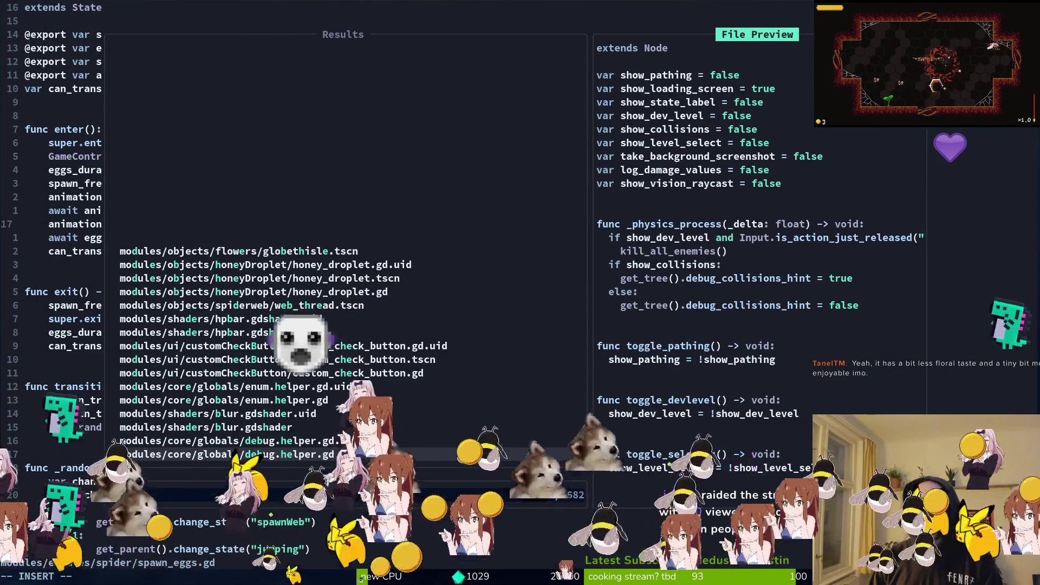
pyautogui.press('Return')
# Step: Set show_loading_screen to false and save
pyautogui.press('k')
pyautogui.press('k')
pyautogui.press('k')
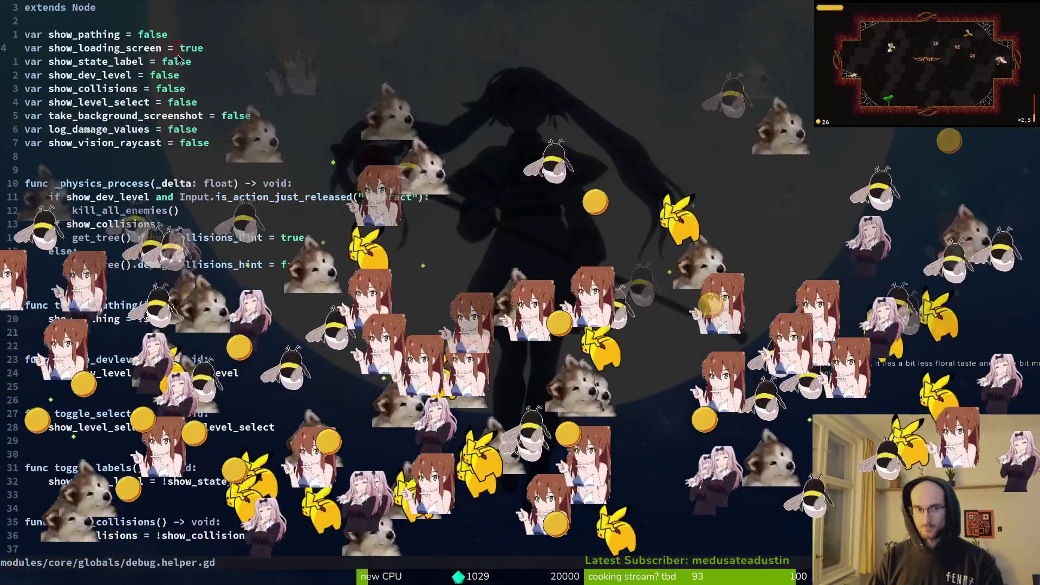
pyautogui.click(191, 47)
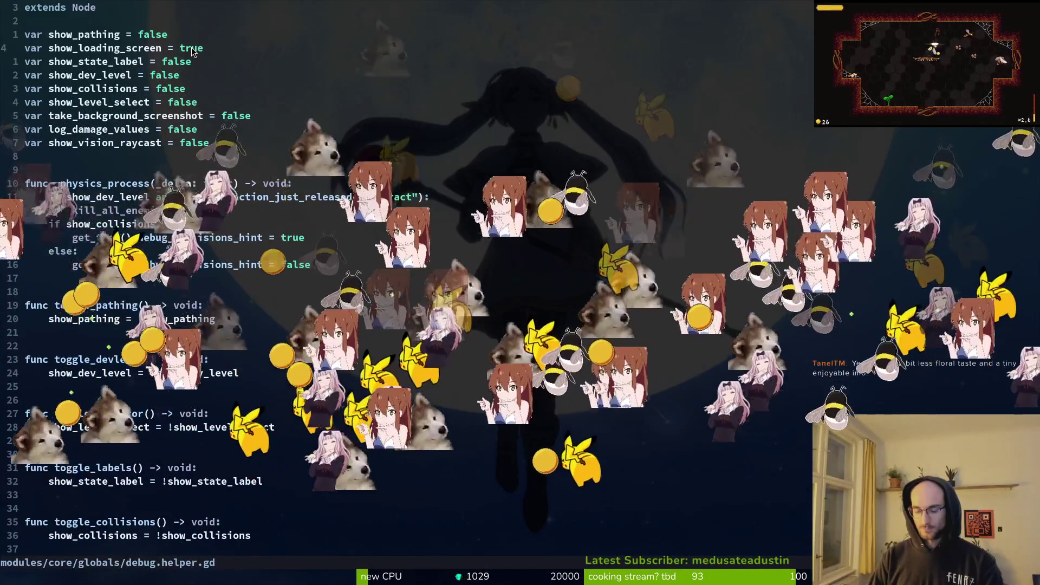
pyautogui.write('cw')
pyautogui.write('false')
pyautogui.press('Escape')
pyautogui.write(':w')
pyautogui.press('Return')
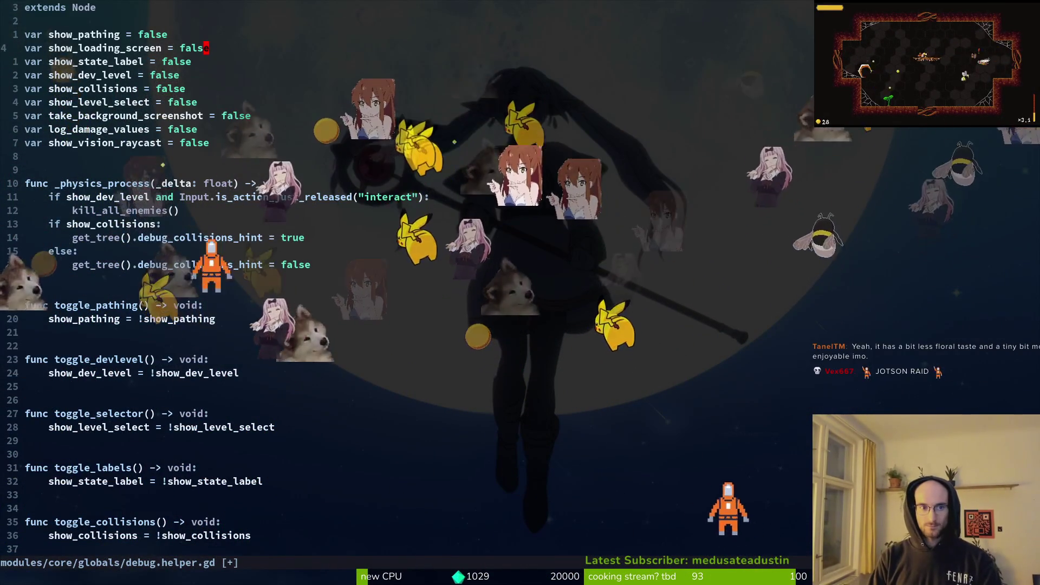
pyautogui.press('j')
pyautogui.press('j')
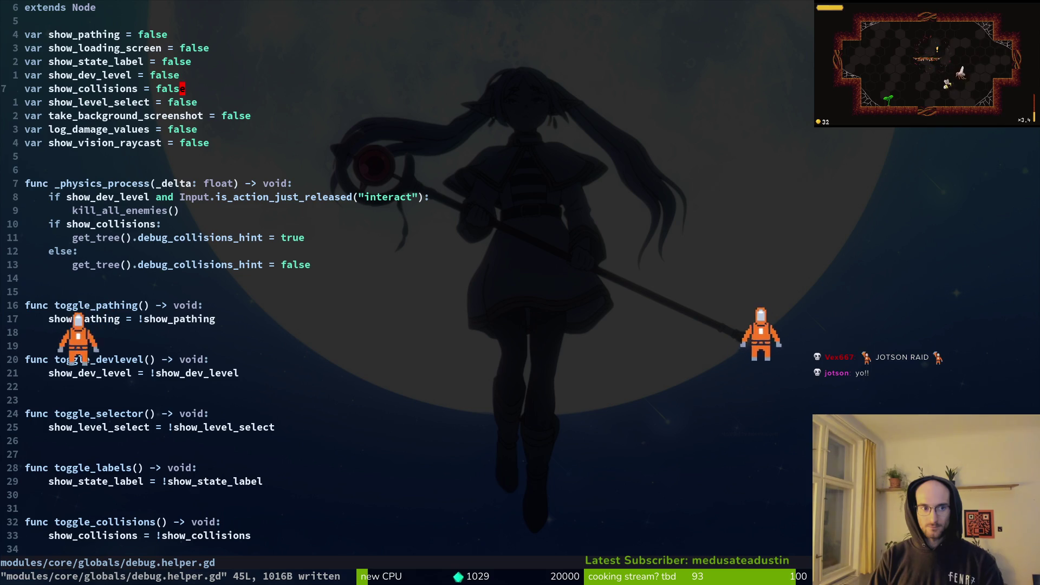
# Step: Set show_dev_level and show_level_select to true, save the debug settings, and launch the game
pyautogui.write('ciw')
pyautogui.write('true')
pyautogui.press('Escape')
pyautogui.write(':w')
pyautogui.press('Return')
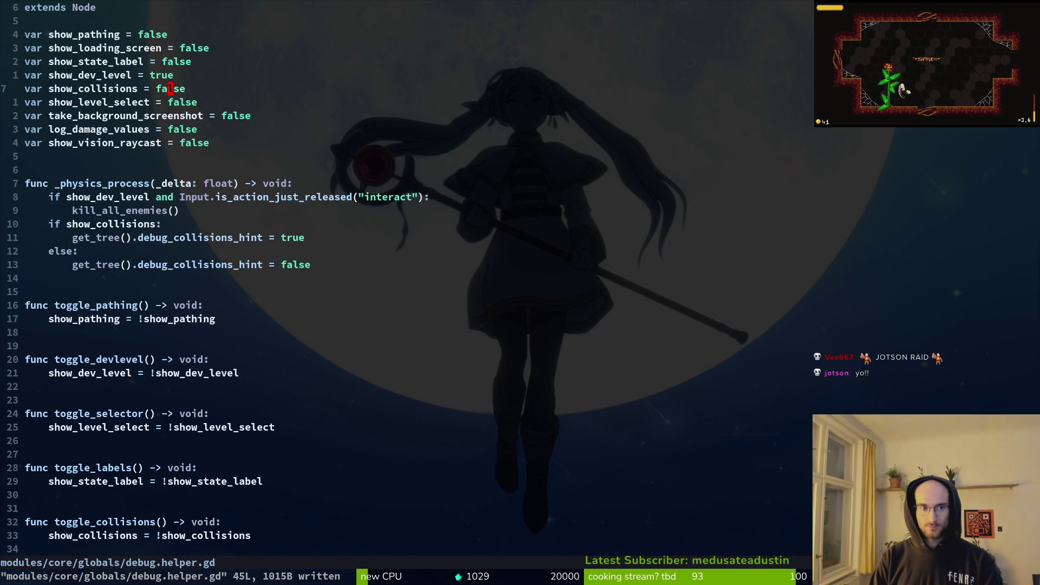
pyautogui.write('ciwtrue')
pyautogui.press('Escape')
pyautogui.write(':w')
pyautogui.press('Return')
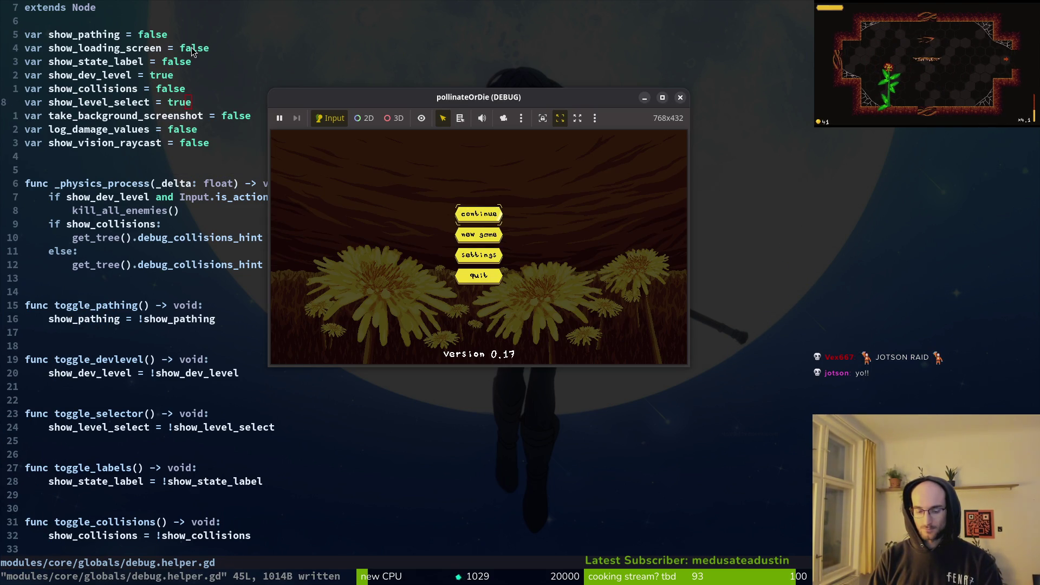
pyautogui.press('F8')
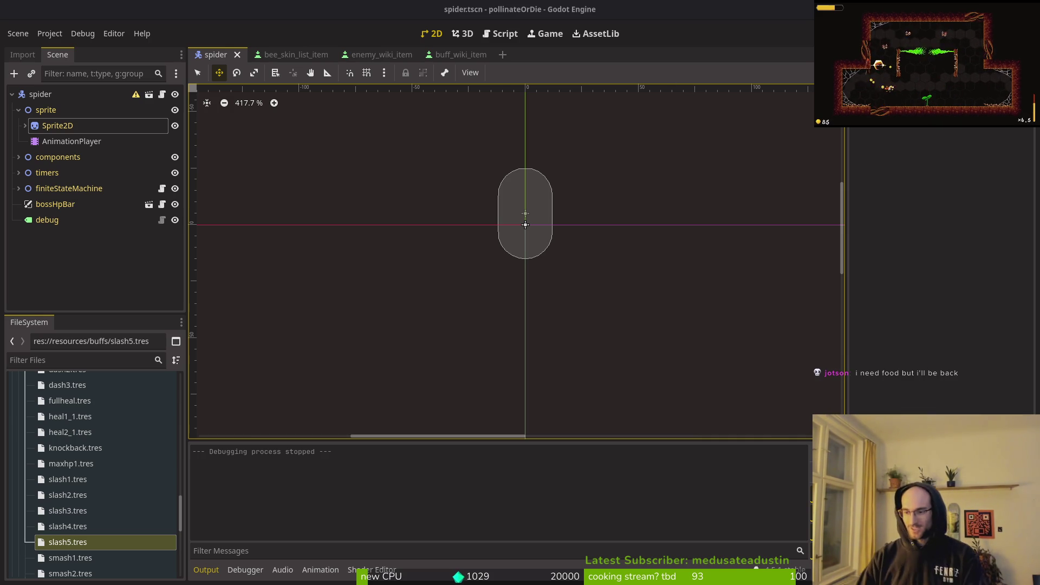
# Step: Save the spider scene, collapse the sprite node, and run the game
pyautogui.click(26, 128)
pyautogui.hotkey('ctrl', 's')
pyautogui.click(19, 111)
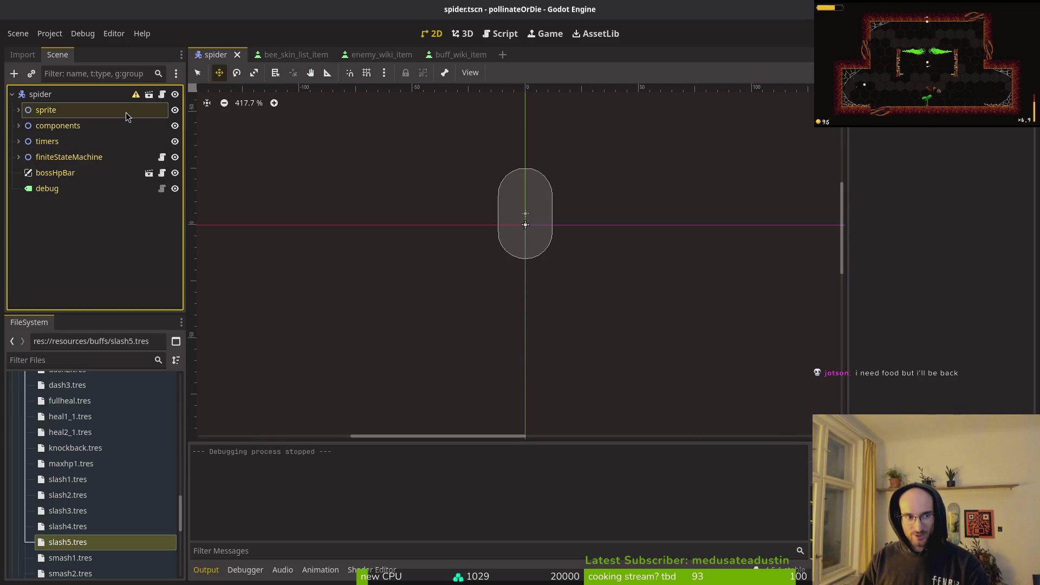
pyautogui.press('F5')
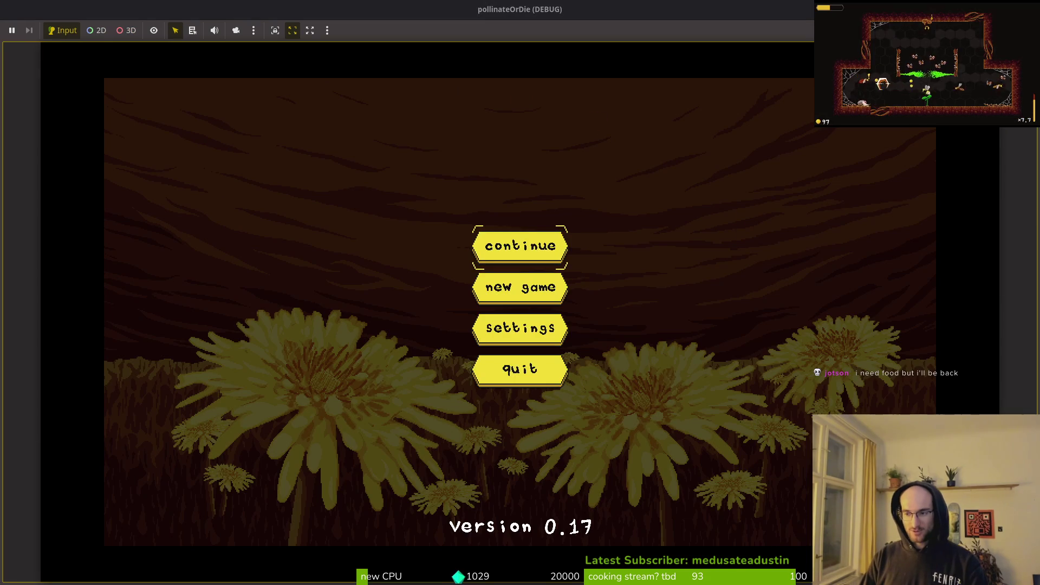
# Step: Mute the music, lower sound effects to about 75%, and continue the saved game
pyautogui.click(521, 328)
pyautogui.moveTo(696, 209); pyautogui.dragTo(623, 205)
pyautogui.moveTo(741, 225); pyautogui.dragTo(717, 226)
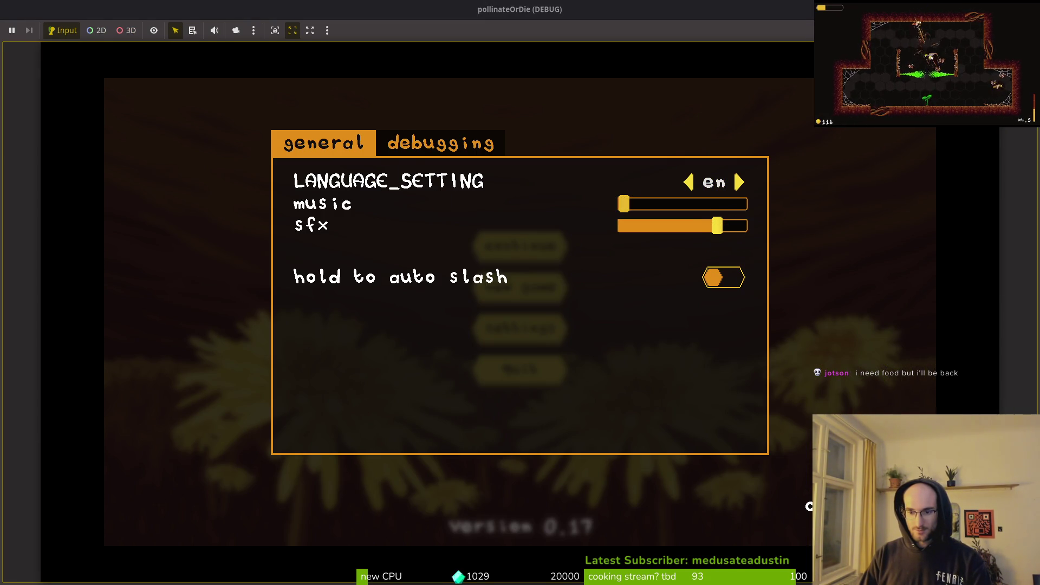
pyautogui.press('Escape')
pyautogui.press('Return')
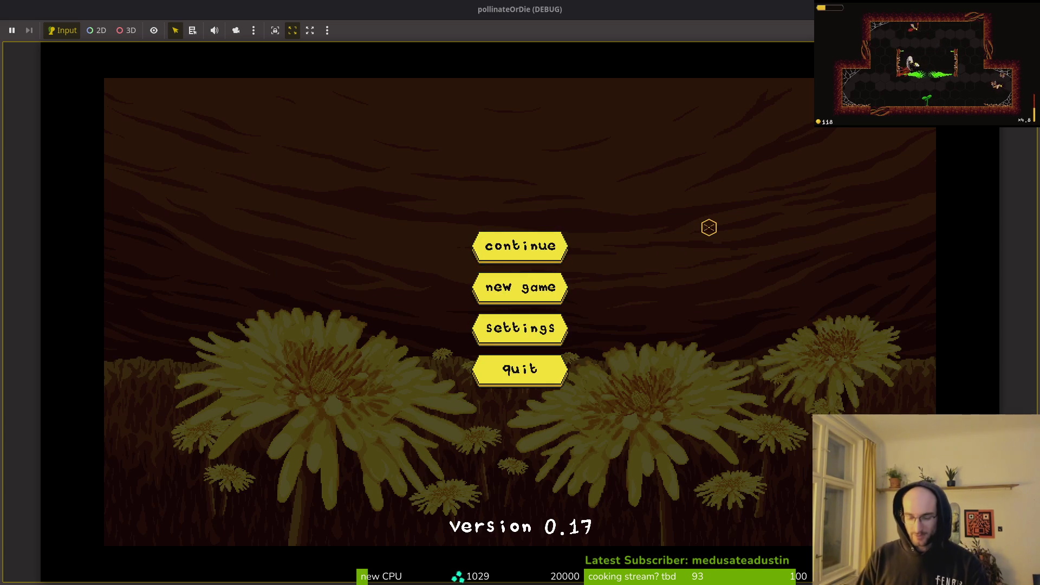
# Step: Enter the spider boss level, fight the spider with the bee, then stop the game
pyautogui.press('Up')
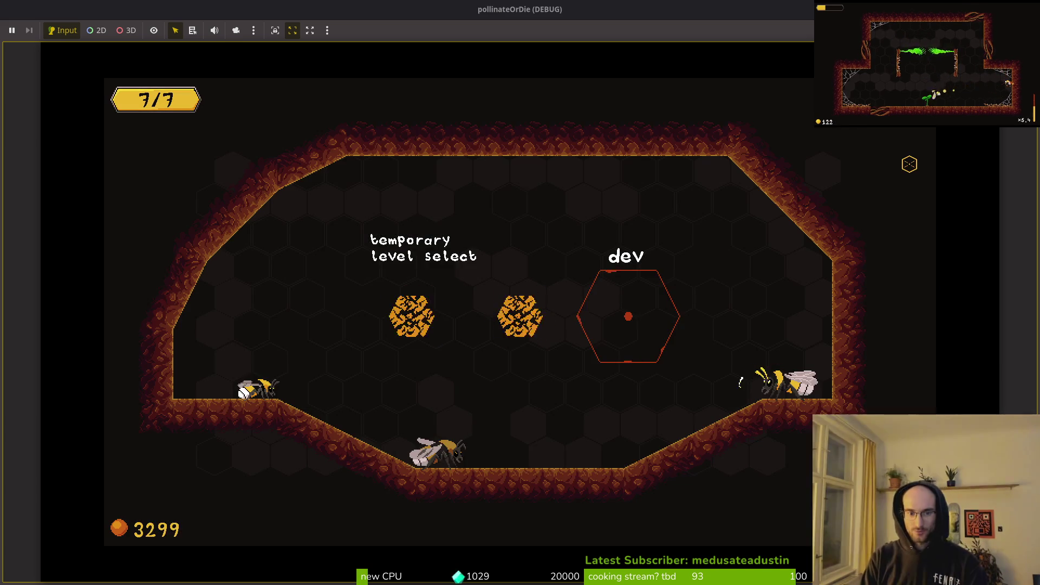
pyautogui.press('Return')
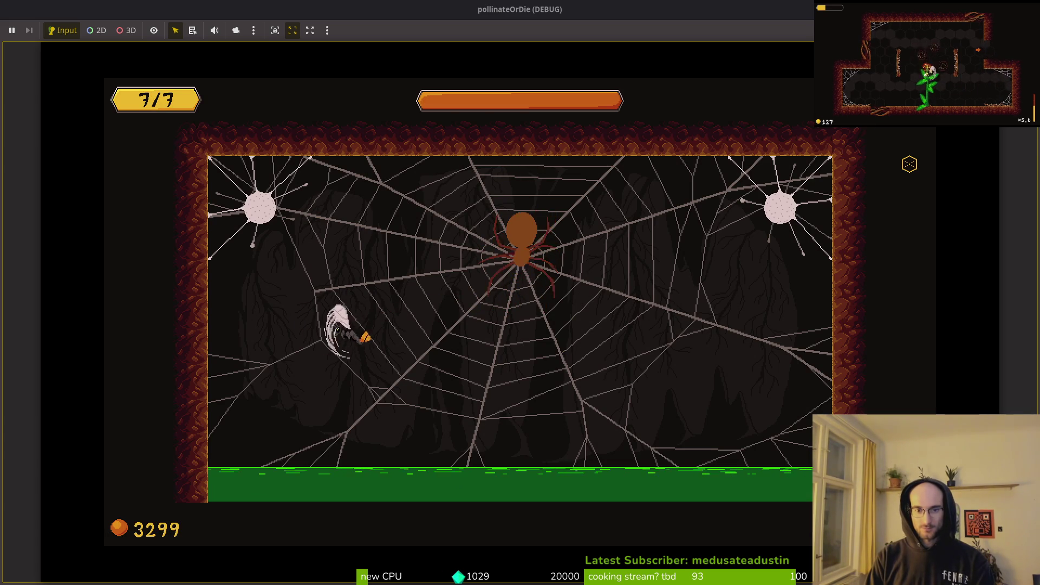
pyautogui.press('Right')
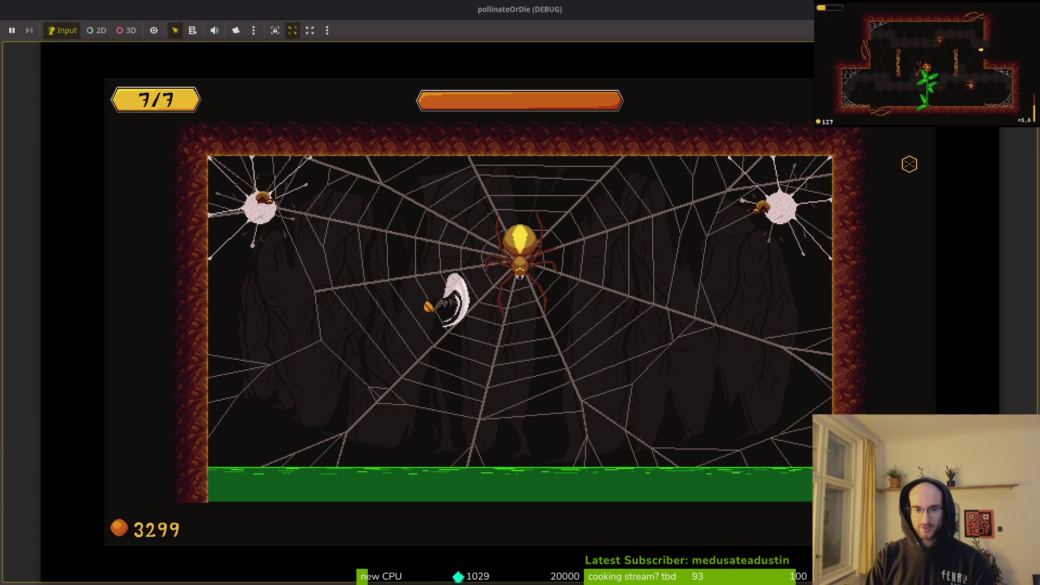
pyautogui.press('Left')
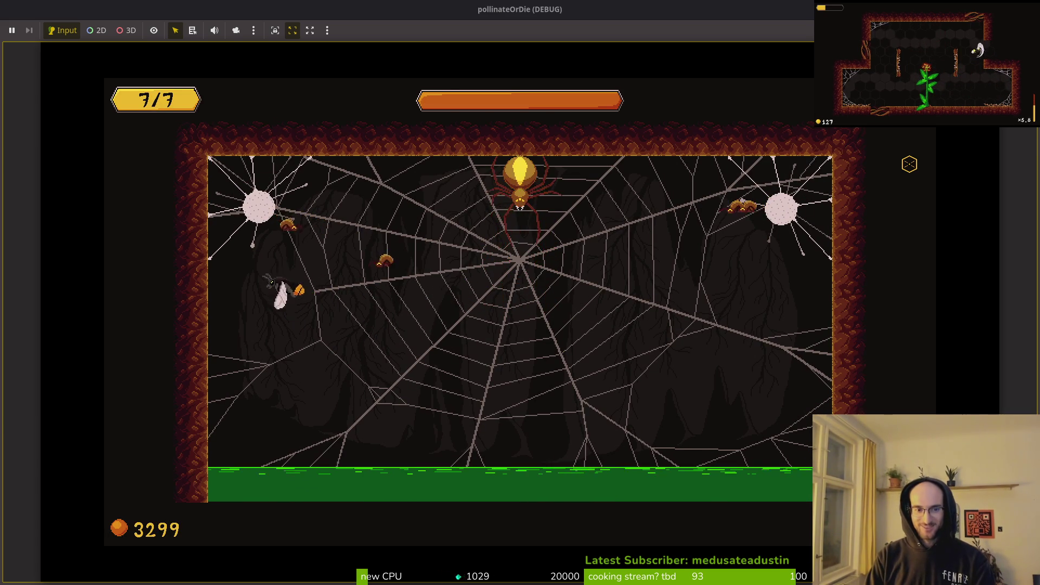
pyautogui.press('Right')
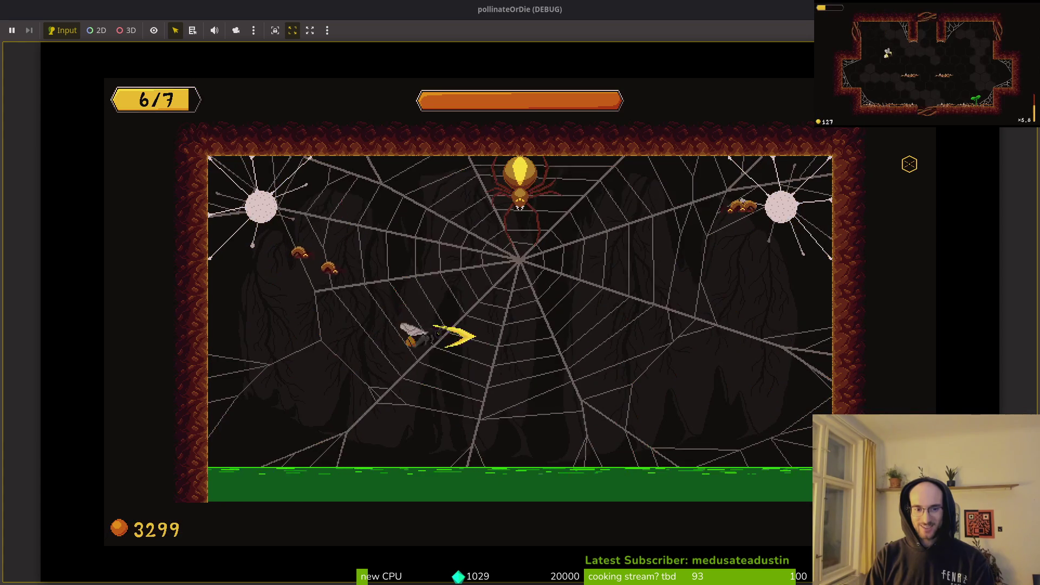
pyautogui.press('Up')
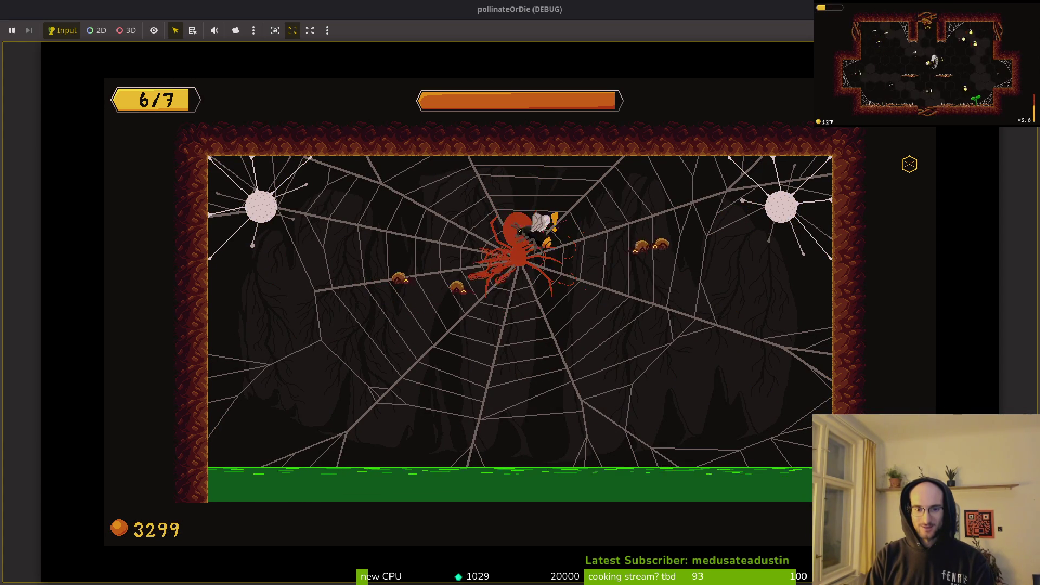
pyautogui.press('Left')
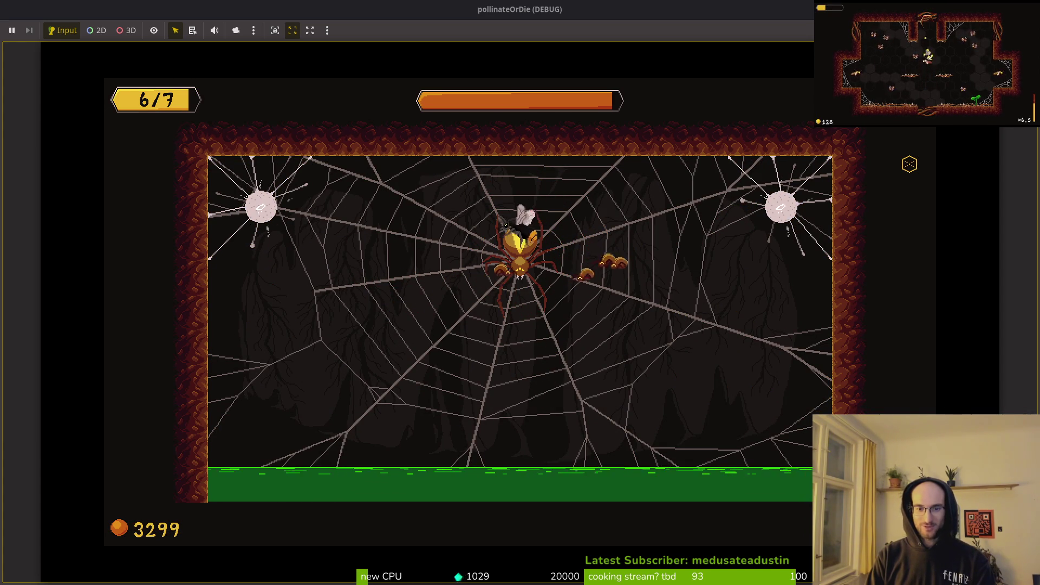
pyautogui.press('Left')
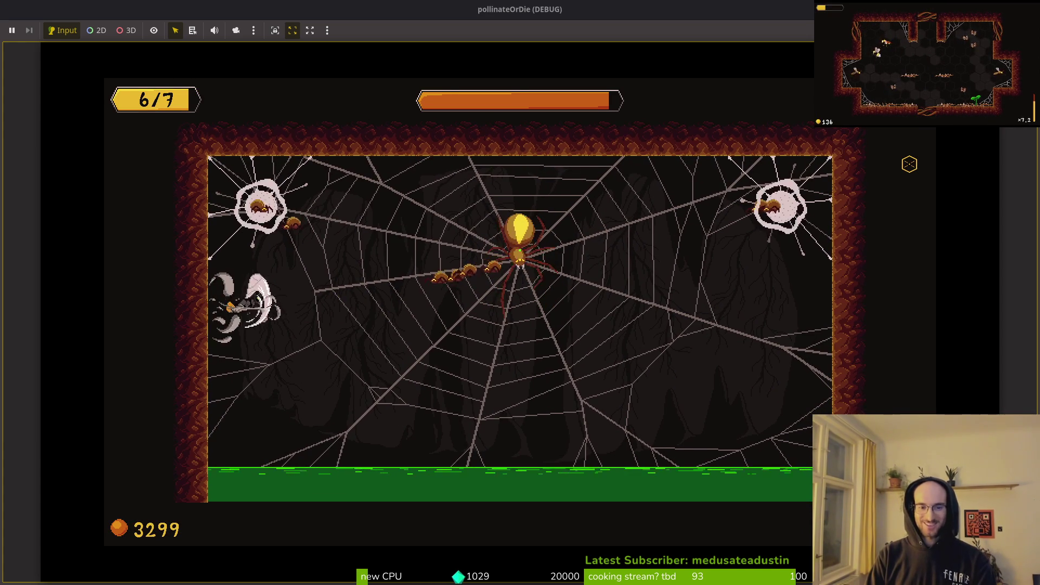
pyautogui.press('Right')
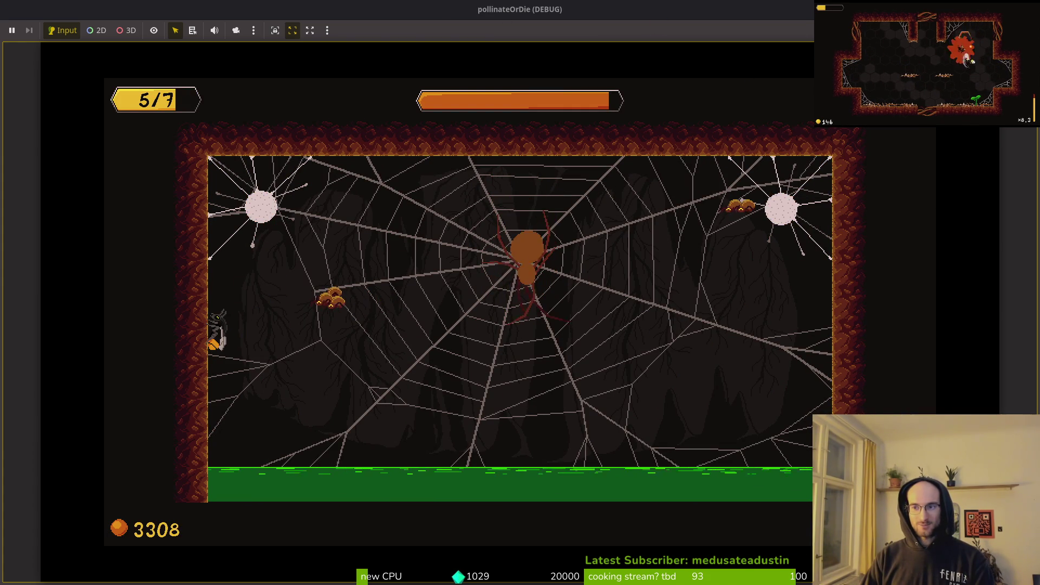
pyautogui.press('F8')
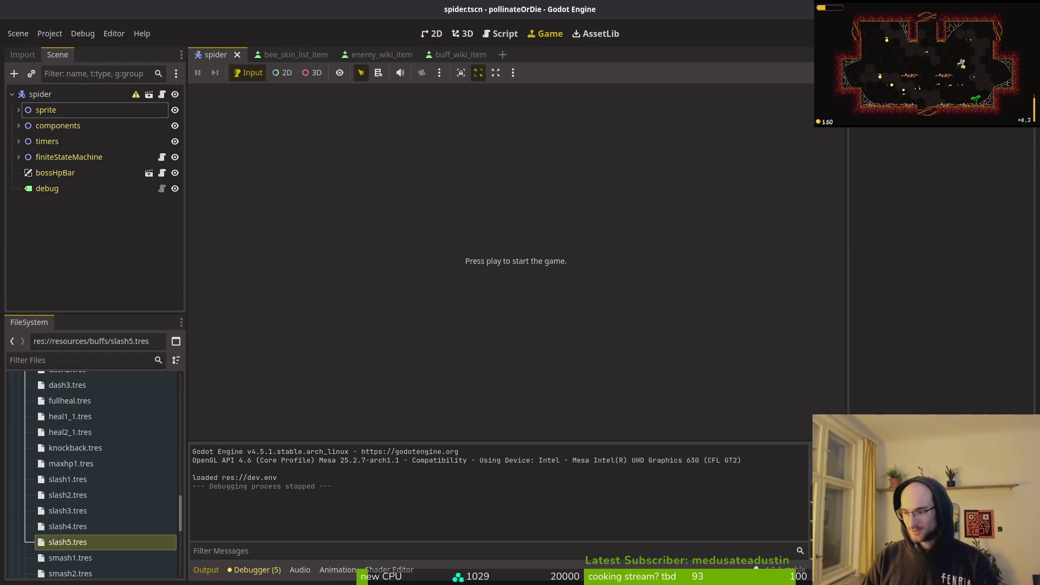
# Step: Make the flash layer visible on the Aseprite spider sprite, then return to the Godot editor
pyautogui.hotkey('alt', 'Tab')
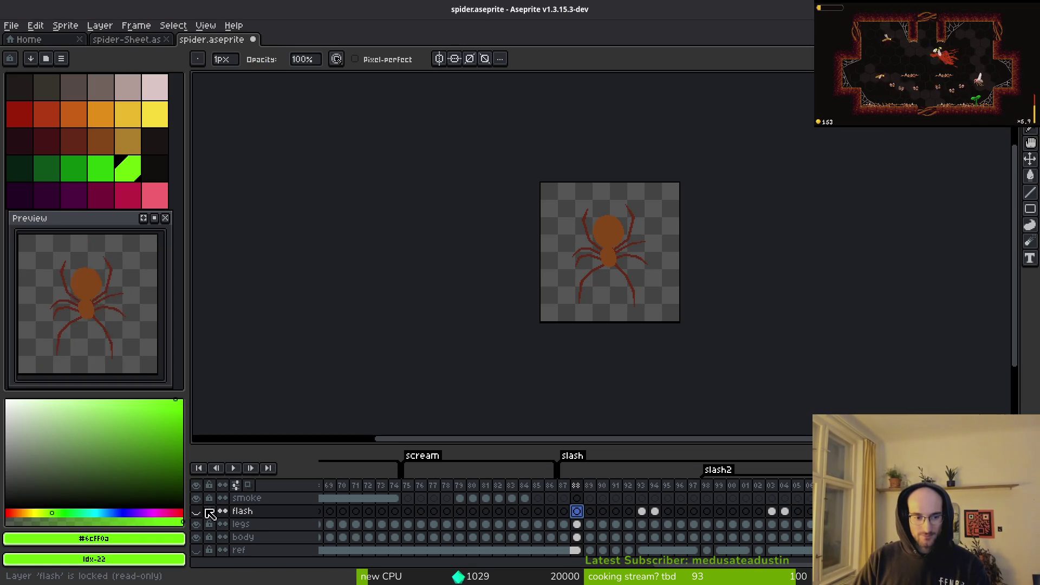
pyautogui.click(196, 498)
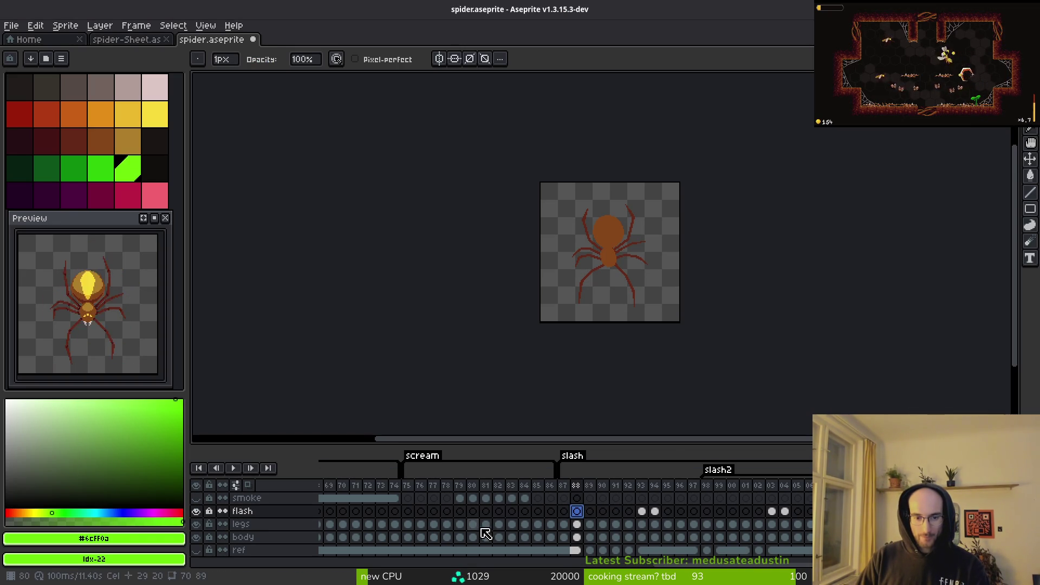
pyautogui.hscroll(-5, 631, 541)
pyautogui.hotkey('alt', 'Tab')
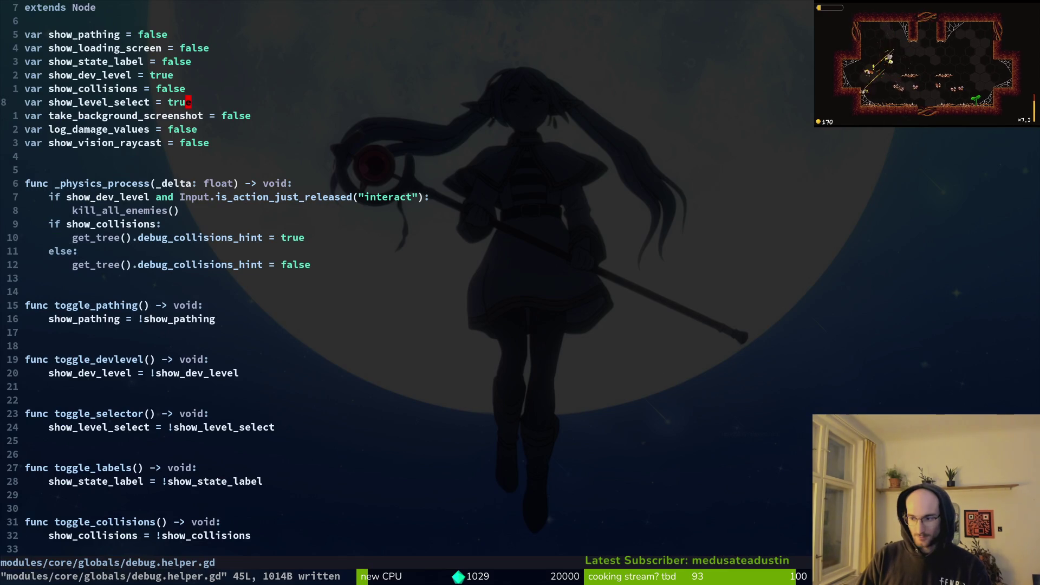
pyautogui.hotkey('alt', 'Tab')
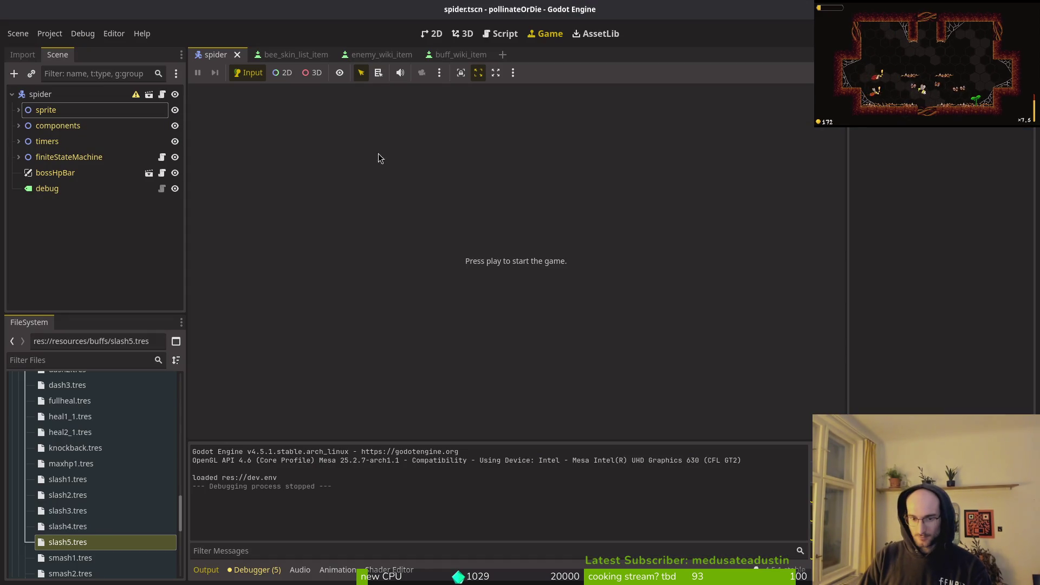
pyautogui.hotkey('shift', 'alt', 'o')
# Step: Search the project for 'spidersto' and 'stomp' resources, browsing the results without opening any
pyautogui.write('spidersto')
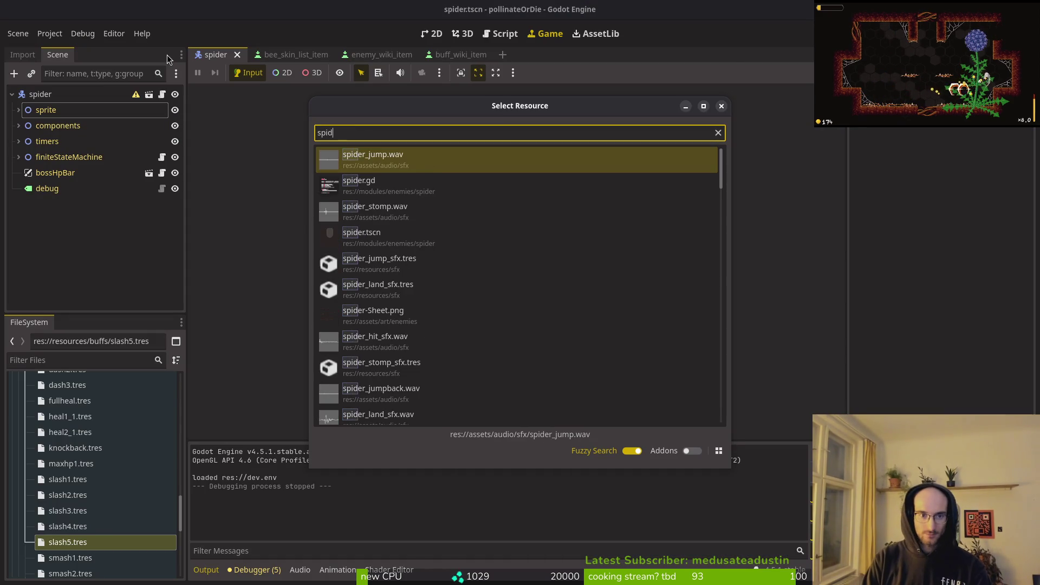
pyautogui.press('Down')
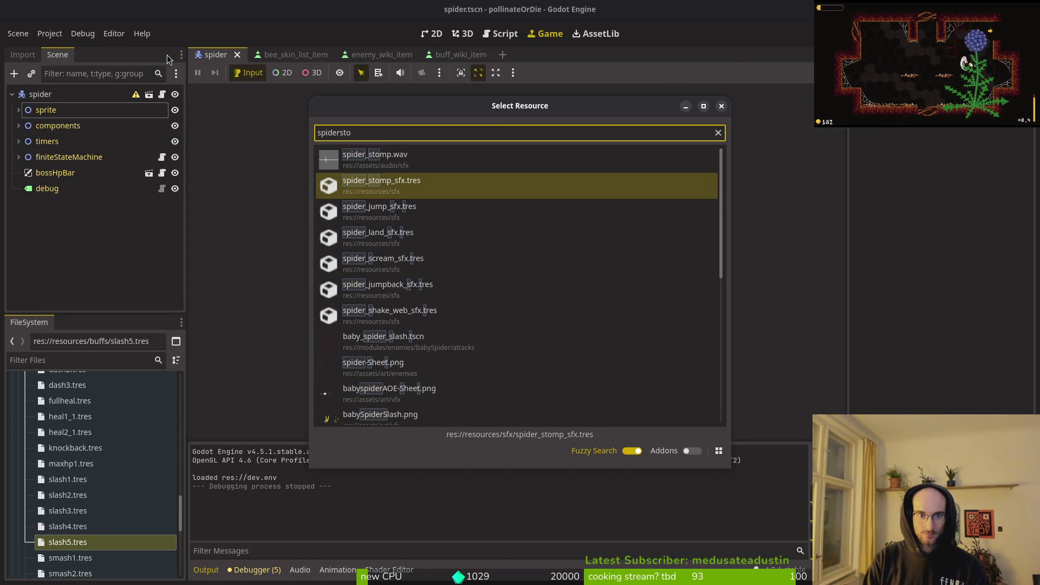
pyautogui.press('Up')
pyautogui.press('Down')
pyautogui.press('Down')
pyautogui.press('Down')
pyautogui.press('Down')
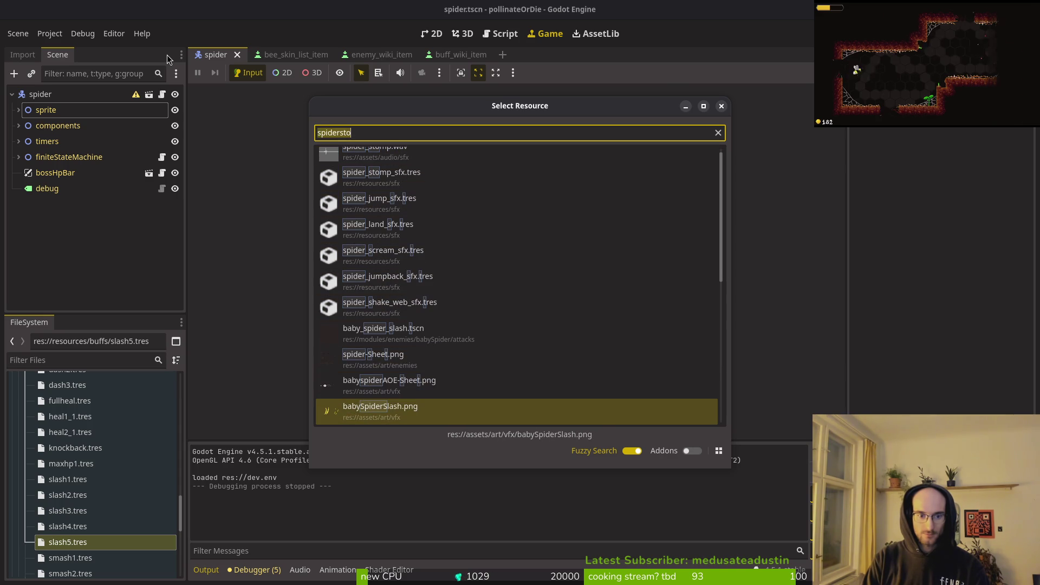
pyautogui.press('Escape')
pyautogui.write('stomp')
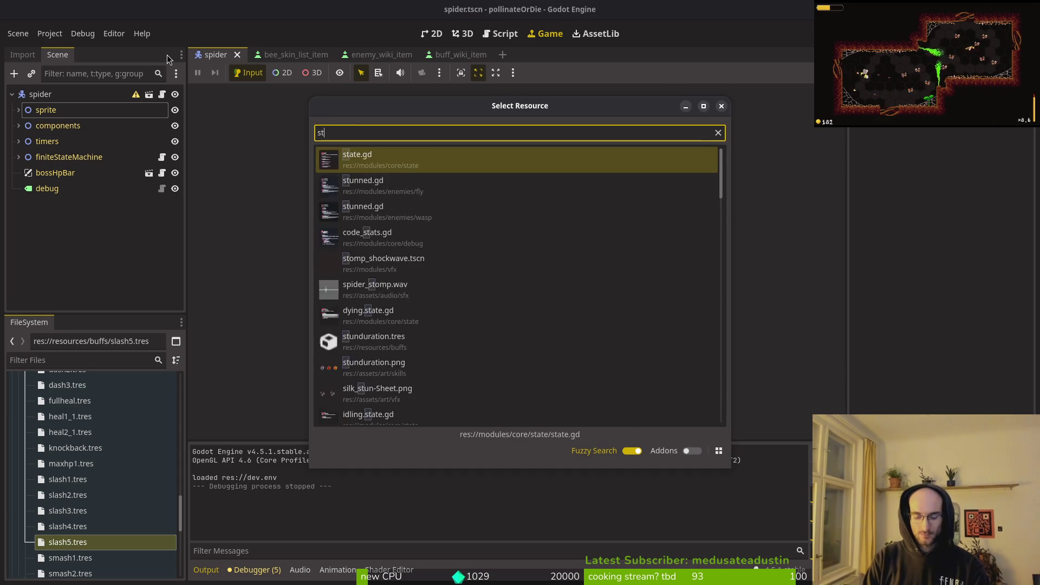
pyautogui.press('Down')
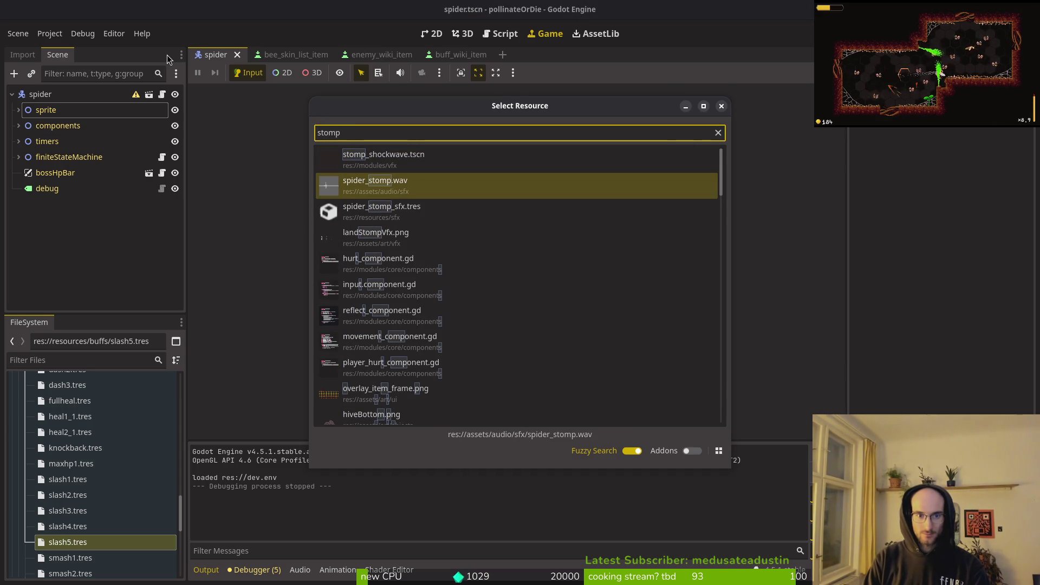
pyautogui.press('Down')
pyautogui.press('Down')
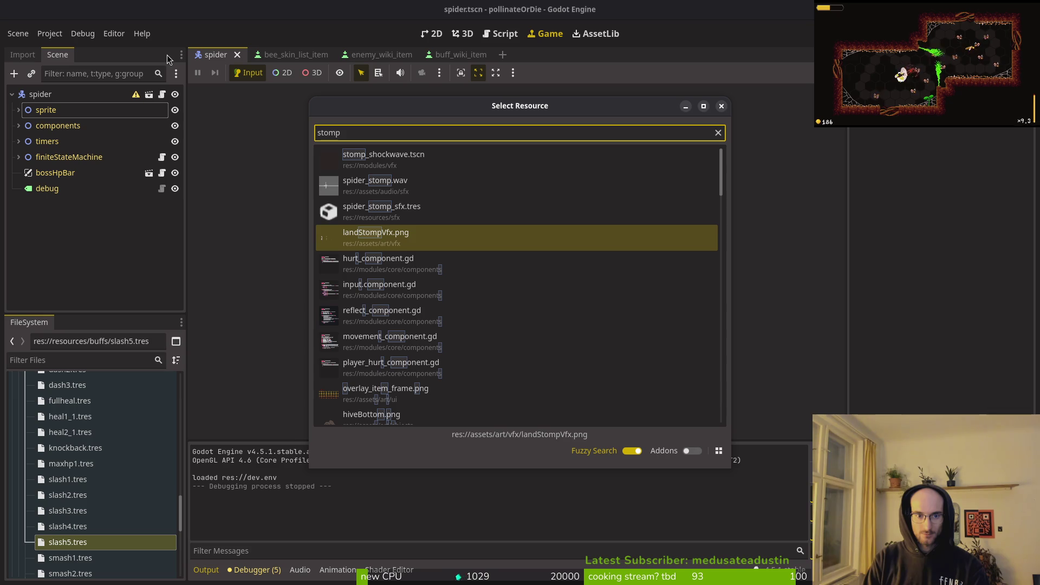
pyautogui.press('Down')
pyautogui.press('Down')
pyautogui.press('Down')
pyautogui.press('Return')
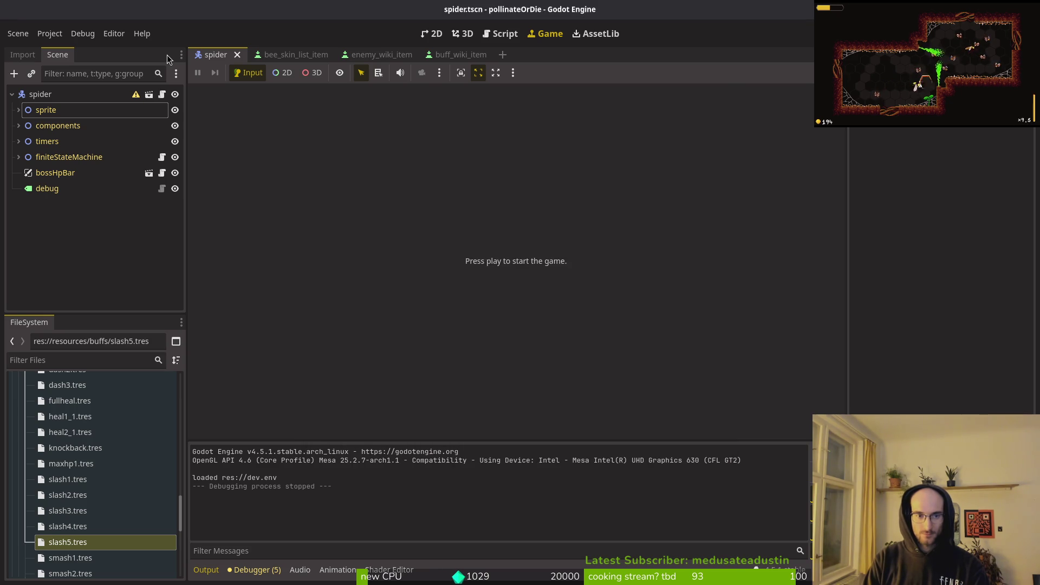
# Step: Open stomp_shockwave.tscn via quick search for 'shock'
pyautogui.hotkey('alt', 'shift', 'o')
pyautogui.write('shock')
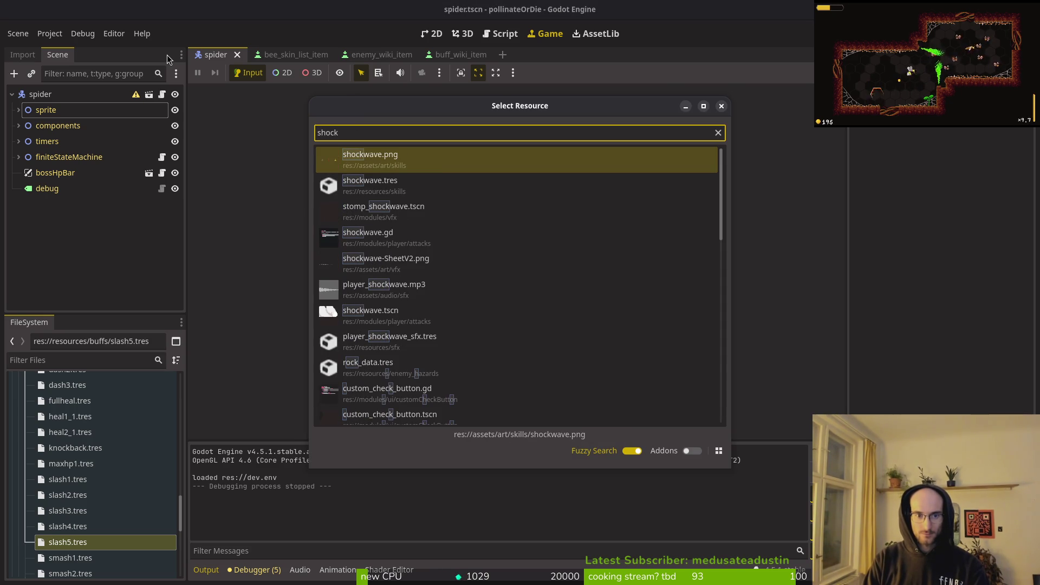
pyautogui.press('Down')
pyautogui.press('Down')
pyautogui.press('Return')
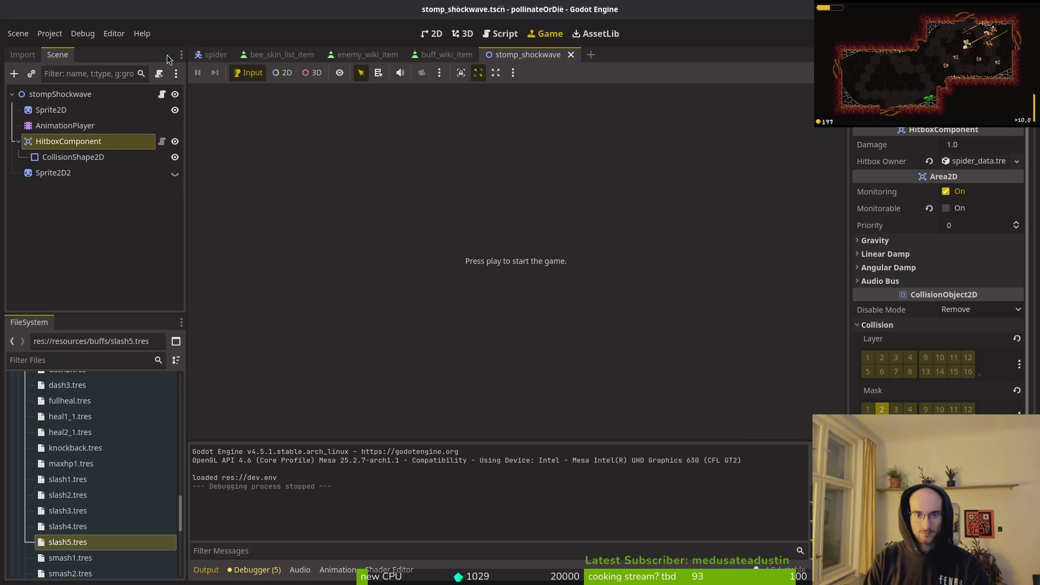
# Step: Inspect the shockwave's HitboxComponent capsule in the 2D view, then create a new scene
pyautogui.click(435, 34)
pyautogui.scroll(6, 282, 141)
pyautogui.moveTo(536, 366); pyautogui.dragTo(459, 290)
pyautogui.click(19, 142)
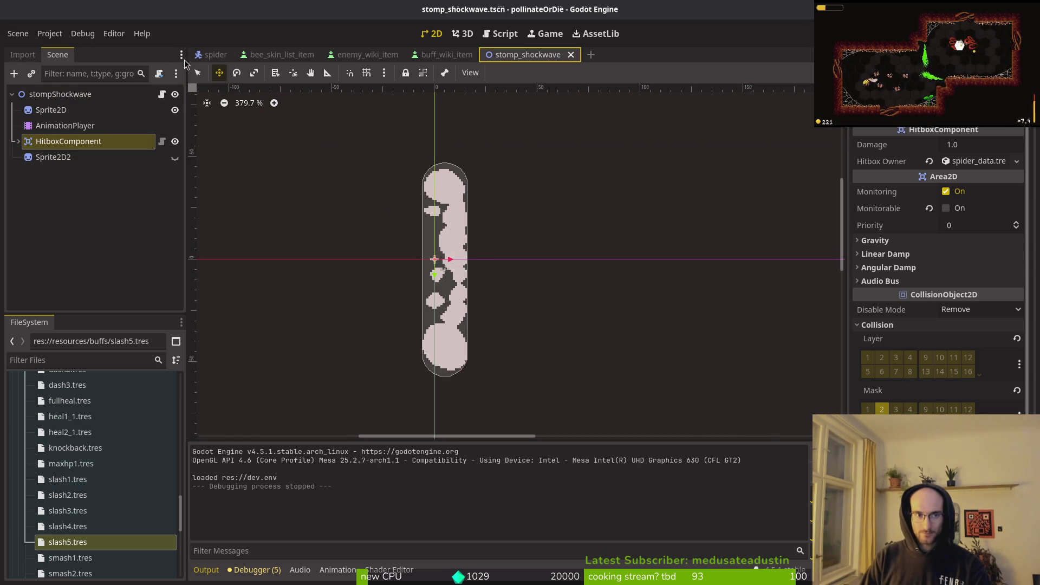
pyautogui.click(22, 34)
pyautogui.click(33, 44)
# Step: Give the new scene a Node2D root and rename it spiderSlash
pyautogui.click(107, 110)
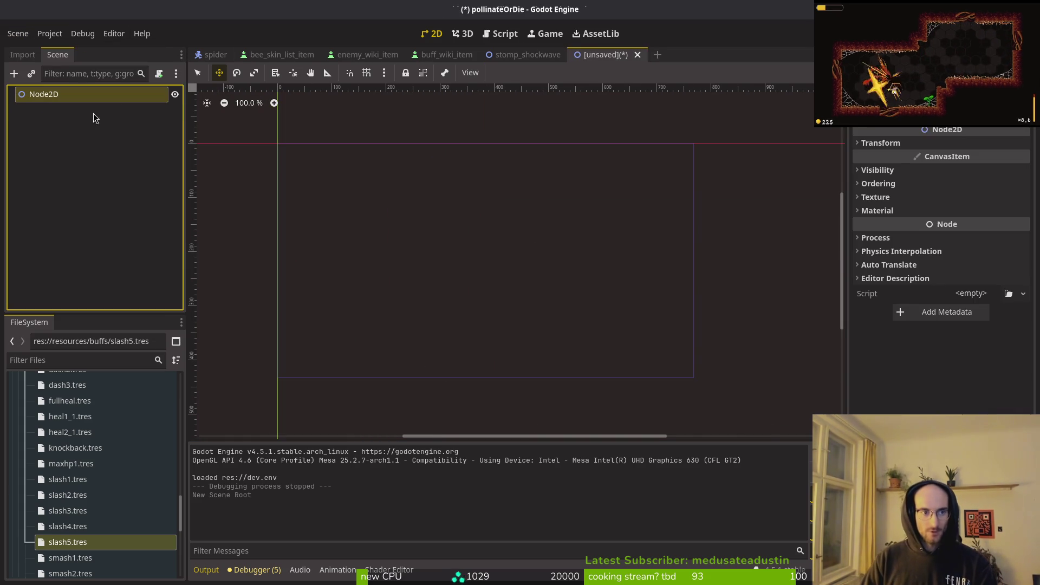
pyautogui.press('F2')
pyautogui.write('spiderSlash')
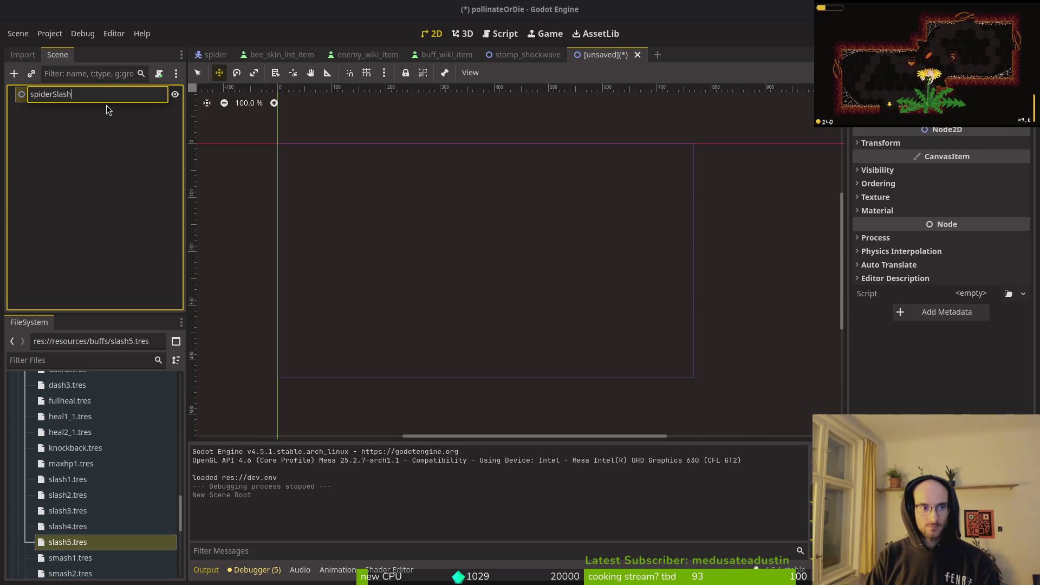
pyautogui.press('Return')
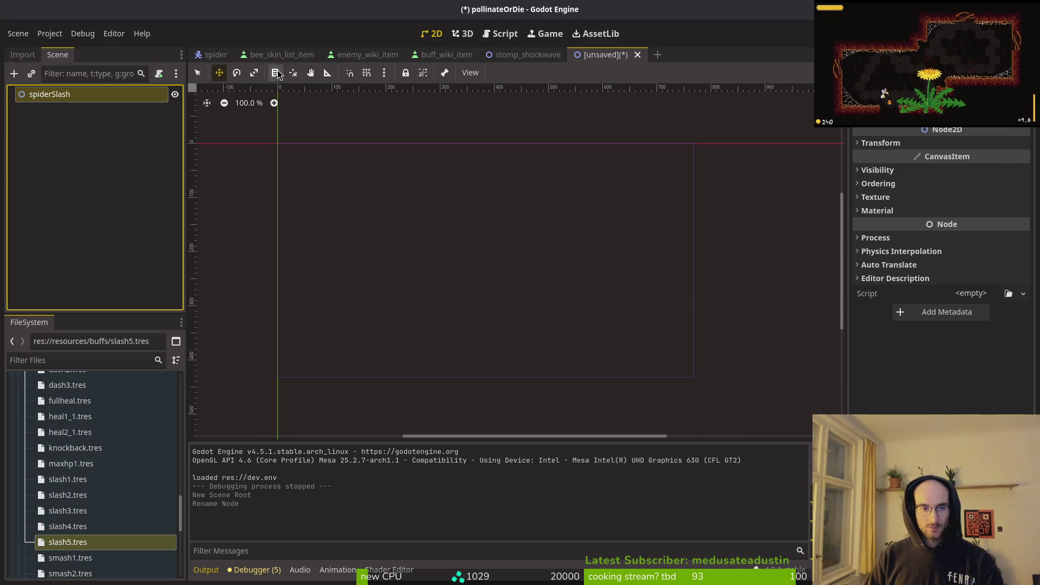
# Step: Briefly open and close slash.tscn, then save the new scene as spider_slash.tscn
pyautogui.click(524, 55)
pyautogui.click(591, 56)
pyautogui.hotkey('alt', 'shift', 'o')
pyautogui.write('slash.tscn')
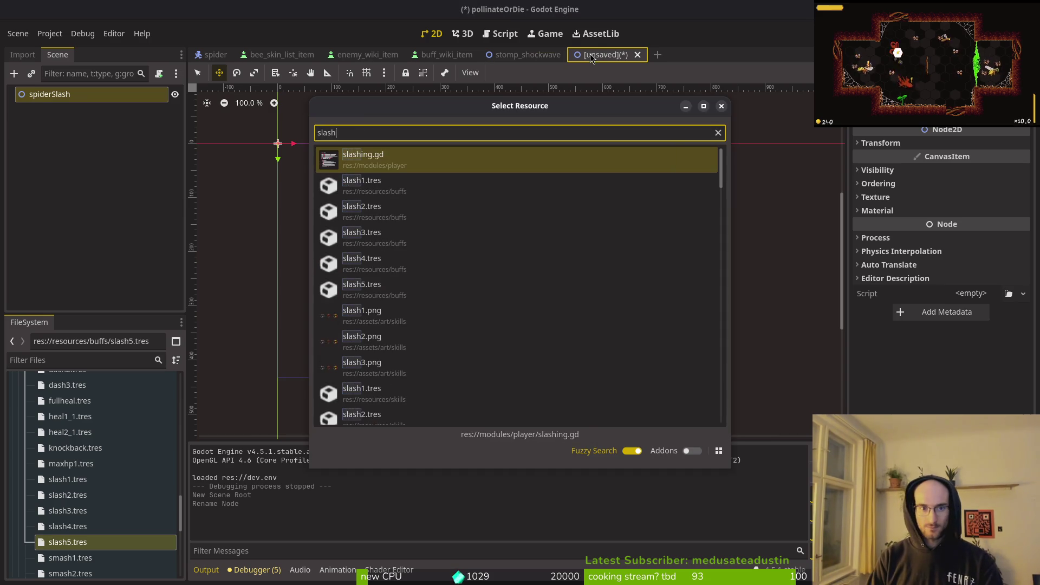
pyautogui.press('Return')
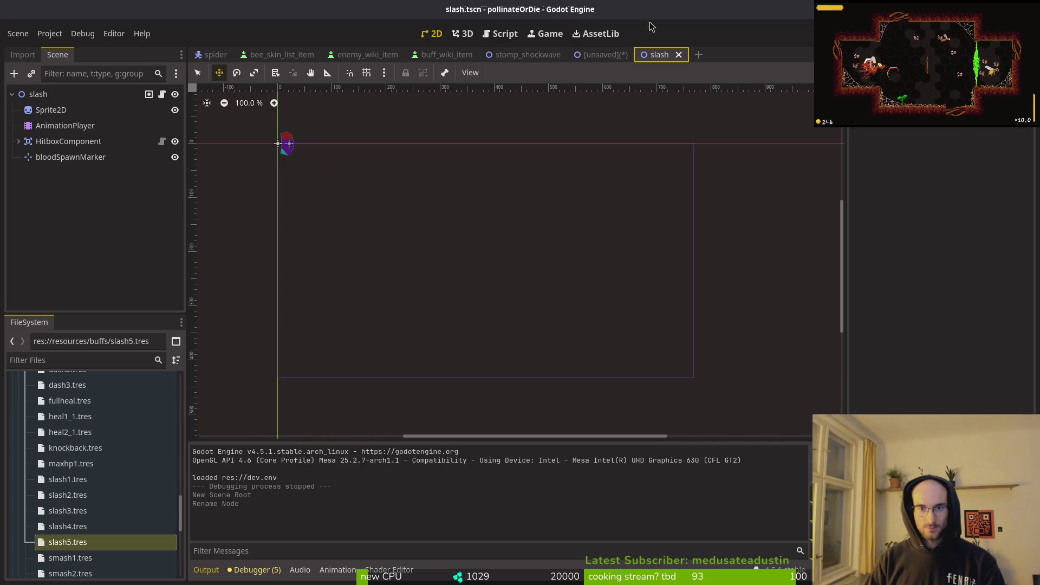
pyautogui.middleClick(657, 60)
pyautogui.hotkey('ctrl', 's')
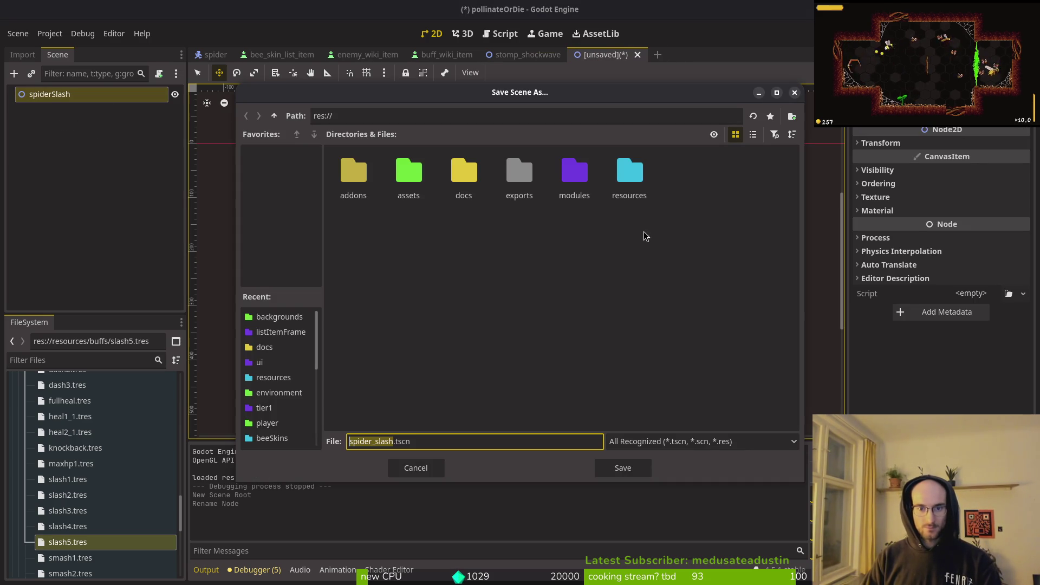
# Step: In Save Scene As, browse modules, enemies and the spider folder, then enter modules/vfx
pyautogui.doubleClick(574, 171)
pyautogui.doubleClick(434, 171)
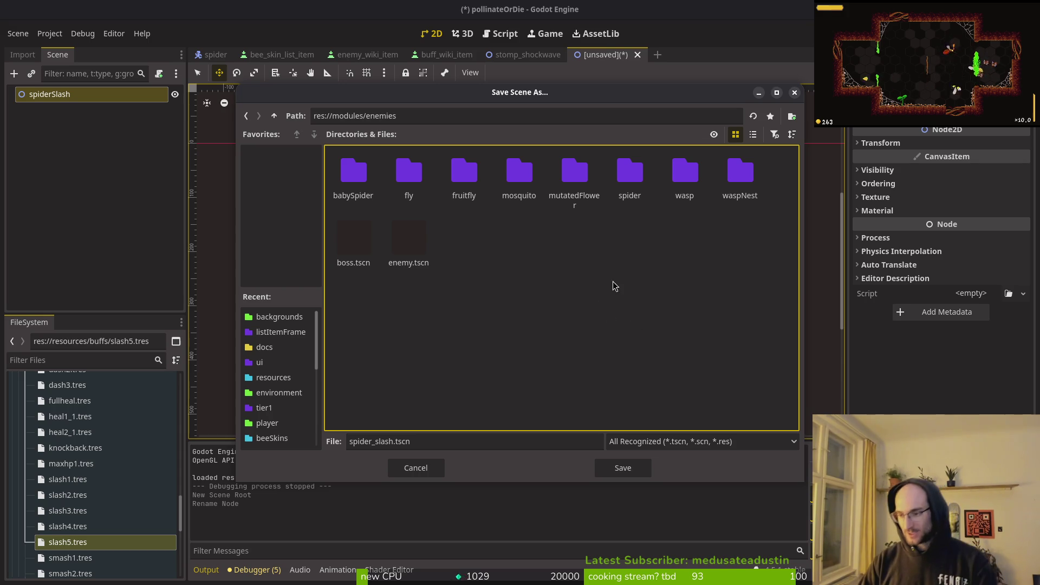
pyautogui.doubleClick(629, 171)
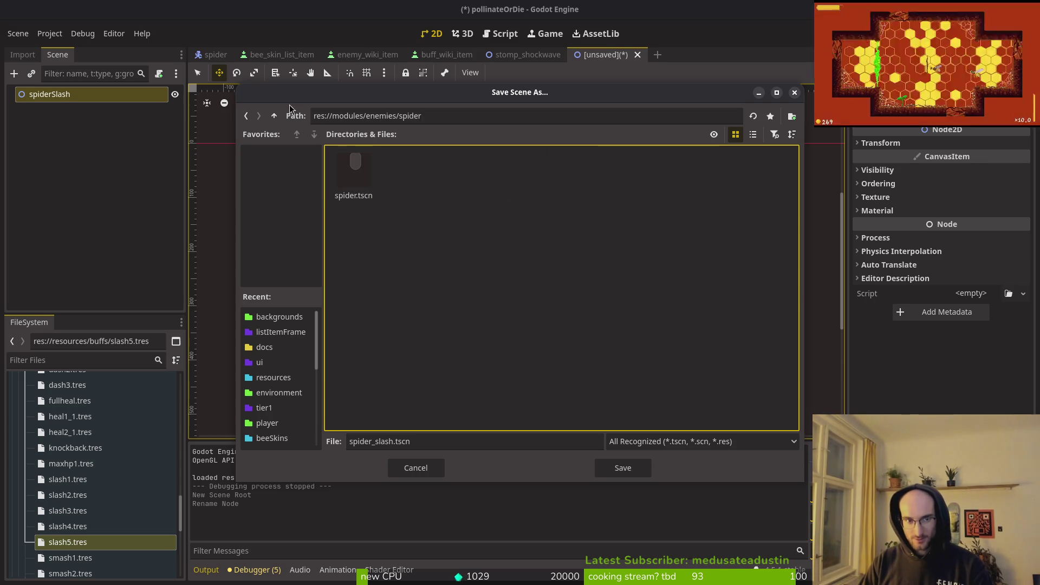
pyautogui.click(274, 115)
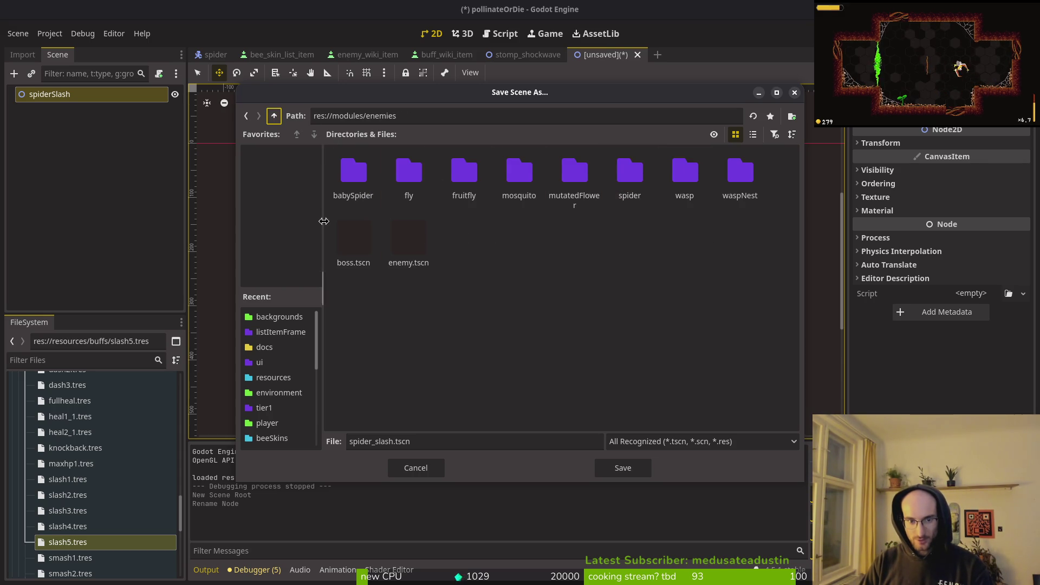
pyautogui.click(272, 116)
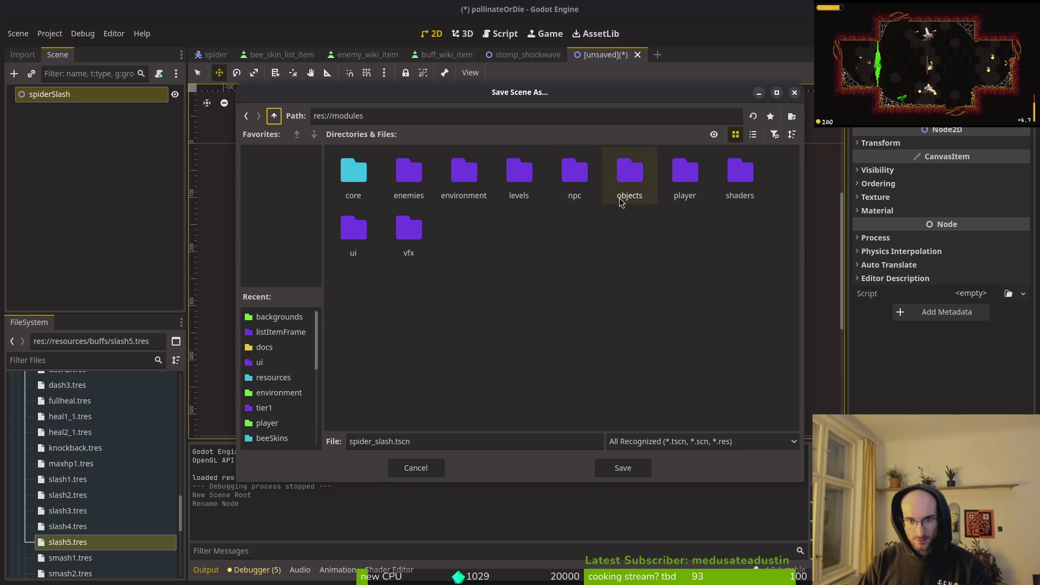
pyautogui.click(396, 180)
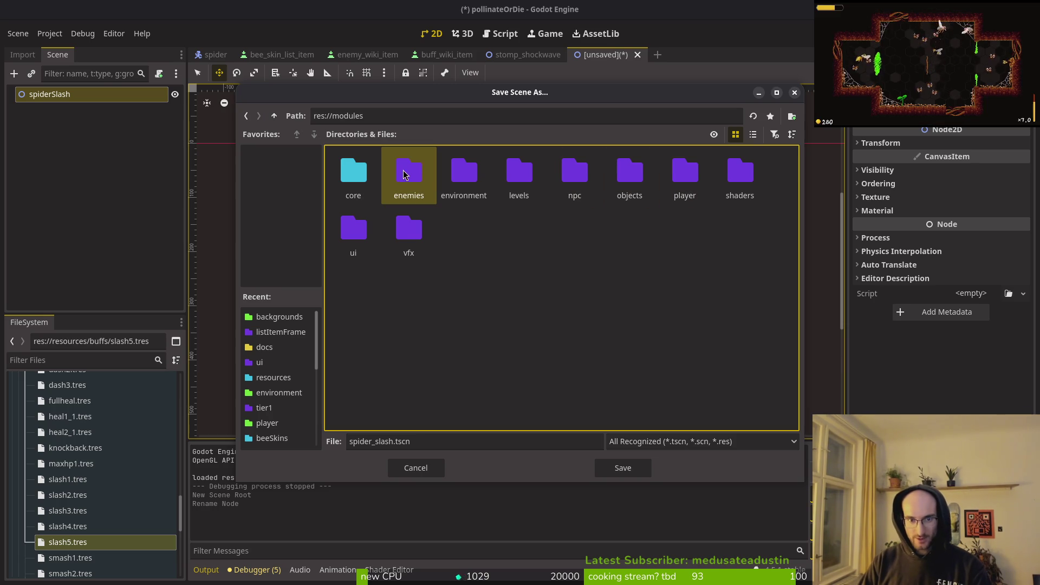
pyautogui.doubleClick(403, 232)
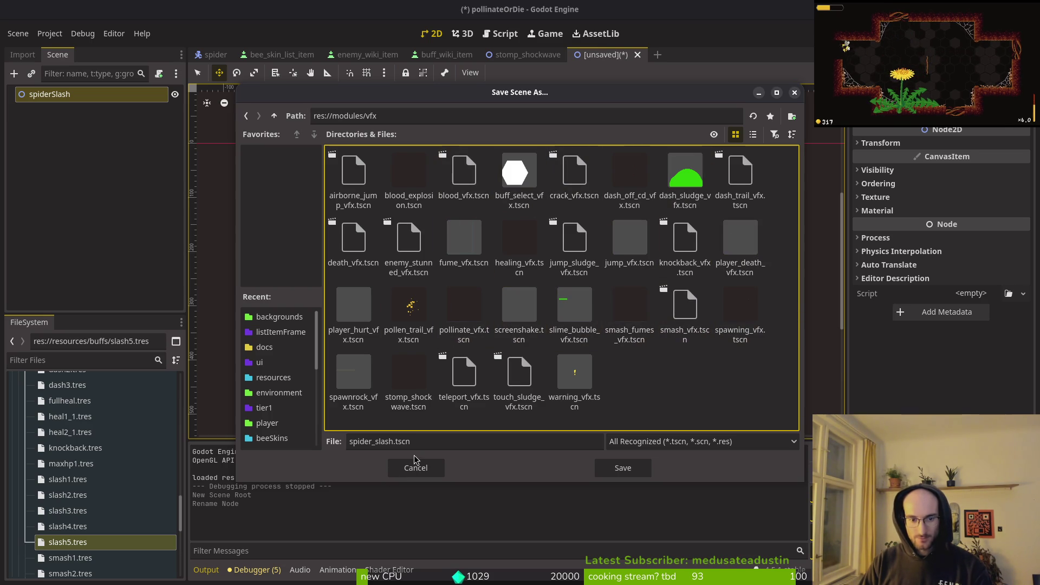
# Step: Look through each enemy folder: babySpider, fly, fruitfly, mosquito, mutatedFlower, spider, wasp, waspNest
pyautogui.click(275, 115)
pyautogui.doubleClick(414, 171)
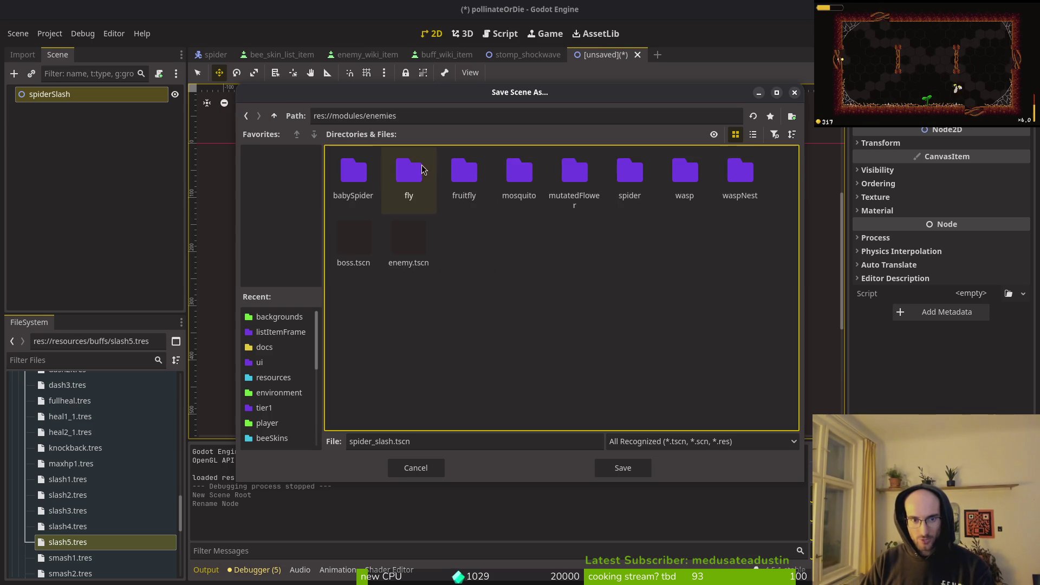
pyautogui.doubleClick(355, 173)
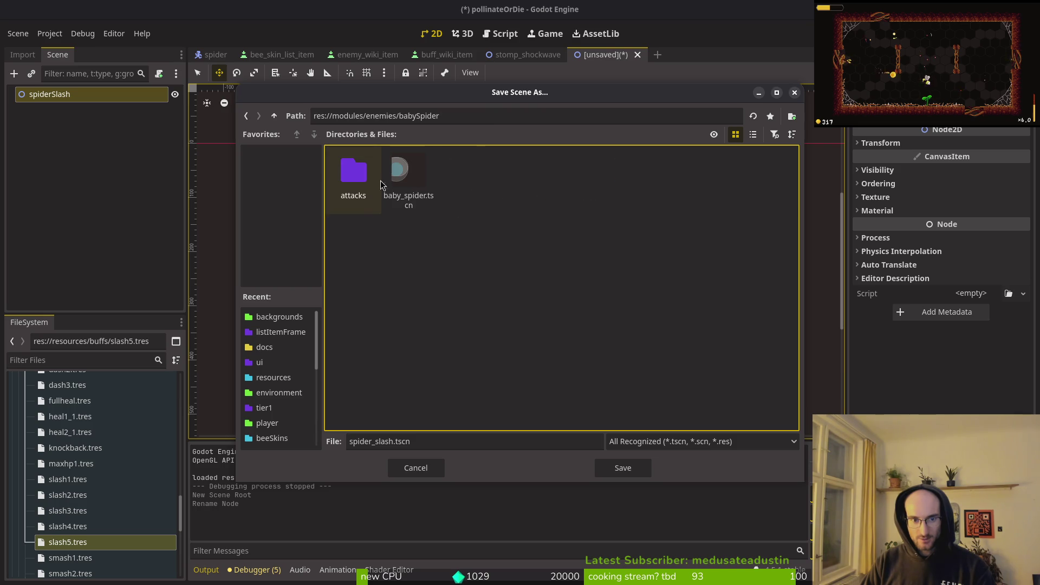
pyautogui.doubleClick(353, 179)
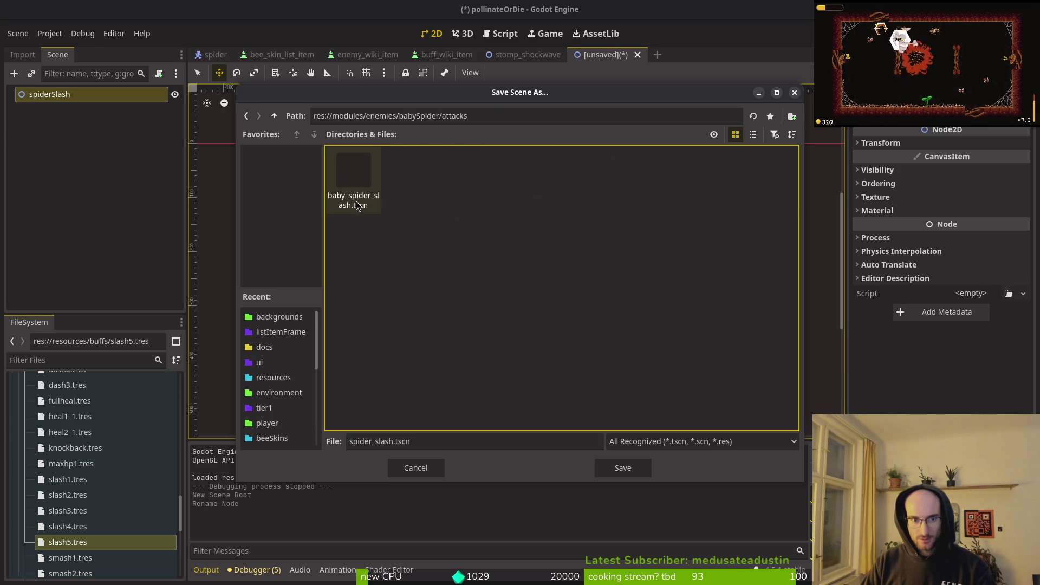
pyautogui.click(274, 115)
pyautogui.click(274, 115)
pyautogui.doubleClick(404, 172)
pyautogui.click(274, 115)
pyautogui.doubleClick(448, 178)
pyautogui.click(274, 115)
pyautogui.doubleClick(504, 179)
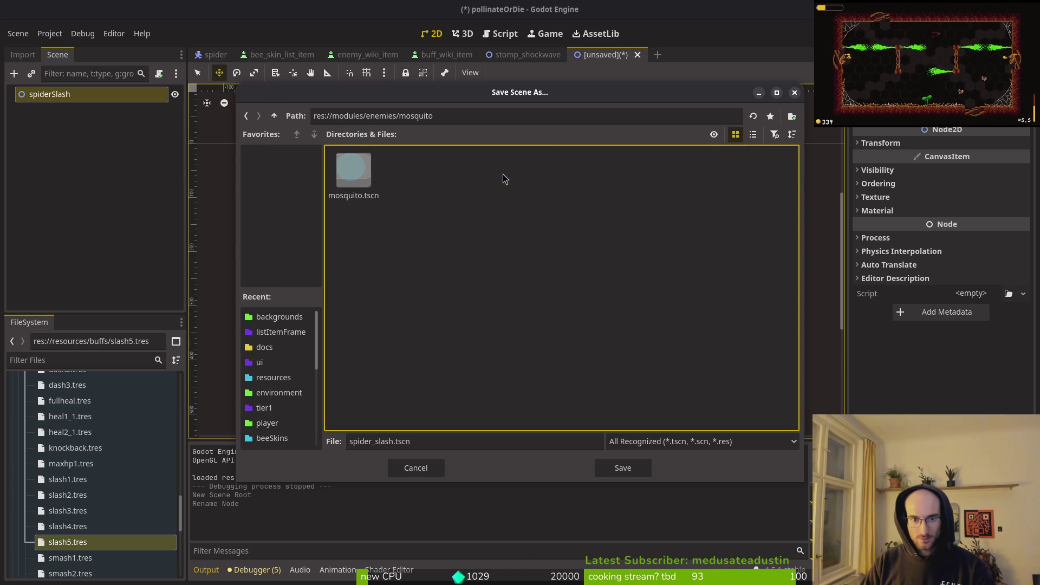
pyautogui.click(274, 116)
pyautogui.doubleClick(574, 173)
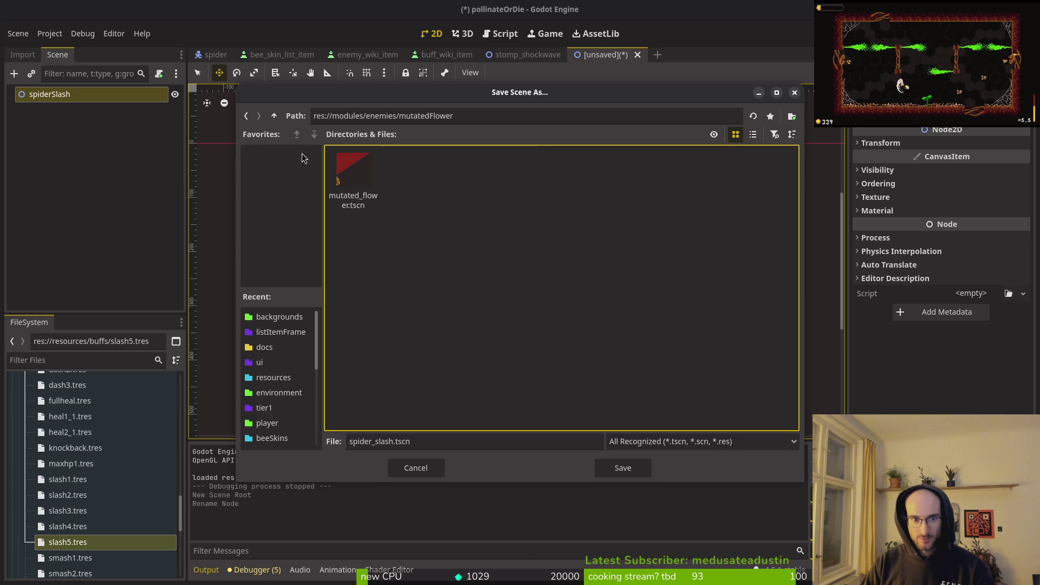
pyautogui.click(274, 116)
pyautogui.doubleClick(620, 190)
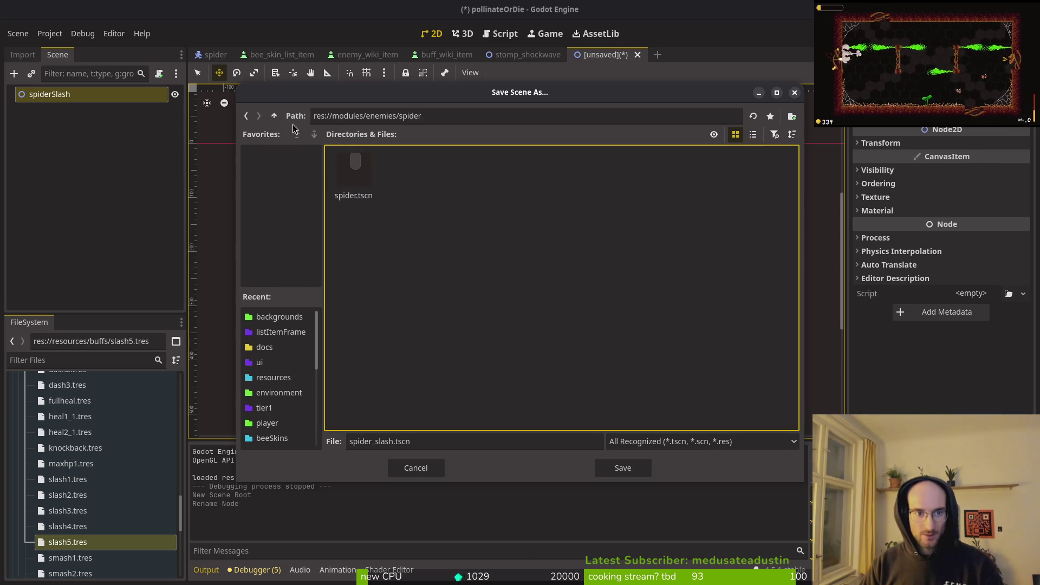
pyautogui.click(274, 115)
pyautogui.doubleClick(685, 174)
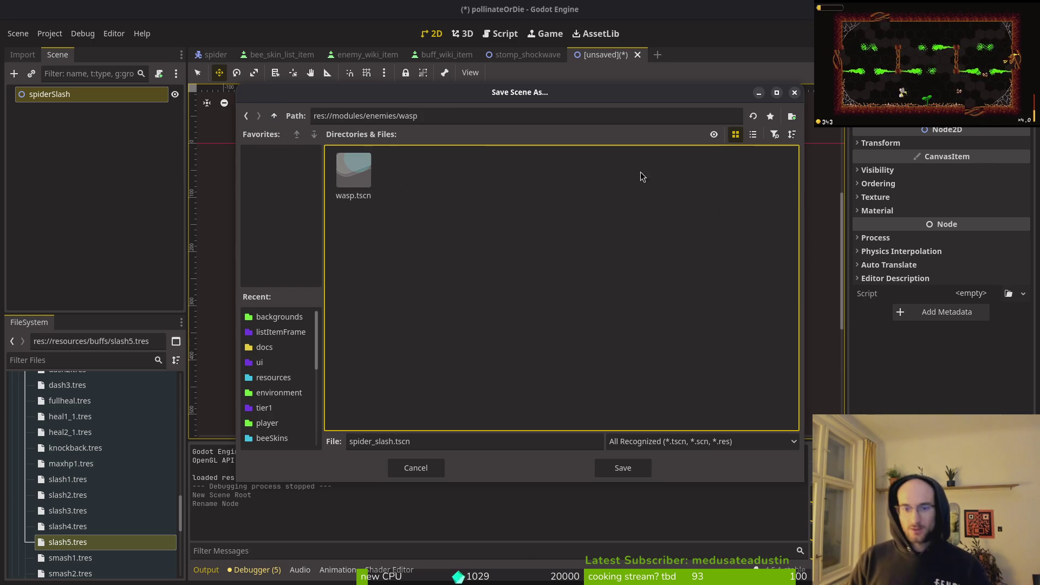
pyautogui.click(274, 115)
pyautogui.doubleClick(741, 174)
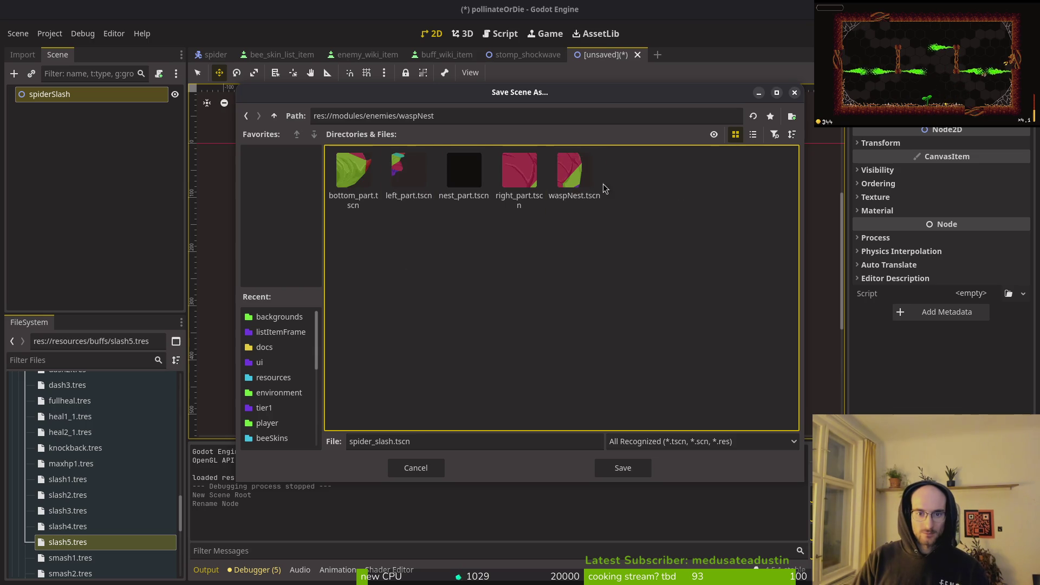
pyautogui.click(274, 116)
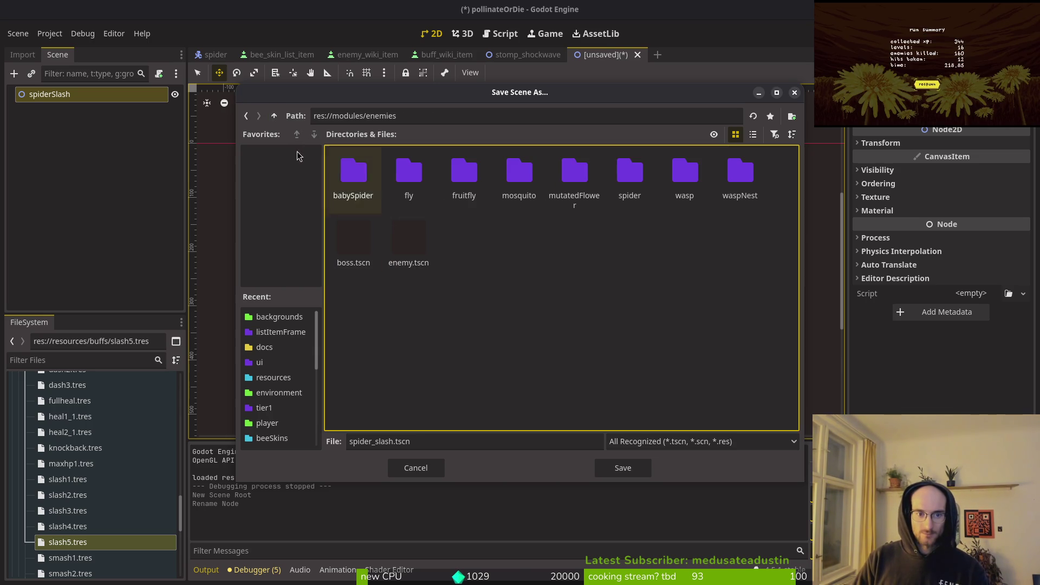
# Step: Save the scene as spider_slash.tscn in res://modules/vfx
pyautogui.click(274, 115)
pyautogui.doubleClick(409, 232)
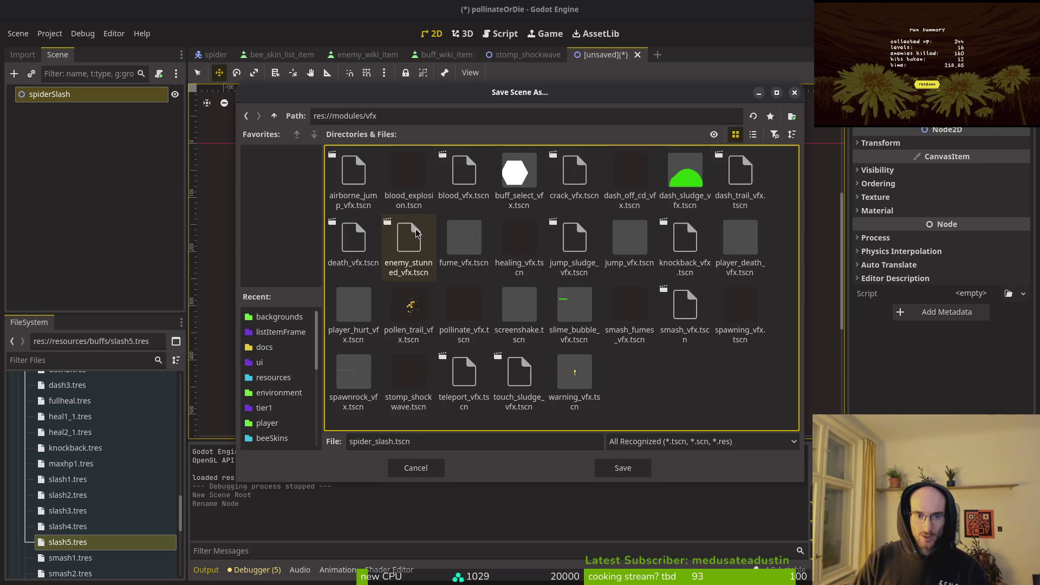
pyautogui.click(622, 470)
# Step: Attach the existing res://modules/vfx/vfx.gd script to the spiderSlash root node
pyautogui.hotkey('ctrl', 'a')
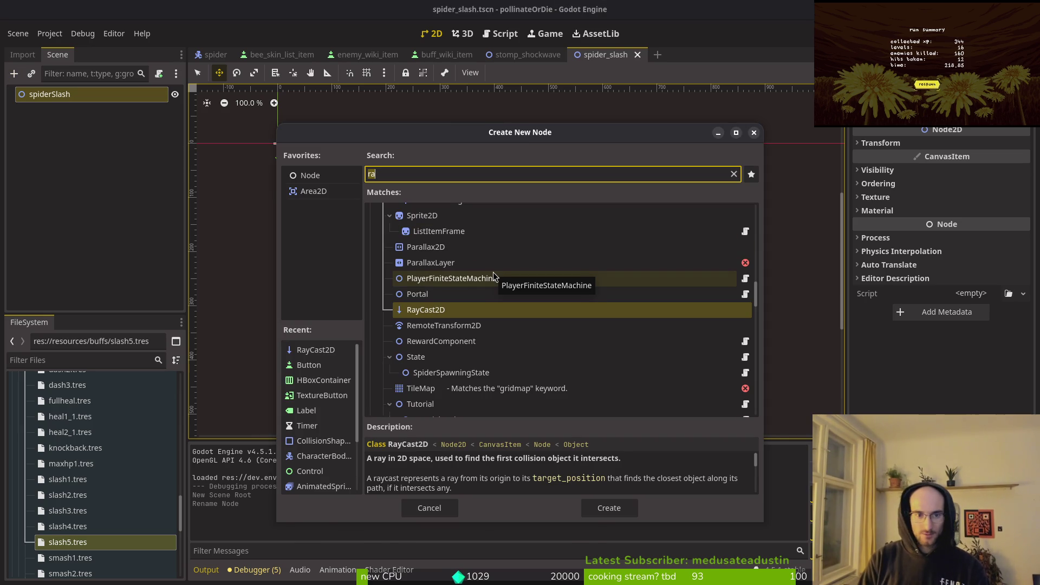
pyautogui.press('Escape')
pyautogui.click(158, 75)
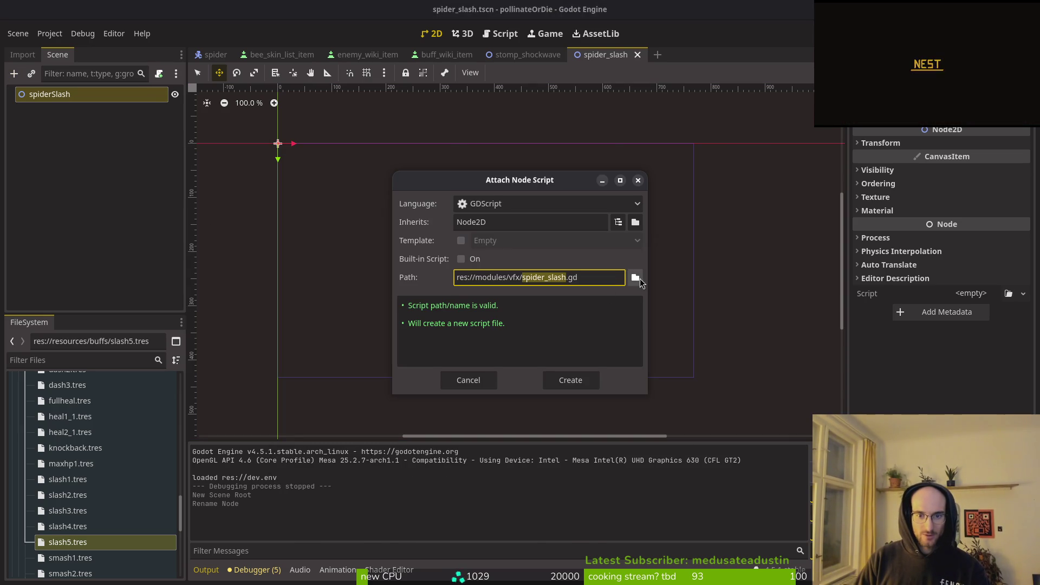
pyautogui.click(640, 282)
pyautogui.click(404, 233)
pyautogui.click(623, 467)
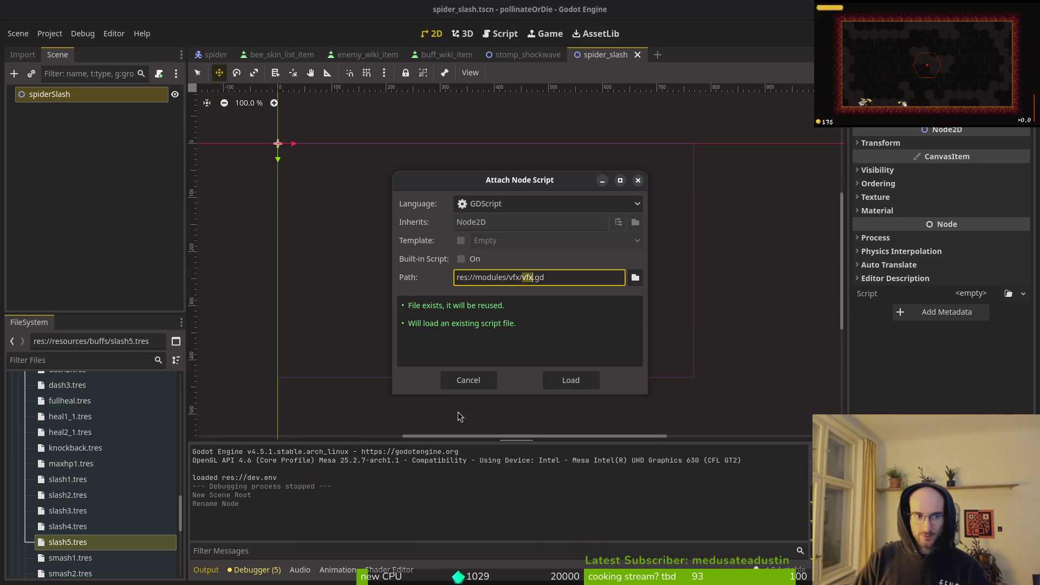
pyautogui.click(574, 388)
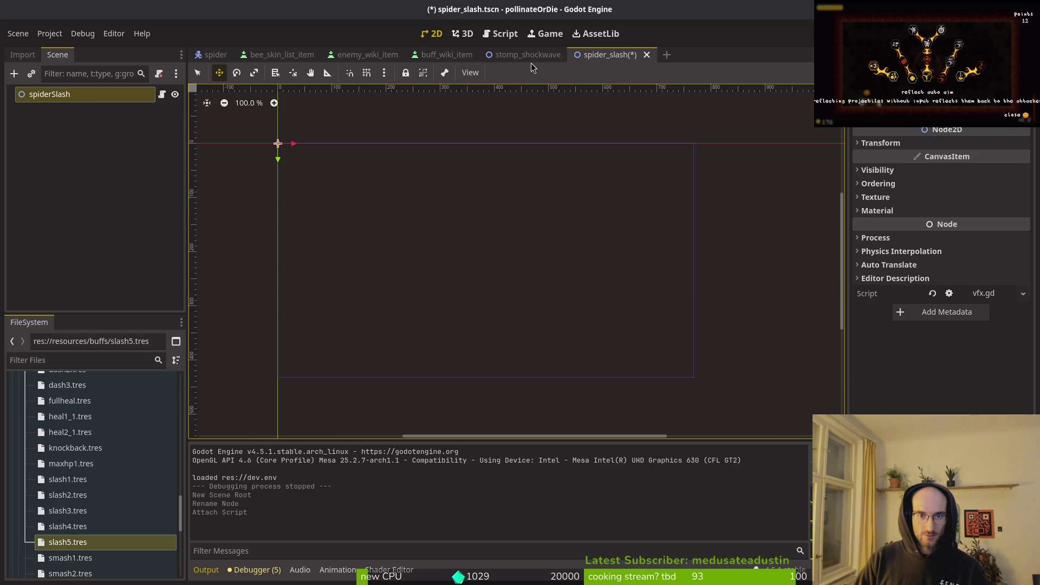
# Step: In the stomp_shockwave scene, select the Sprite2D and its child nodes for copying
pyautogui.click(526, 55)
pyautogui.click(51, 110)
pyautogui.keyDown('shift'); pyautogui.click(44, 154); pyautogui.keyUp('shift')
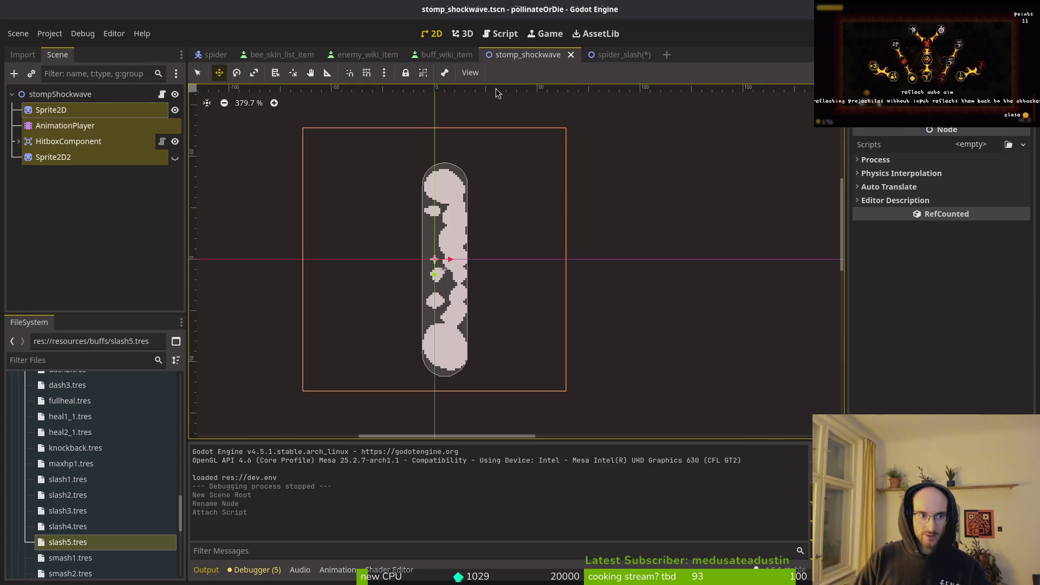
# Step: Paste the copied shockwave nodes into spider_slash and compare the sprites by toggling Sprite2D2 visibility
pyautogui.click(606, 55)
pyautogui.hotkey('ctrl', 'v')
pyautogui.doubleClick(66, 112)
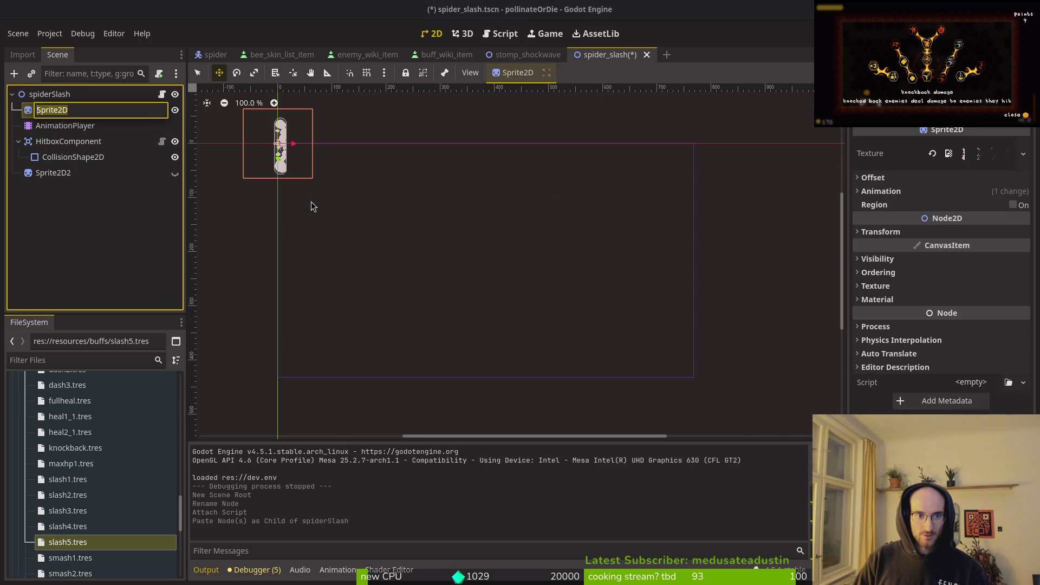
pyautogui.scroll(4, 379, 214)
pyautogui.click(174, 172)
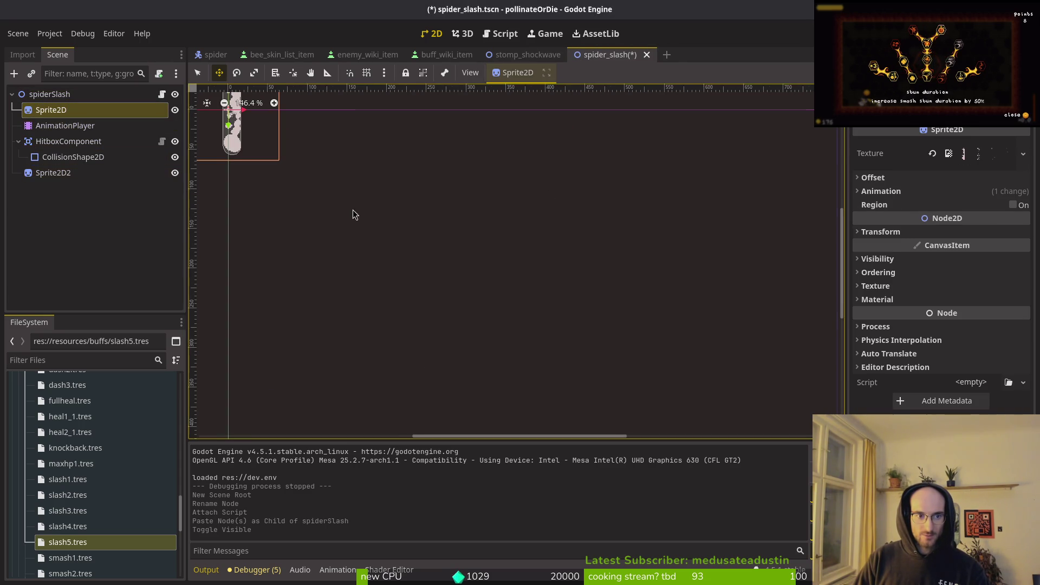
pyautogui.press('f')
pyautogui.scroll(2, 557, 242)
pyautogui.press('f')
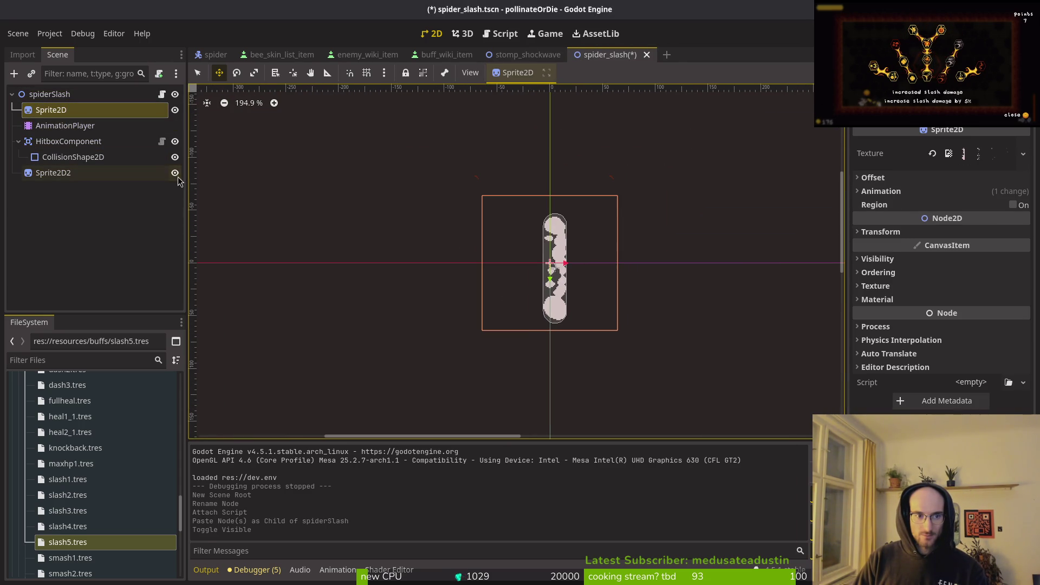
pyautogui.click(175, 172)
pyautogui.click(175, 172)
pyautogui.scroll(8, 542, 200)
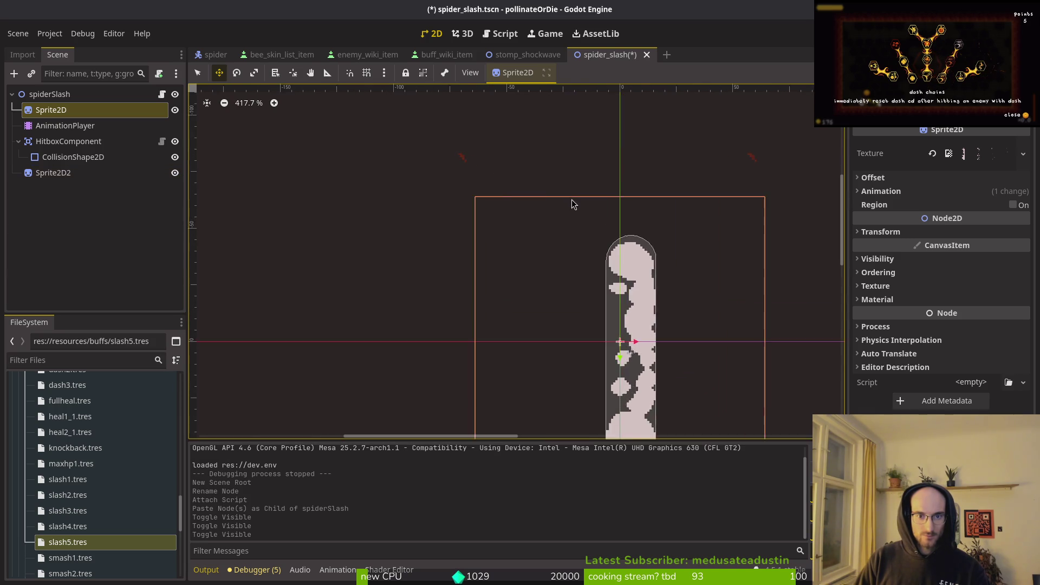
pyautogui.scroll(4, 498, 178)
pyautogui.click(79, 175)
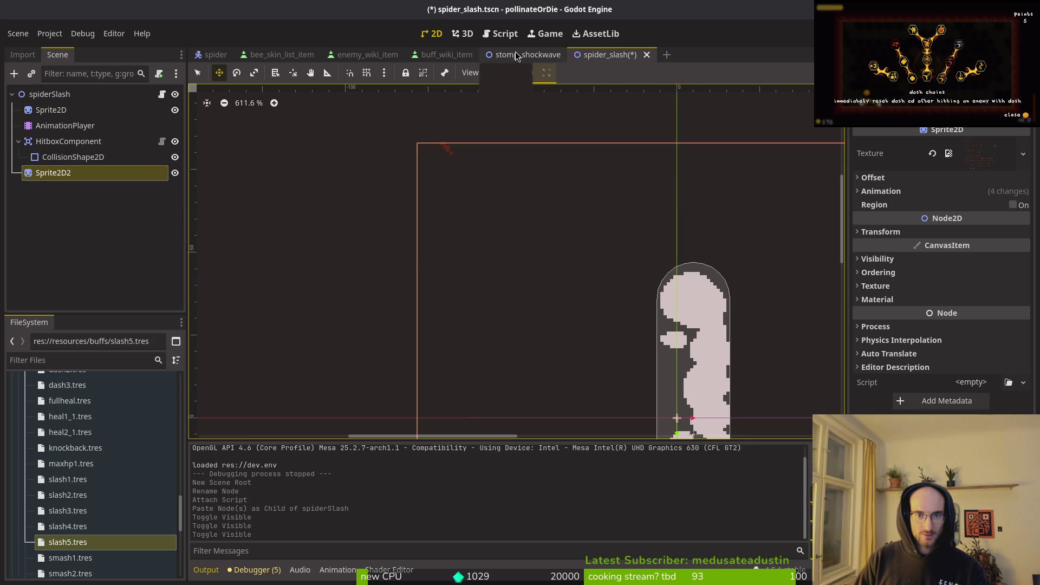
# Step: Delete Sprite2D2 from the stomp_shockwave scene, save it and close that scene
pyautogui.hotkey('ctrl', 'shift', 'Tab')
pyautogui.click(78, 162)
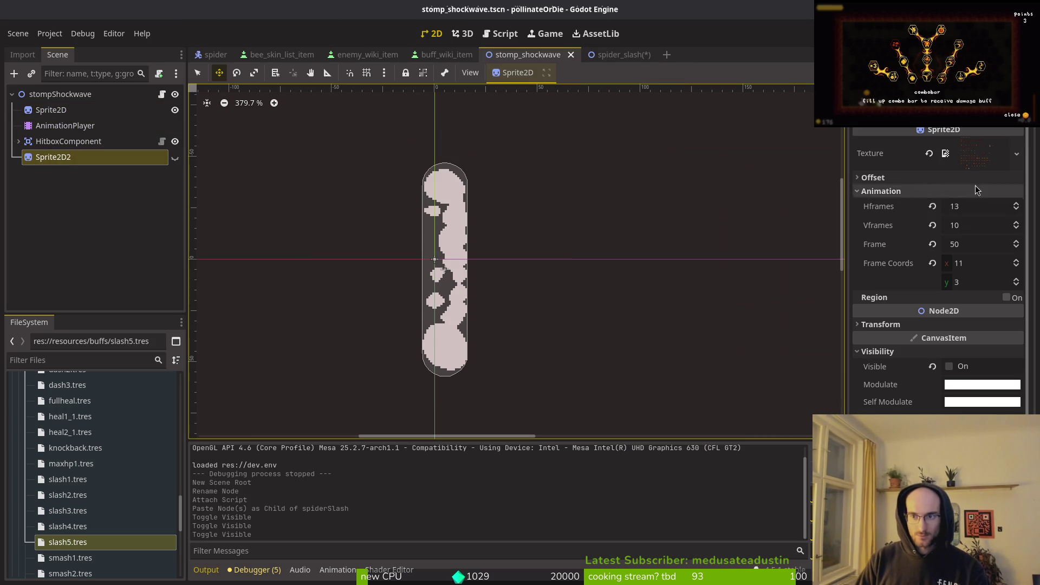
pyautogui.click(963, 157)
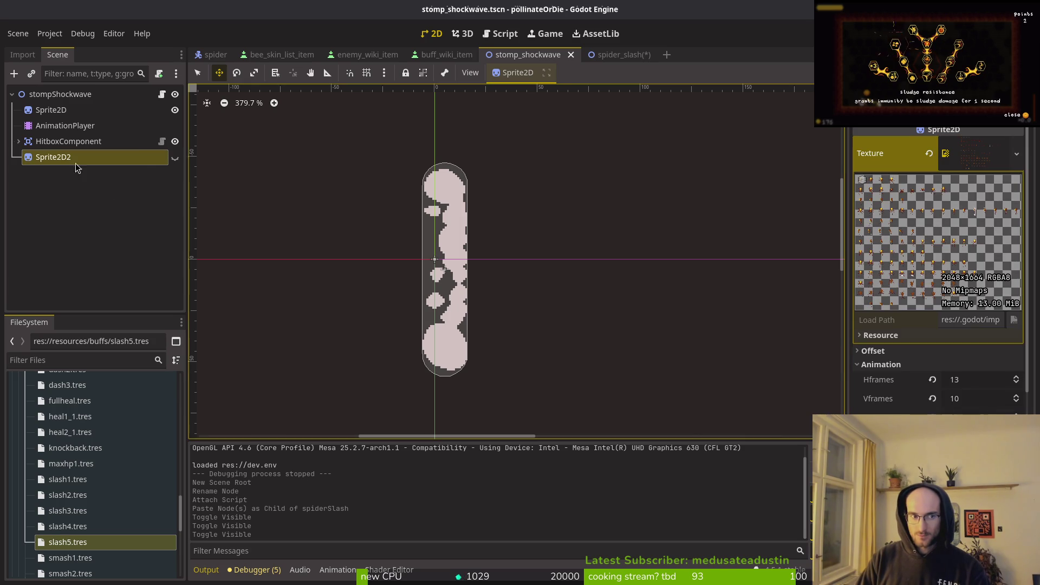
pyautogui.press('Delete')
pyautogui.click(557, 302)
pyautogui.hotkey('ctrl', 's')
pyautogui.middleClick(555, 61)
# Step: Remove the extra Sprite2D2 node from spider_slash and save the scene
pyautogui.click(552, 60)
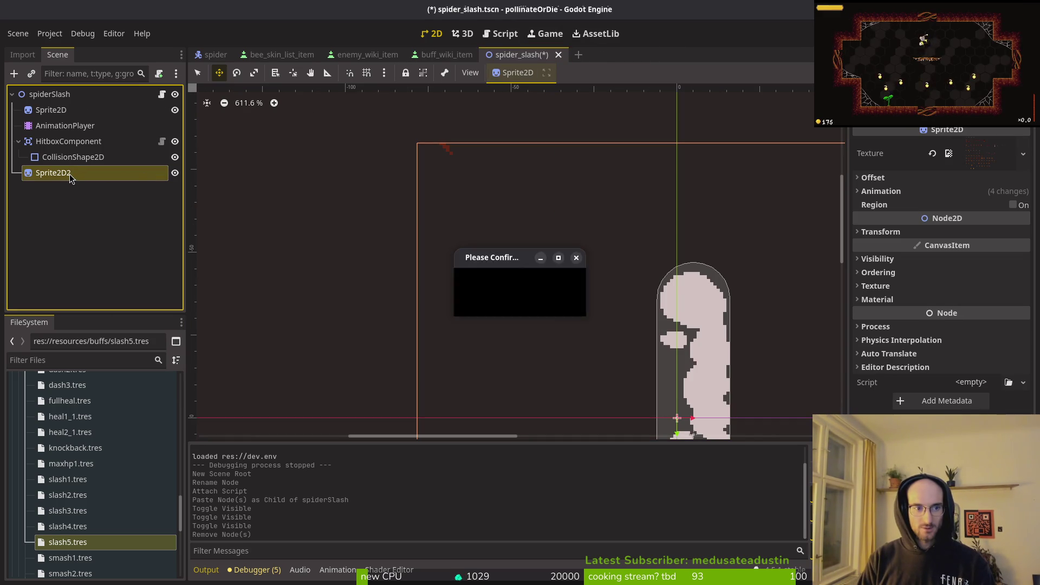
pyautogui.press('Delete')
pyautogui.press('Return')
pyautogui.hotkey('ctrl', 's')
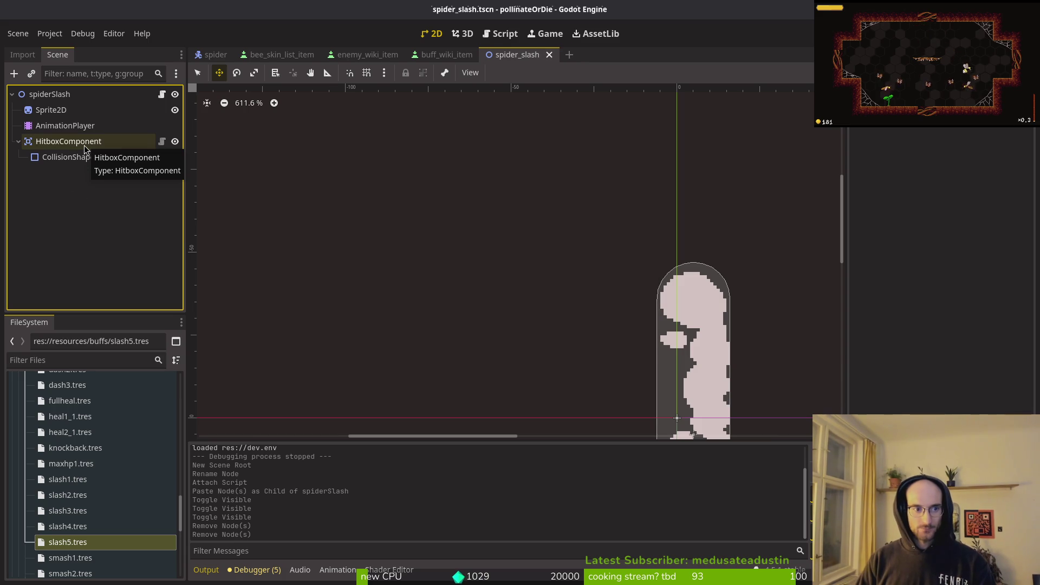
# Step: Clear the pasted Sprite2D's Texture property to empty
pyautogui.click(59, 110)
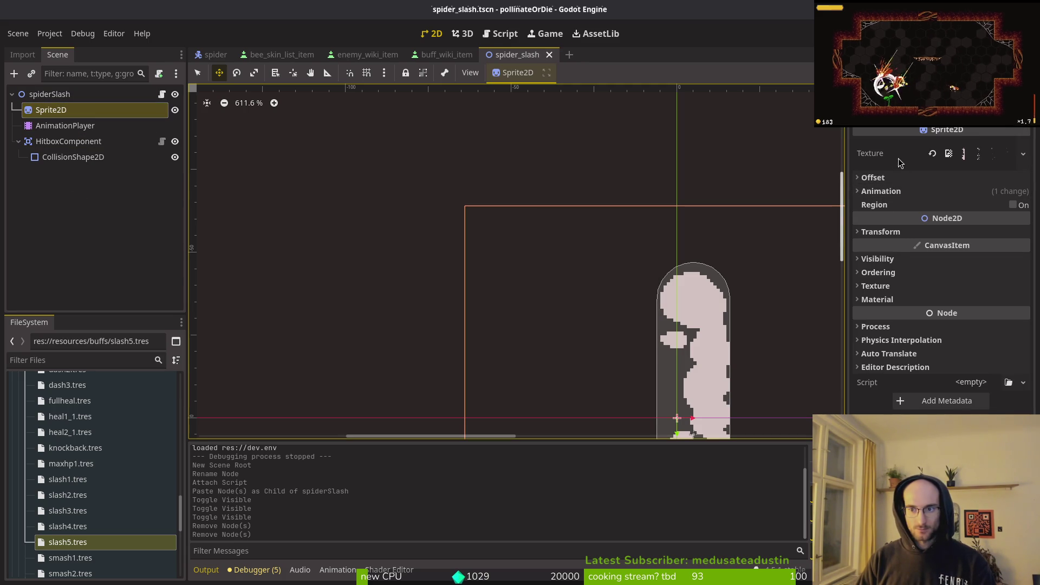
pyautogui.click(931, 154)
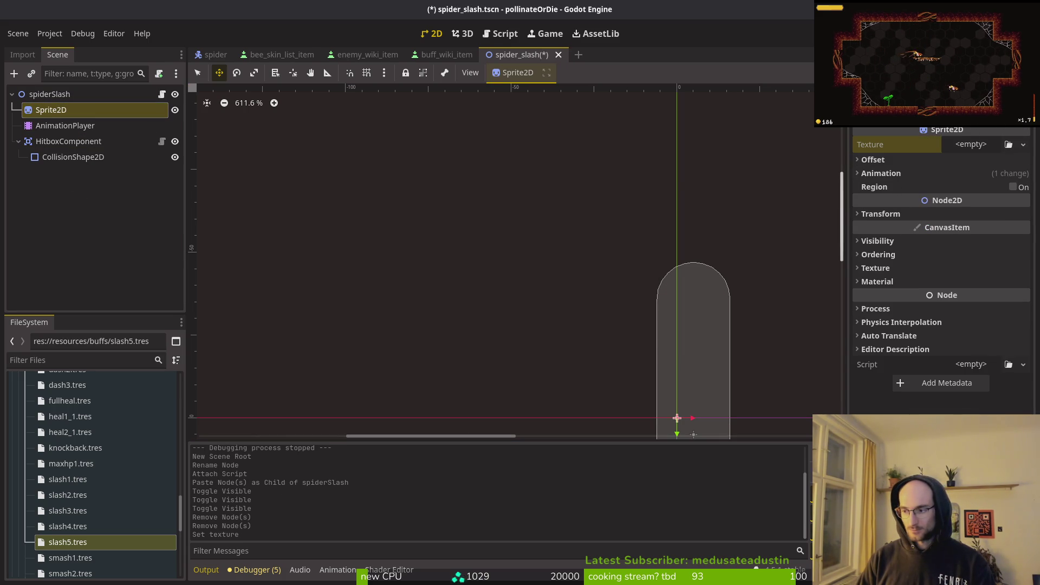
pyautogui.hotkey('alt', 'Tab')
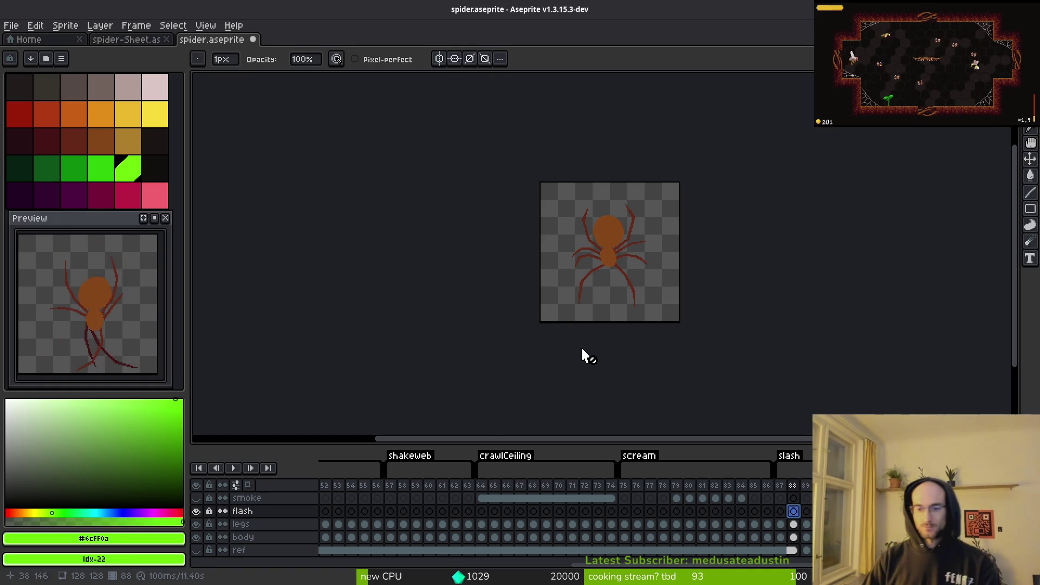
# Step: Select timeline frames 93–94, preview them, and try the sprite sheet export's Selected frames option
pyautogui.hscroll(4, 667, 543)
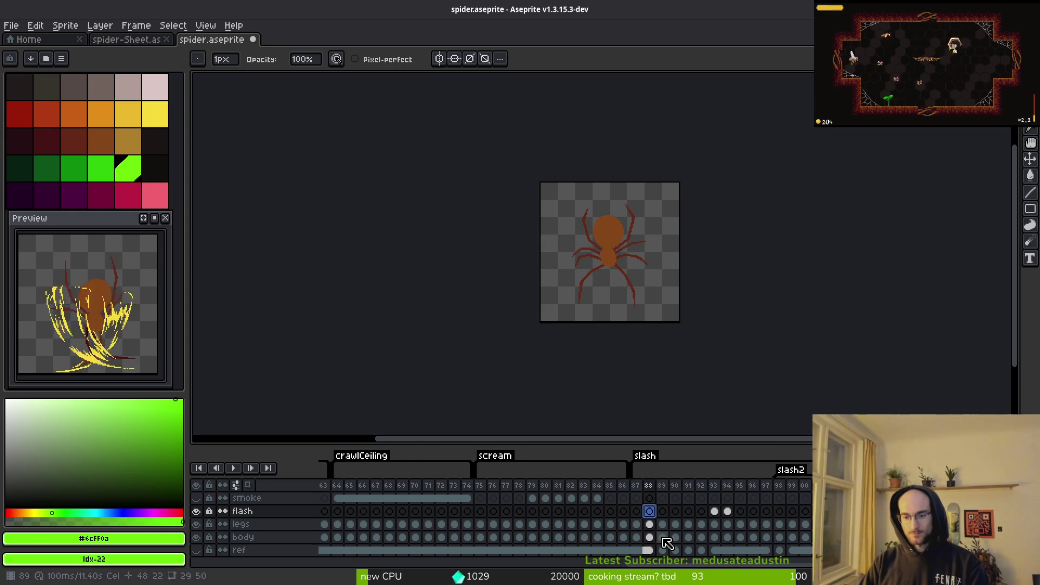
pyautogui.moveTo(716, 486); pyautogui.dragTo(728, 489)
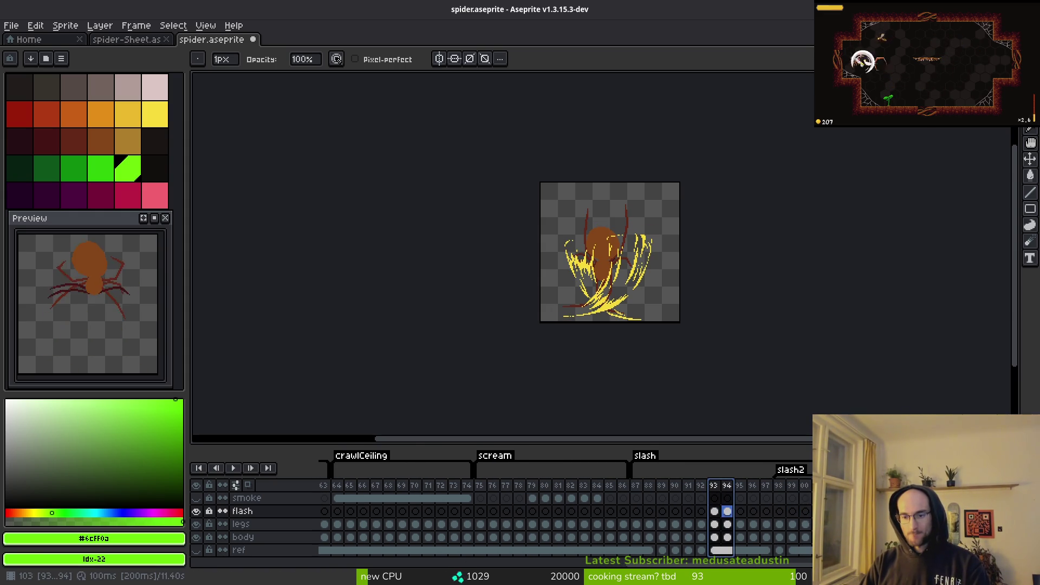
pyautogui.hotkey('ctrl', 'e')
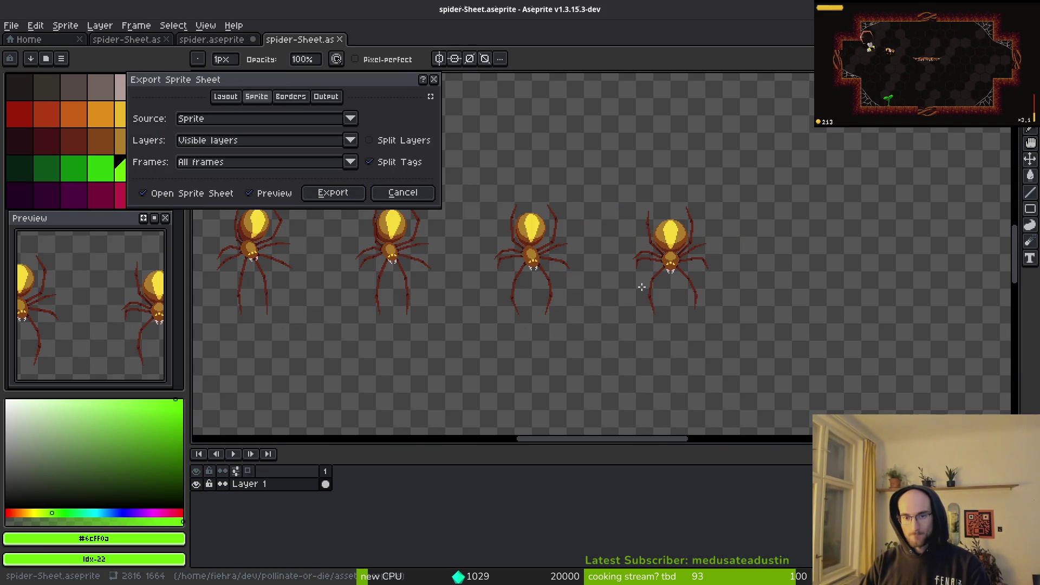
pyautogui.click(351, 163)
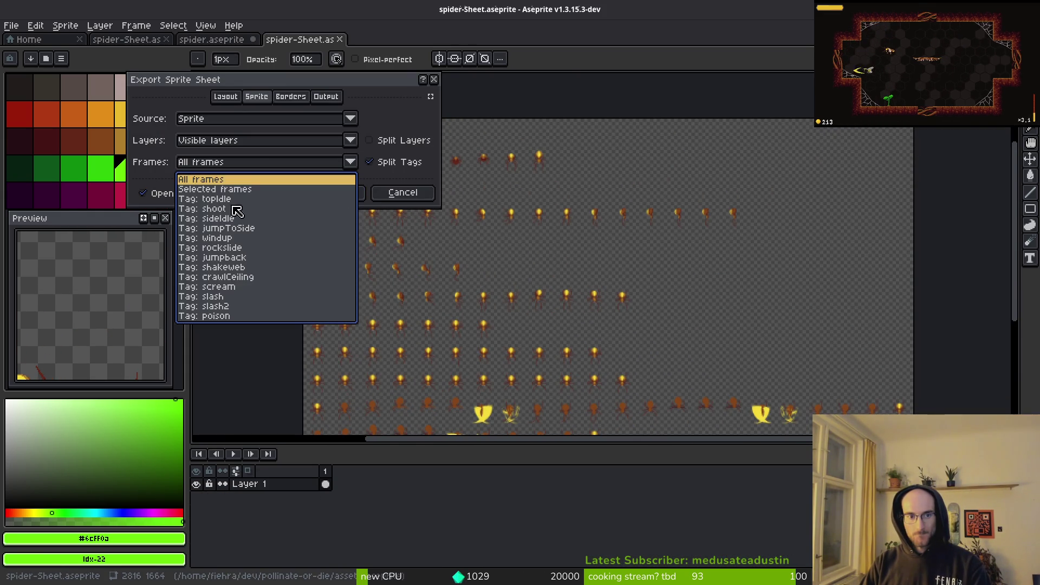
pyautogui.click(217, 185)
pyautogui.click(401, 193)
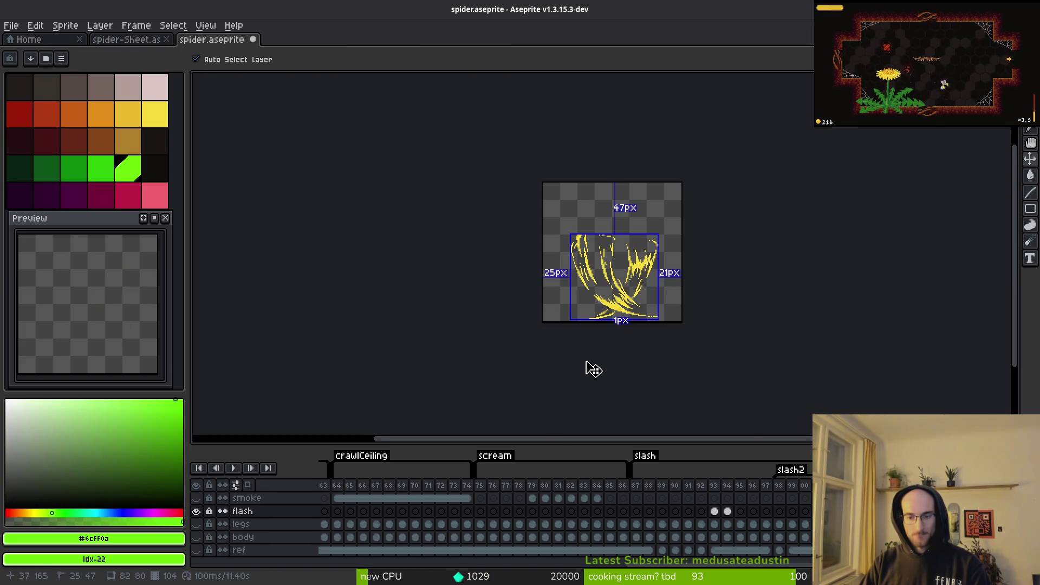
pyautogui.click(721, 513)
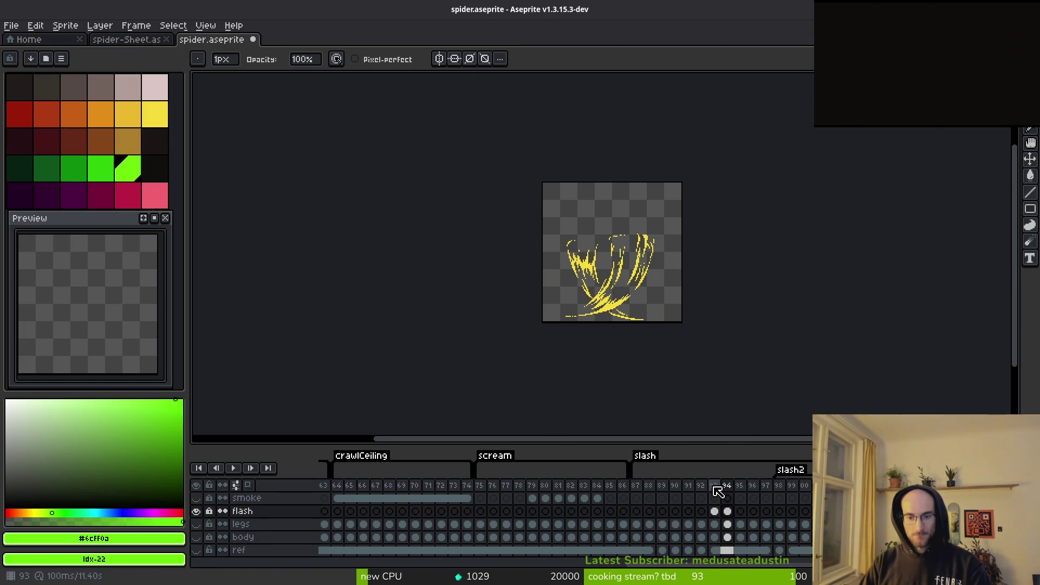
pyautogui.moveTo(720, 487); pyautogui.dragTo(729, 490)
pyautogui.press('Return')
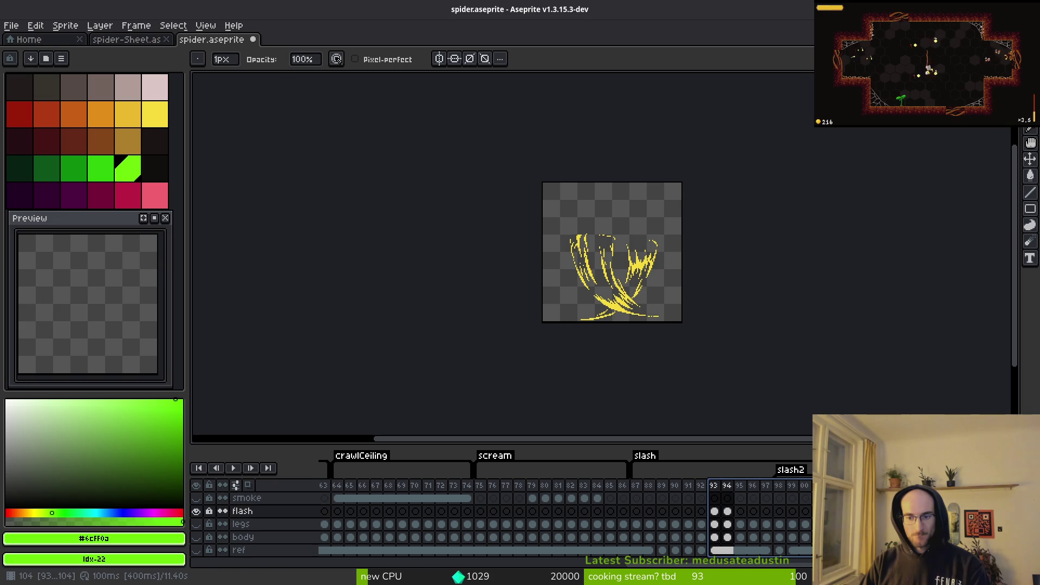
pyautogui.hotkey('ctrl', 'e')
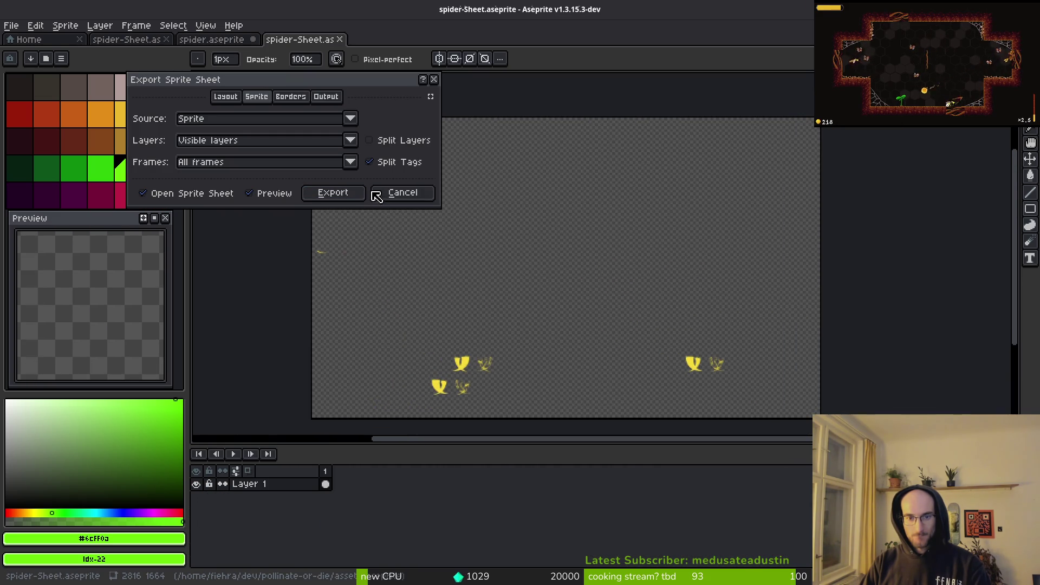
pyautogui.click(403, 194)
# Step: Reselect frames 93–94 across all layers and recheck the Selected frames export setting
pyautogui.moveTo(714, 486); pyautogui.dragTo(735, 510)
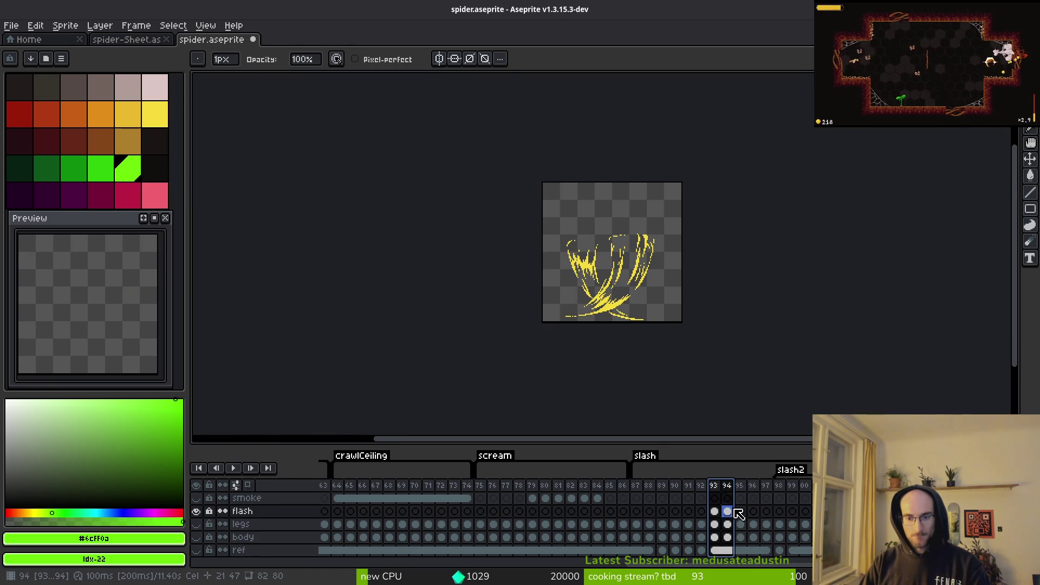
pyautogui.press('Return')
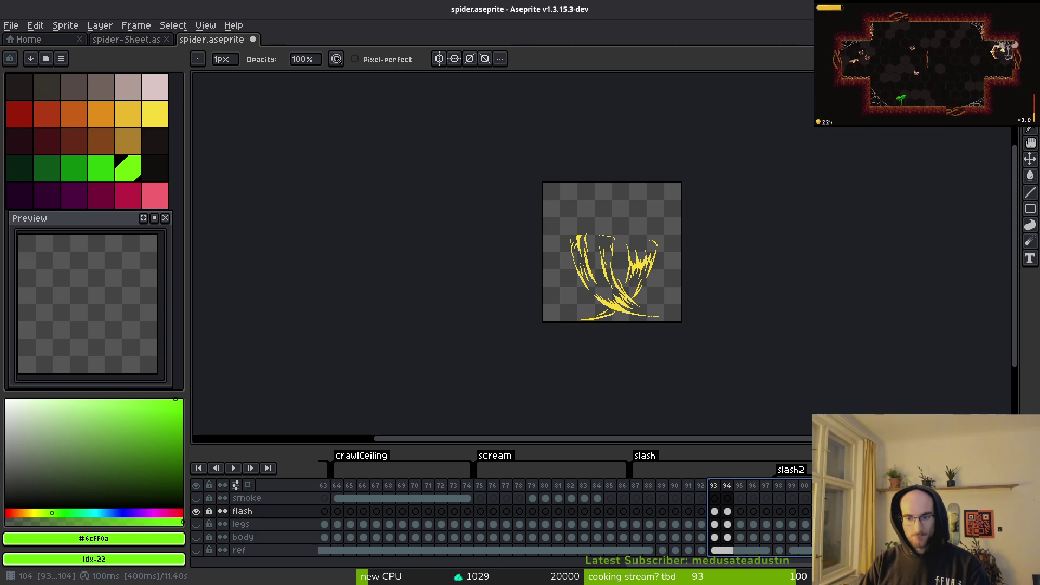
pyautogui.hotkey('ctrl', 'e')
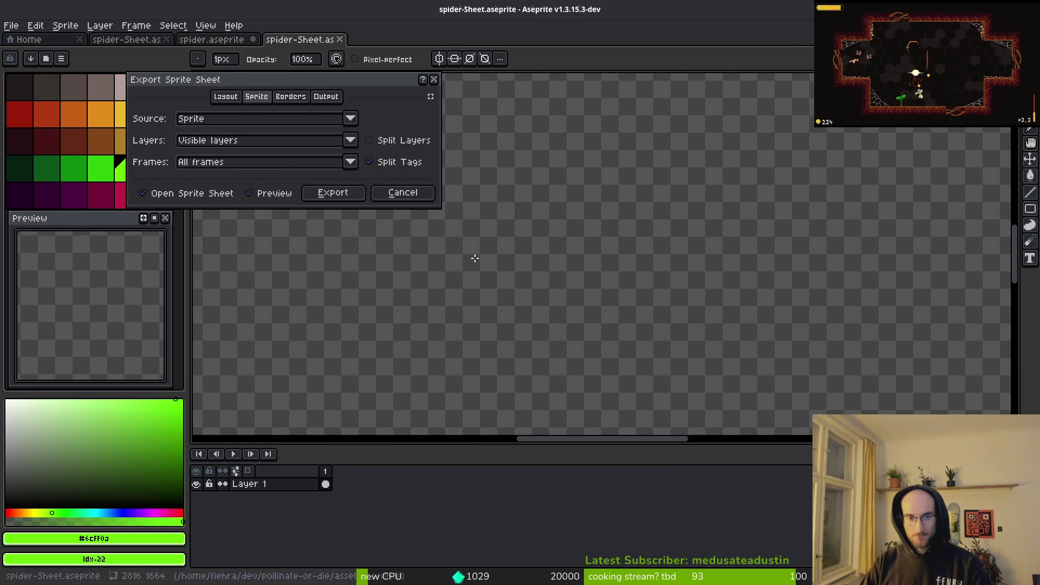
pyautogui.click(330, 165)
pyautogui.click(208, 189)
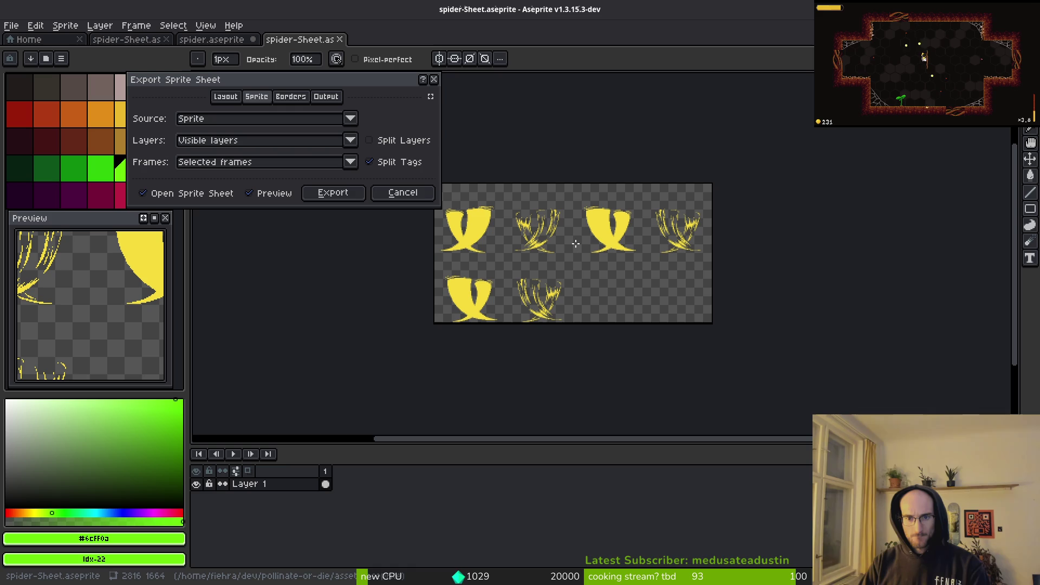
pyautogui.press('Escape')
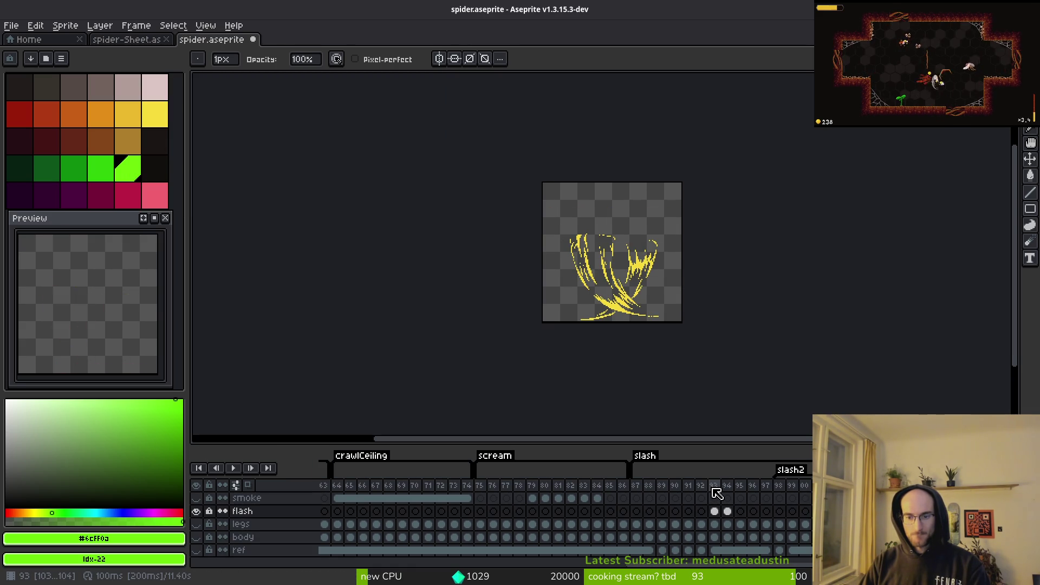
pyautogui.moveTo(715, 490); pyautogui.dragTo(727, 489)
pyautogui.hotkey('ctrl', 'e')
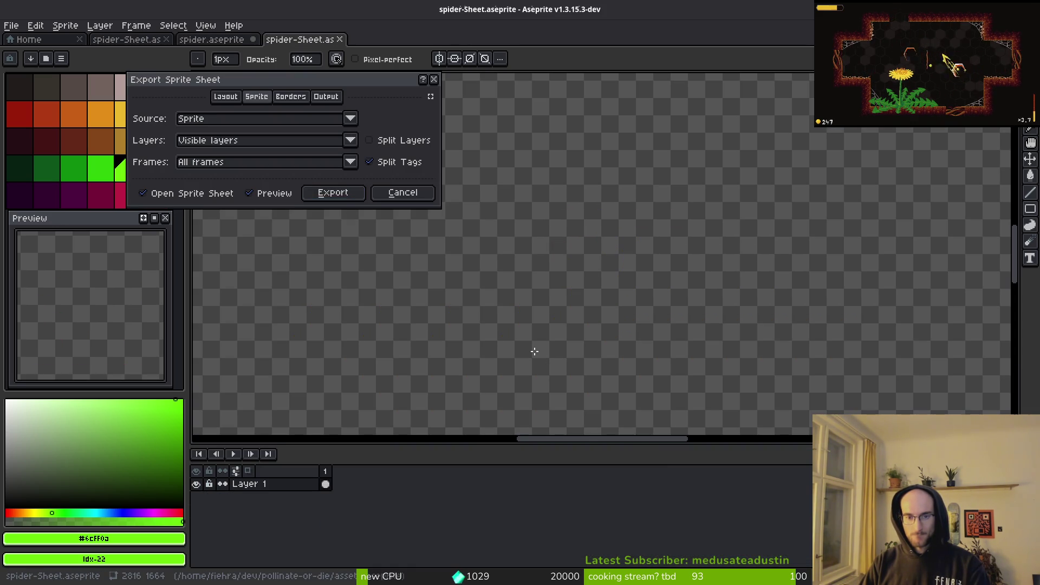
pyautogui.click(303, 166)
pyautogui.click(222, 190)
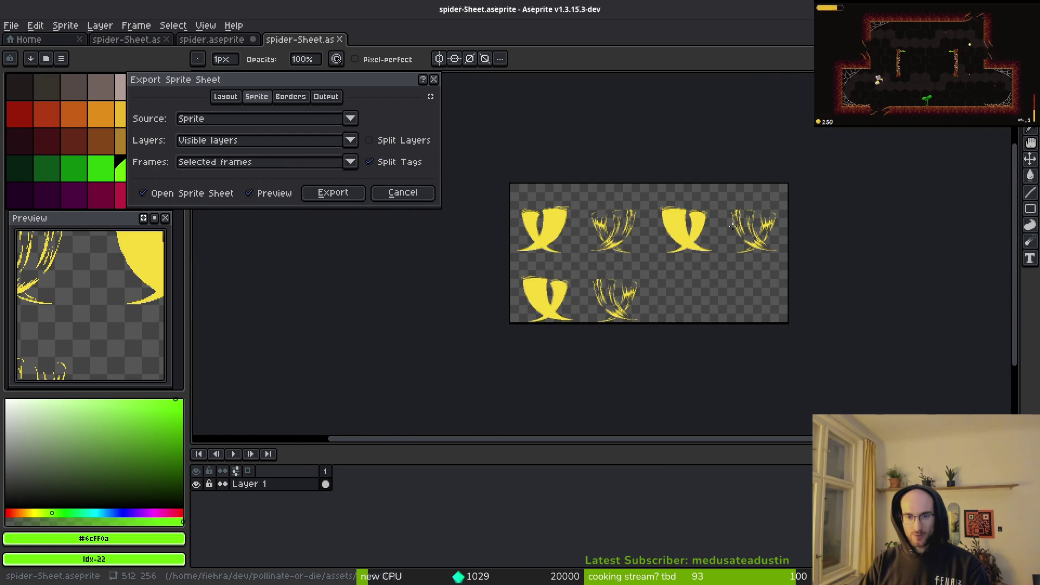
pyautogui.press('Escape')
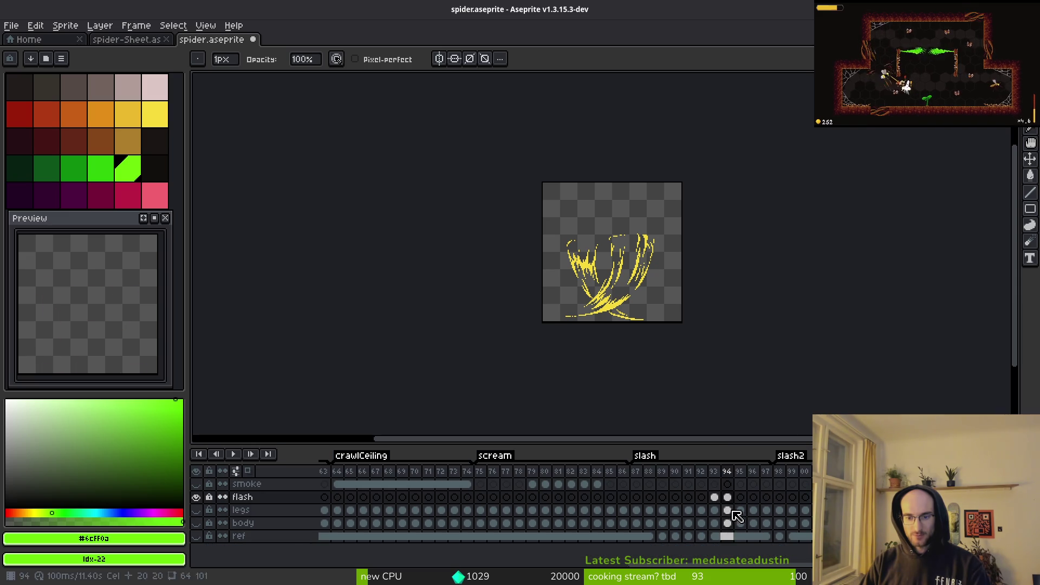
# Step: Export frames 93–94 as a sprite sheet with Frames set to Selected frames
pyautogui.moveTo(720, 478); pyautogui.dragTo(714, 474)
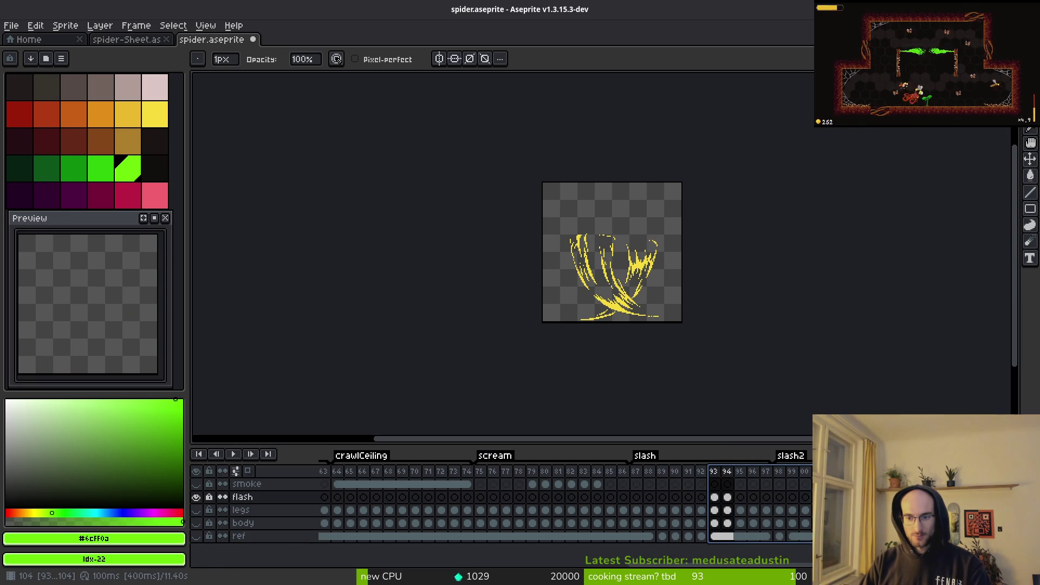
pyautogui.hotkey('ctrl', 'e')
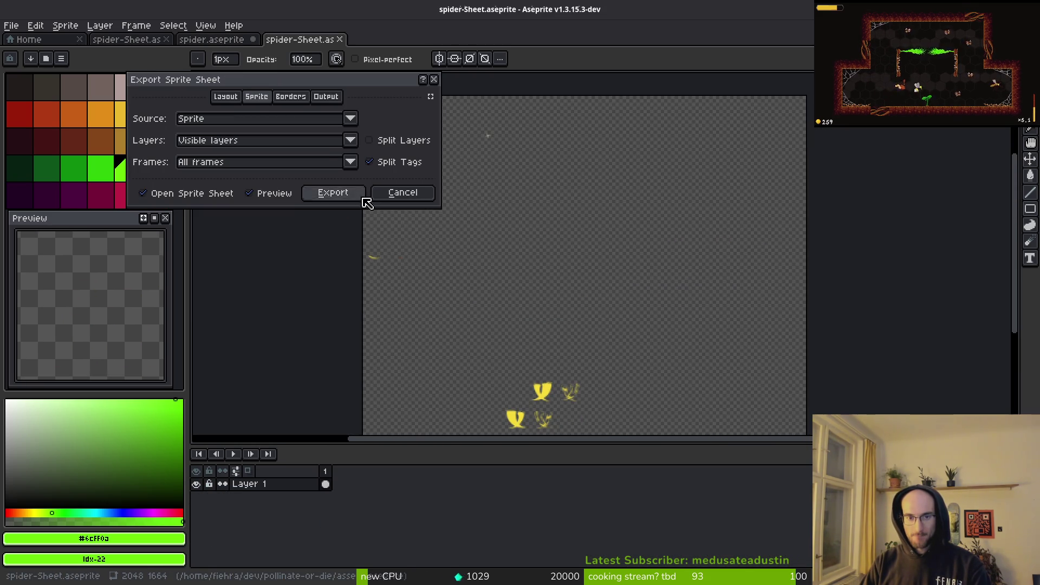
pyautogui.click(332, 163)
pyautogui.click(233, 191)
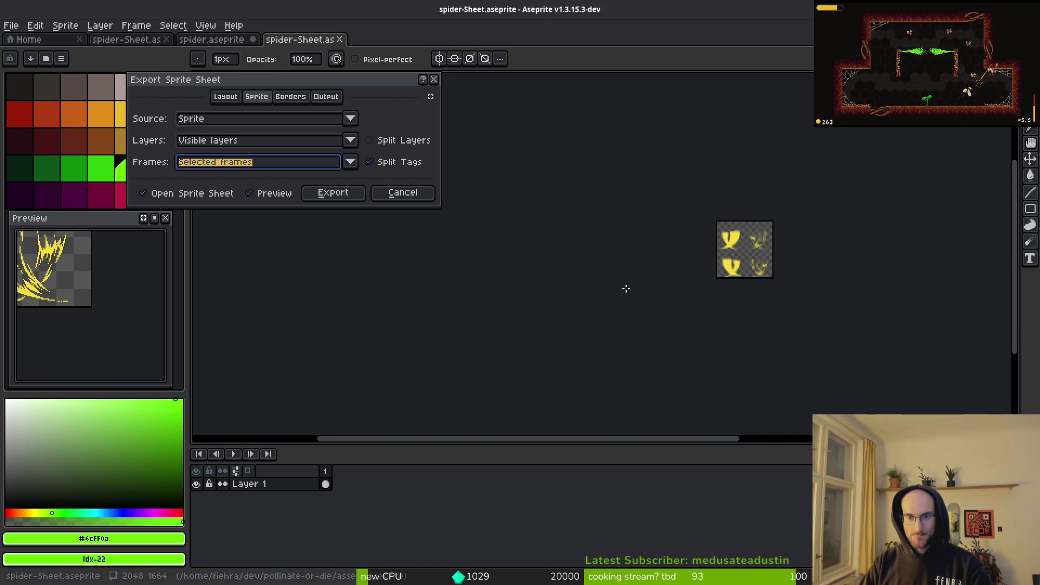
pyautogui.scroll(2, 728, 266)
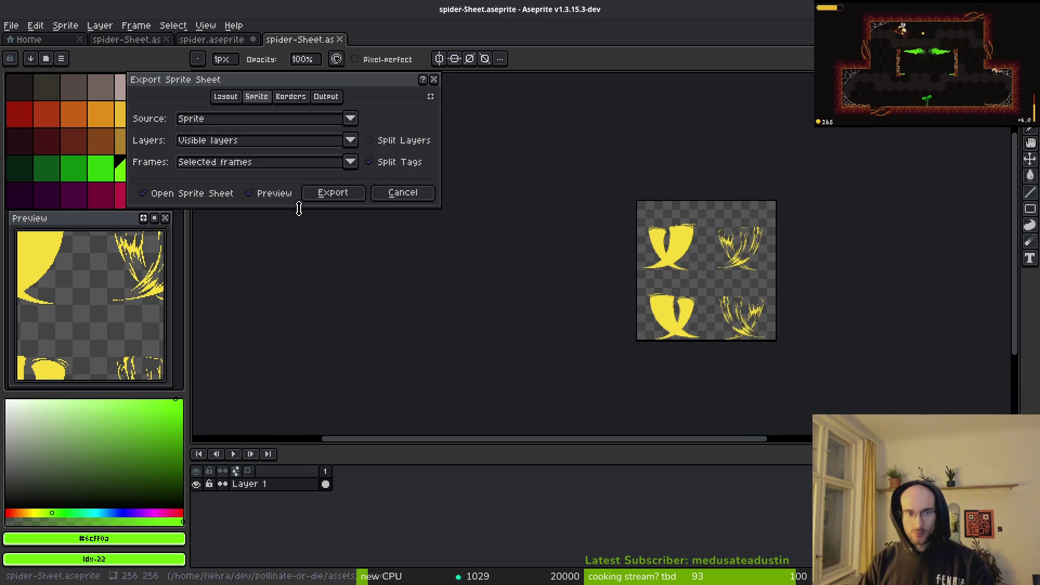
pyautogui.click(329, 193)
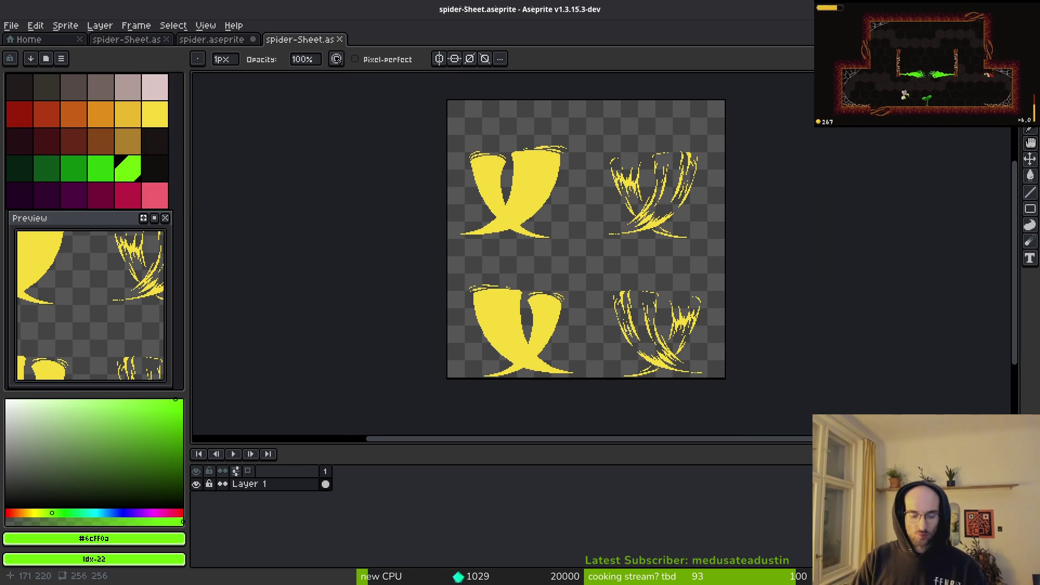
# Step: In Export As, choose assets/art/vfx as the output folder
pyautogui.hotkey('ctrl', 'alt', 'shift', 's')
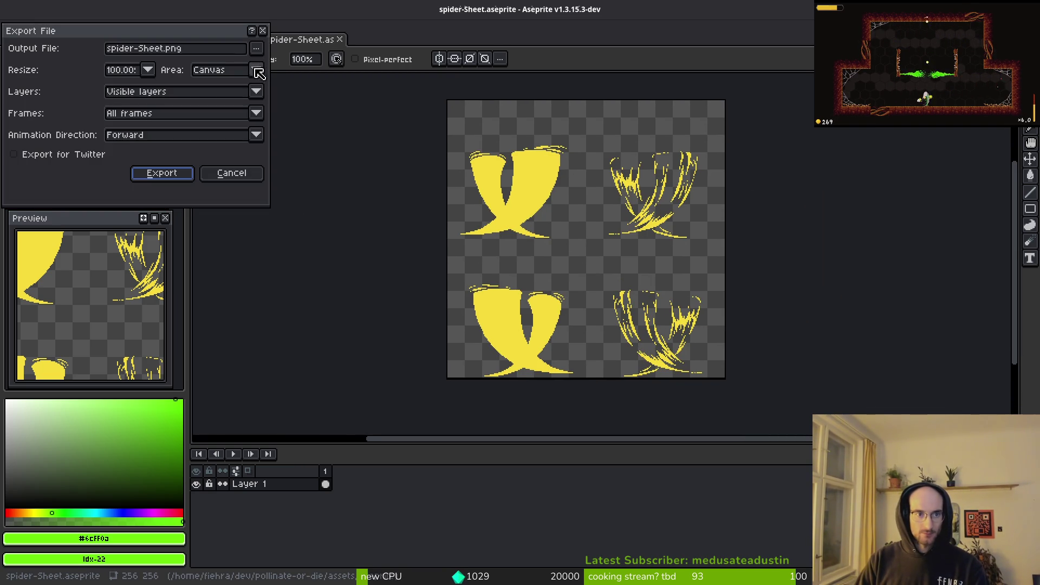
pyautogui.click(257, 50)
pyautogui.click(276, 65)
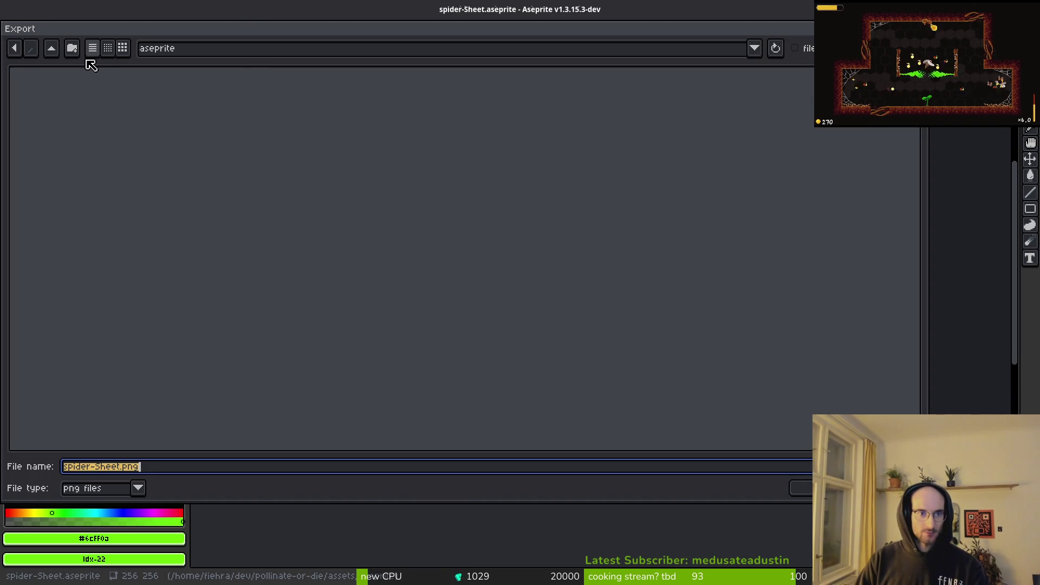
pyautogui.click(52, 48)
pyautogui.doubleClick(51, 99)
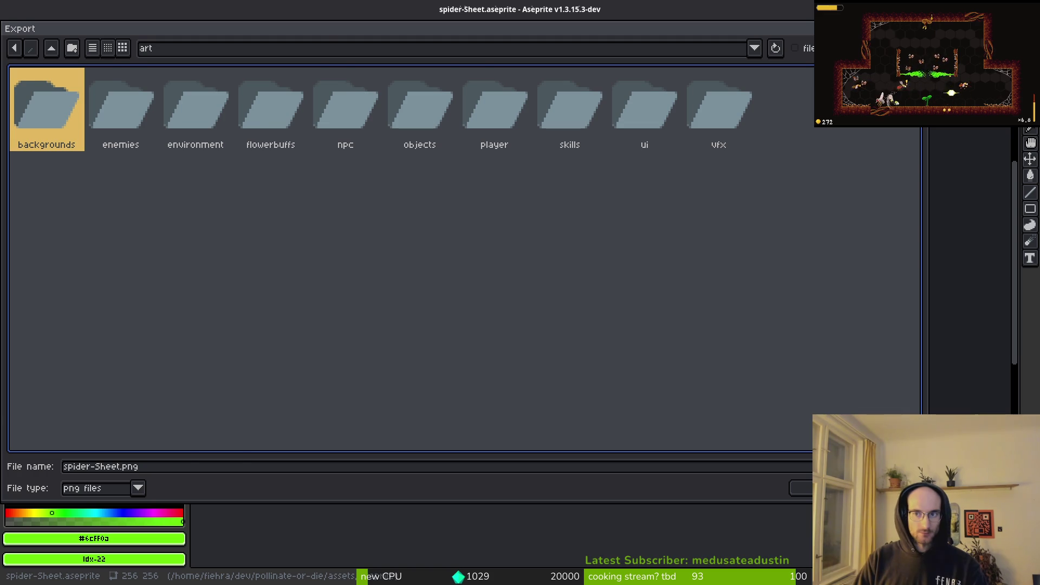
pyautogui.press('Escape')
pyautogui.click(257, 49)
pyautogui.click(276, 66)
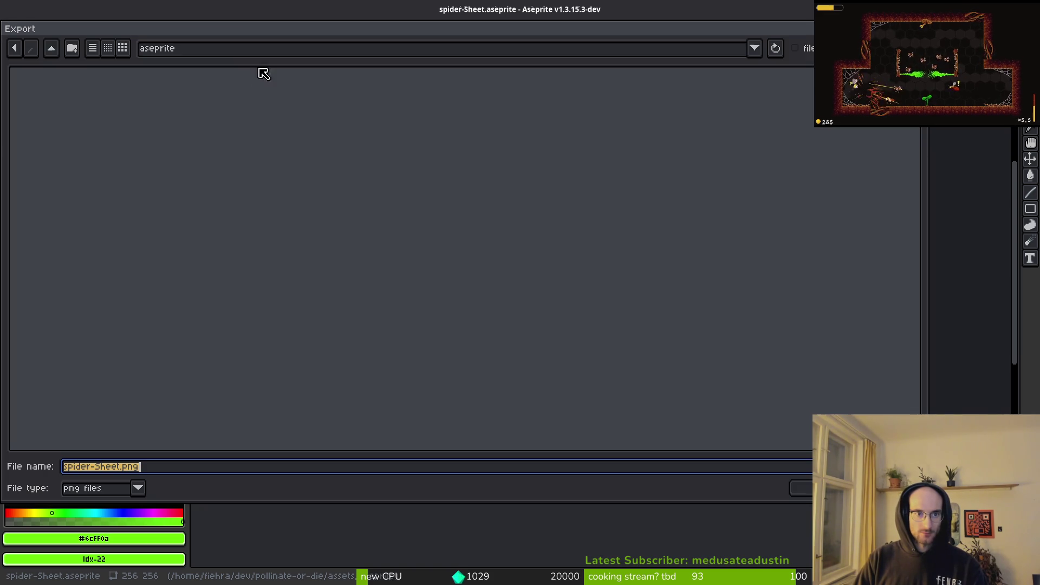
pyautogui.click(52, 49)
pyautogui.doubleClick(46, 115)
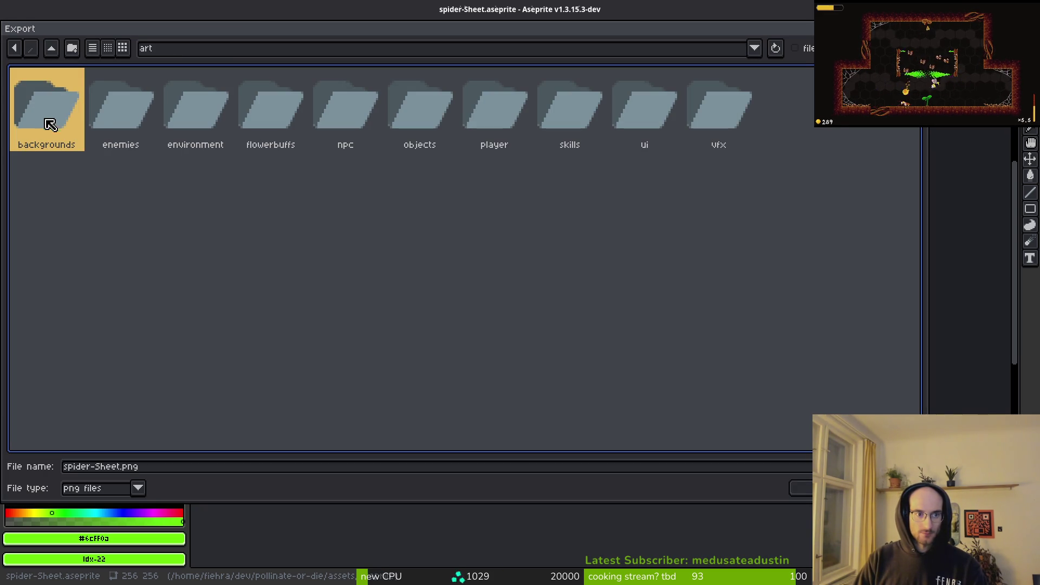
pyautogui.doubleClick(741, 96)
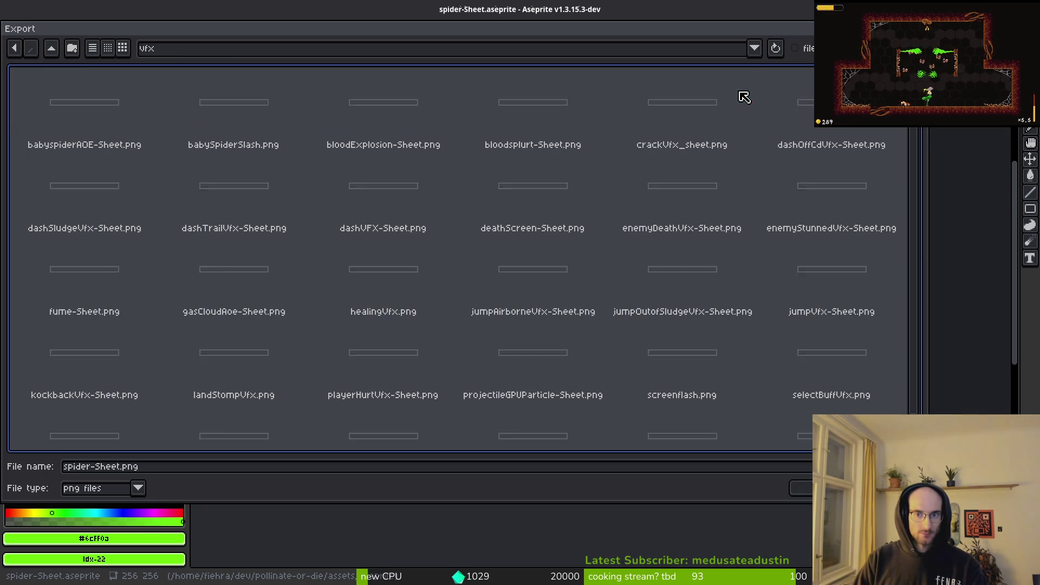
# Step: Name the file spiderSlashVfx.png and export the slash sheet
pyautogui.click(163, 471)
pyautogui.write('spid')
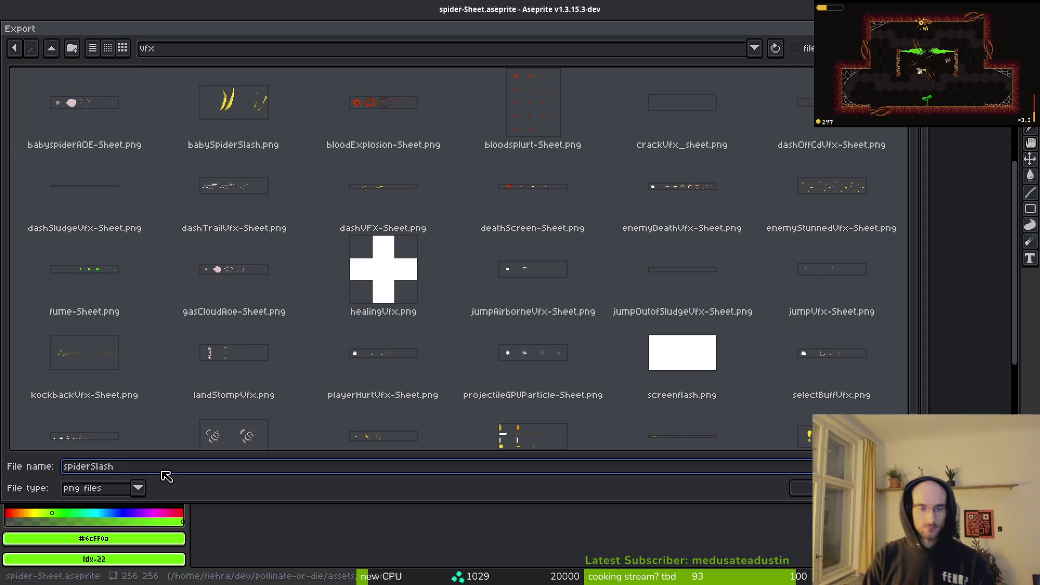
pyautogui.press('BackSpace')
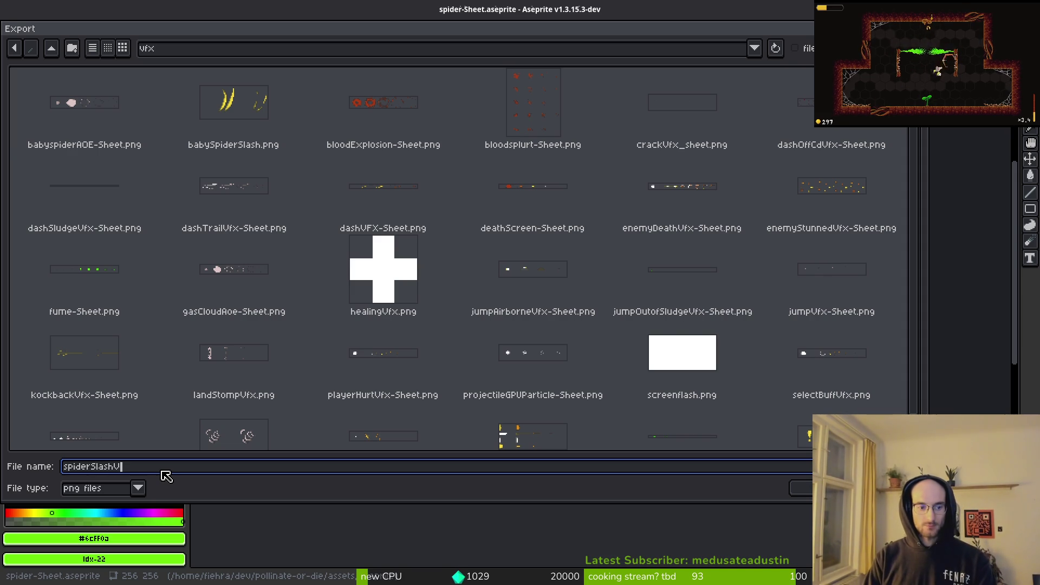
pyautogui.write('fx.')
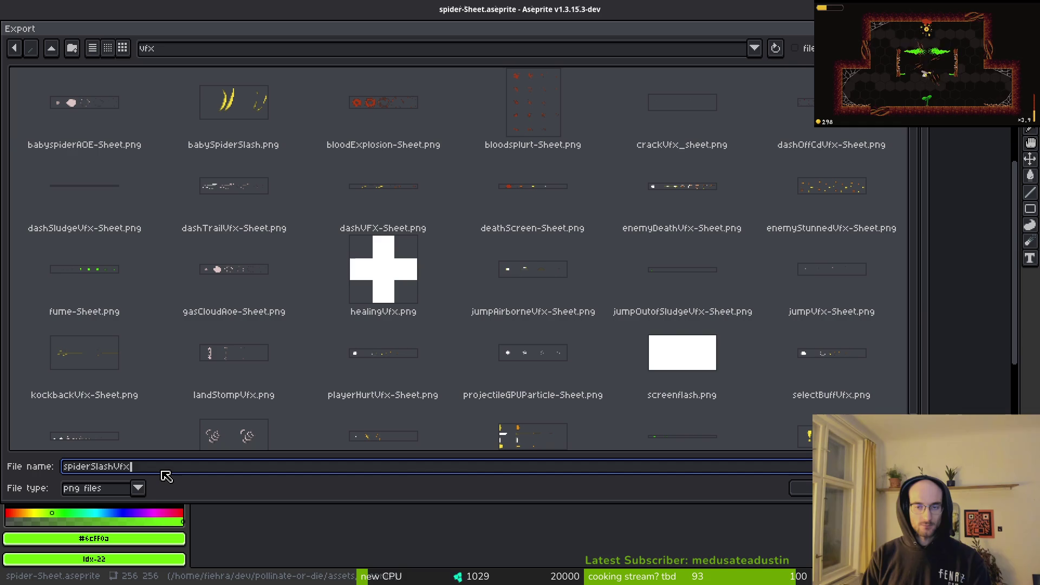
pyautogui.press('Return')
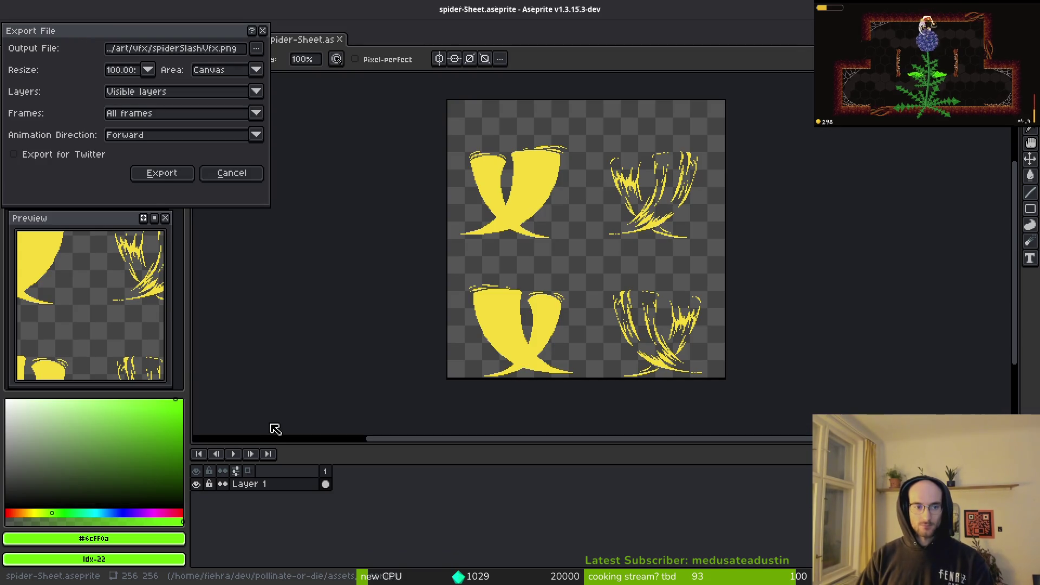
pyautogui.click(141, 187)
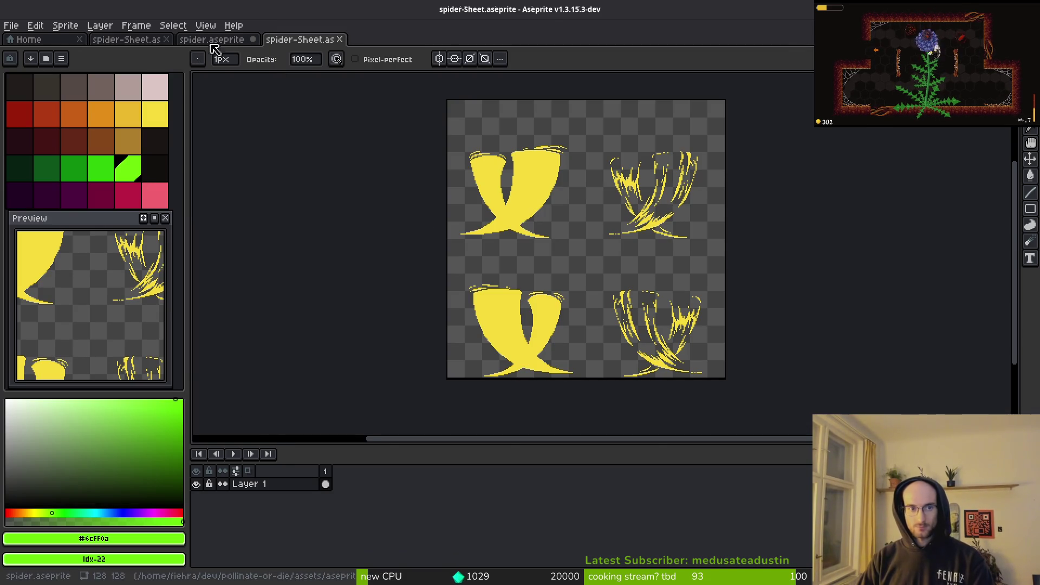
# Step: In spider.aseprite, go to frame 95, hide the flash layer, and show the legs and body layers
pyautogui.click(211, 40)
pyautogui.click(727, 496)
pyautogui.click(740, 497)
pyautogui.click(196, 497)
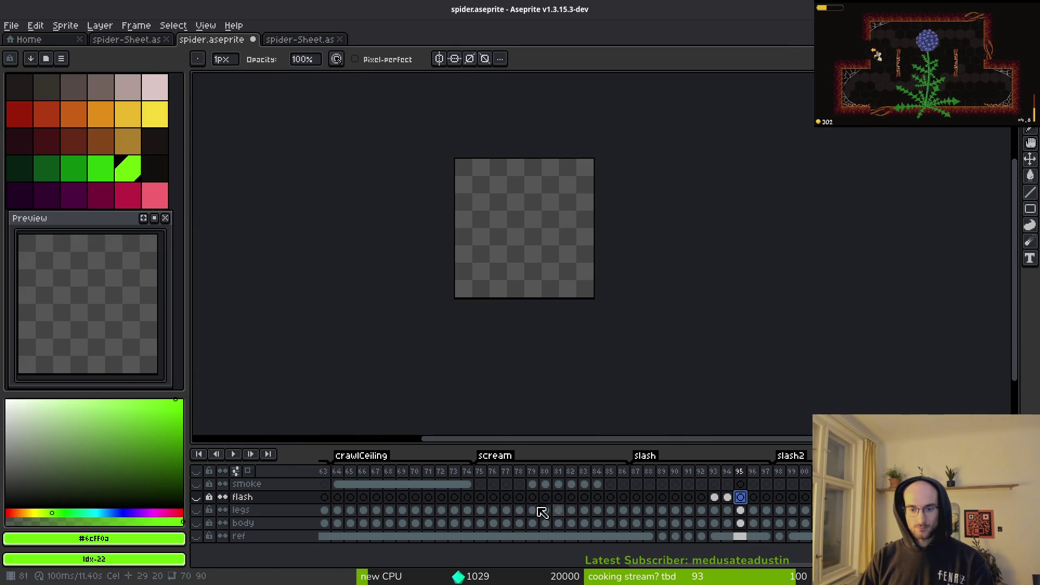
pyautogui.hscroll(-5, 504, 515)
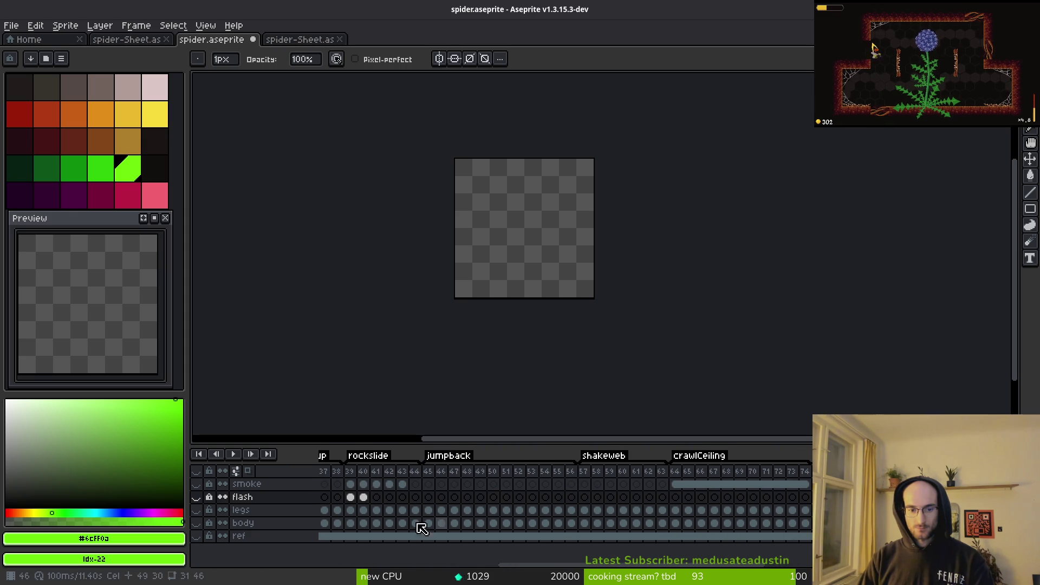
pyautogui.click(196, 510)
pyautogui.click(196, 523)
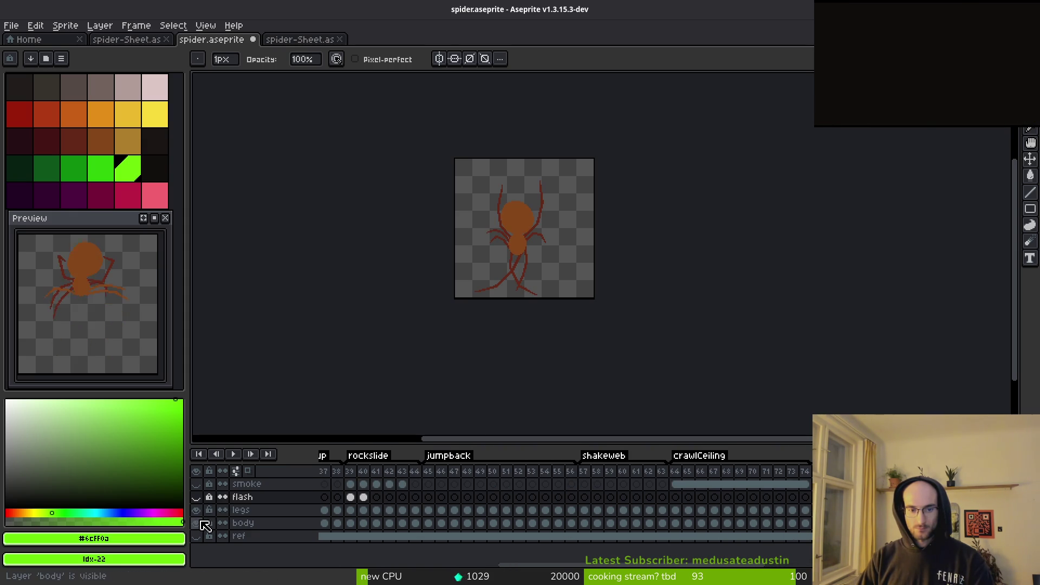
# Step: Generate a sprite sheet that includes all frames and check the full preview
pyautogui.hotkey('ctrl', 'e')
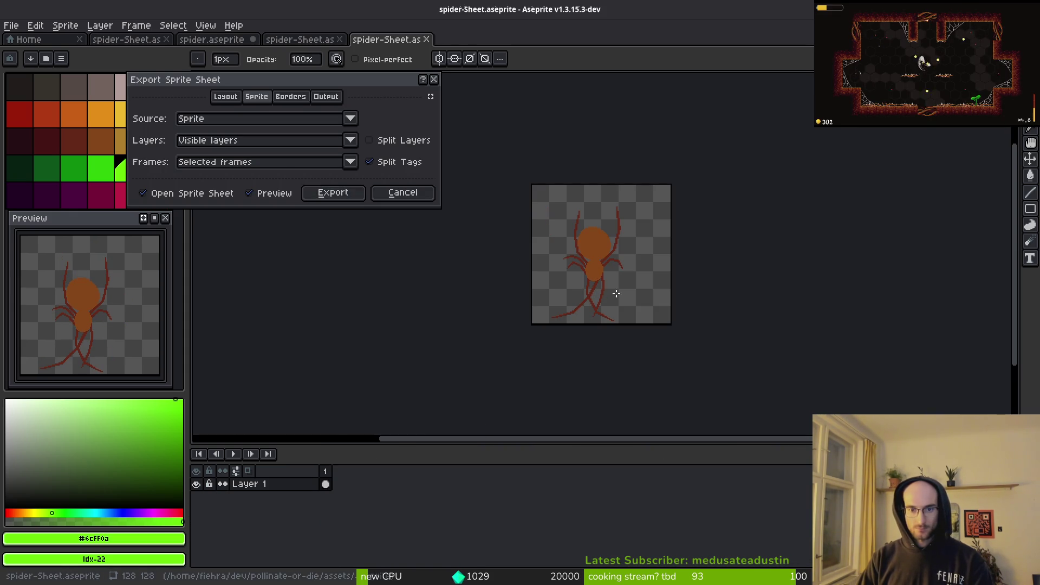
pyautogui.click(271, 162)
pyautogui.click(244, 180)
pyautogui.scroll(-3, 596, 244)
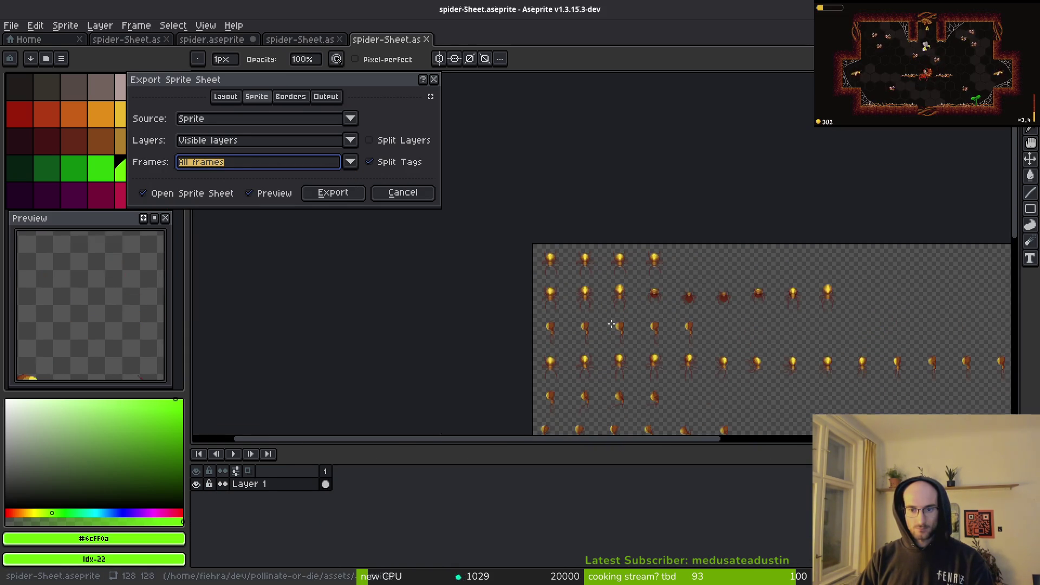
pyautogui.moveTo(634, 211); pyautogui.dragTo(562, 138)
pyautogui.click(325, 192)
# Step: Export the sheet over art/enemies/spider-Sheet.png, confirming the overwrite
pyautogui.hotkey('ctrl', 'shift', 'e')
pyautogui.click(256, 49)
pyautogui.click(281, 71)
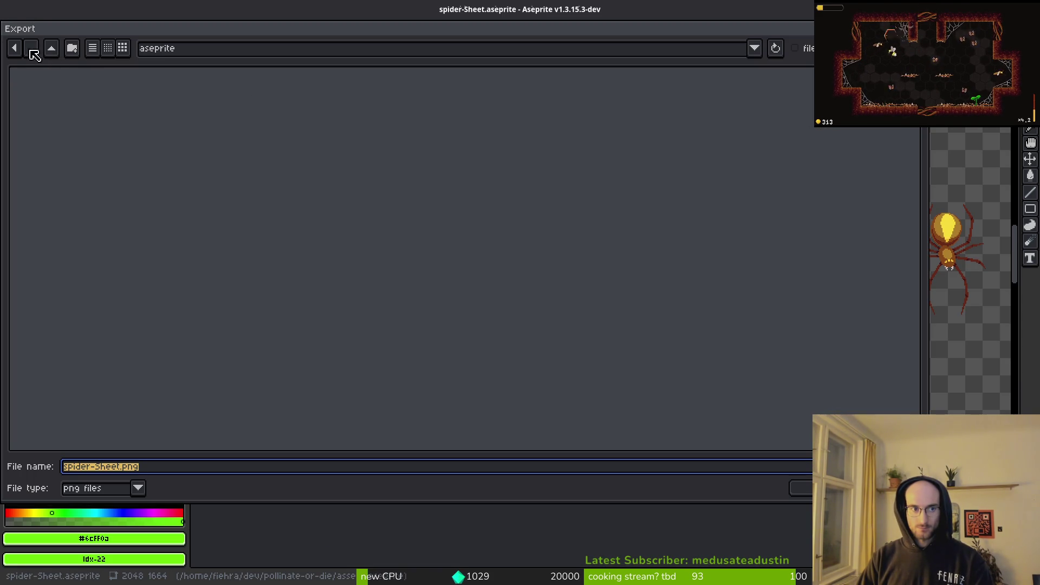
pyautogui.click(52, 104)
pyautogui.doubleClick(51, 108)
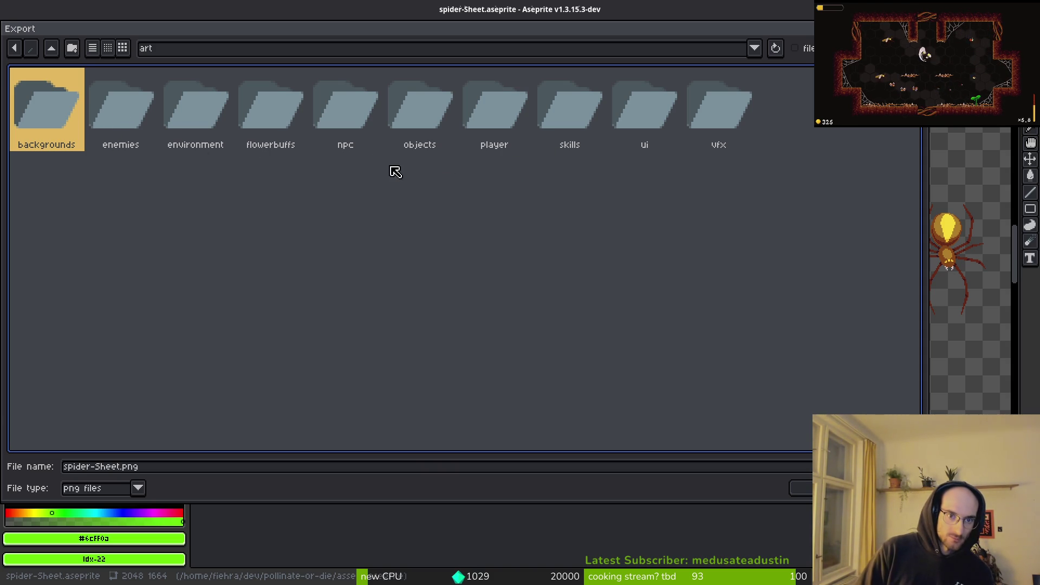
pyautogui.click(512, 122)
pyautogui.click(133, 111)
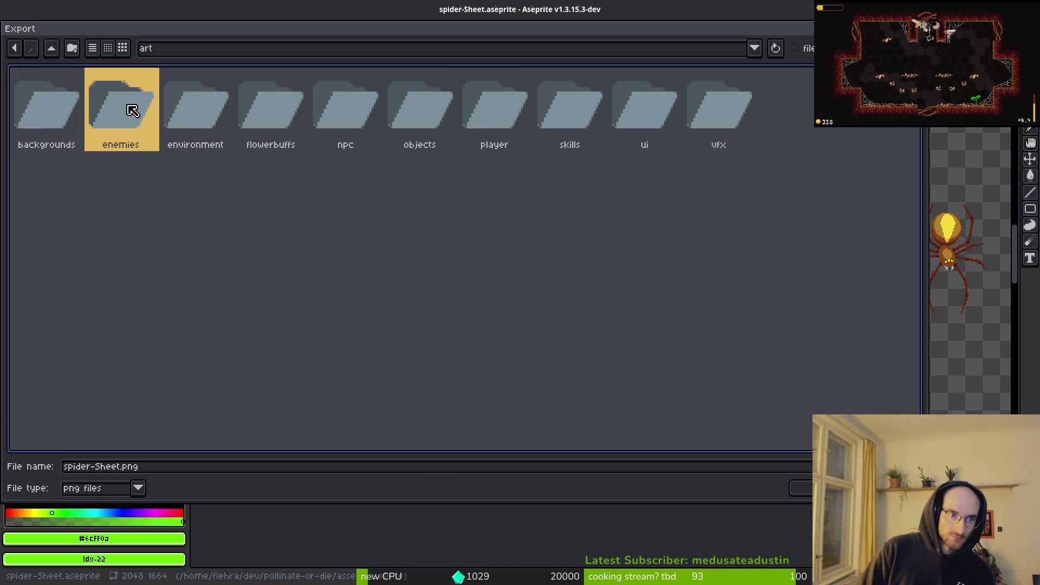
pyautogui.doubleClick(132, 111)
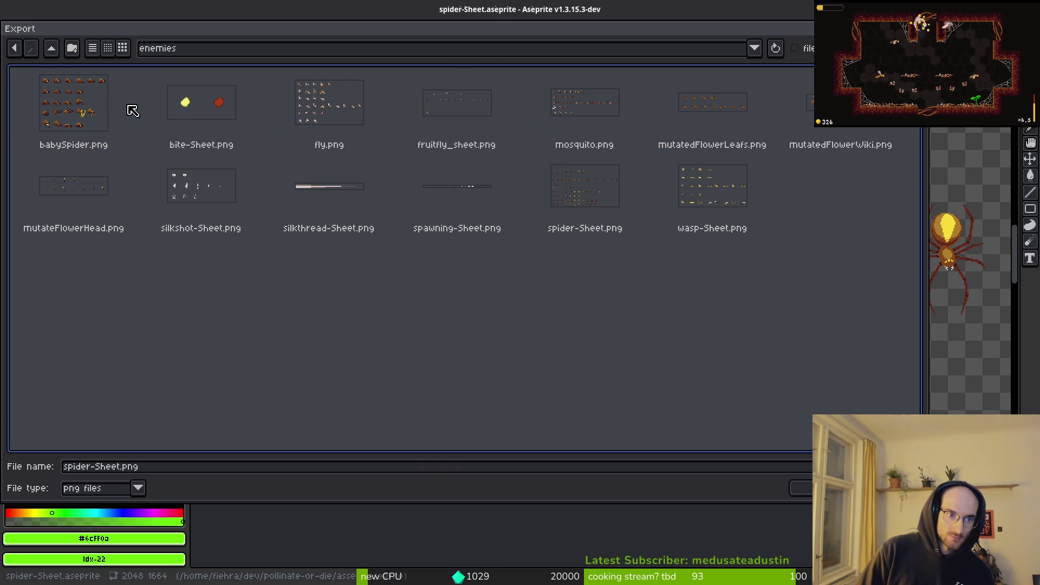
pyautogui.click(585, 196)
pyautogui.press('Return')
pyautogui.click(462, 332)
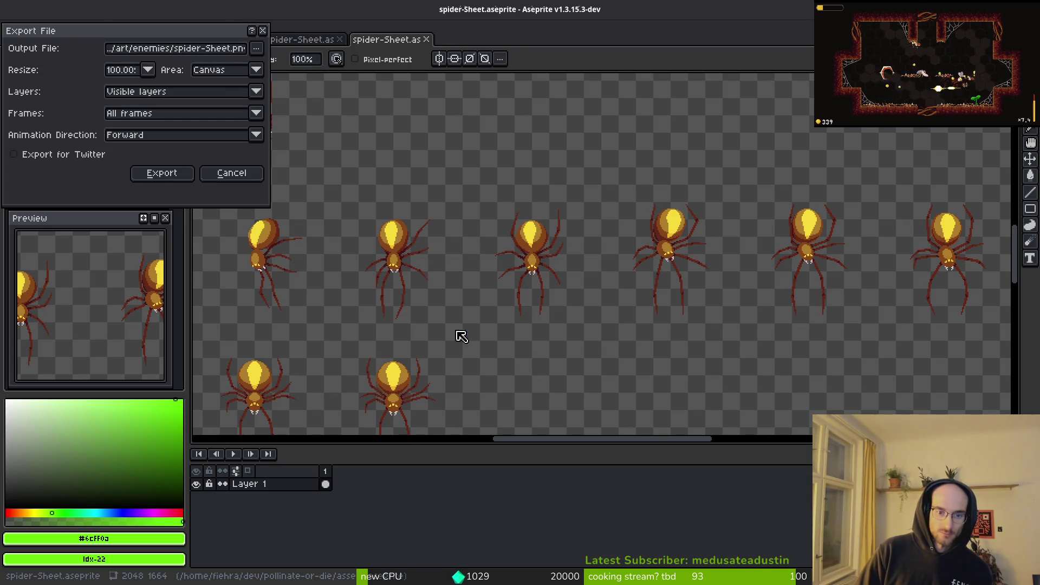
pyautogui.click(154, 174)
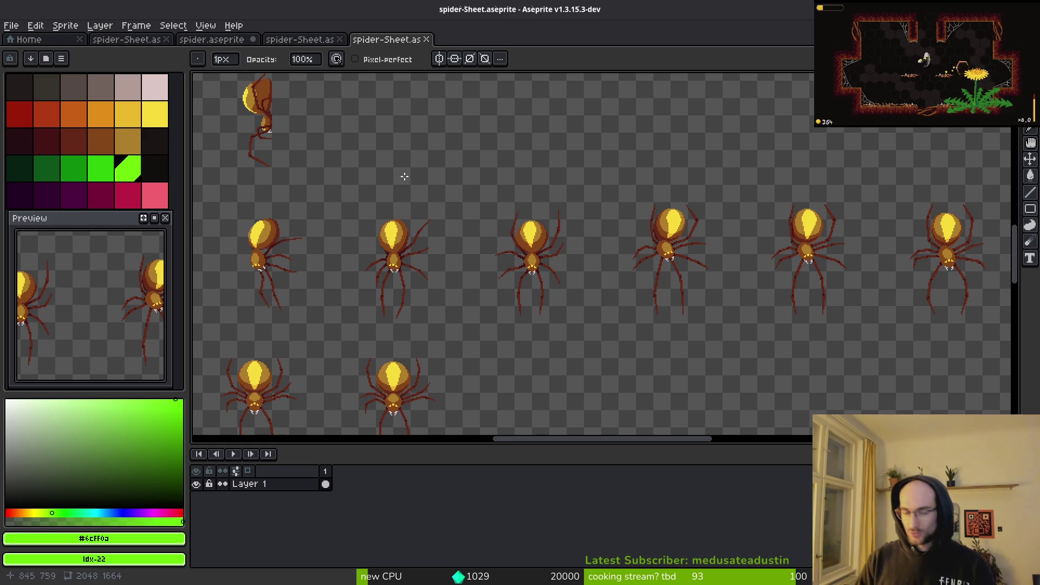
# Step: Look over the exported sheet in Aseprite, dismiss the Open dialog, and switch to Godot
pyautogui.scroll(-3, 447, 222)
pyautogui.hotkey('ctrl', 'o')
pyautogui.press('Escape')
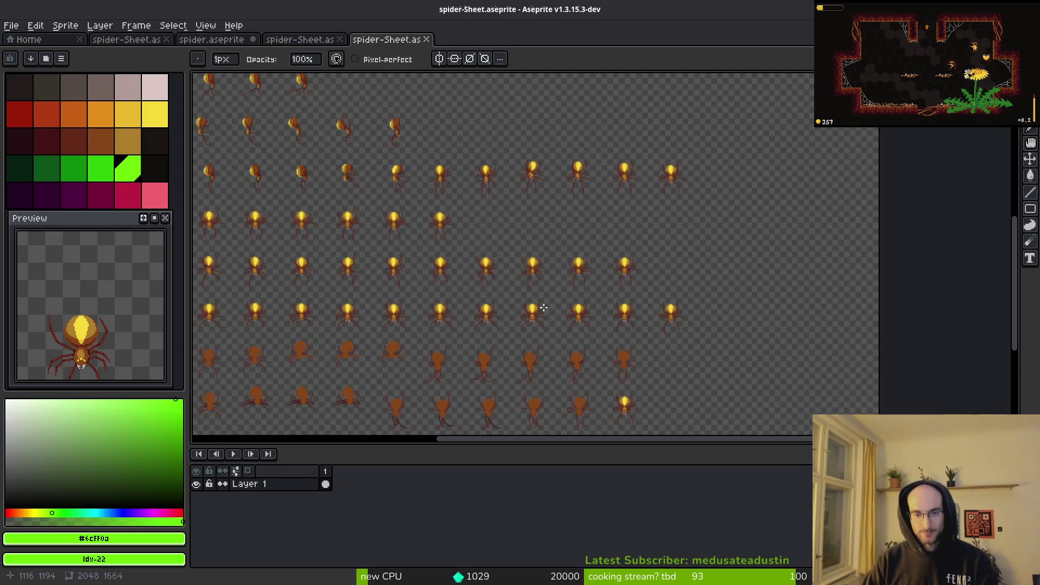
pyautogui.hscroll(-3, 596, 239)
pyautogui.scroll(-2, 596, 239)
pyautogui.hscroll(1, 759, 339)
pyautogui.press('i')
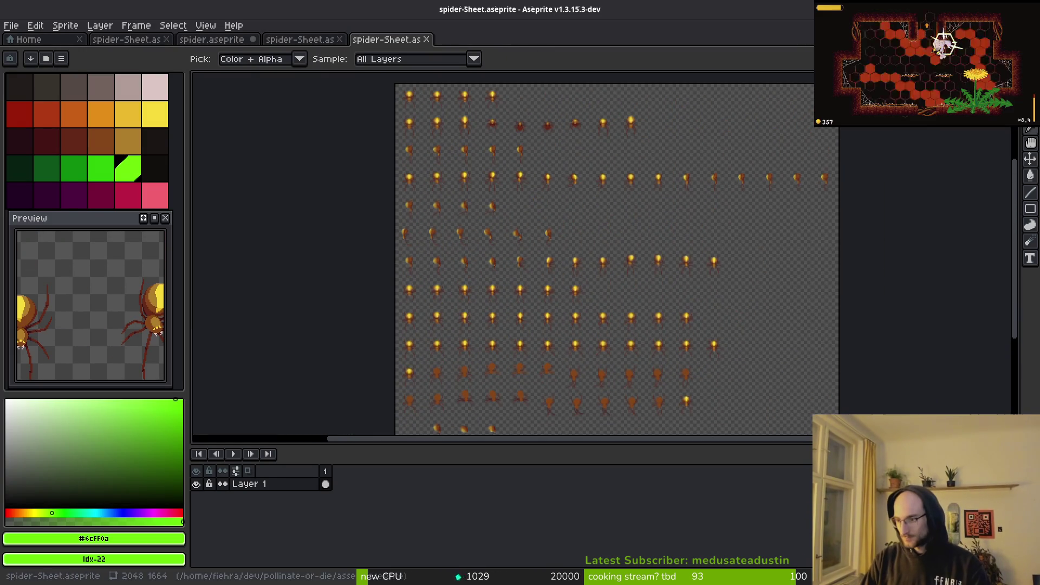
pyautogui.hotkey('alt', 'Tab')
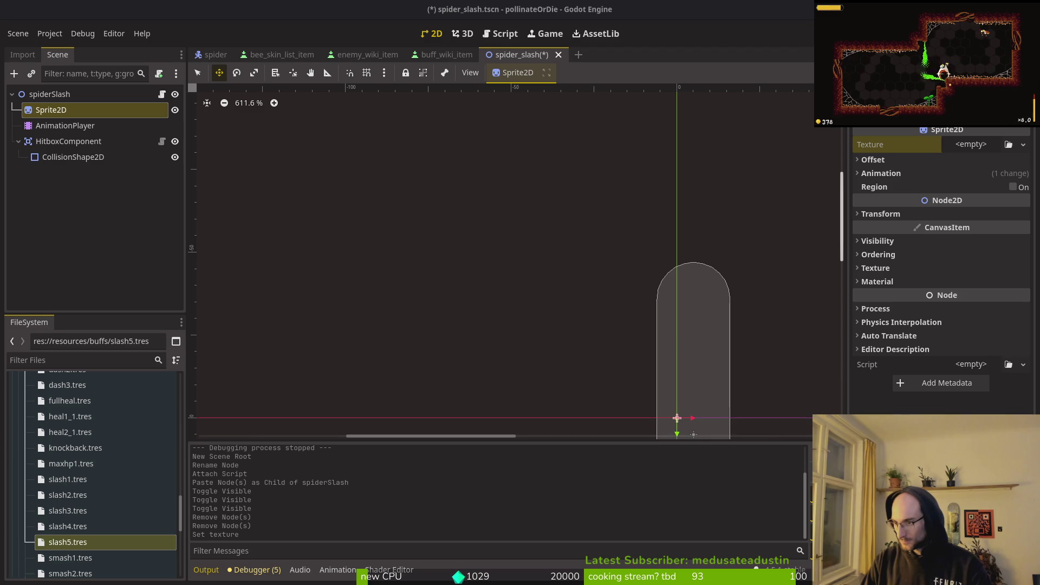
# Step: Cycle windows from Godot until Brave's calluna image search results are in front
pyautogui.hotkey('alt', 'Tab')
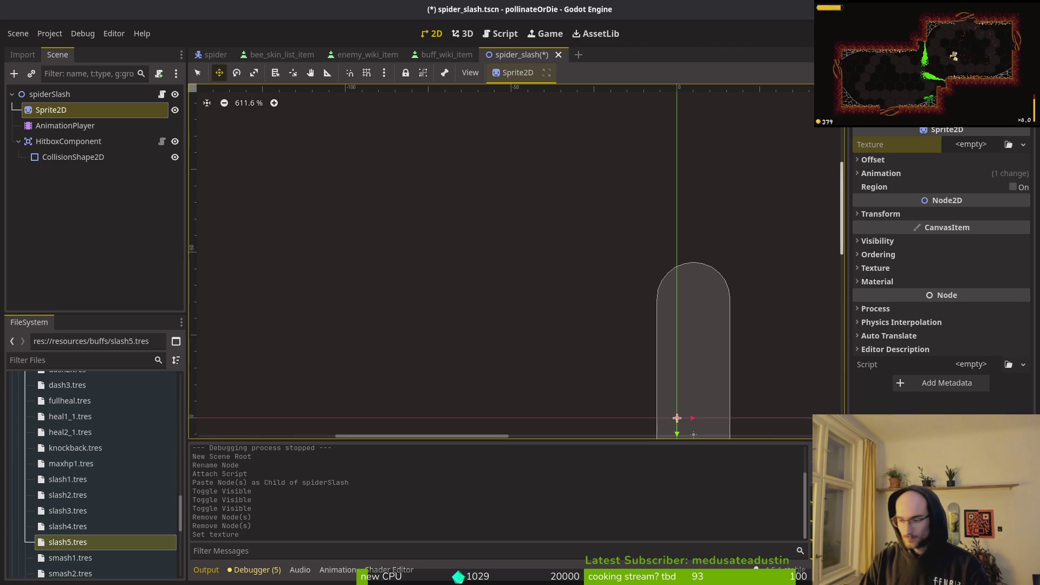
pyautogui.hotkey('alt', 'Tab')
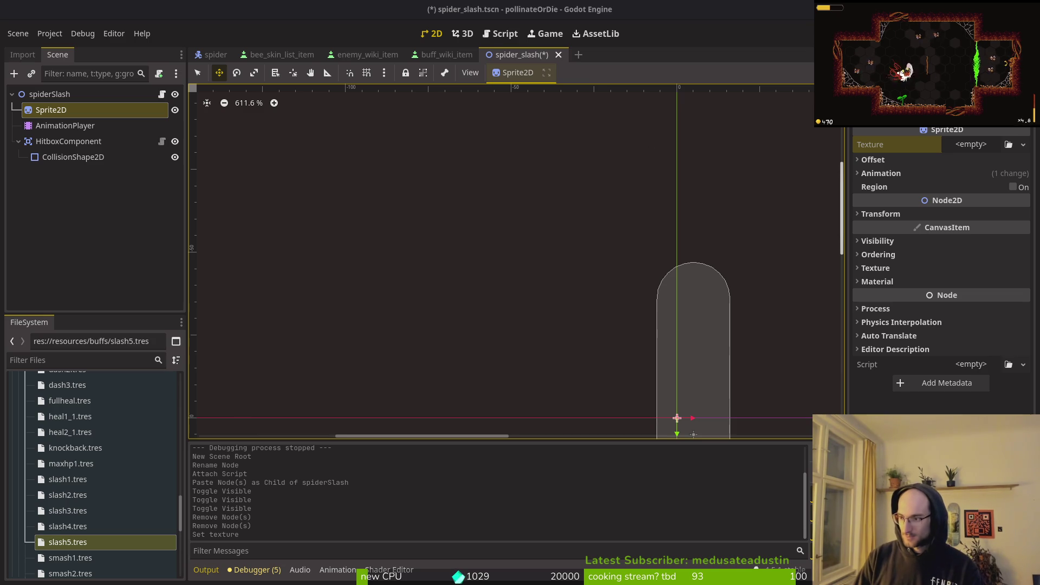
pyautogui.hotkey('alt', 'Tab')
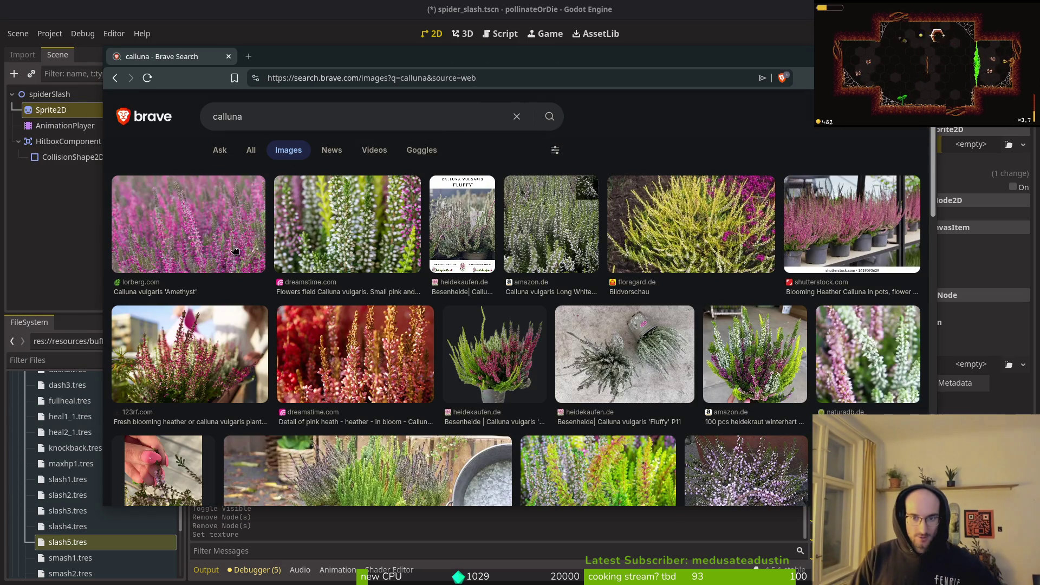
# Step: Scroll the calluna image results, then close Brave to reveal the Godot spiderSlash scene
pyautogui.scroll(-3, 211, 370)
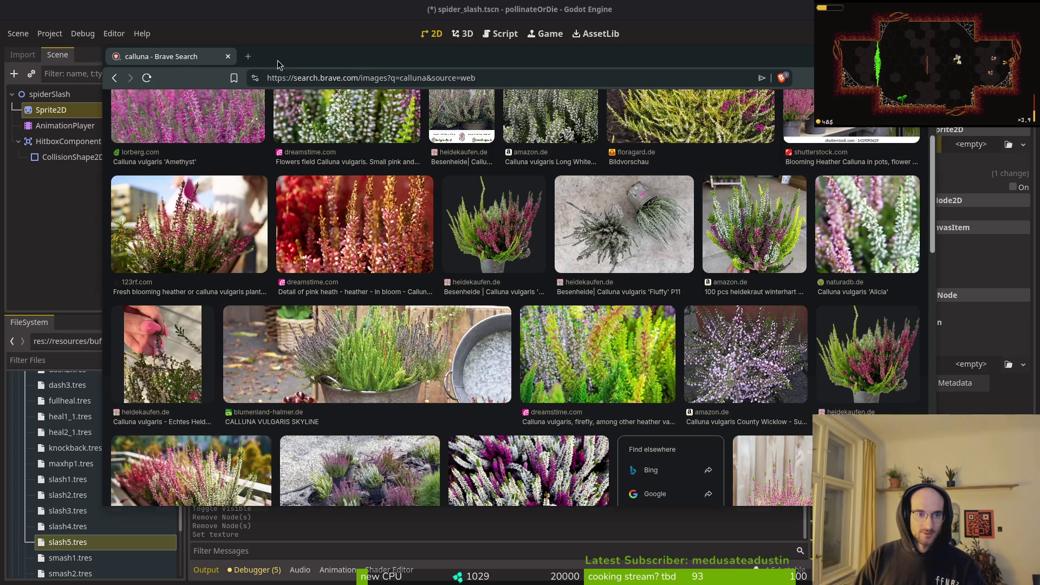
pyautogui.click(228, 57)
pyautogui.scroll(-3, 462, 278)
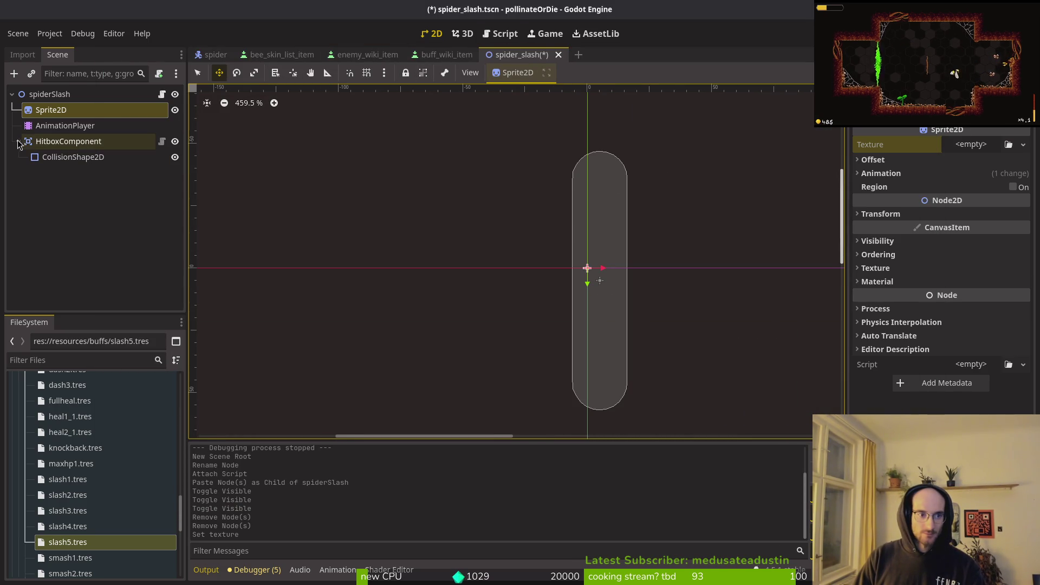
# Step: Add a CollisionPolygon2D child under HitboxComponent using the colpol search
pyautogui.click(101, 145)
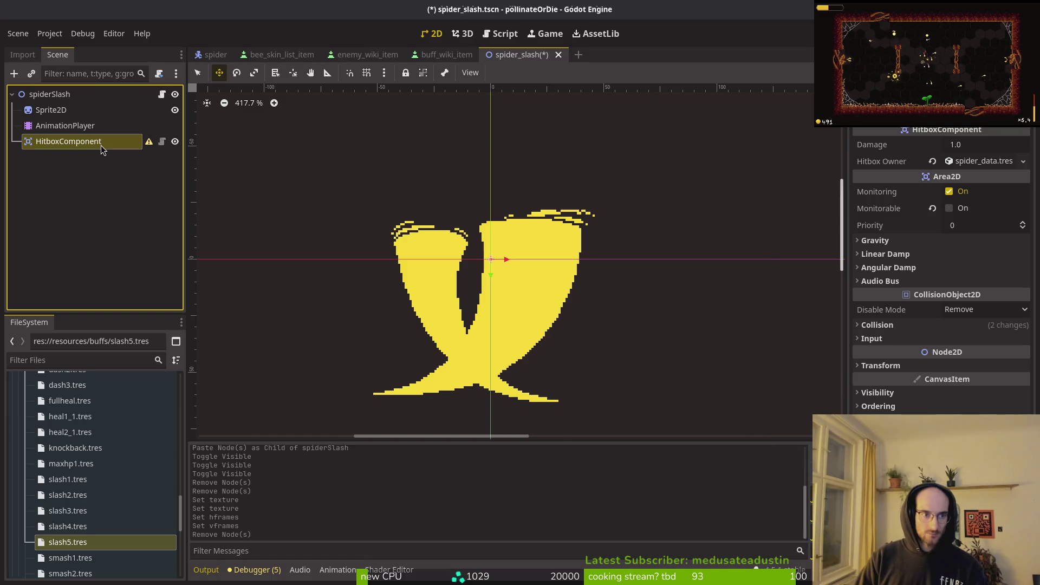
pyautogui.hotkey('ctrl', 'a')
pyautogui.write('colpol')
pyautogui.press('Return')
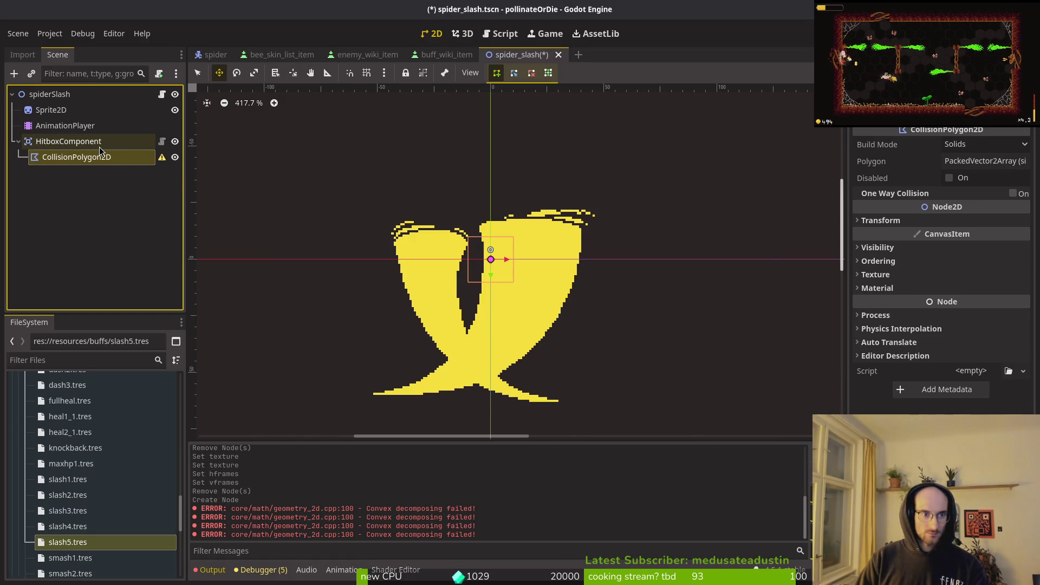
pyautogui.click(99, 144)
pyautogui.click(82, 157)
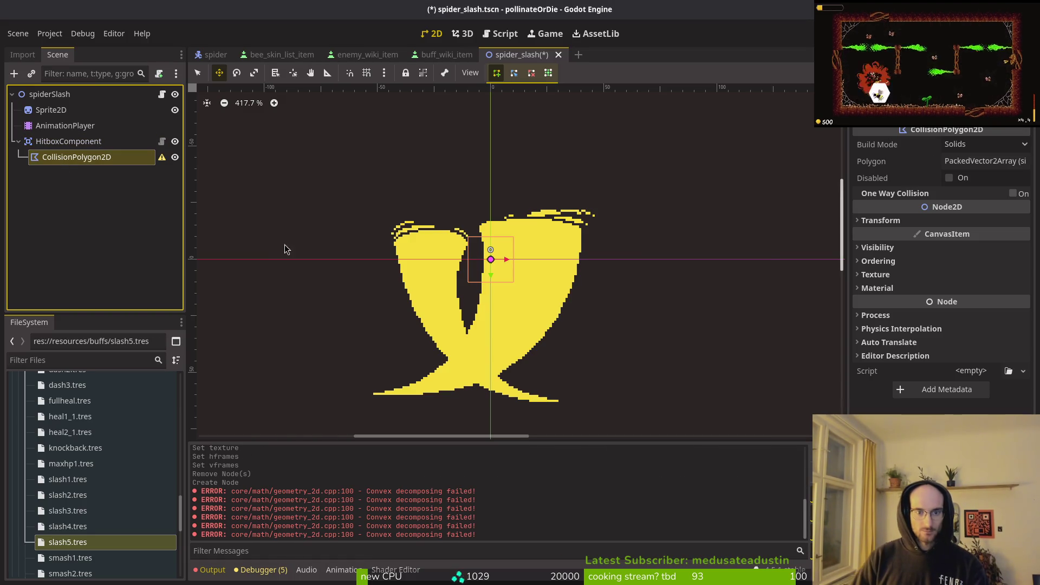
# Step: Add a first point to the polygon's Inspector point list, undoing an accidental polygon move
pyautogui.scroll(4, 593, 238)
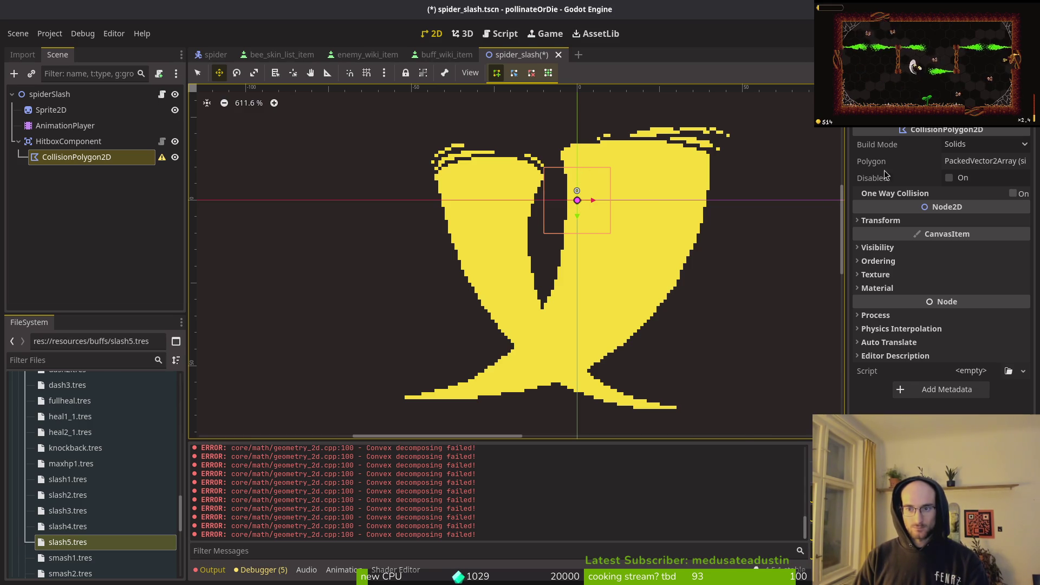
pyautogui.click(986, 161)
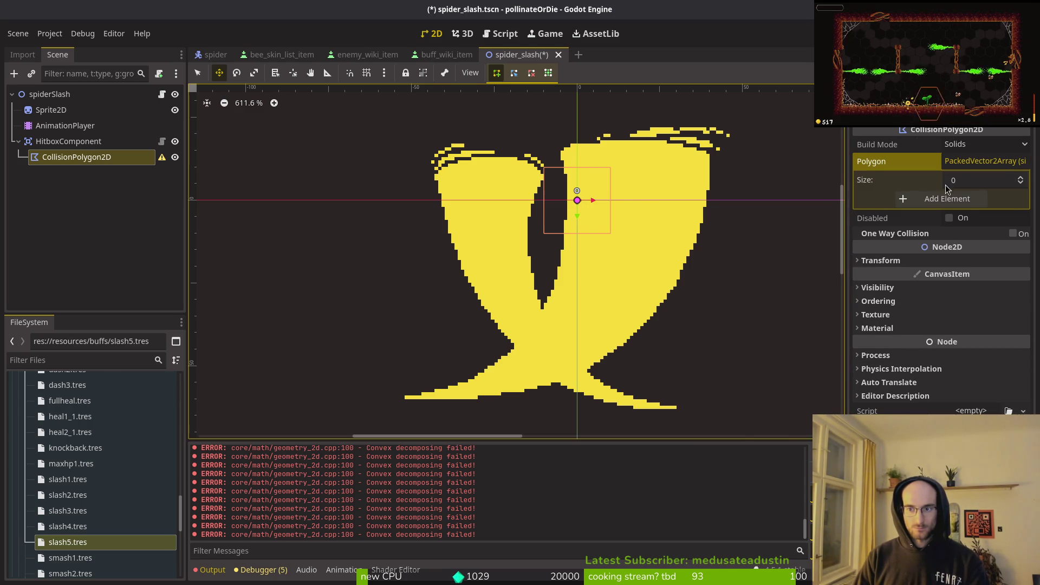
pyautogui.click(905, 199)
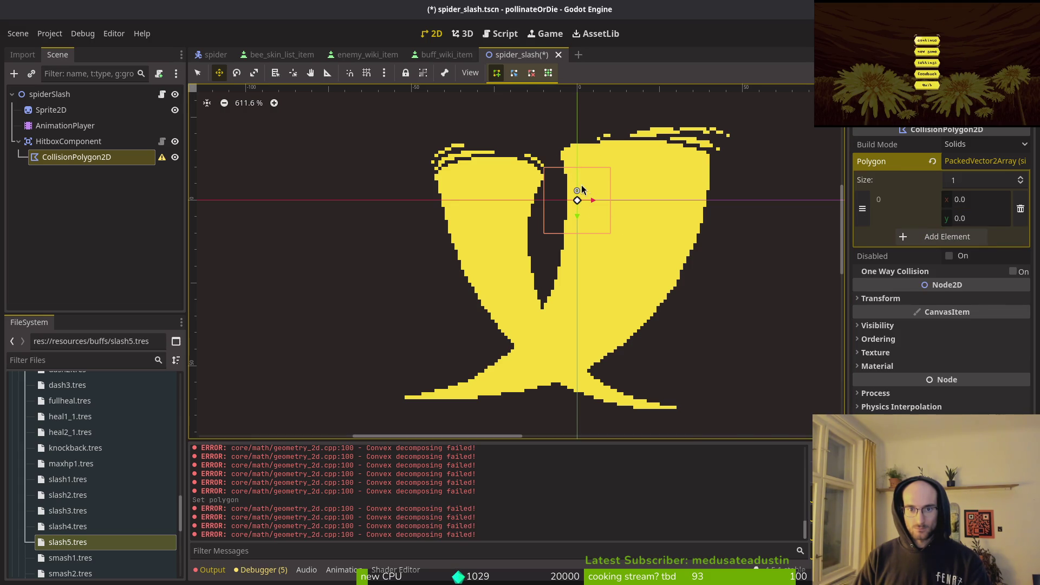
pyautogui.moveTo(576, 200); pyautogui.dragTo(563, 162)
pyautogui.hotkey('ctrl', 'z')
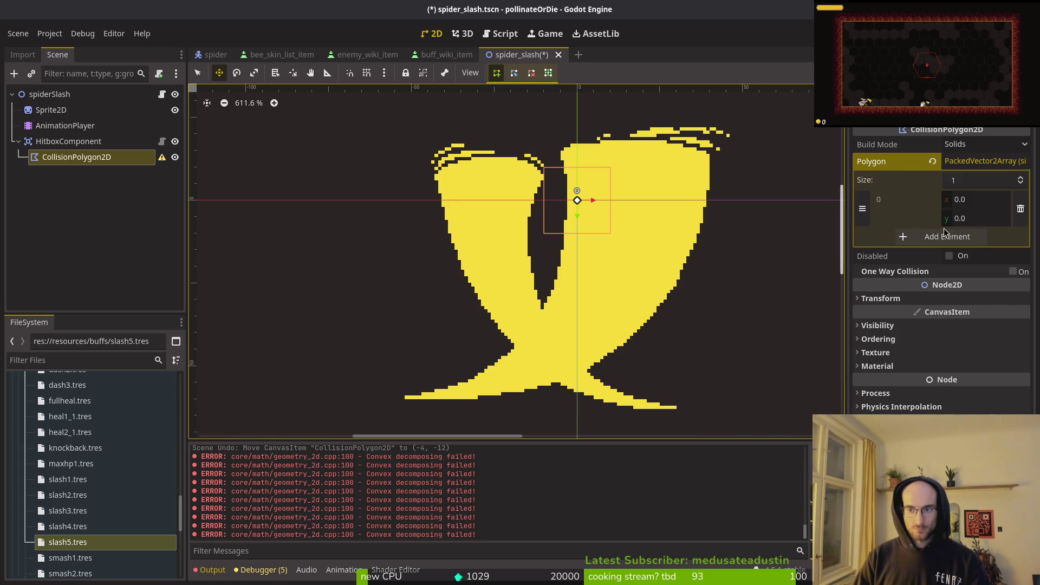
pyautogui.click(966, 157)
pyautogui.click(966, 158)
pyautogui.click(966, 157)
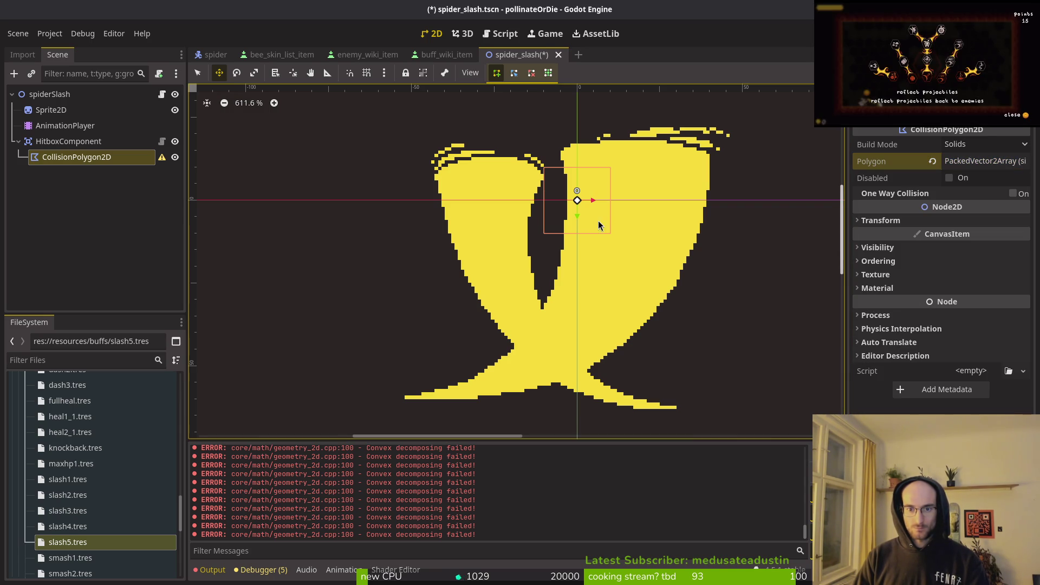
pyautogui.press('Escape')
pyautogui.click(58, 160)
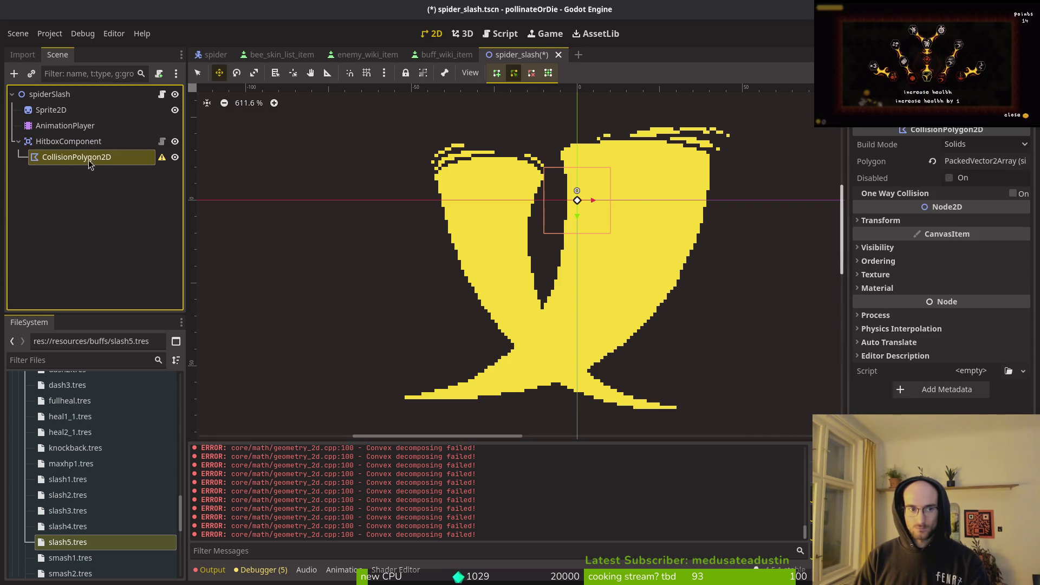
pyautogui.click(970, 160)
# Step: Switch to point-editing mode and reselect the CollisionPolygon2D to work on its vertex
pyautogui.press('q')
pyautogui.click(578, 201)
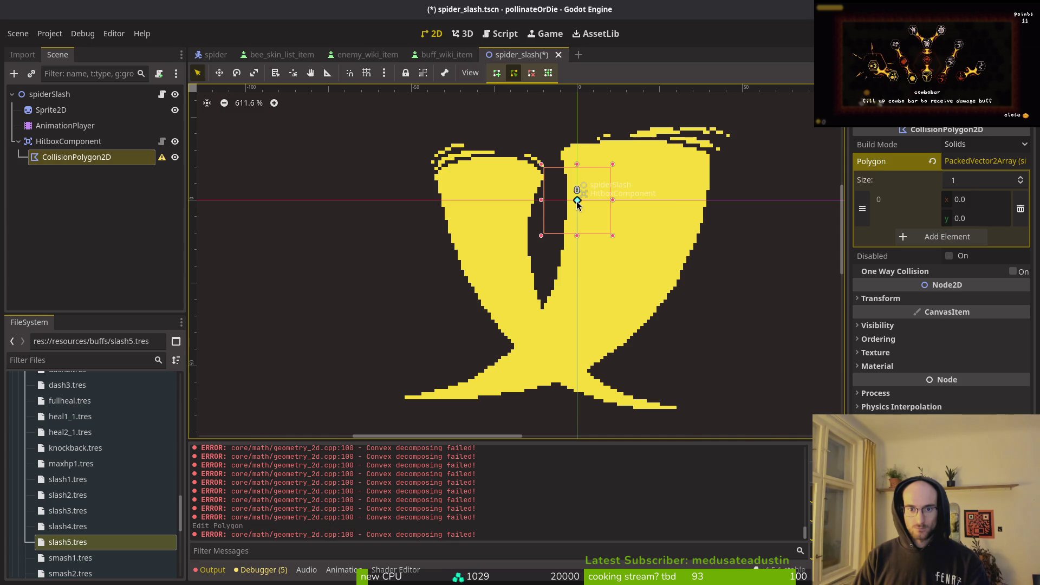
pyautogui.press('Escape')
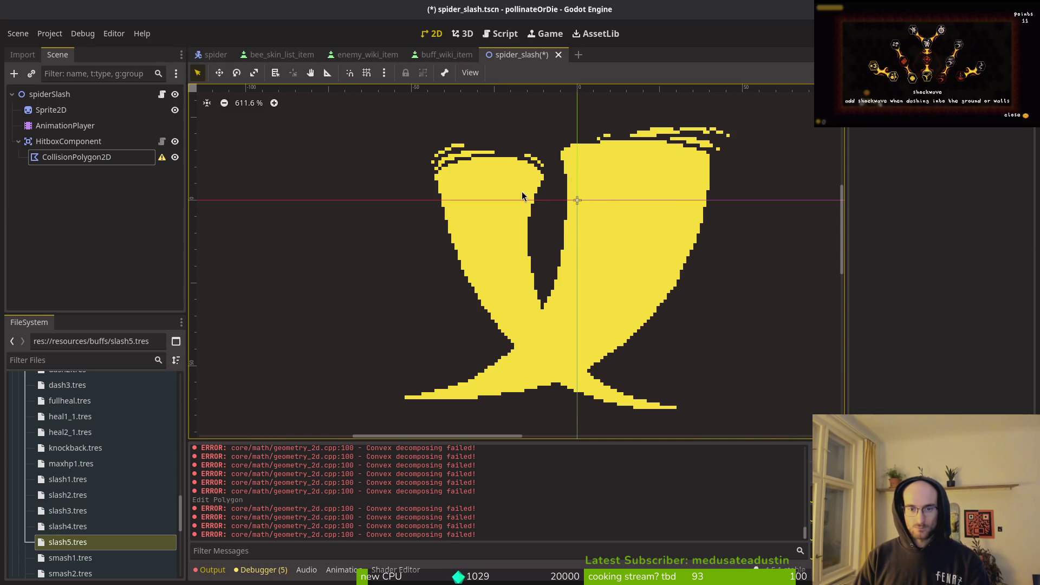
pyautogui.click(77, 157)
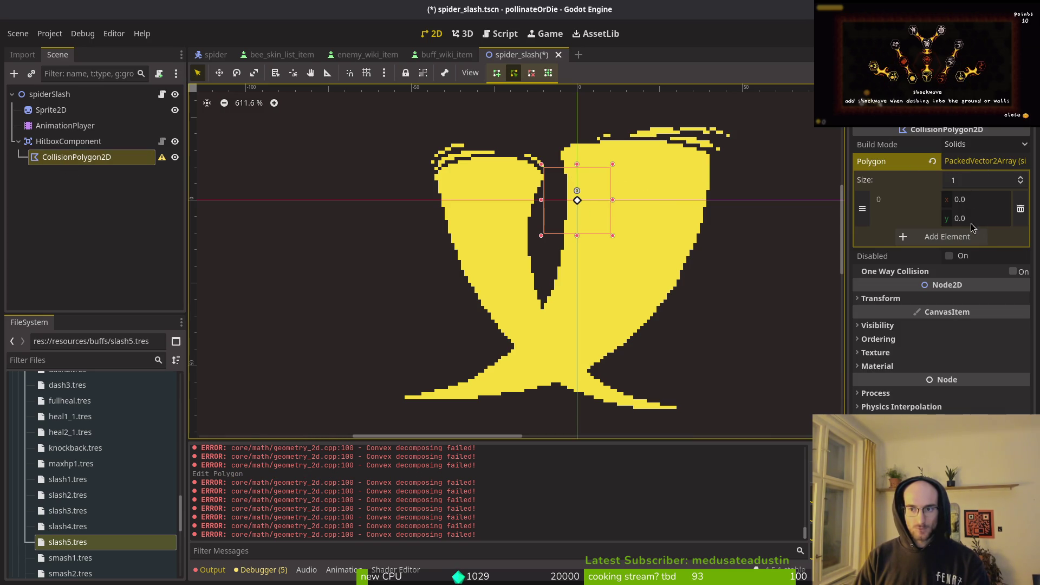
pyautogui.click(959, 161)
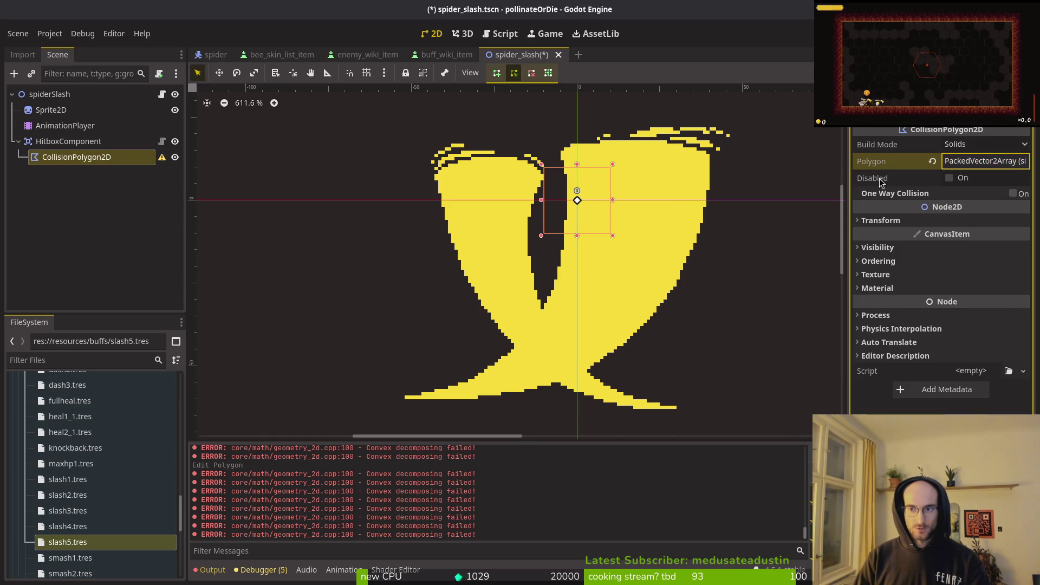
pyautogui.click(959, 162)
pyautogui.click(563, 158)
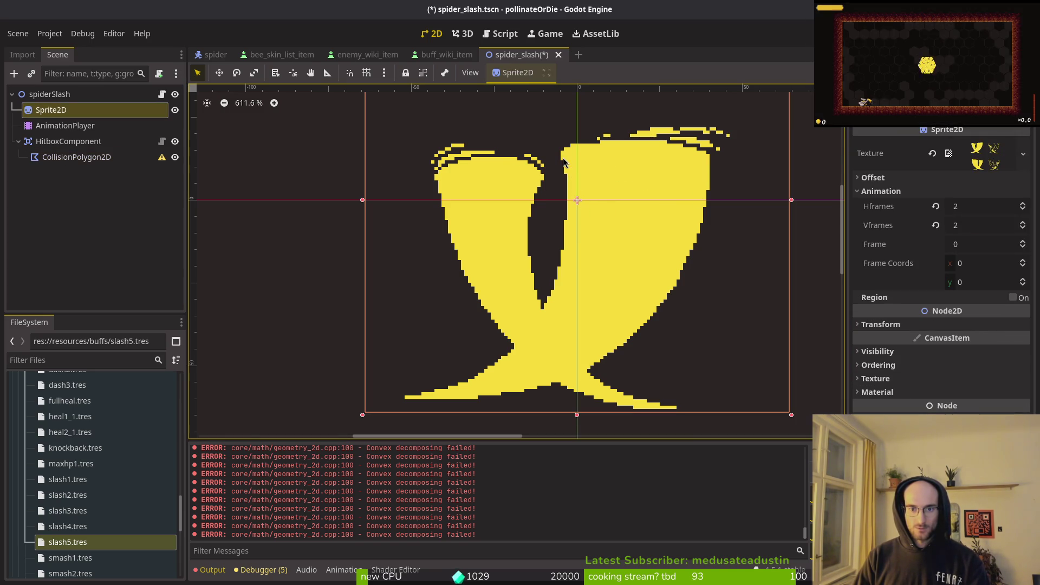
pyautogui.click(56, 157)
# Step: Add a second polygon point with y 2, save the scene, and drag that point left
pyautogui.click(944, 236)
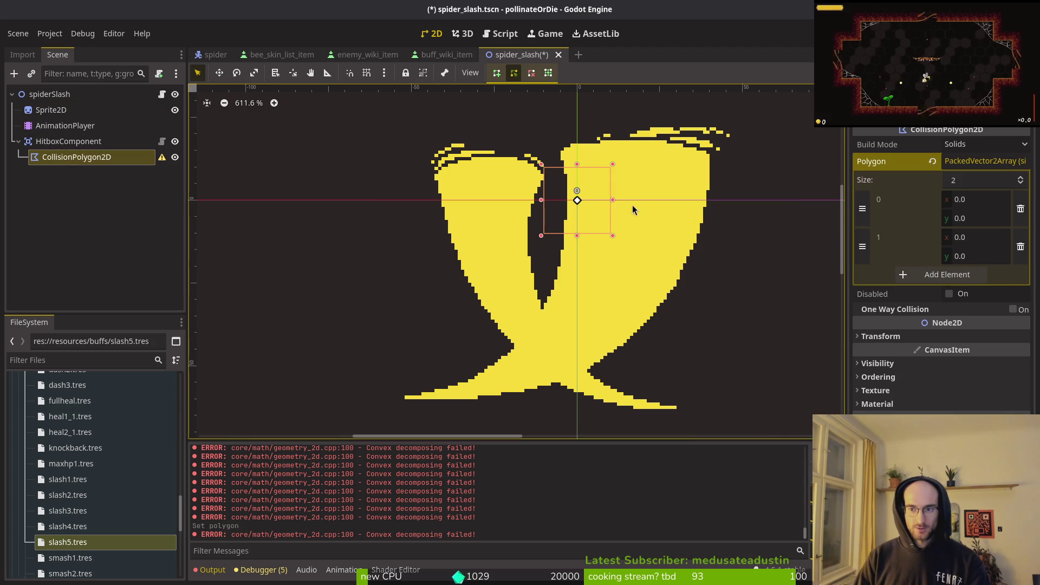
pyautogui.click(970, 257)
pyautogui.write('2')
pyautogui.press('Return')
pyautogui.hotkey('ctrl', 's')
pyautogui.moveTo(577, 208)
pyautogui.mouseDown()
pyautogui.moveTo(470, 222)
pyautogui.moveTo(465, 233)
pyautogui.mouseUp()
pyautogui.click(480, 251)
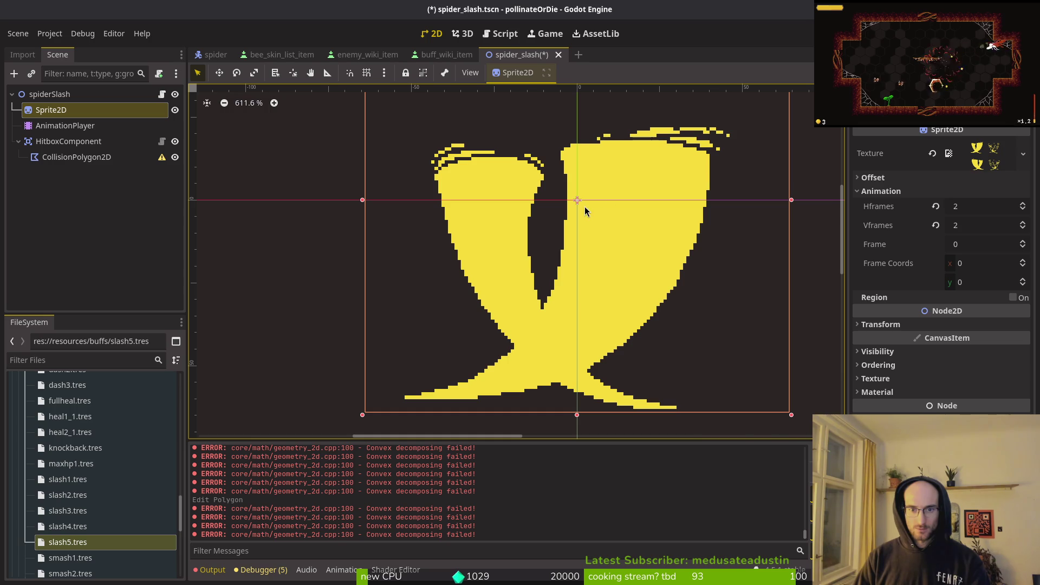
# Step: Drag polygon vertices to the slash's lower left, upper left and upper right, adding top-edge points
pyautogui.click(77, 157)
pyautogui.moveTo(464, 234); pyautogui.dragTo(480, 380)
pyautogui.moveTo(514, 314)
pyautogui.mouseDown()
pyautogui.moveTo(383, 159)
pyautogui.moveTo(388, 174)
pyautogui.mouseUp()
pyautogui.moveTo(577, 200)
pyautogui.mouseDown()
pyautogui.moveTo(729, 134)
pyautogui.moveTo(715, 157)
pyautogui.mouseUp()
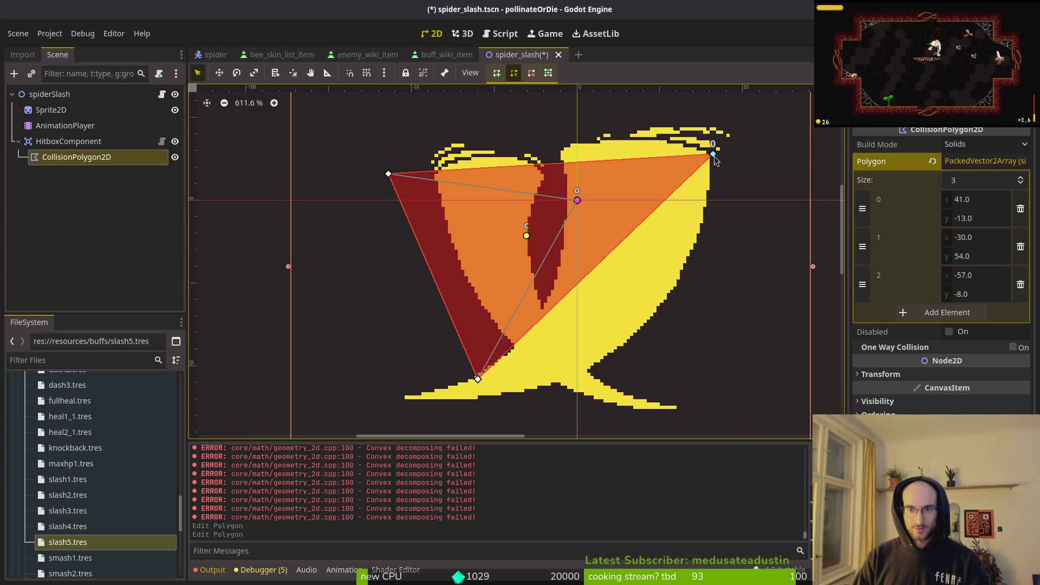
pyautogui.moveTo(587, 162)
pyautogui.mouseDown()
pyautogui.moveTo(588, 144)
pyautogui.moveTo(677, 138)
pyautogui.moveTo(668, 142)
pyautogui.mouseUp()
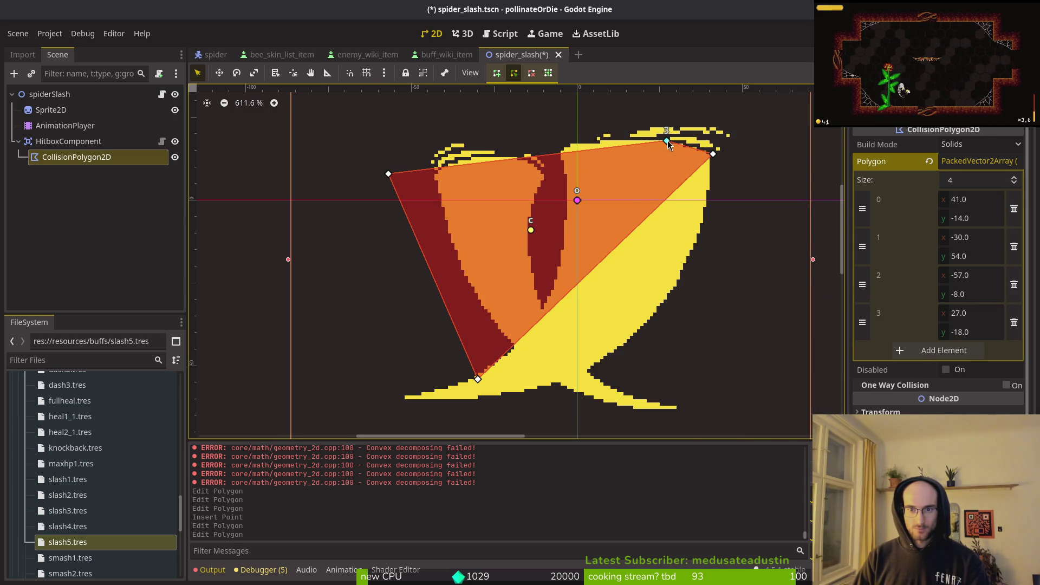
pyautogui.moveTo(566, 154); pyautogui.dragTo(575, 150)
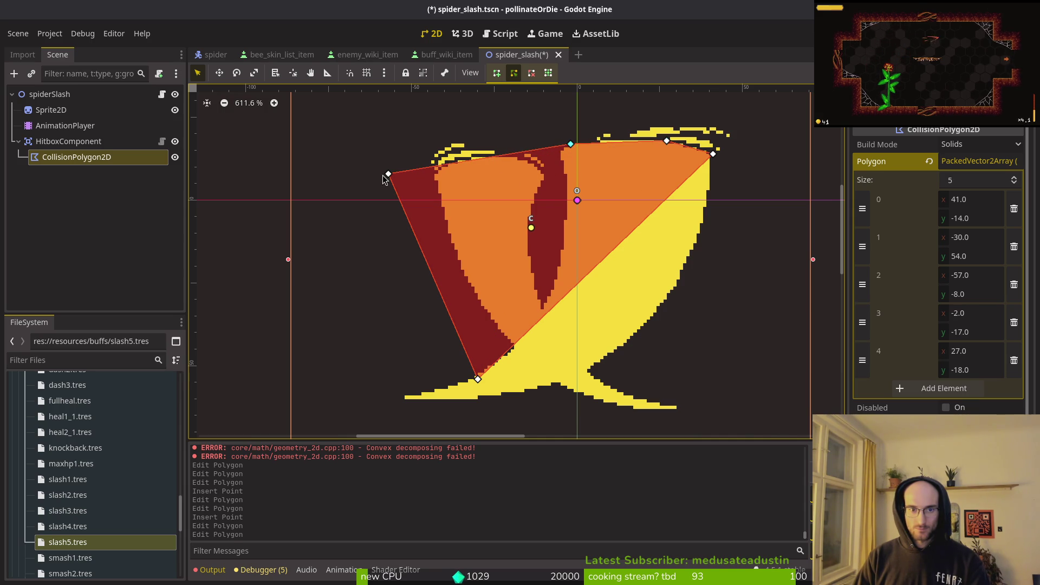
pyautogui.moveTo(389, 174)
pyautogui.mouseDown()
pyautogui.moveTo(446, 167)
pyautogui.moveTo(436, 171)
pyautogui.mouseUp()
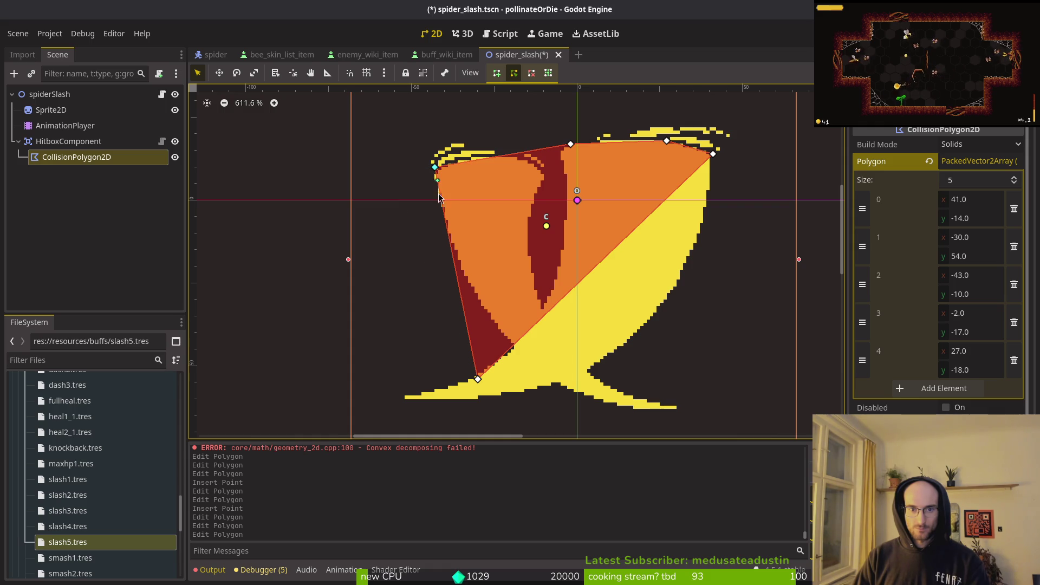
# Step: Insert vertices along the inner left curve, bottom-right tip and right edge toward the stem
pyautogui.click(461, 300)
pyautogui.moveTo(461, 300); pyautogui.dragTo(507, 346)
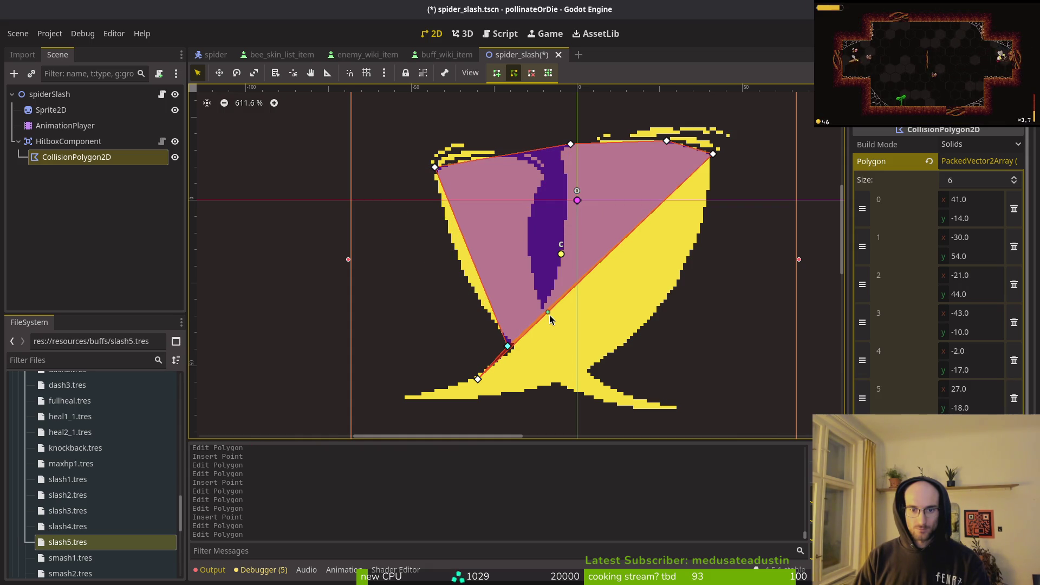
pyautogui.moveTo(548, 313)
pyautogui.mouseDown()
pyautogui.moveTo(558, 364)
pyautogui.moveTo(676, 409)
pyautogui.mouseUp()
pyautogui.moveTo(699, 259); pyautogui.dragTo(698, 245)
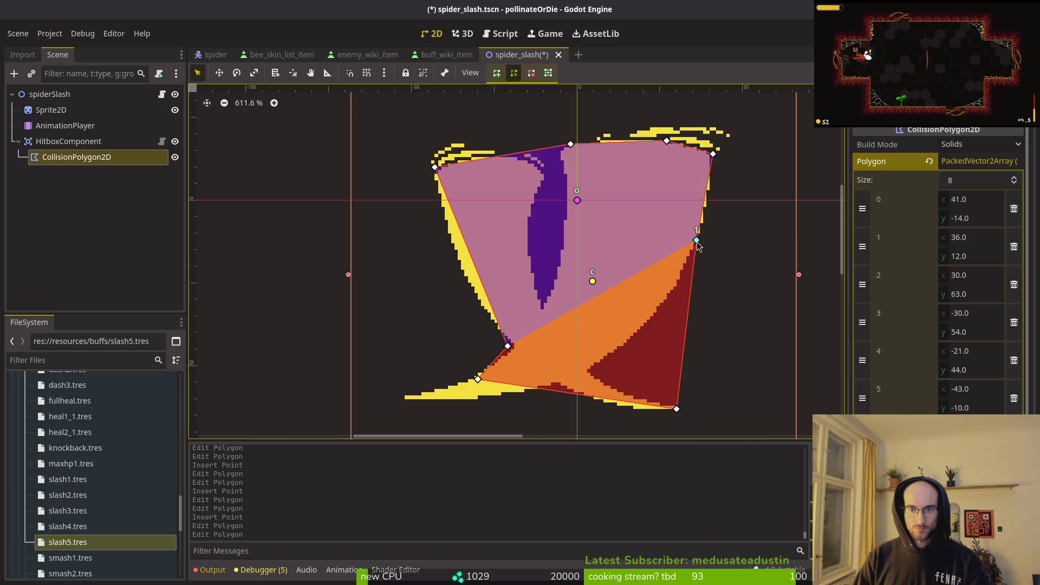
pyautogui.moveTo(687, 325); pyautogui.dragTo(654, 316)
pyautogui.click(662, 352)
pyautogui.moveTo(663, 352)
pyautogui.mouseDown()
pyautogui.moveTo(590, 369)
pyautogui.moveTo(625, 395)
pyautogui.mouseUp()
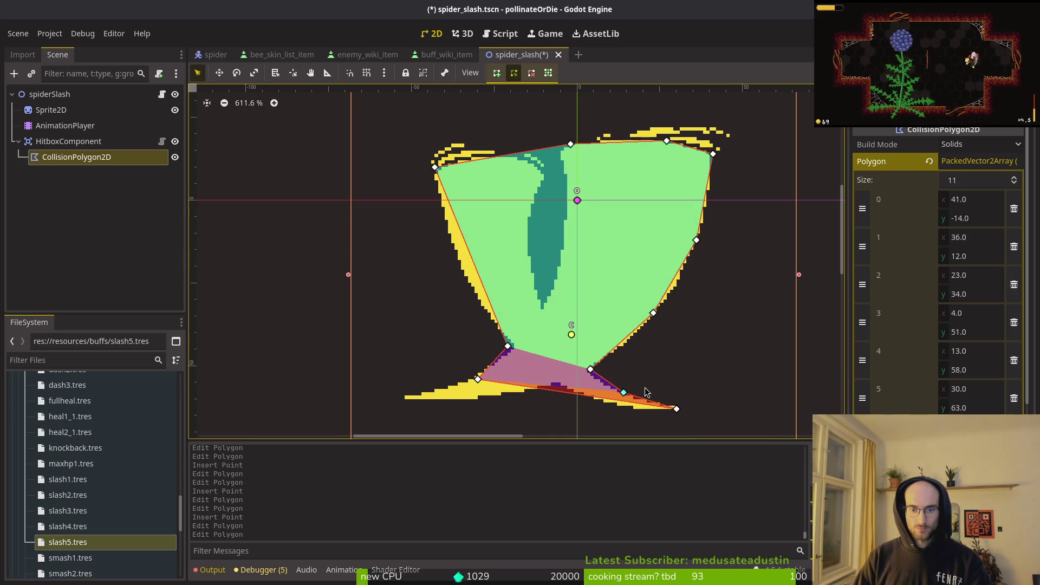
# Step: Nudge the stem vertices into place and add a vertex along the right tail's edge
pyautogui.scroll(5, 686, 309)
pyautogui.moveTo(626, 272)
pyautogui.mouseDown()
pyautogui.moveTo(619, 279)
pyautogui.moveTo(629, 276)
pyautogui.mouseUp()
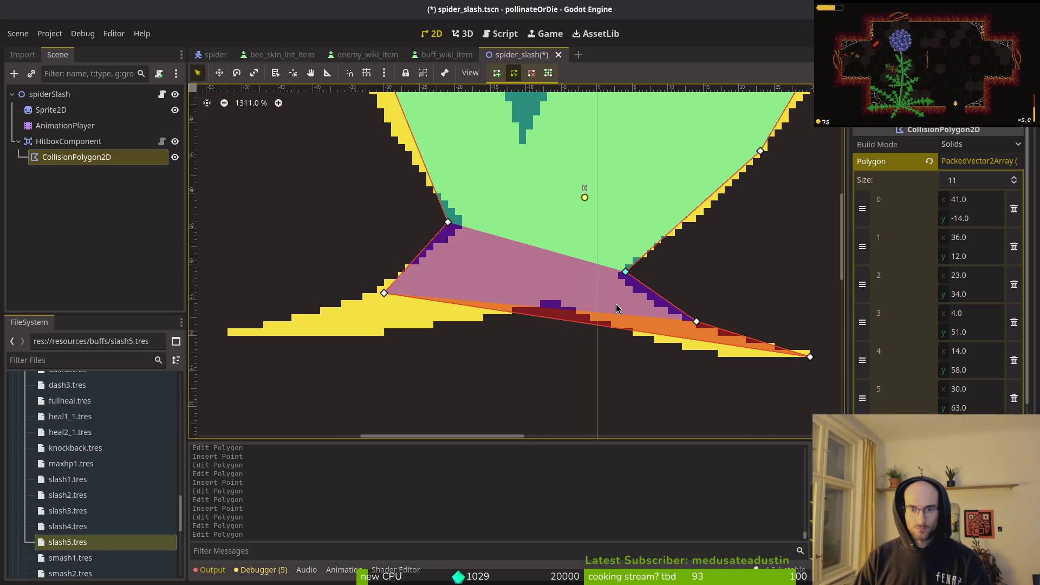
pyautogui.scroll(1, 629, 275)
pyautogui.moveTo(669, 247); pyautogui.dragTo(669, 254)
pyautogui.scroll(-3, 745, 299)
pyautogui.scroll(5, 746, 300)
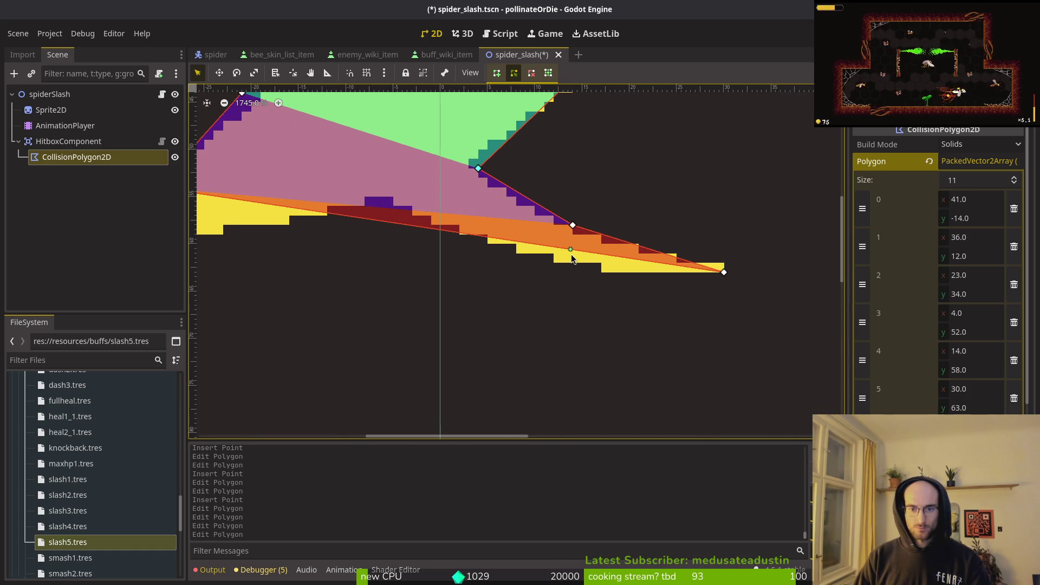
pyautogui.moveTo(570, 252)
pyautogui.mouseDown()
pyautogui.moveTo(566, 266)
pyautogui.moveTo(569, 234)
pyautogui.moveTo(402, 282)
pyautogui.mouseUp()
# Step: Insert vertices on the tail's bottom and upper edges and nudge them onto the outline
pyautogui.hscroll(-5, 605, 281)
pyautogui.scroll(1, 605, 282)
pyautogui.hscroll(-7, 635, 240)
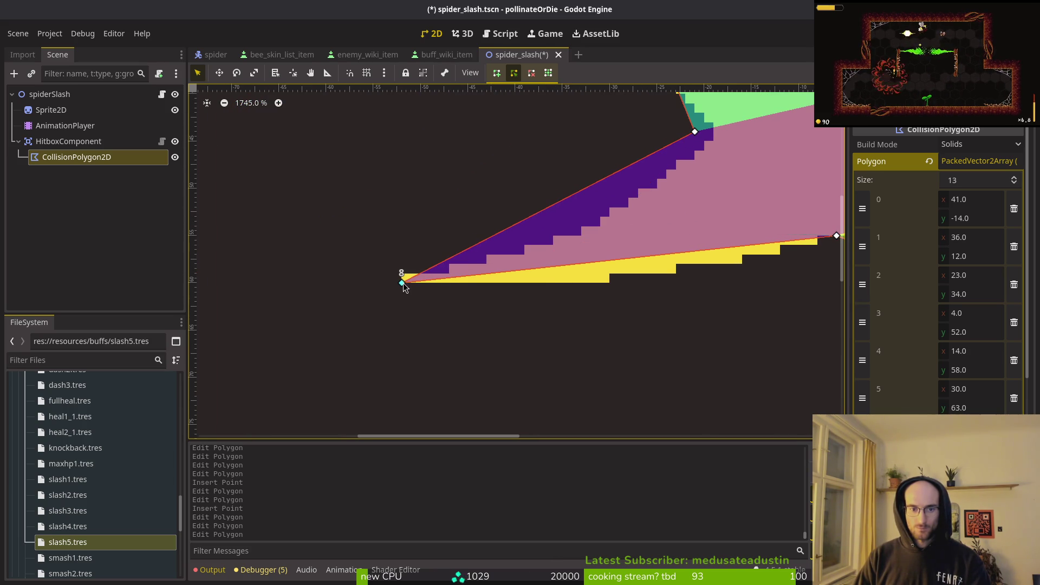
pyautogui.click(690, 253)
pyautogui.moveTo(690, 253); pyautogui.dragTo(676, 274)
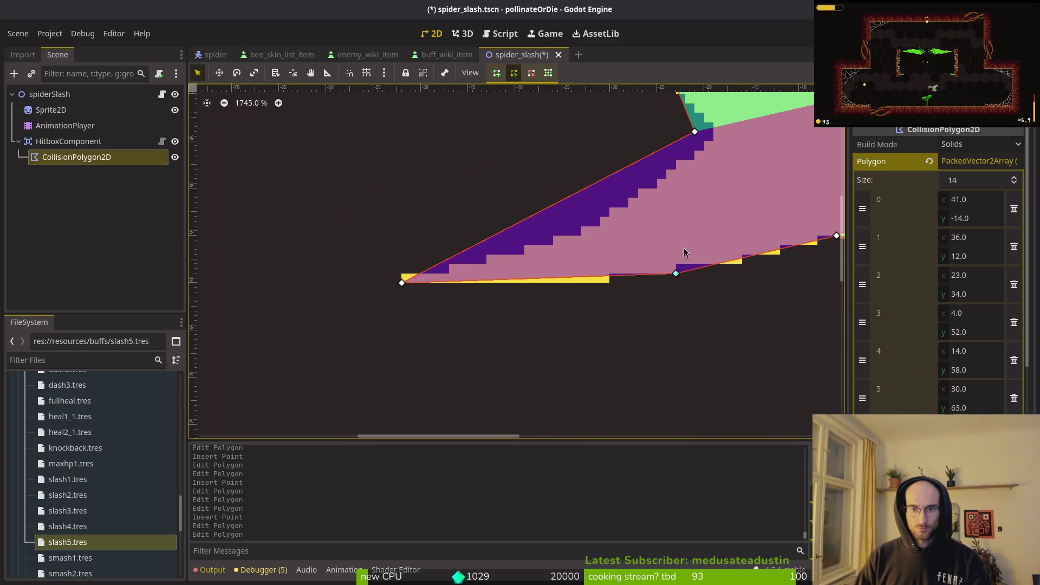
pyautogui.scroll(1, 573, 212)
pyautogui.moveTo(580, 219); pyautogui.dragTo(593, 247)
pyautogui.moveTo(689, 167); pyautogui.dragTo(697, 175)
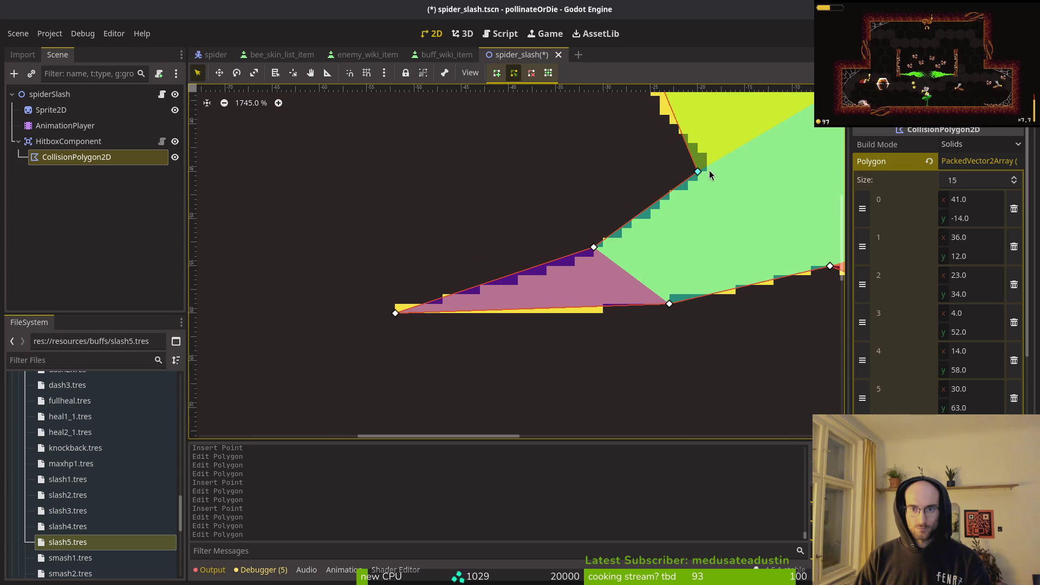
pyautogui.scroll(-2, 697, 175)
pyautogui.moveTo(716, 213); pyautogui.dragTo(568, 297)
pyautogui.scroll(4, 508, 192)
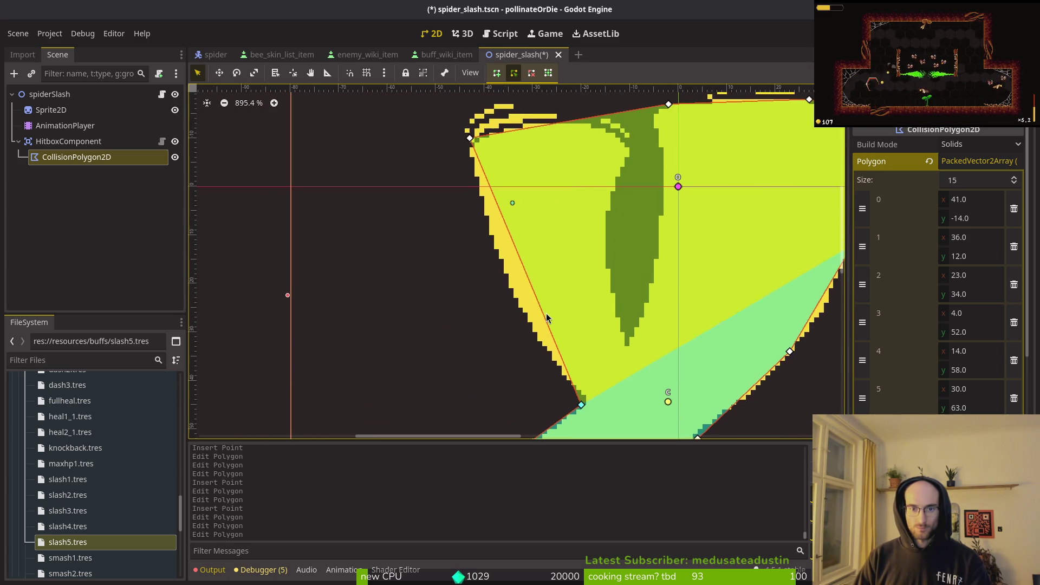
# Step: Refine the left-edge point and vertices 10 through 13 to fit the sprite outline
pyautogui.click(530, 280)
pyautogui.click(530, 279)
pyautogui.moveTo(530, 277); pyautogui.dragTo(494, 250)
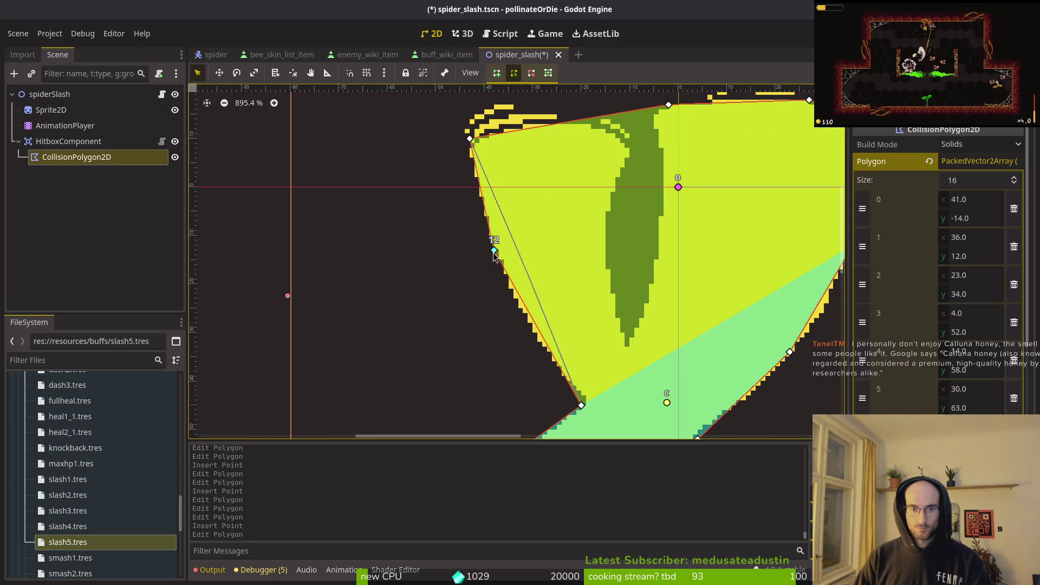
pyautogui.moveTo(577, 397); pyautogui.dragTo(588, 404)
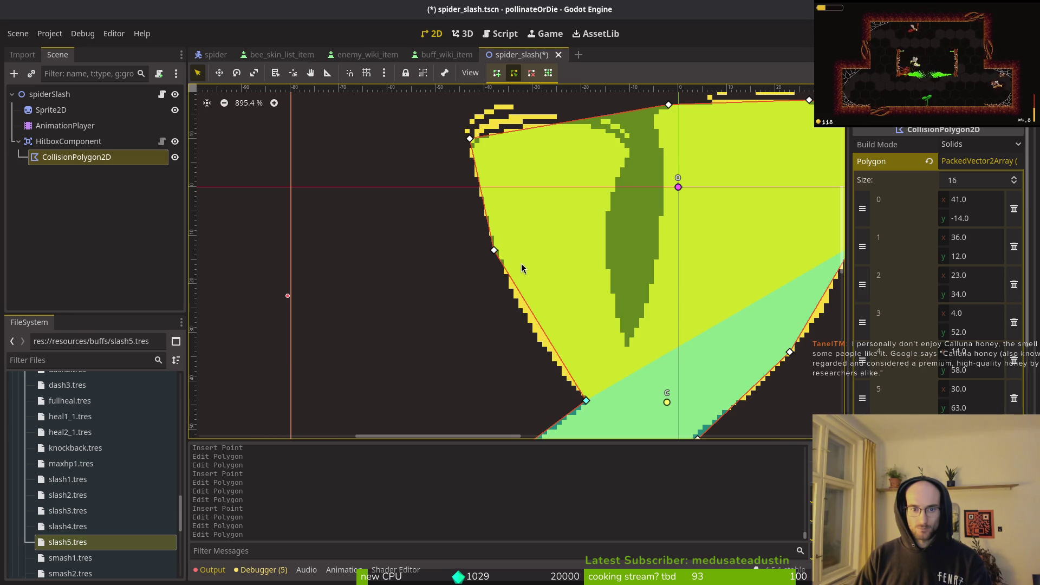
pyautogui.moveTo(494, 252); pyautogui.dragTo(524, 305)
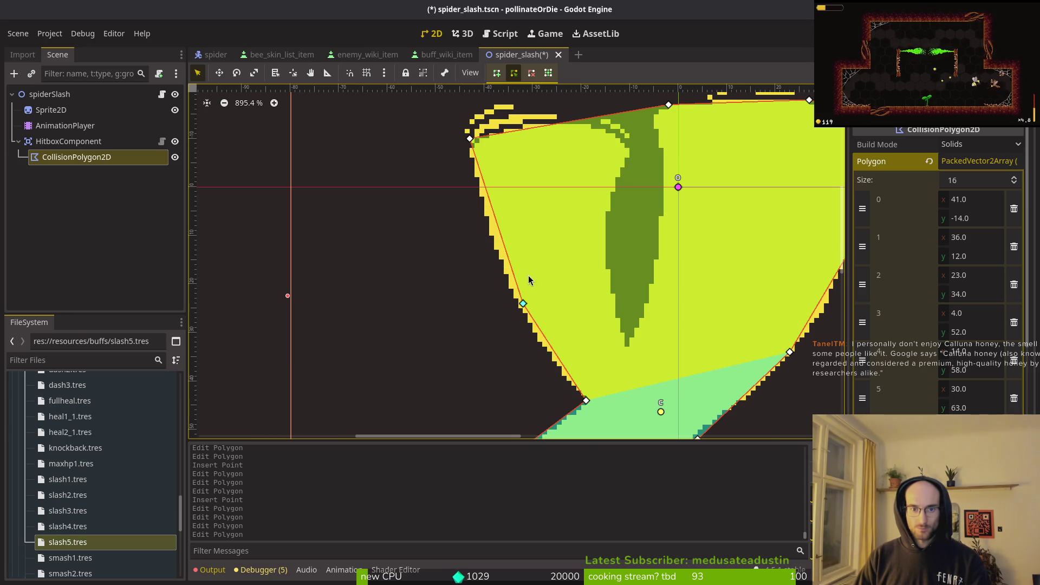
pyautogui.moveTo(470, 141); pyautogui.dragTo(476, 150)
pyautogui.scroll(-5, 537, 257)
pyautogui.hscroll(3, 537, 257)
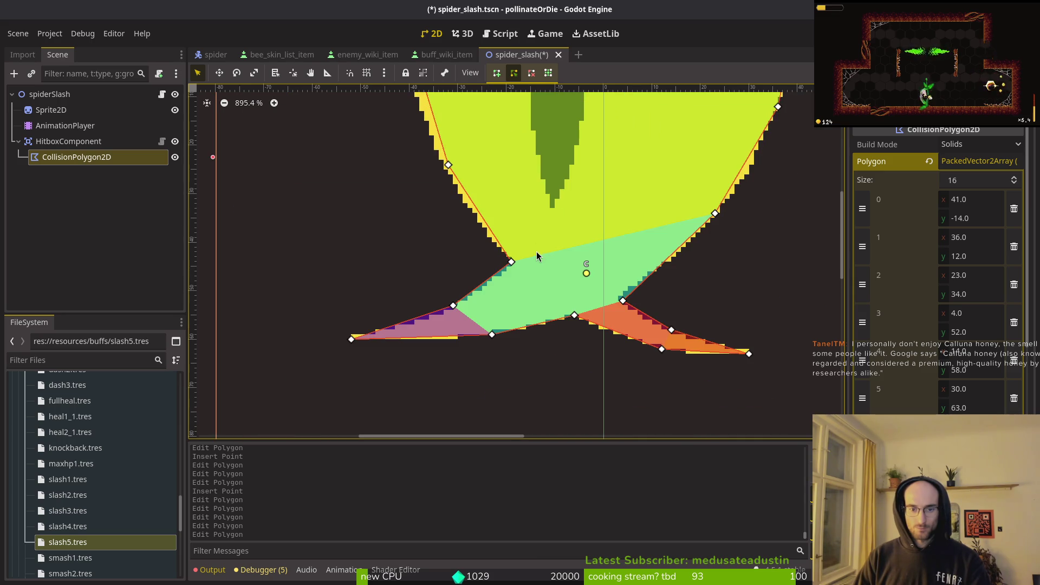
pyautogui.scroll(3, 493, 276)
pyautogui.moveTo(525, 254); pyautogui.dragTo(532, 257)
pyautogui.moveTo(424, 332); pyautogui.dragTo(429, 340)
# Step: Lower vertex 4 to the tail tip, shift vertex 3 left, and move vertex 6 right
pyautogui.scroll(2, 631, 323)
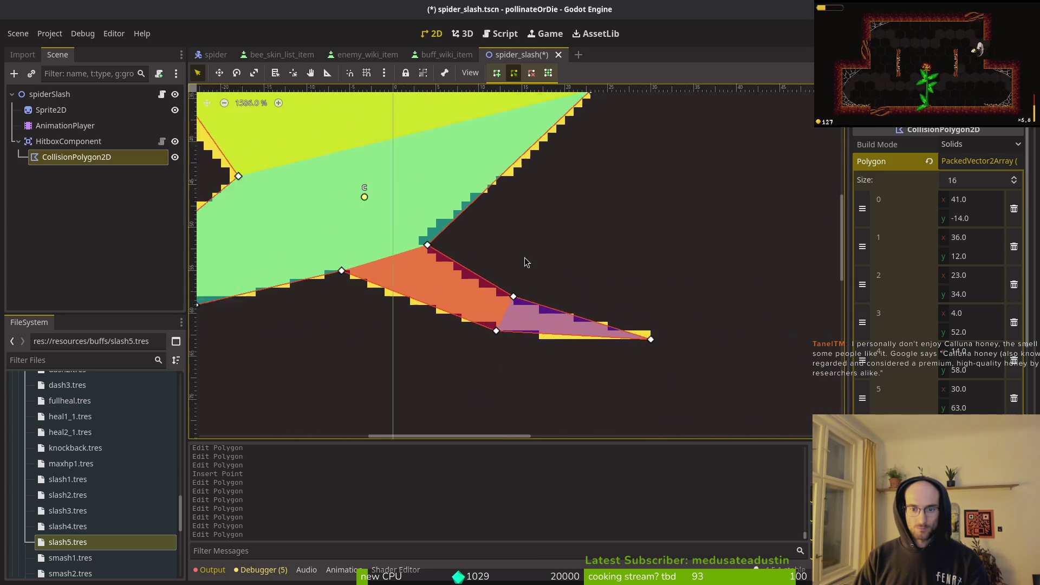
pyautogui.moveTo(514, 313); pyautogui.dragTo(509, 318)
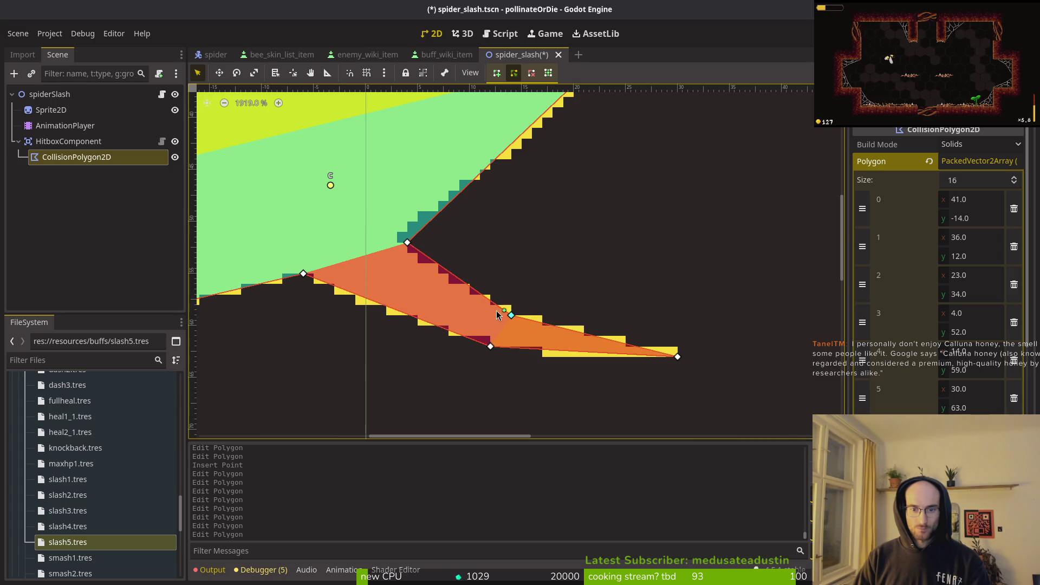
pyautogui.moveTo(411, 244); pyautogui.dragTo(387, 243)
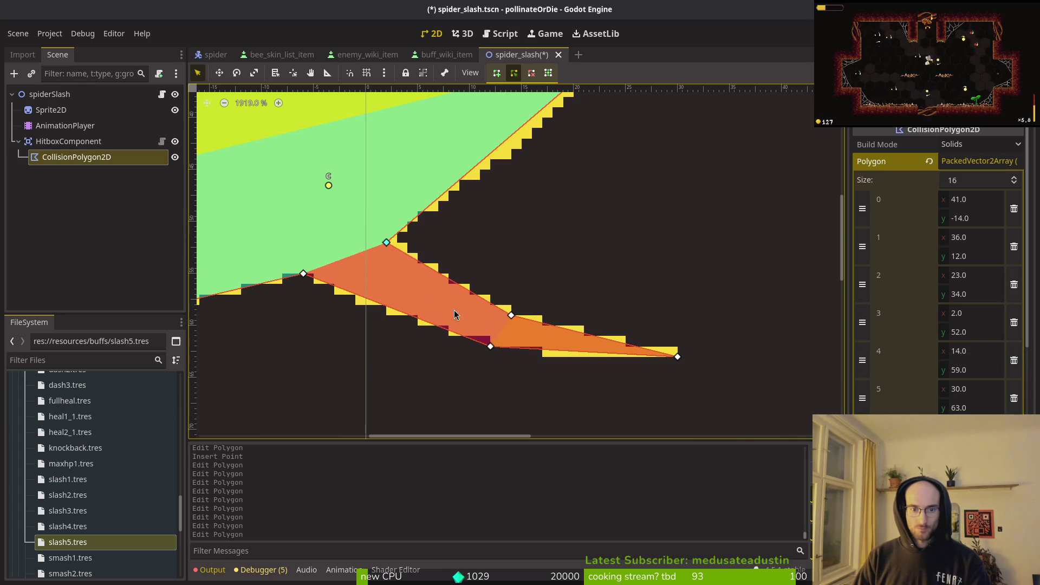
pyautogui.moveTo(489, 348); pyautogui.dragTo(500, 347)
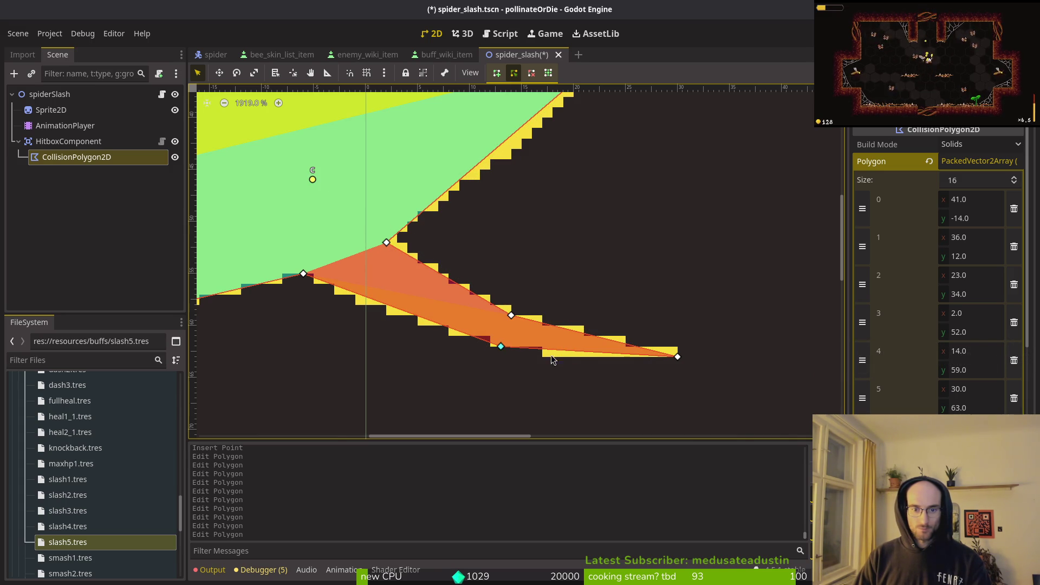
pyautogui.scroll(-2, 484, 243)
pyautogui.scroll(-5, 484, 242)
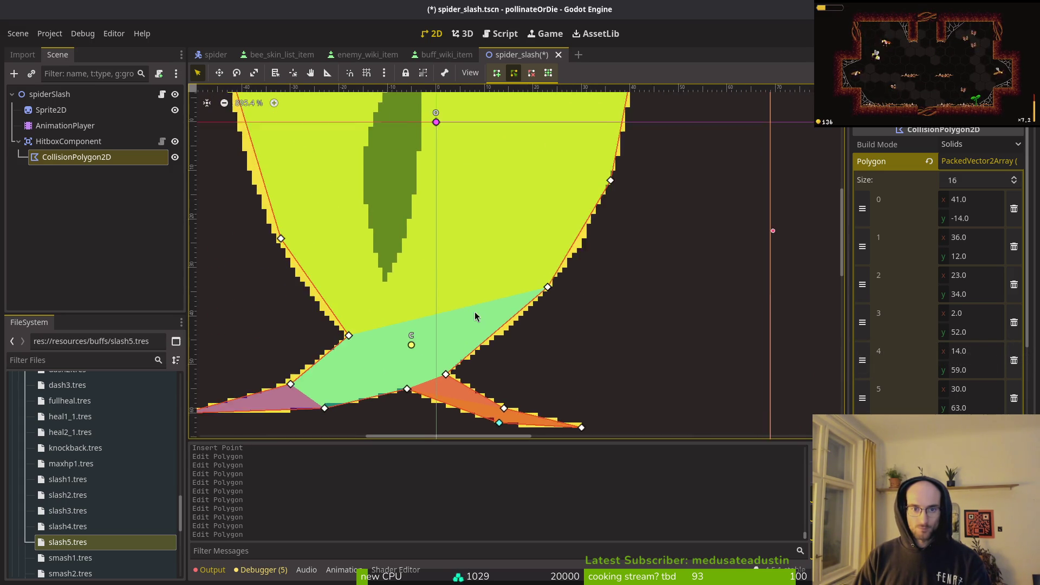
pyautogui.scroll(3, 403, 231)
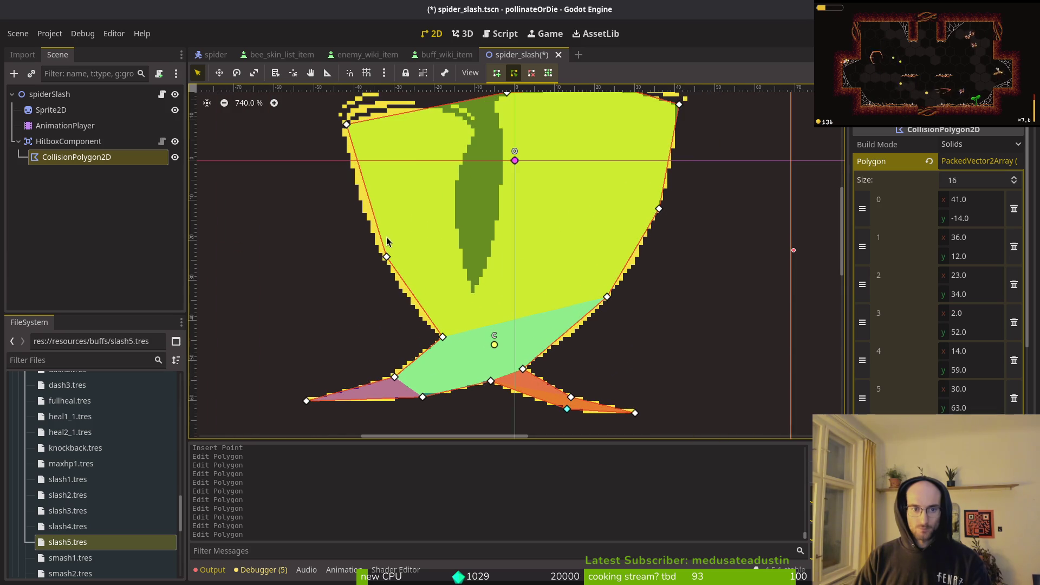
# Step: Insert a final left-edge point, move vertex 12 down, and save the 17-point polygon
pyautogui.click(371, 203)
pyautogui.scroll(1, 372, 205)
pyautogui.moveTo(371, 202); pyautogui.dragTo(361, 200)
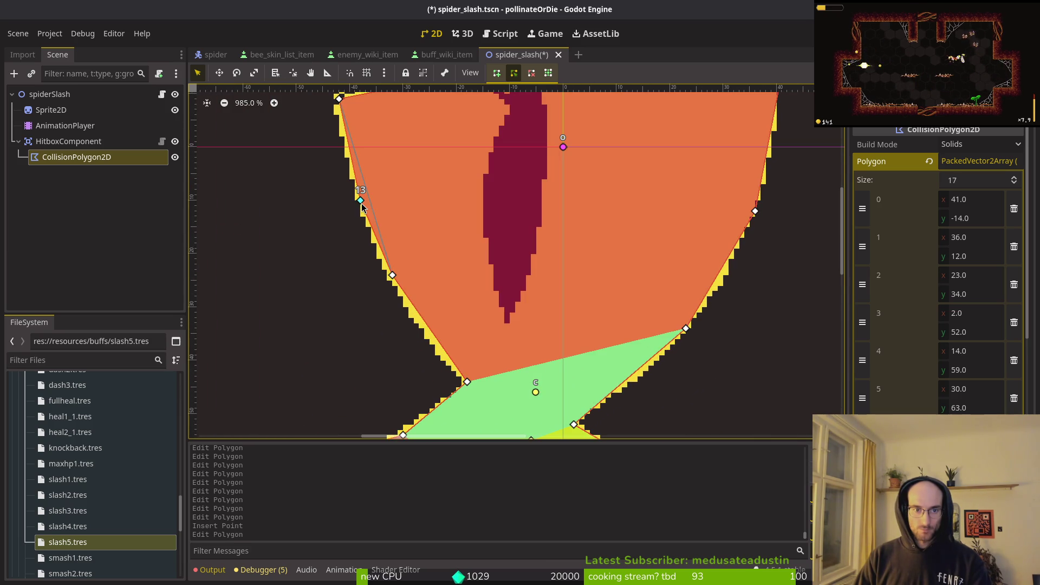
pyautogui.moveTo(393, 275)
pyautogui.mouseDown()
pyautogui.moveTo(416, 321)
pyautogui.moveTo(416, 311)
pyautogui.mouseUp()
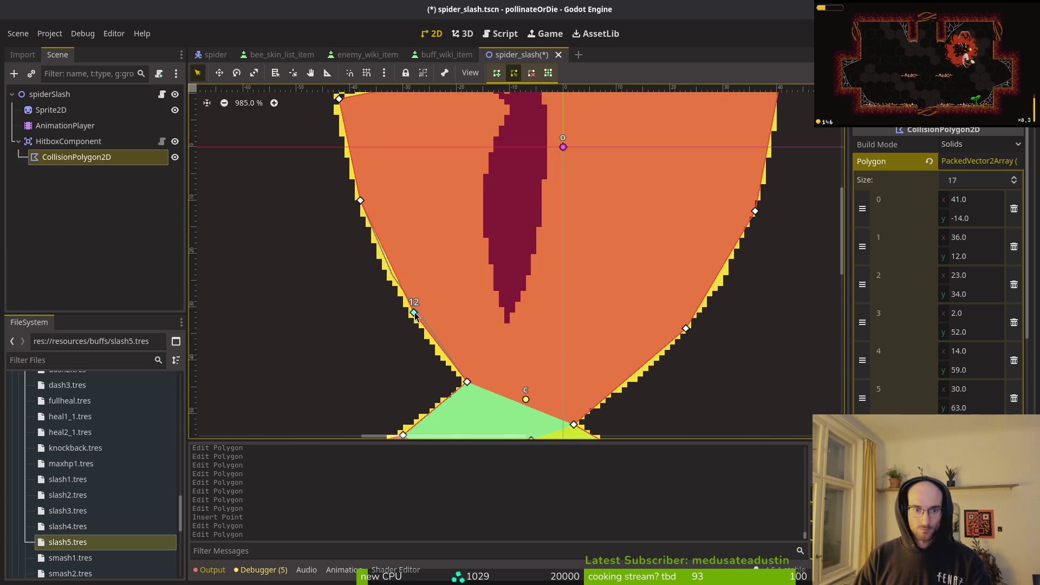
pyautogui.scroll(-3, 448, 306)
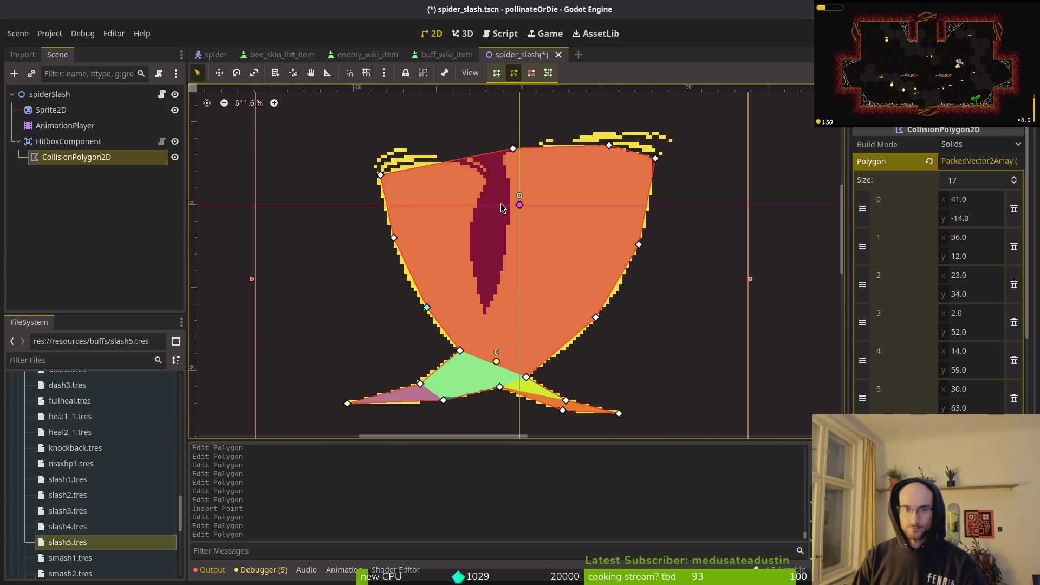
pyautogui.scroll(-1, 486, 182)
pyautogui.hotkey('ctrl', 's')
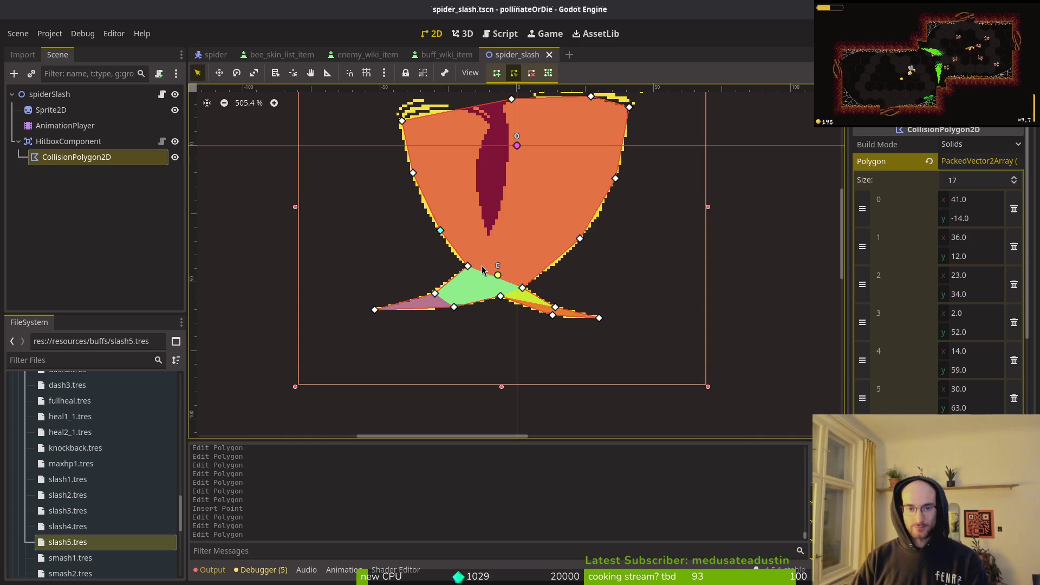
pyautogui.click(83, 96)
# Step: Name the scene root spiderSlashLeft, then bring Aseprite's spider-Sheet.aseprite to the front
pyautogui.click(84, 95)
pyautogui.hotkey('ctrl', 's')
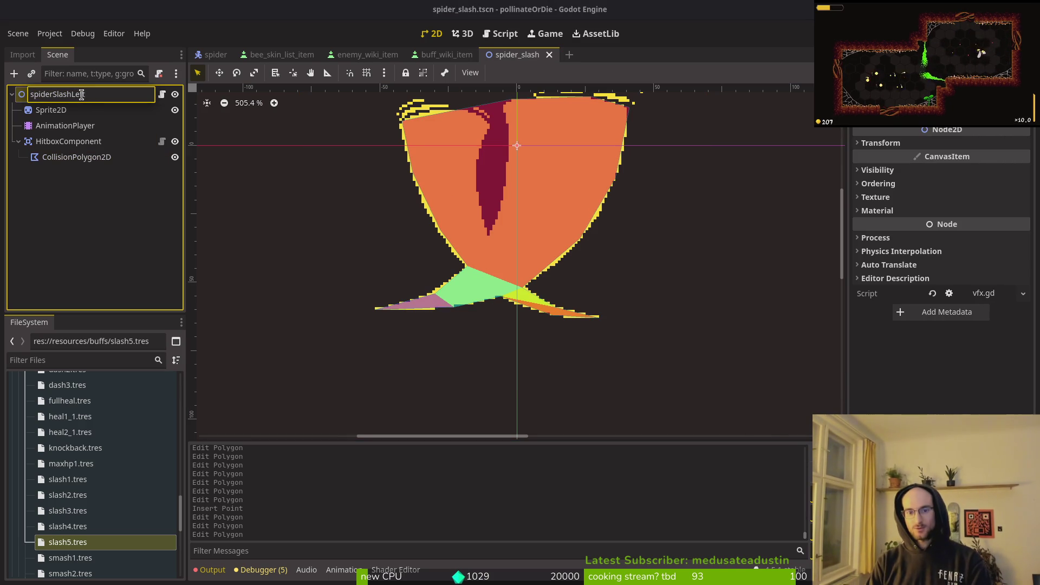
pyautogui.scroll(-5, 745, 322)
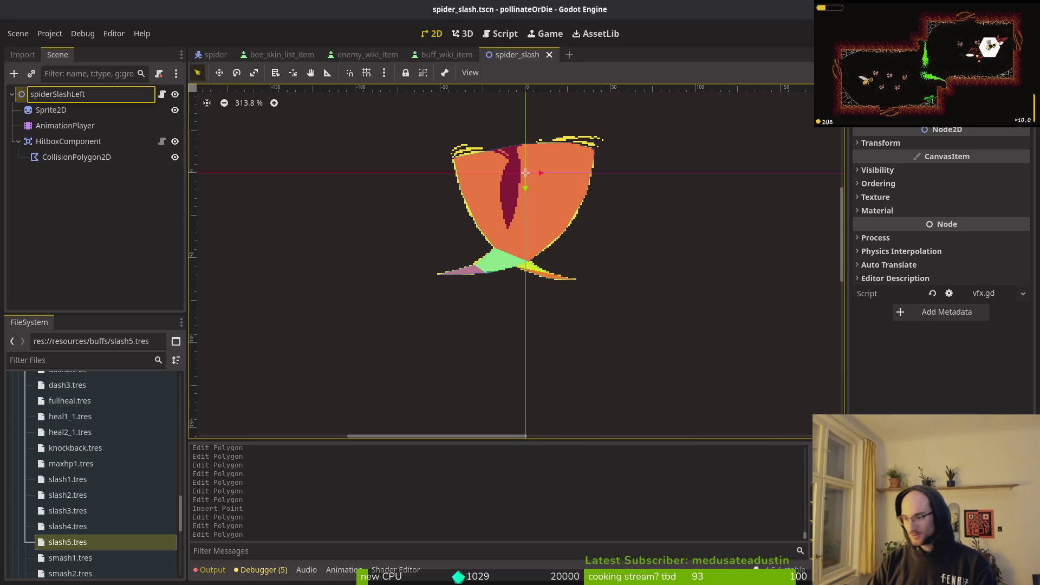
pyautogui.hotkey('alt', 'Tab')
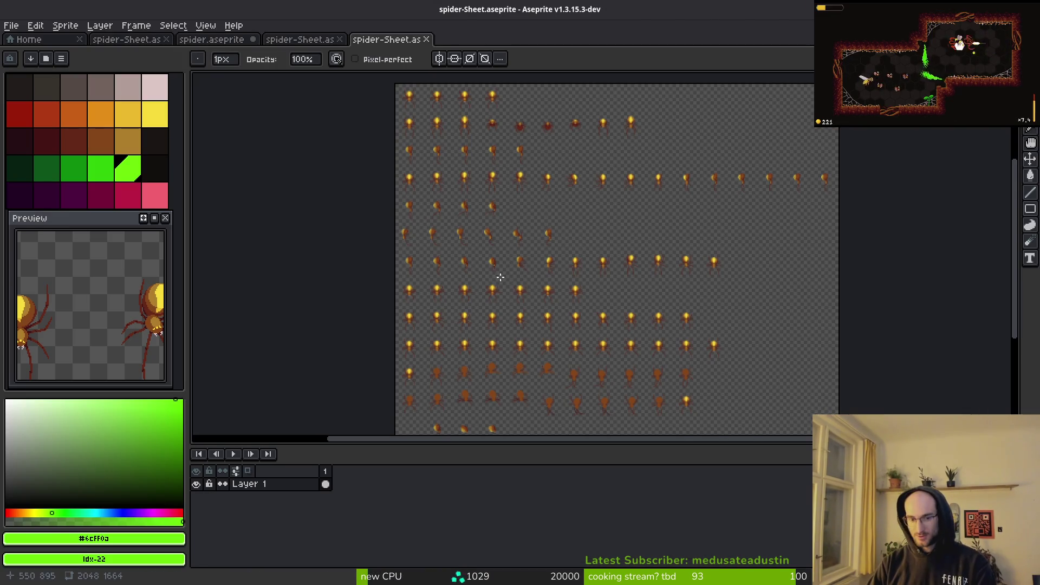
# Step: Open the spider.aseprite tab, step up to the smoke layer, then return to Godot's scene tree
pyautogui.click(232, 41)
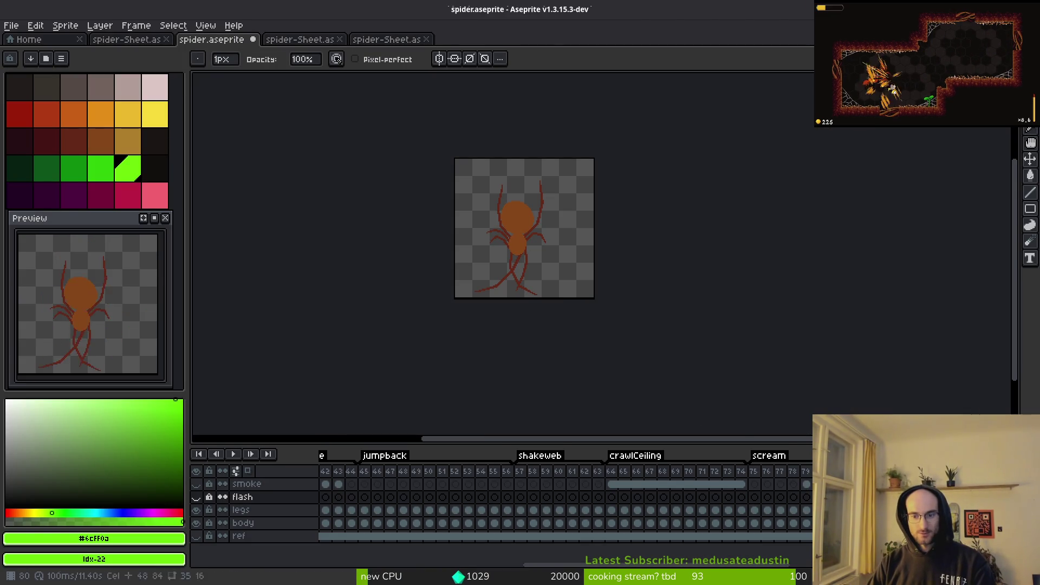
pyautogui.press('Up')
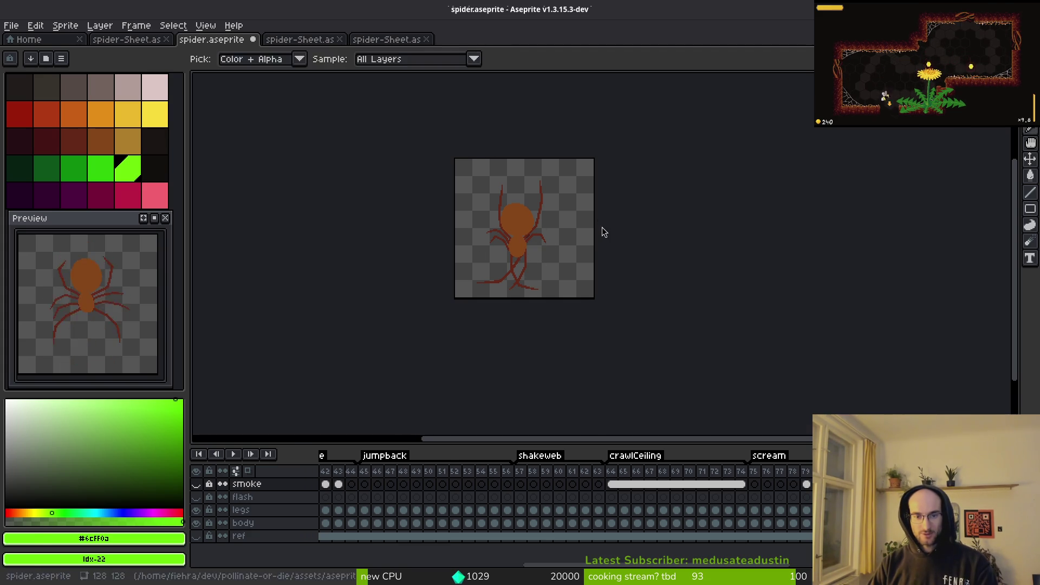
pyautogui.hotkey('alt', 'Tab')
pyautogui.hotkey('alt', 'Tab')
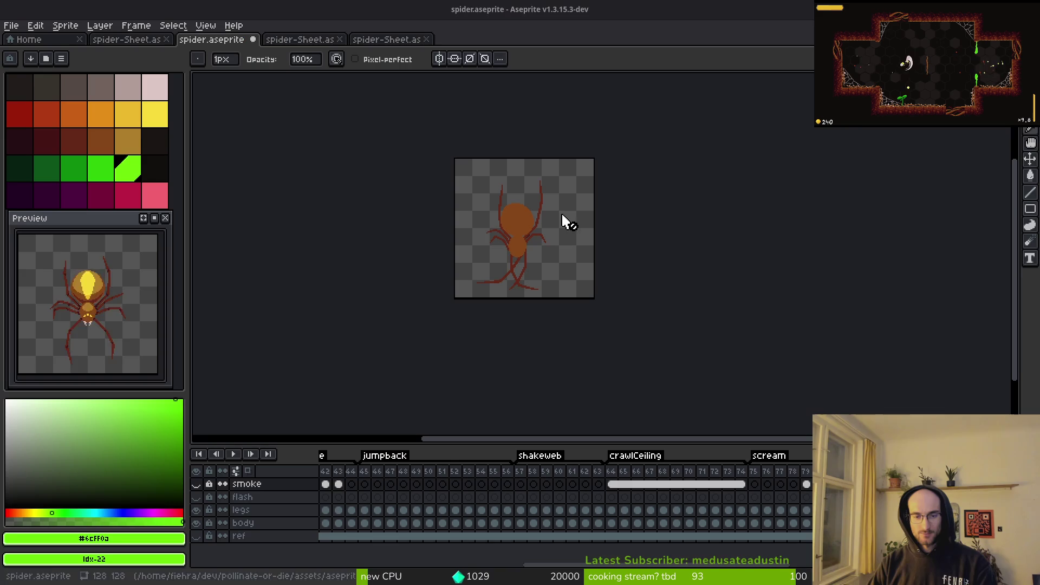
pyautogui.hotkey('alt', 'Tab')
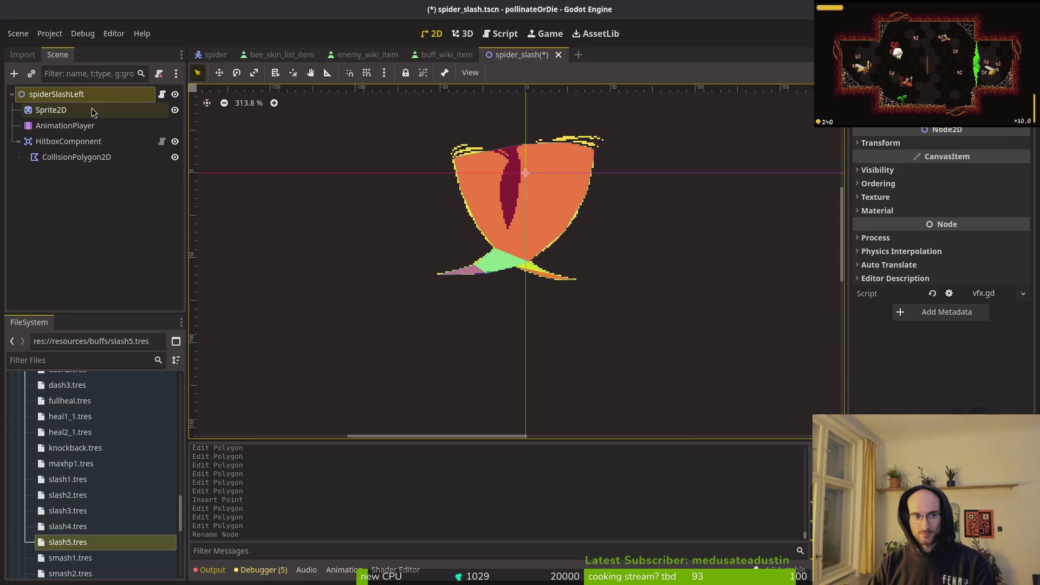
pyautogui.click(102, 209)
# Step: Rename the scene's root node back to spiderSlash and save the scene
pyautogui.hotkey('ctrl', 's')
pyautogui.click(19, 142)
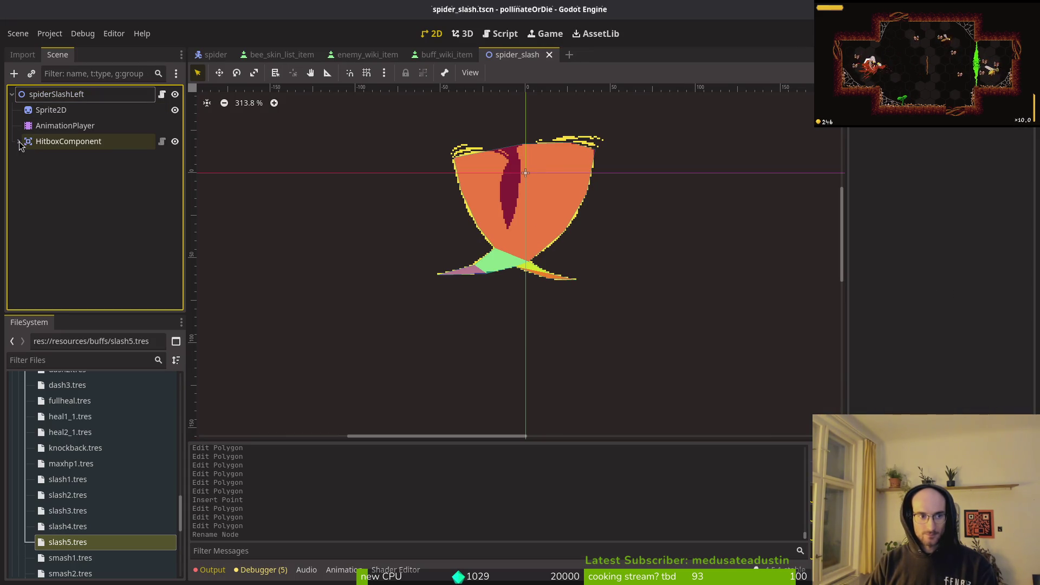
pyautogui.click(18, 142)
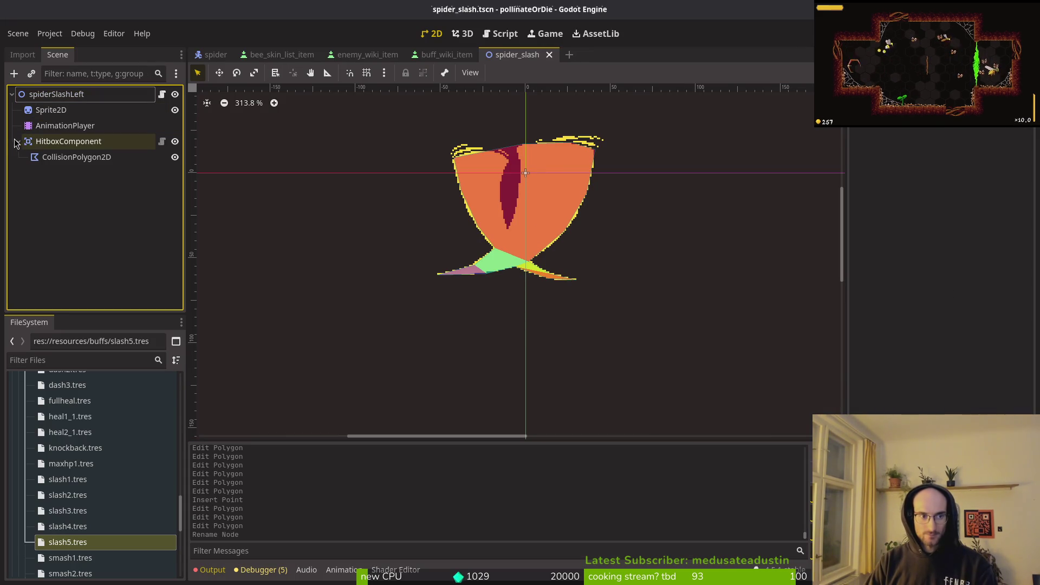
pyautogui.click(17, 142)
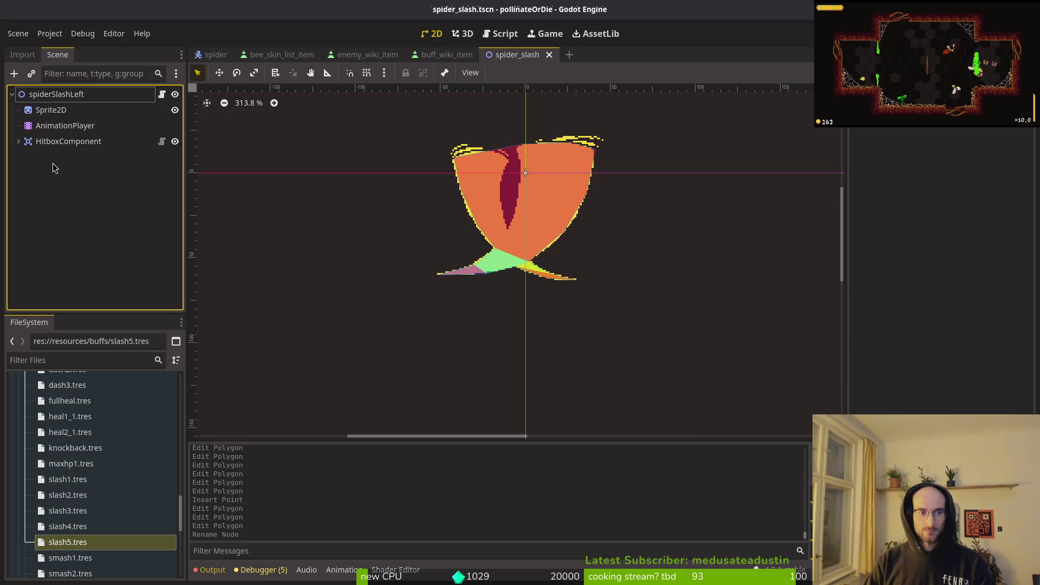
pyautogui.click(45, 145)
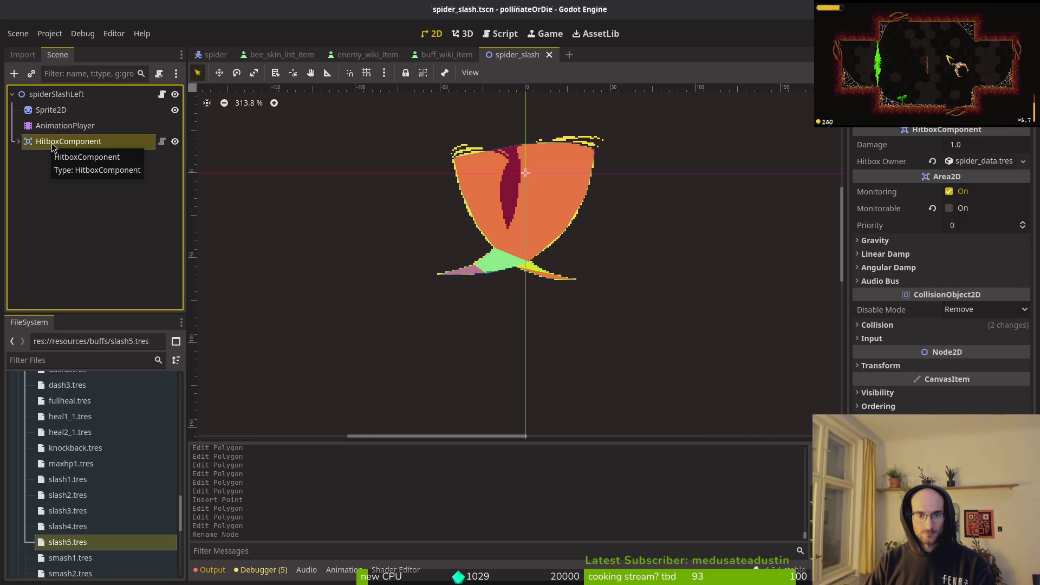
pyautogui.press('Up')
pyautogui.press('Up')
pyautogui.press('Up')
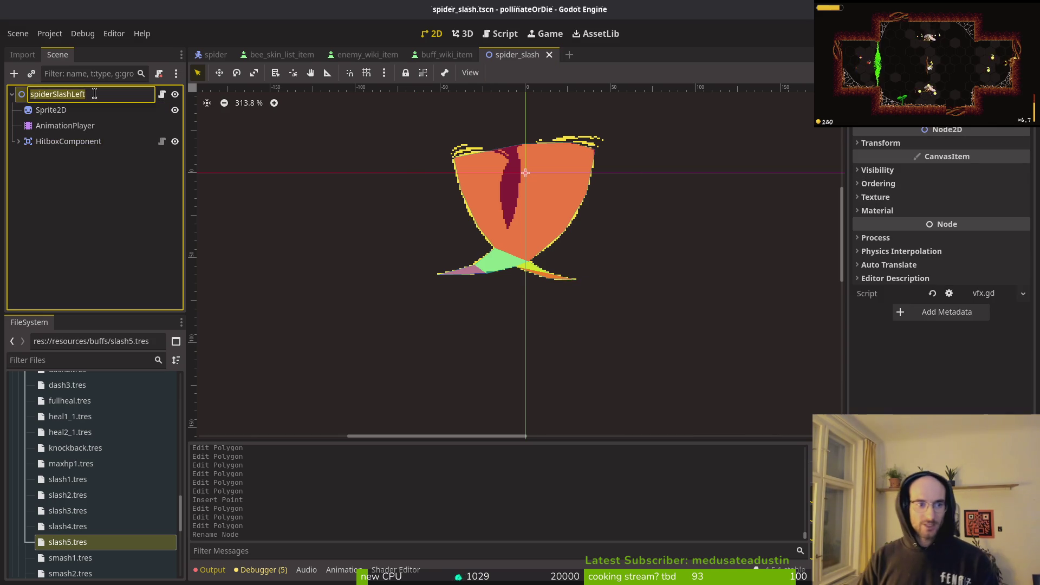
pyautogui.doubleClick(88, 94)
pyautogui.press('BackSpace')
pyautogui.press('BackSpace')
pyautogui.press('BackSpace')
pyautogui.press('Return')
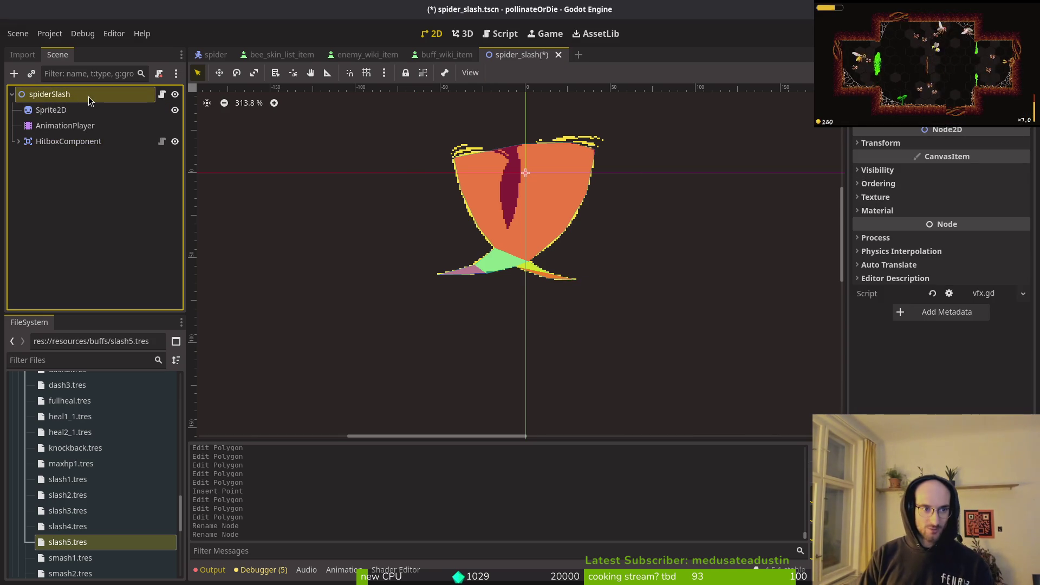
pyautogui.click(45, 142)
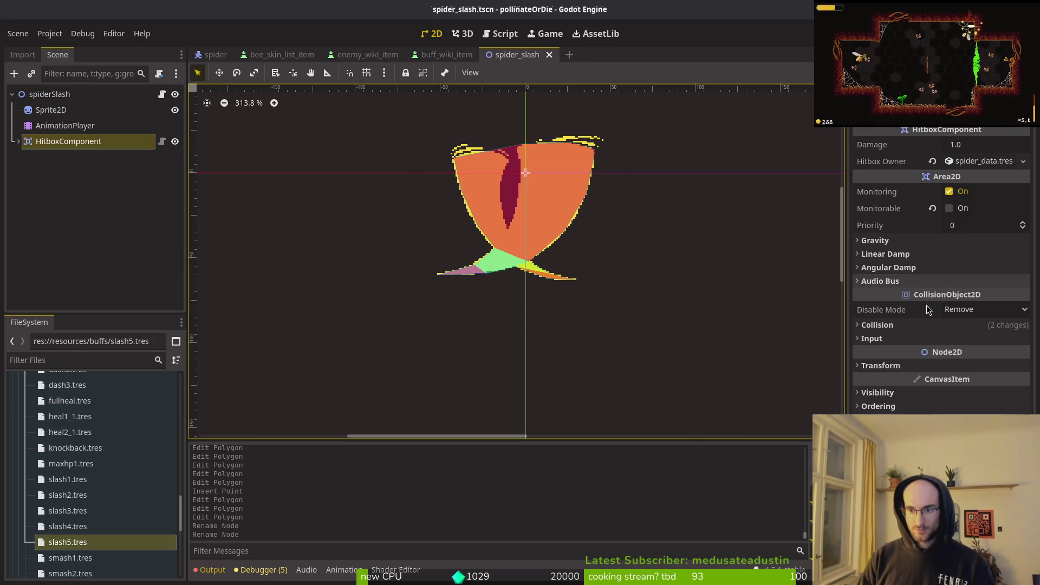
pyautogui.hotkey('ctrl', 's')
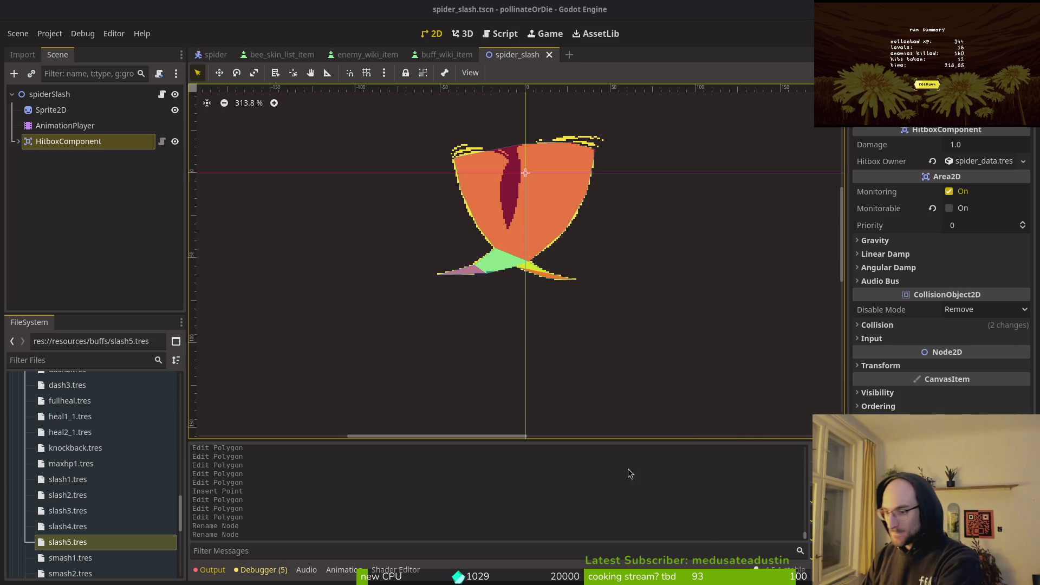
# Step: Undo the trial scale flip so the slash sprite is no longer mirrored
pyautogui.hscroll(-2, 545, 262)
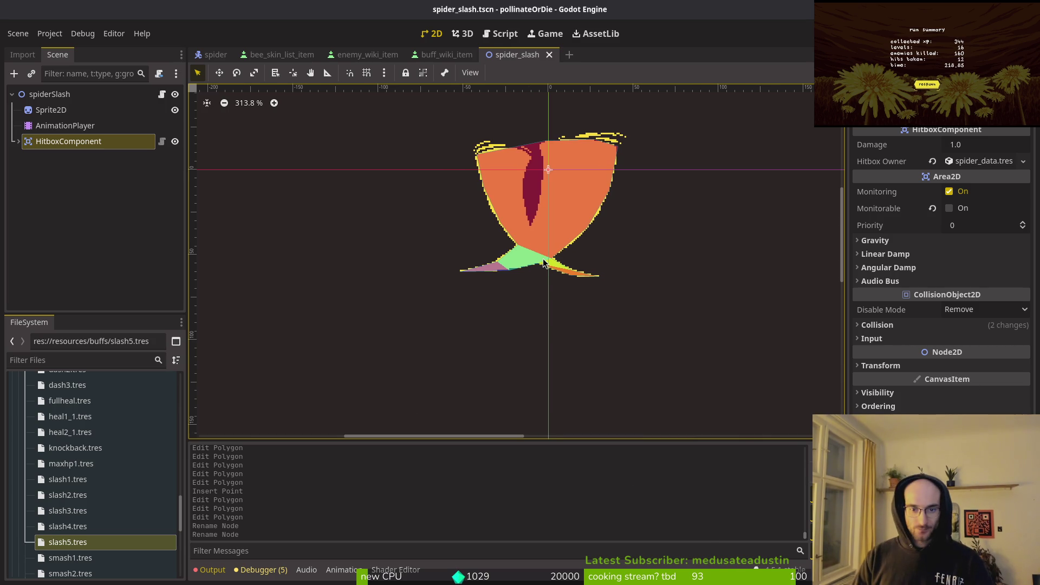
pyautogui.click(904, 364)
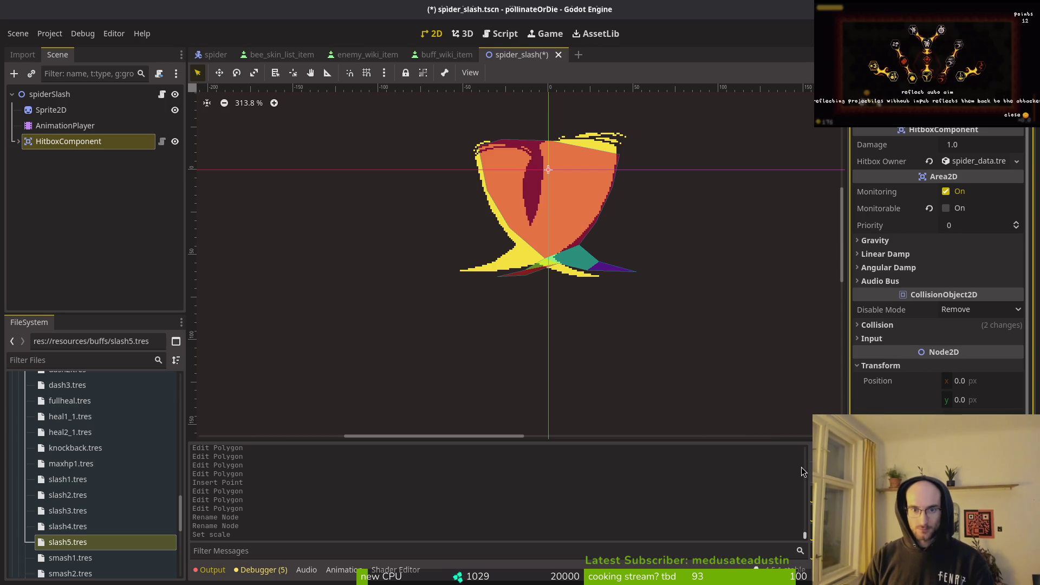
pyautogui.hotkey('ctrl', 'z')
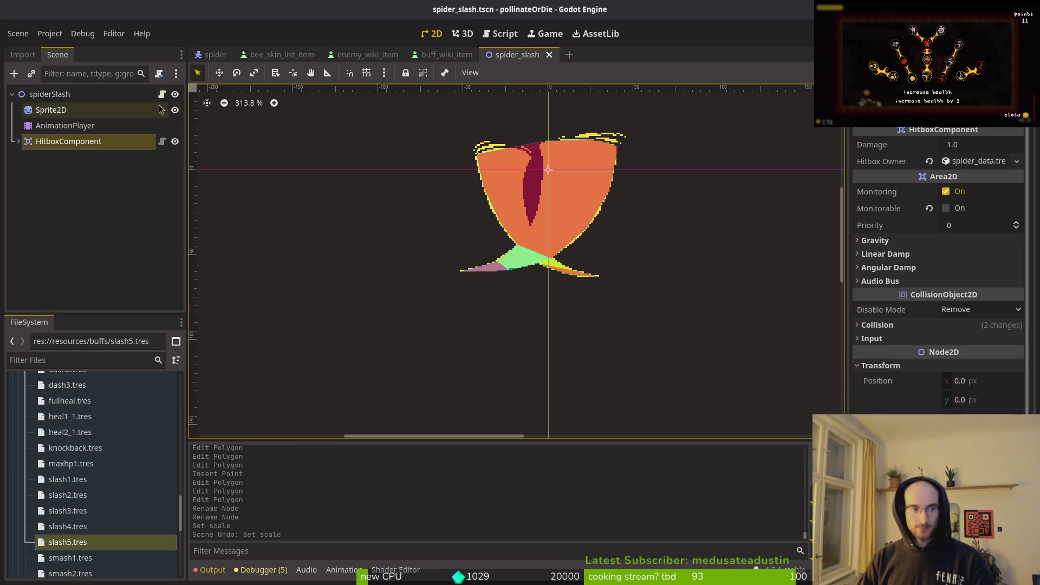
# Step: In Manage Animations, delete the shockwave animation and the [Global] library
pyautogui.click(62, 127)
pyautogui.click(50, 113)
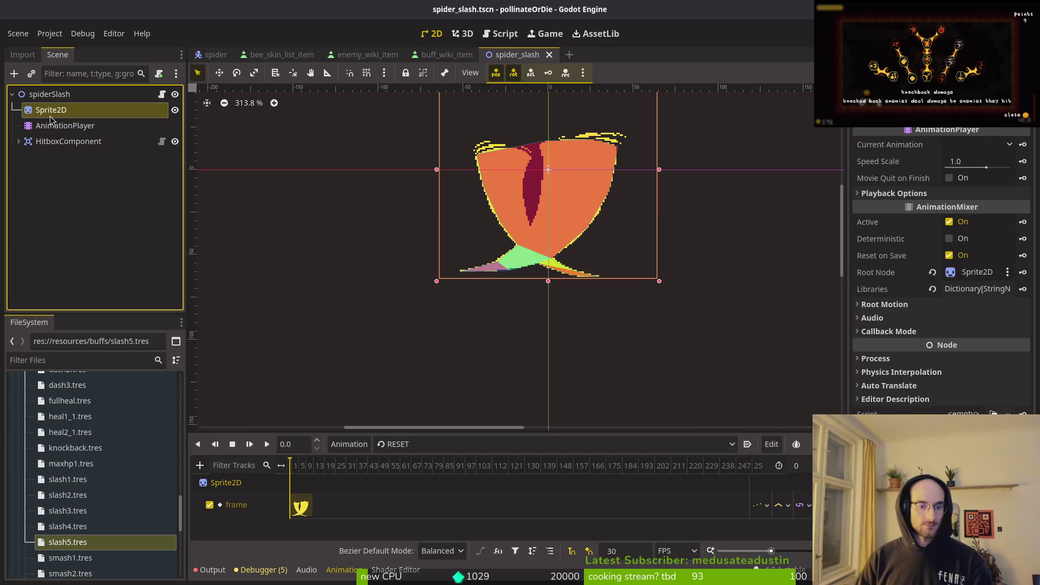
pyautogui.click(422, 444)
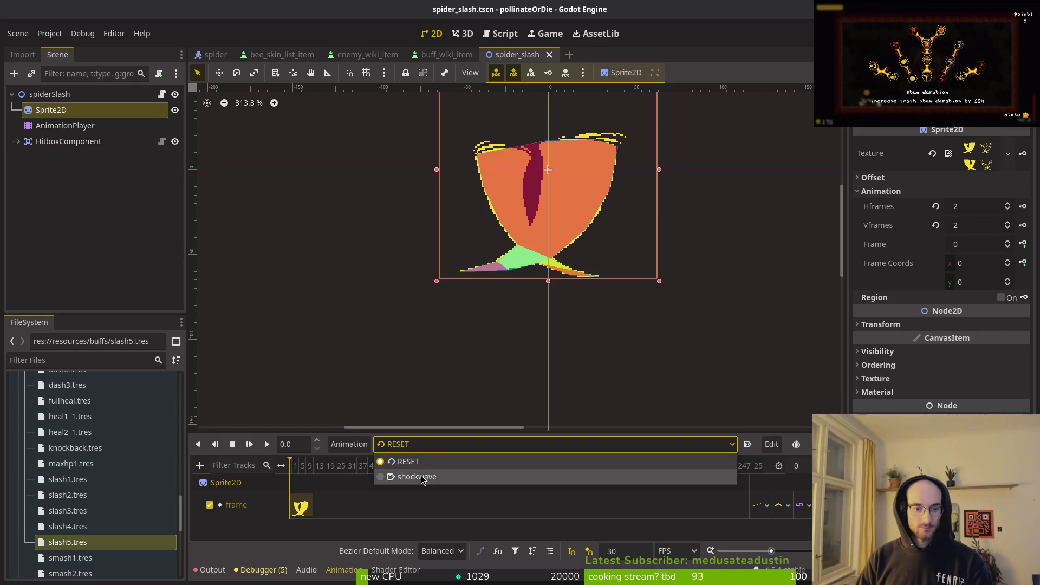
pyautogui.click(388, 474)
pyautogui.click(349, 444)
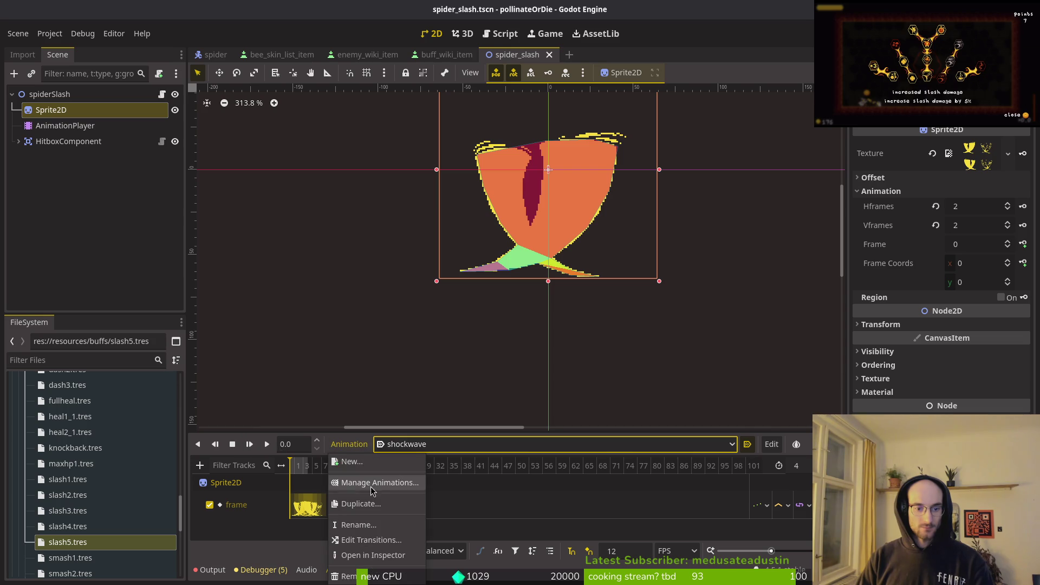
pyautogui.click(374, 484)
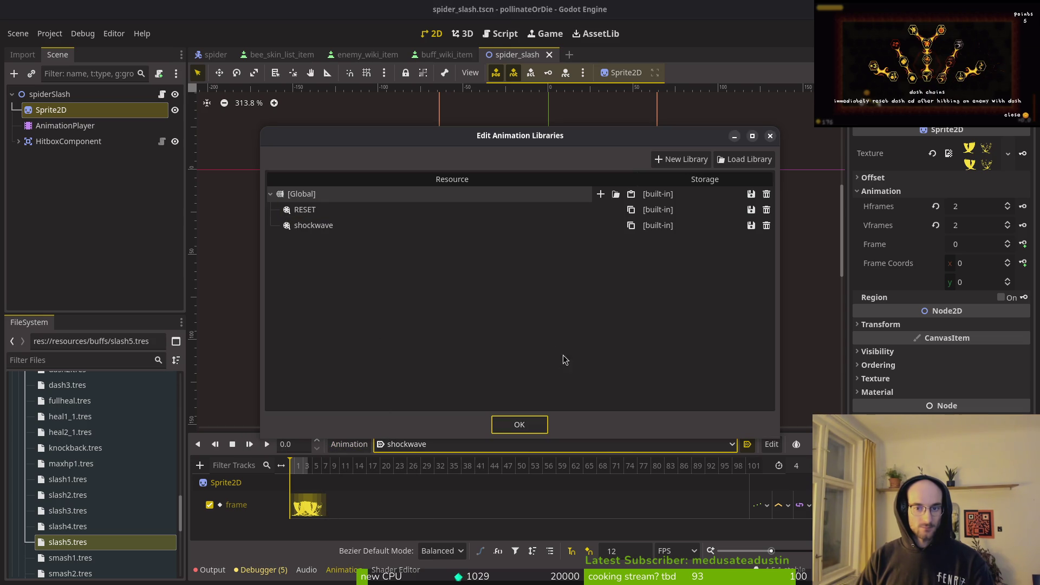
pyautogui.click(766, 225)
pyautogui.click(766, 194)
pyautogui.click(770, 136)
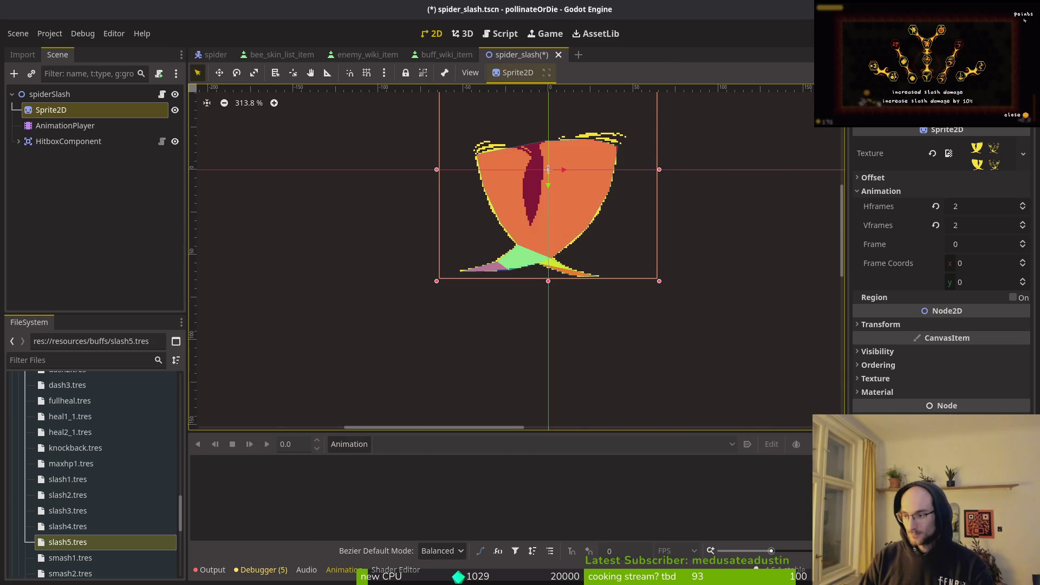
# Step: Glance at the spider sprite in Aseprite and return to Godot
pyautogui.hotkey('alt', 'Tab')
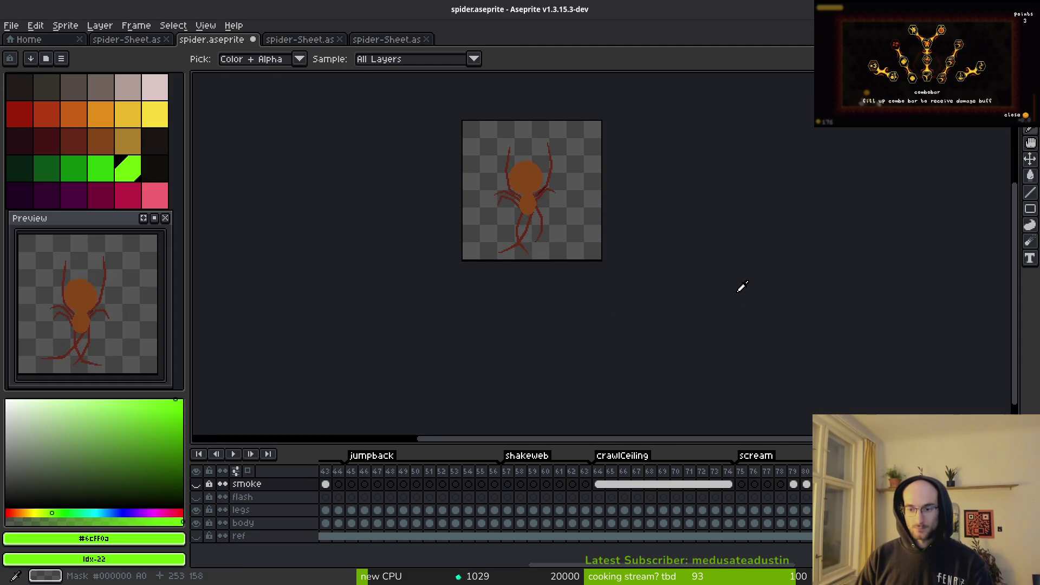
pyautogui.hotkey('alt', 'Tab')
pyautogui.hotkey('alt', 'Tab')
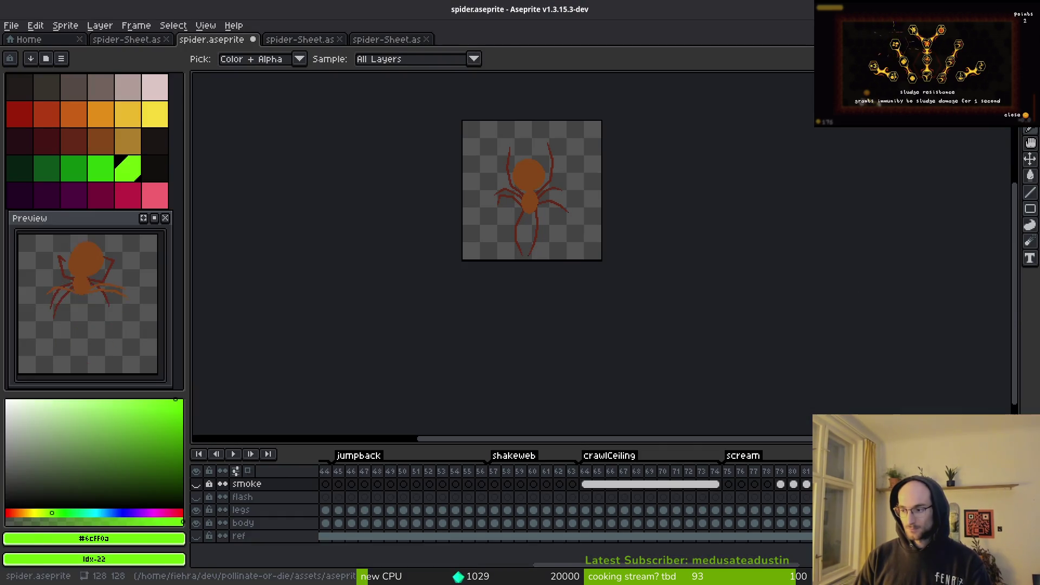
pyautogui.hotkey('alt', 'Tab')
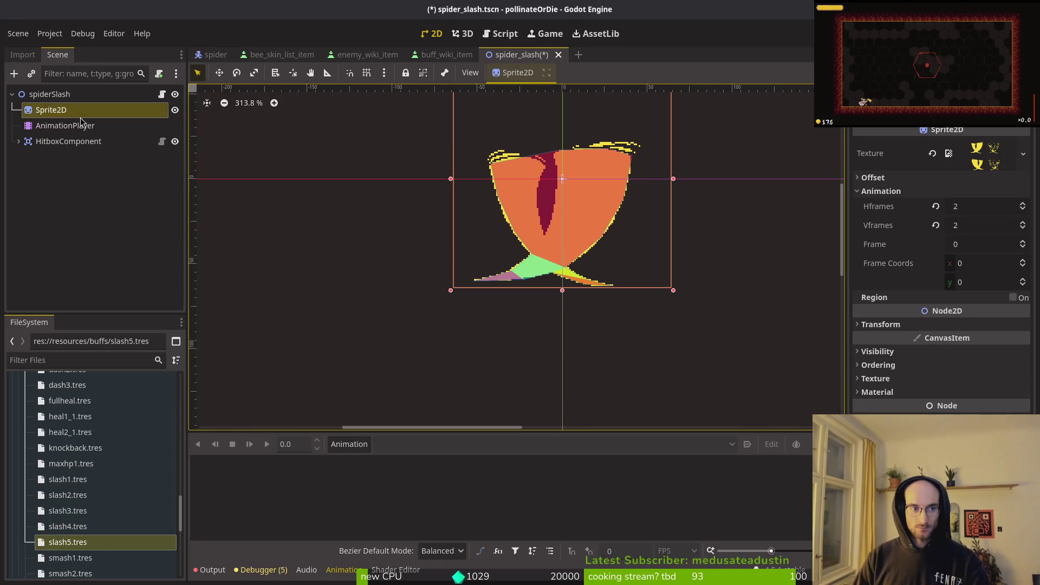
# Step: Create two new animations named slashLeft and slashRight
pyautogui.click(355, 446)
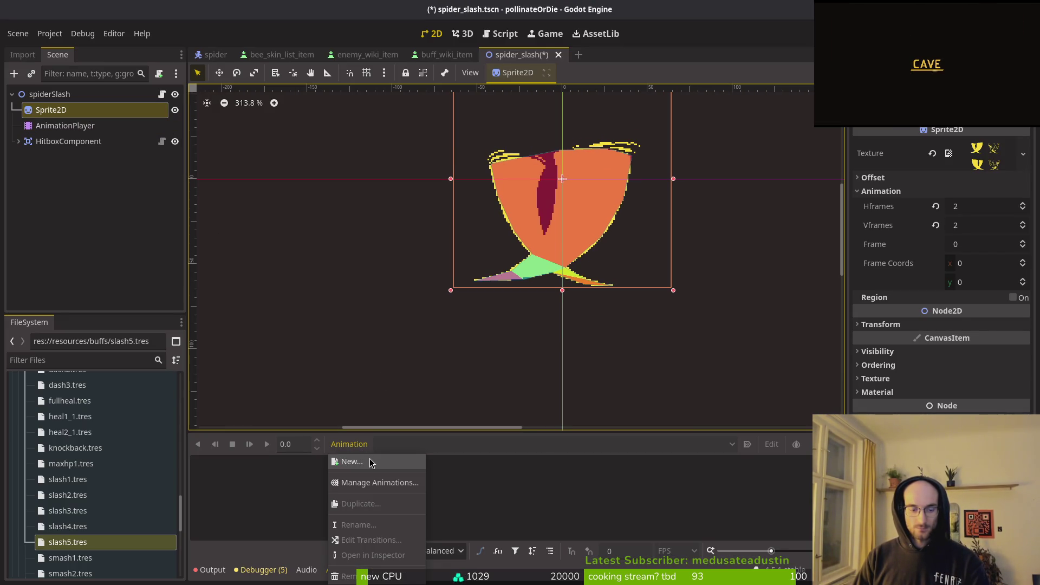
pyautogui.click(372, 462)
pyautogui.write('sl')
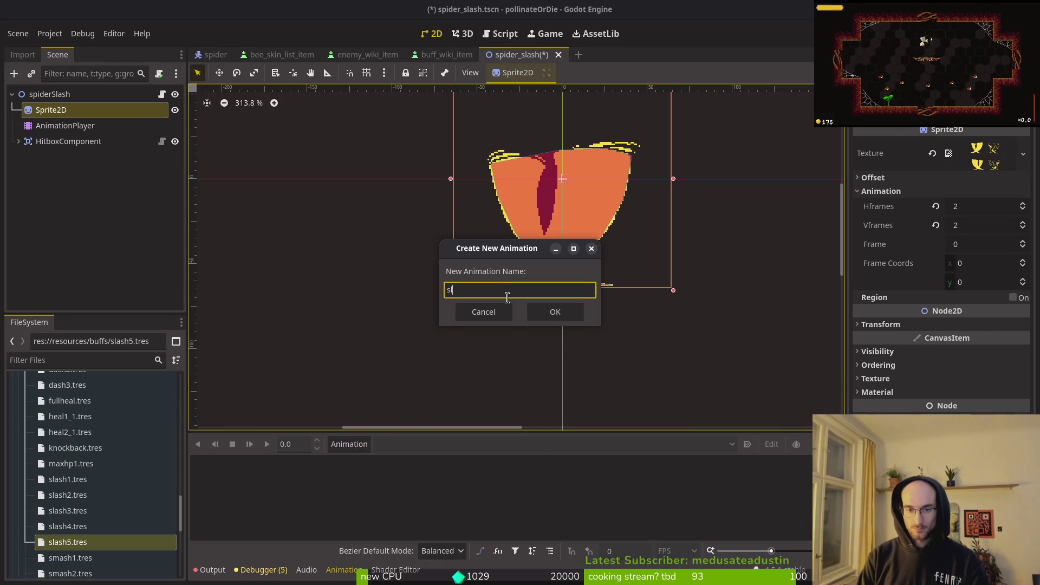
pyautogui.write('ashLeft')
pyautogui.press('Return')
pyautogui.click(349, 444)
pyautogui.click(339, 464)
pyautogui.write('hRight')
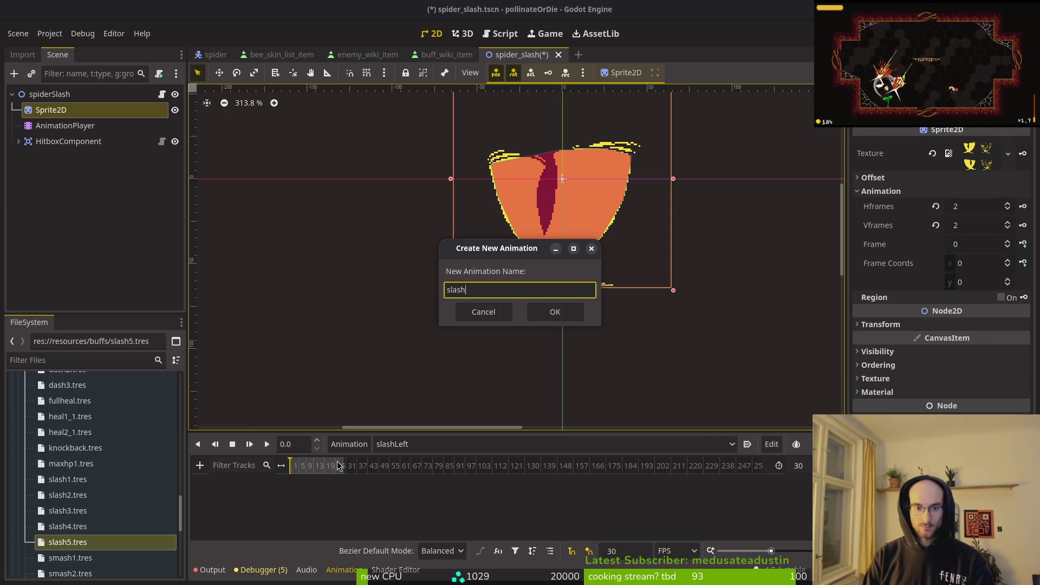
pyautogui.press('Return')
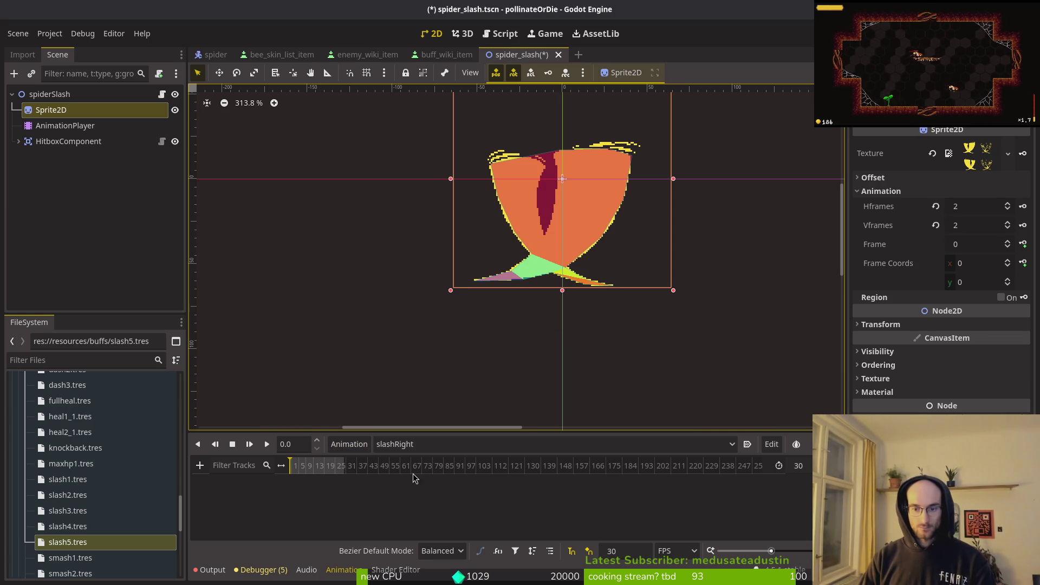
# Step: Set the timeline snap to 12 FPS in both slashRight and slashLeft
pyautogui.click(657, 551)
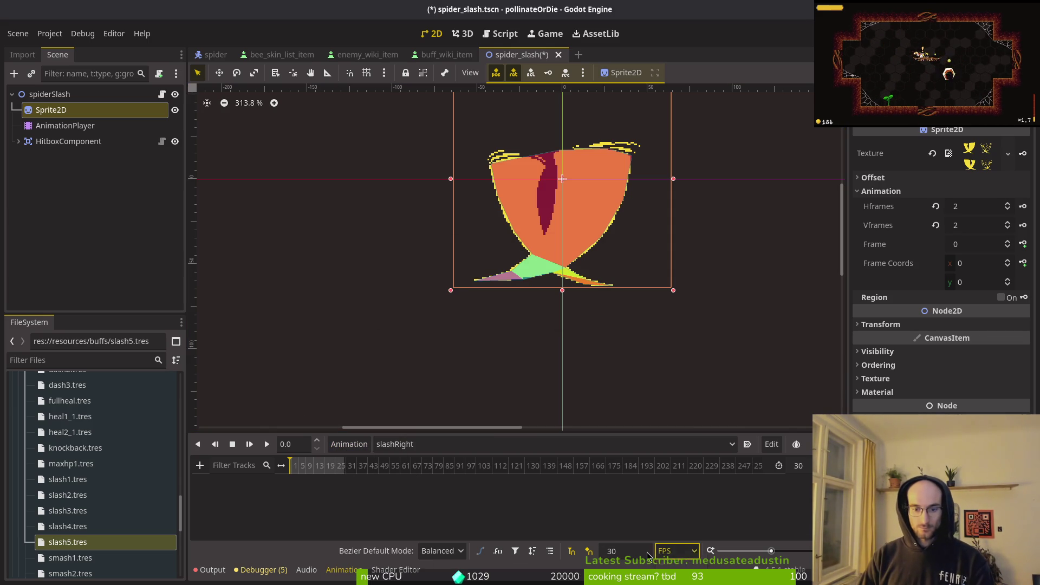
pyautogui.write('12')
pyautogui.press('Return')
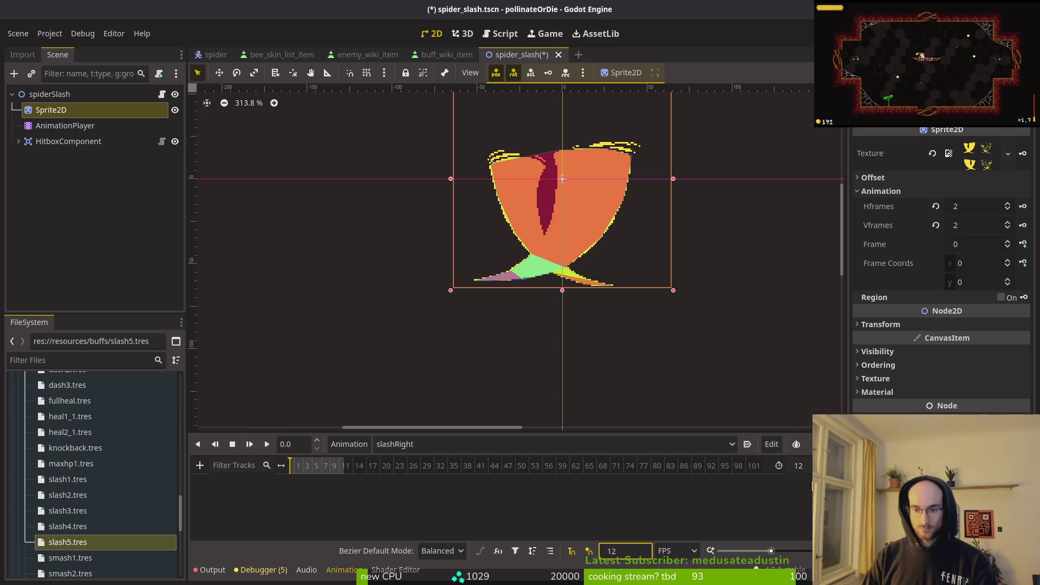
pyautogui.hotkey('ctrl', 's')
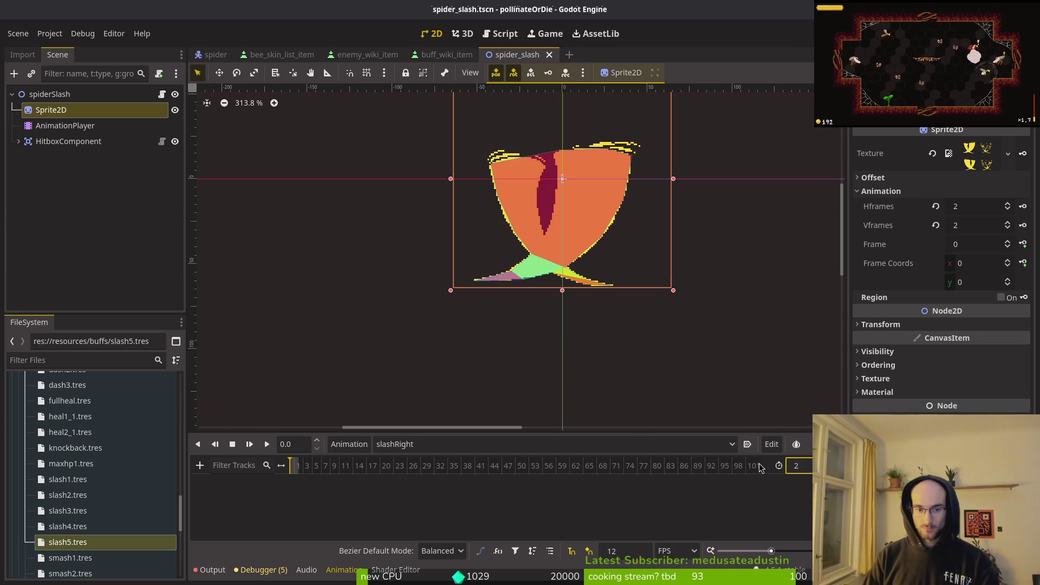
pyautogui.click(415, 444)
pyautogui.click(411, 462)
pyautogui.doubleClick(617, 551)
pyautogui.write('12')
pyautogui.press('Return')
# Step: Set slashLeft's animation length to 2 and save the scene
pyautogui.doubleClick(796, 466)
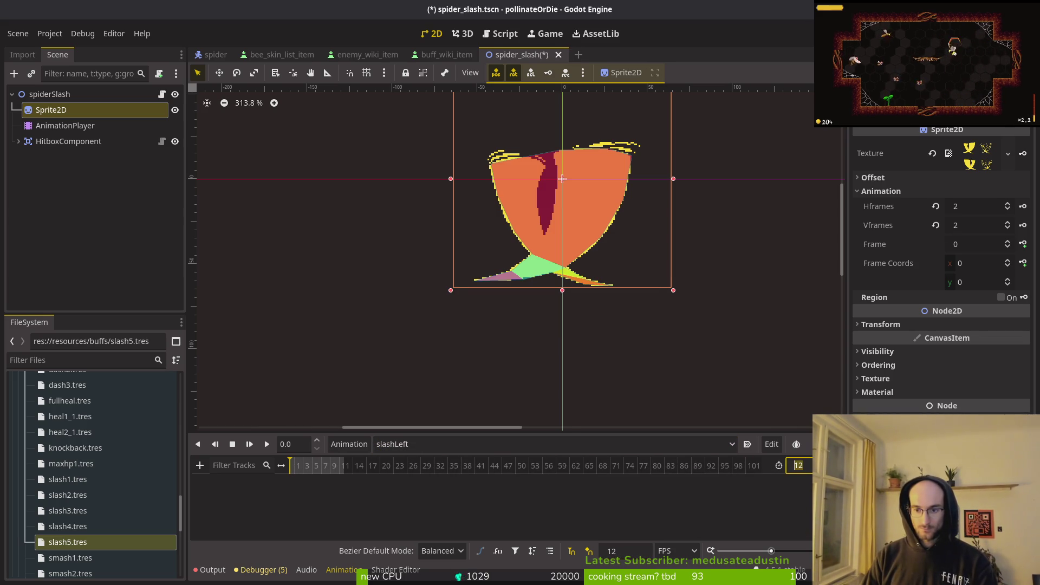
pyautogui.write('2')
pyautogui.press('Return')
pyautogui.hotkey('ctrl', 's')
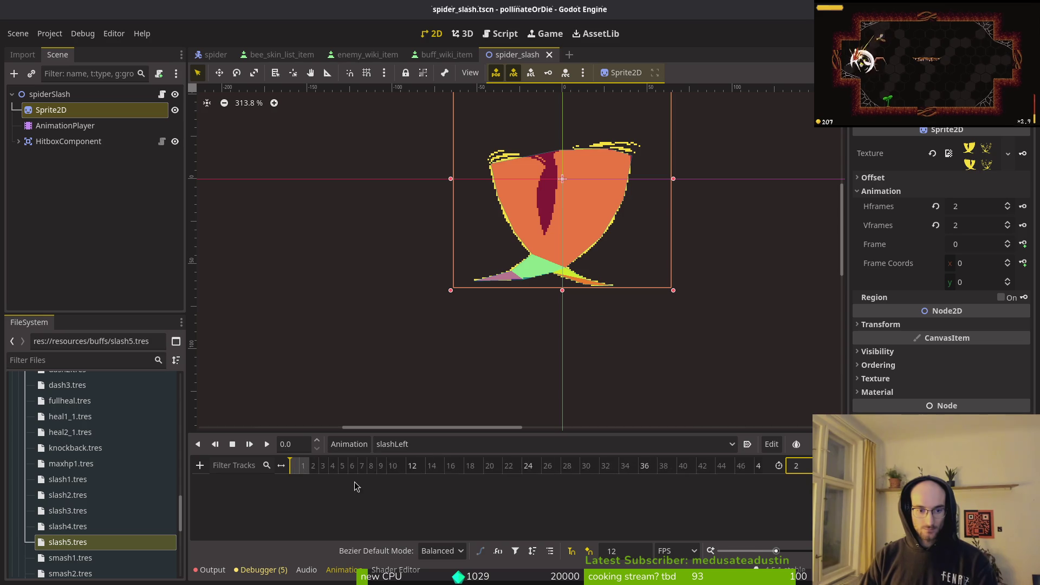
pyautogui.hotkey('ctrl', 's')
pyautogui.click(414, 445)
pyautogui.click(422, 478)
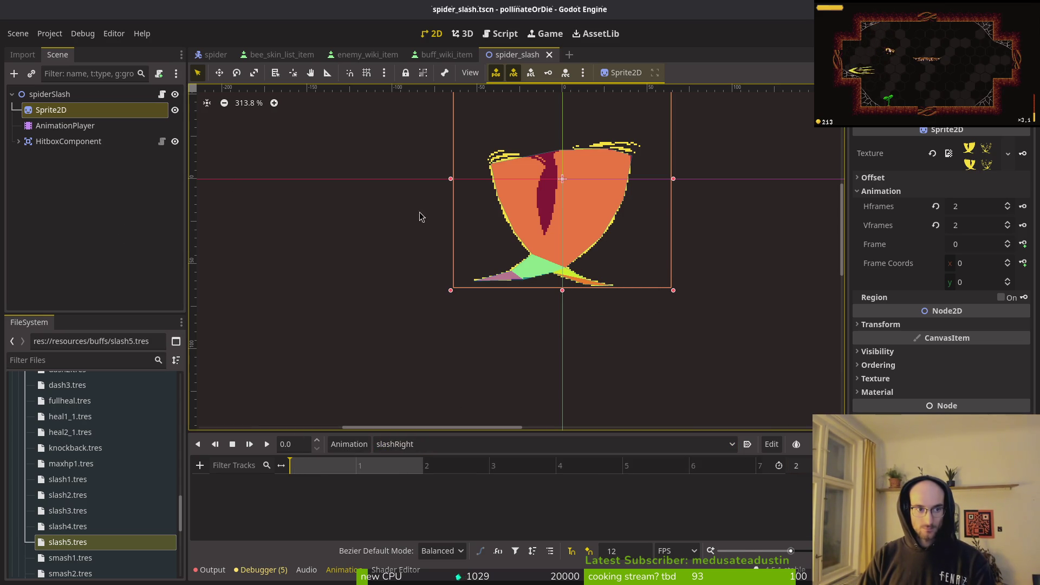
# Step: In slashLeft, create a Sprite2D frame track keyed at frames 0 and 1, then save
pyautogui.click(1022, 244)
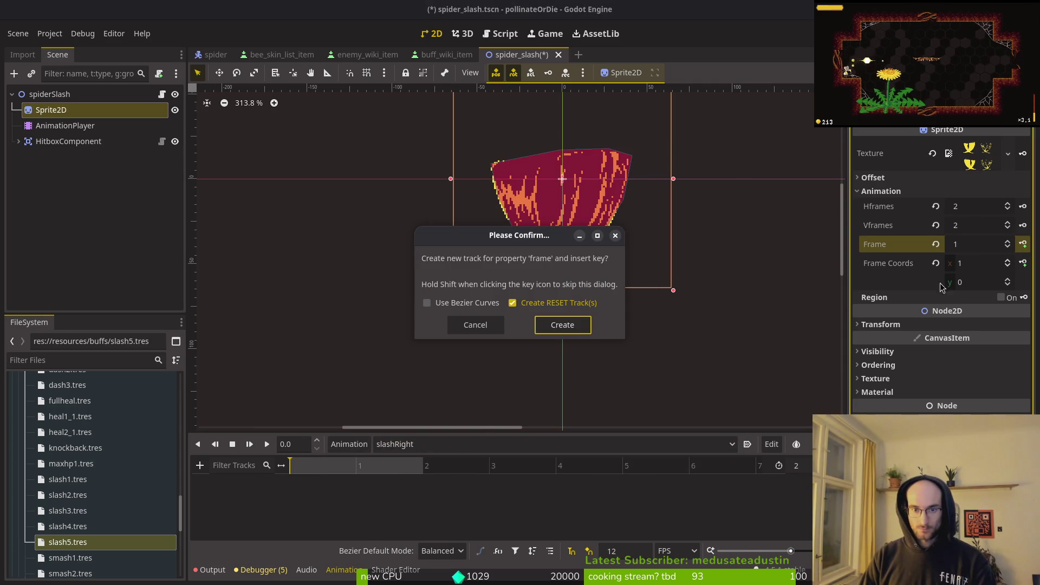
pyautogui.click(557, 323)
pyautogui.click(433, 444)
pyautogui.click(402, 461)
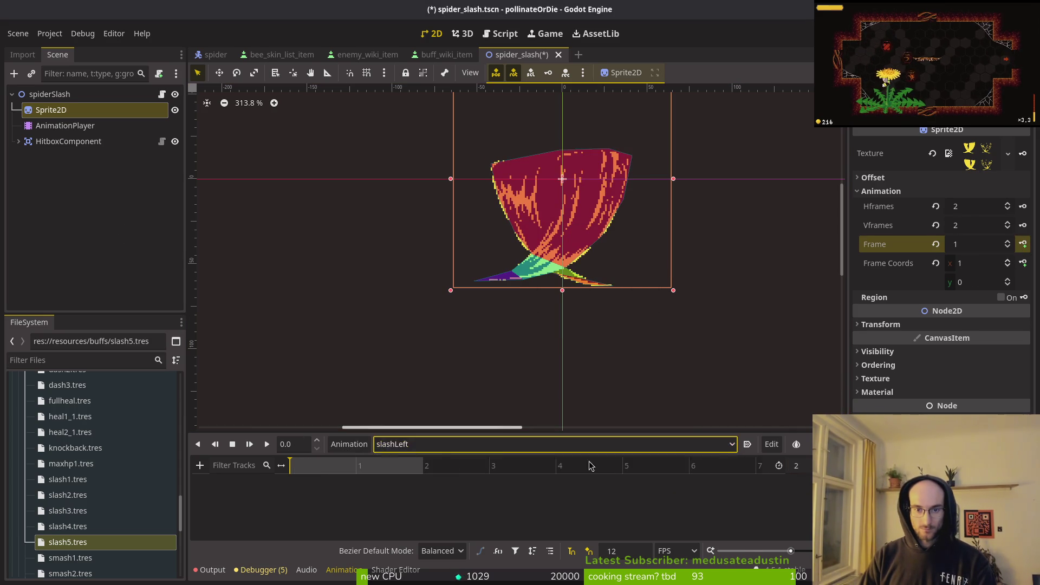
pyautogui.click(1023, 244)
pyautogui.press('Return')
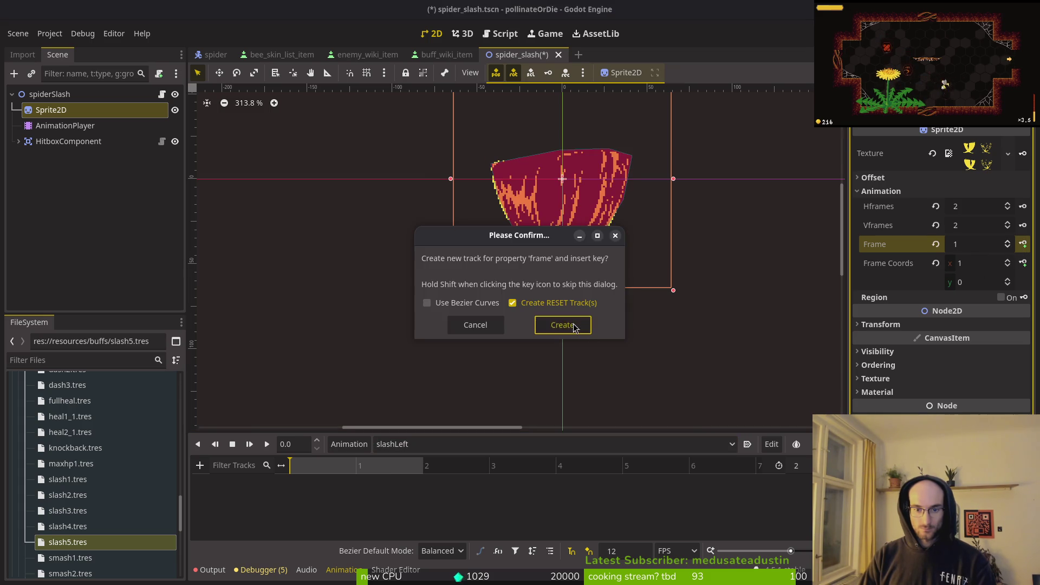
pyautogui.click(355, 466)
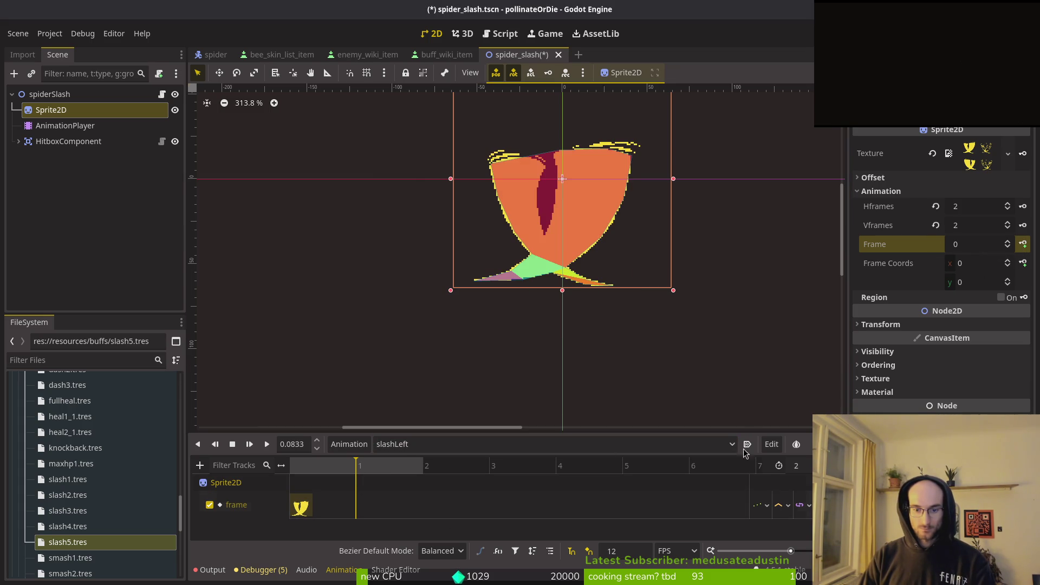
pyautogui.click(1008, 241)
pyautogui.click(1023, 244)
pyautogui.hotkey('ctrl', 's')
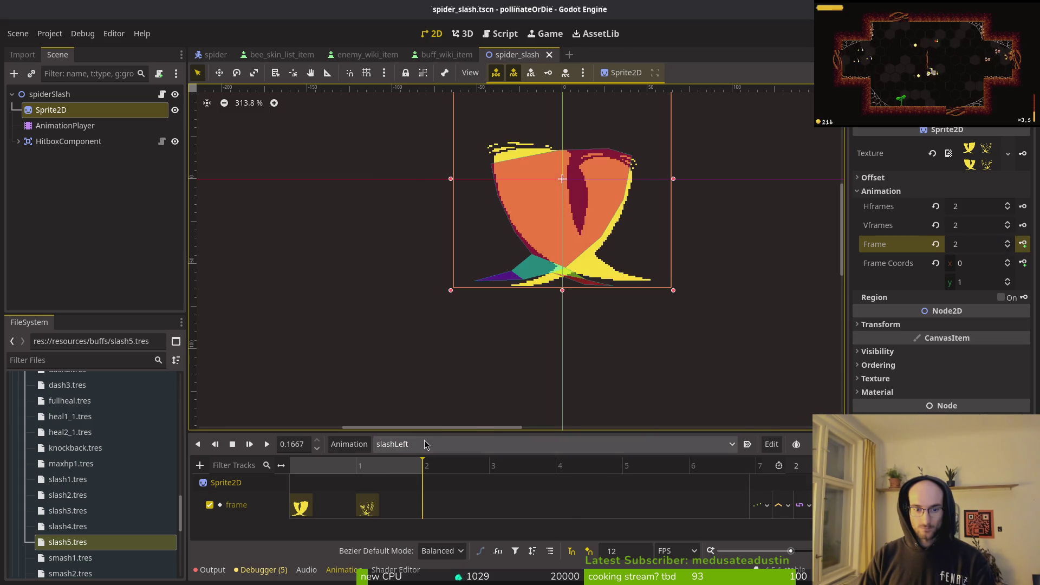
# Step: In slashRight, create a Sprite2D frame track with two keyed frames, then save
pyautogui.click(422, 444)
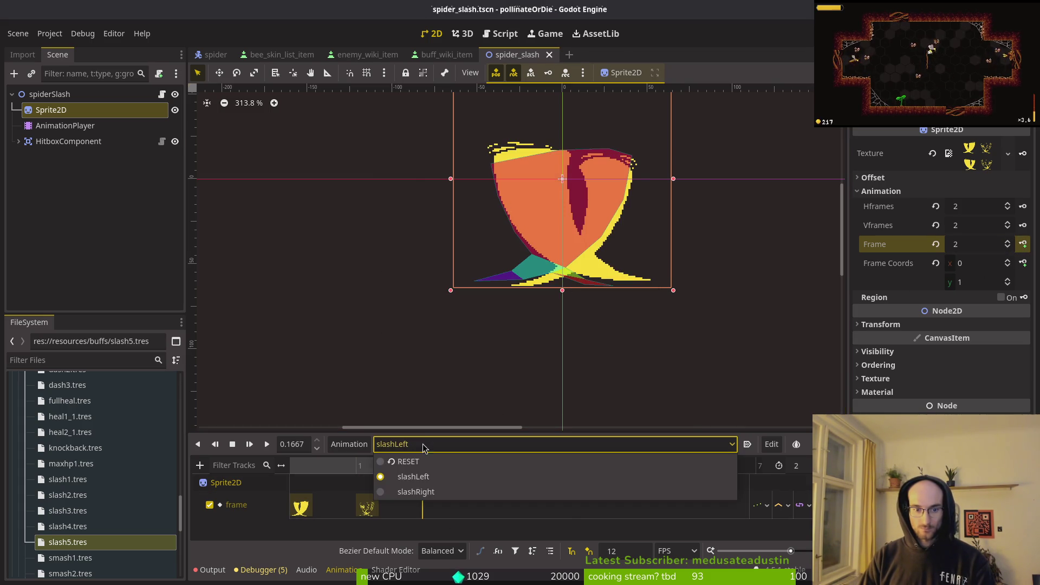
pyautogui.click(433, 493)
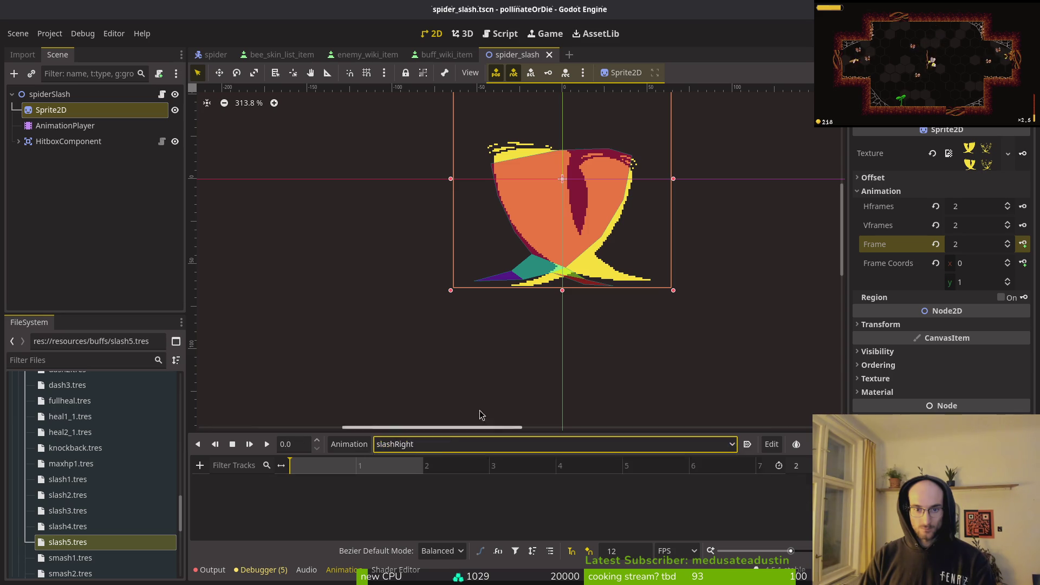
pyautogui.click(1024, 244)
pyautogui.click(557, 327)
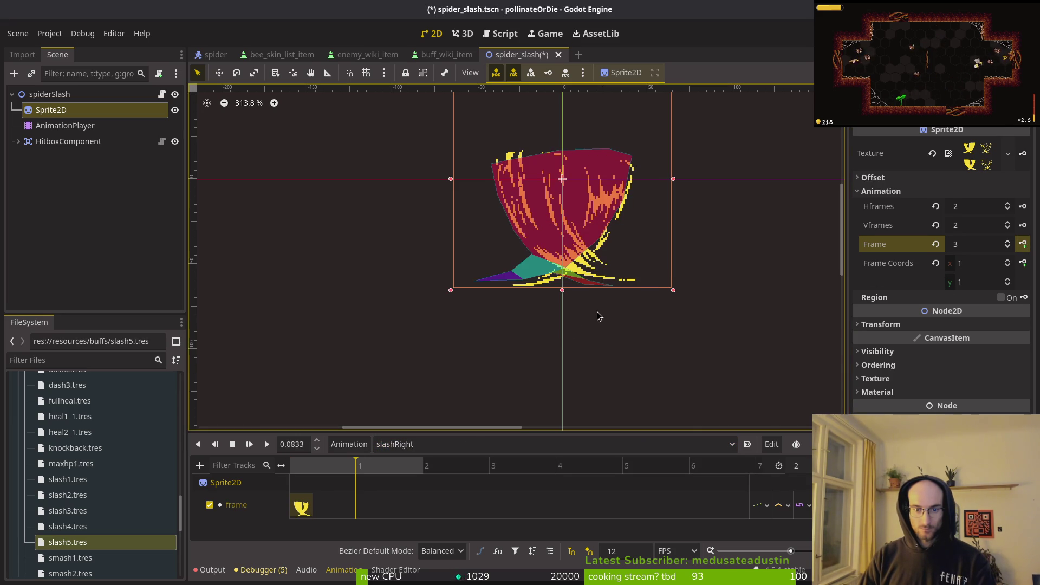
pyautogui.click(1023, 245)
pyautogui.hotkey('ctrl', 's')
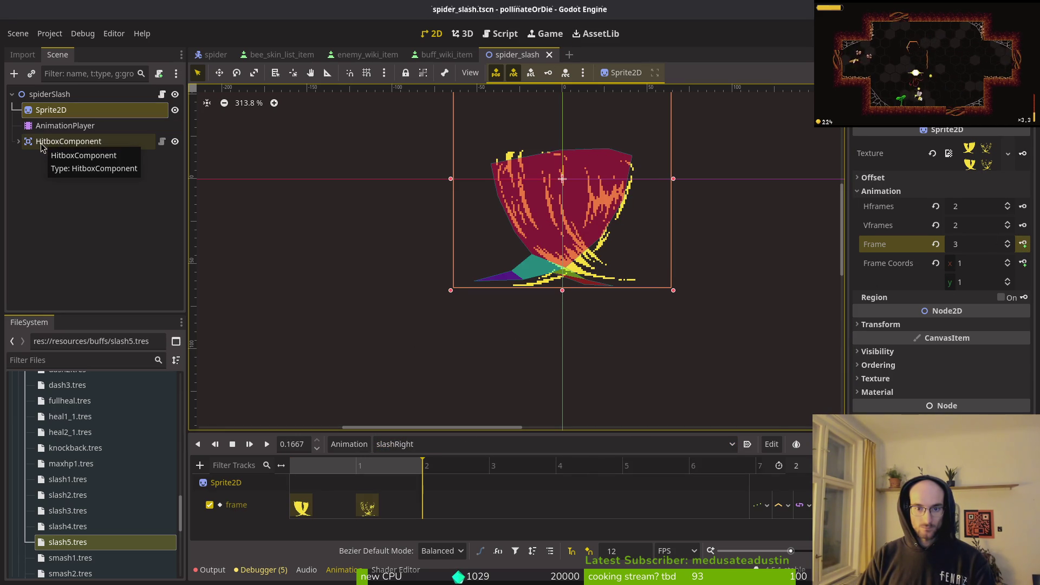
pyautogui.click(412, 444)
pyautogui.click(413, 480)
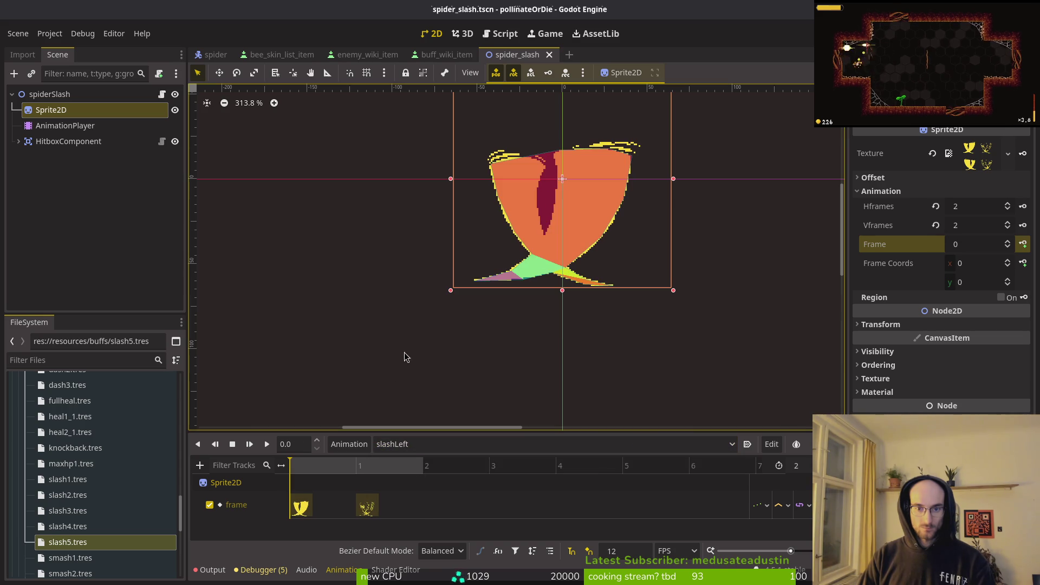
pyautogui.click(11, 94)
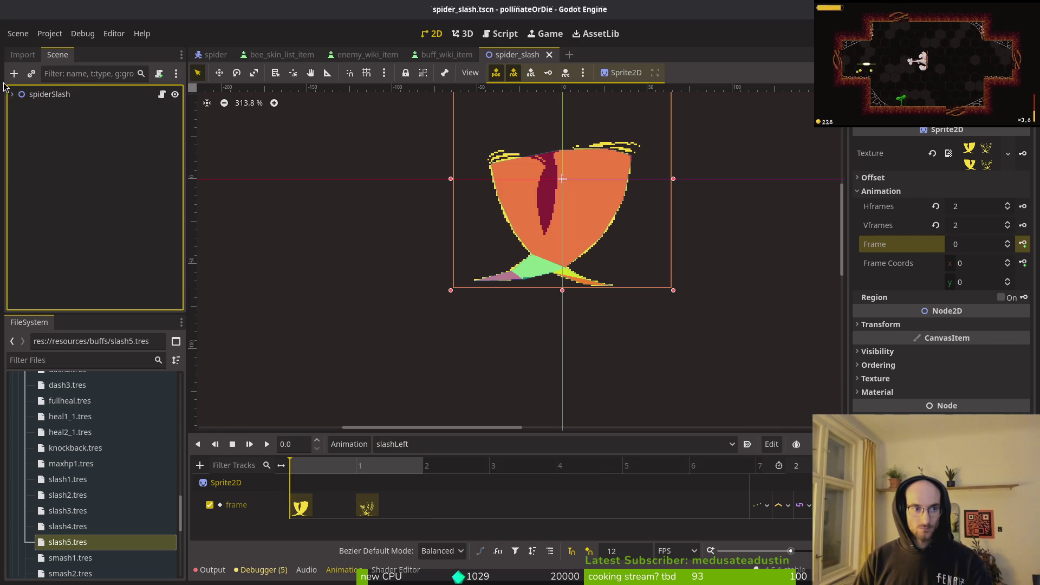
pyautogui.click(11, 94)
pyautogui.click(69, 141)
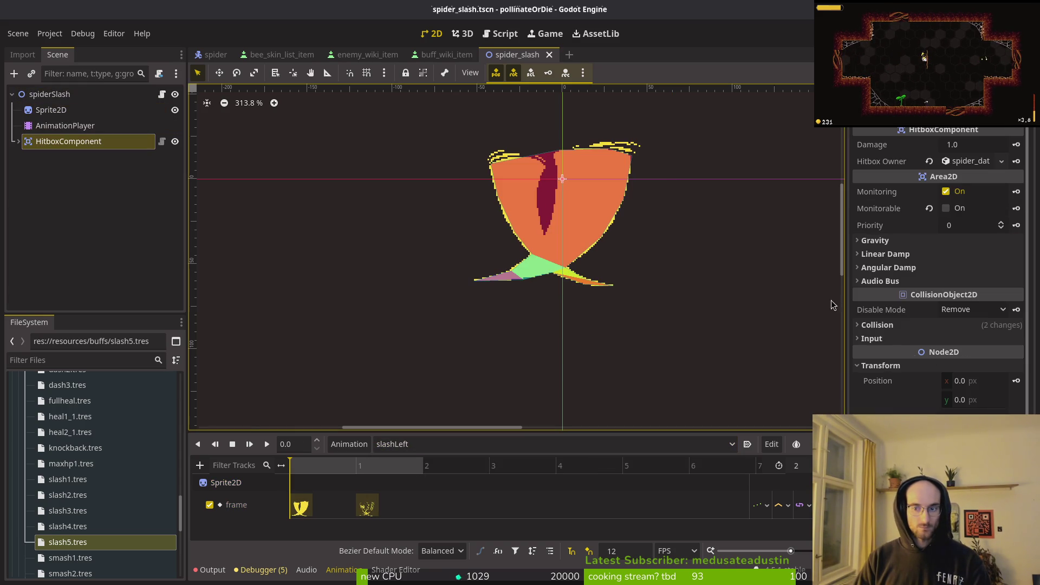
pyautogui.click(879, 365)
pyautogui.click(883, 327)
pyautogui.click(885, 329)
pyautogui.hotkey('ctrl', 's')
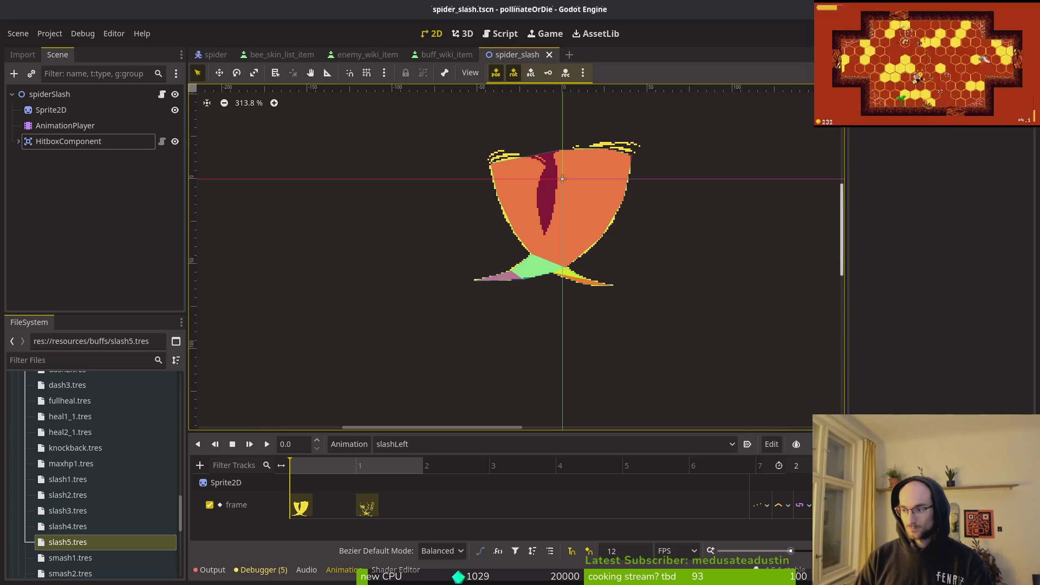
pyautogui.hotkey('alt', 'Tab')
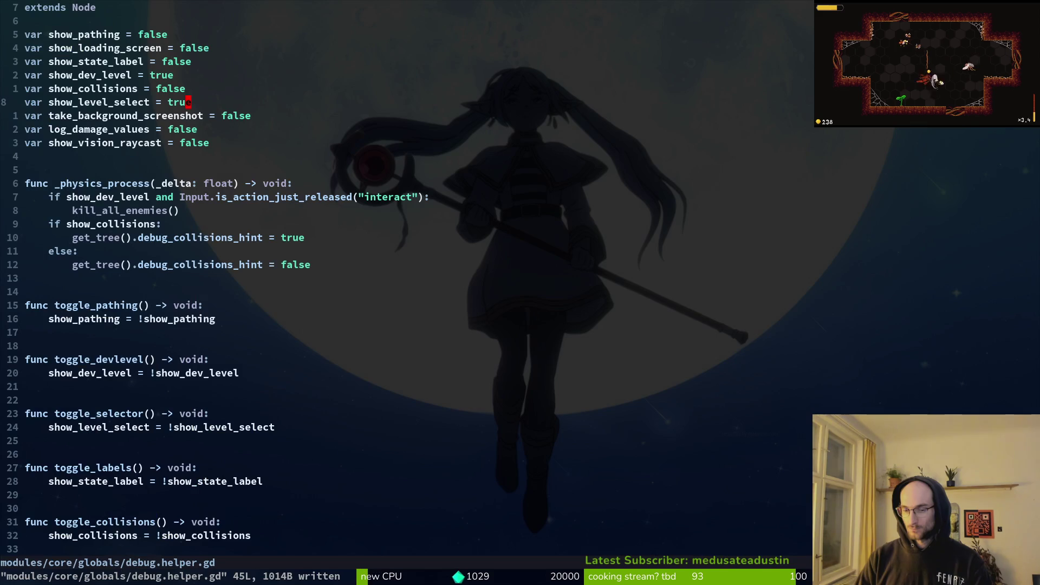
pyautogui.press('space')
pyautogui.press('f')
pyautogui.press('f')
pyautogui.press('Escape')
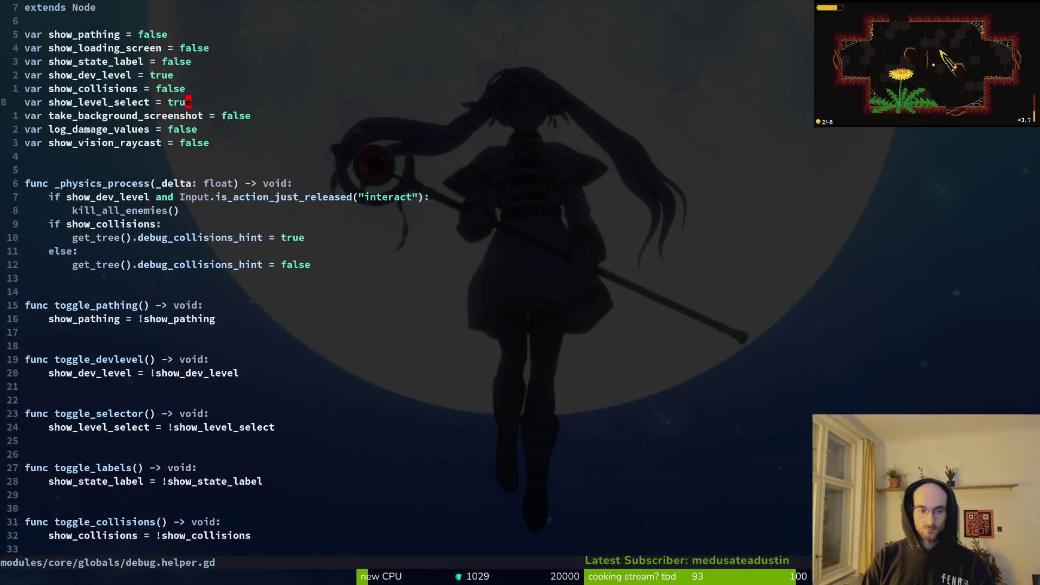
pyautogui.press('space')
pyautogui.press('f')
pyautogui.press('f')
pyautogui.write('s')
pyautogui.press('BackSpace')
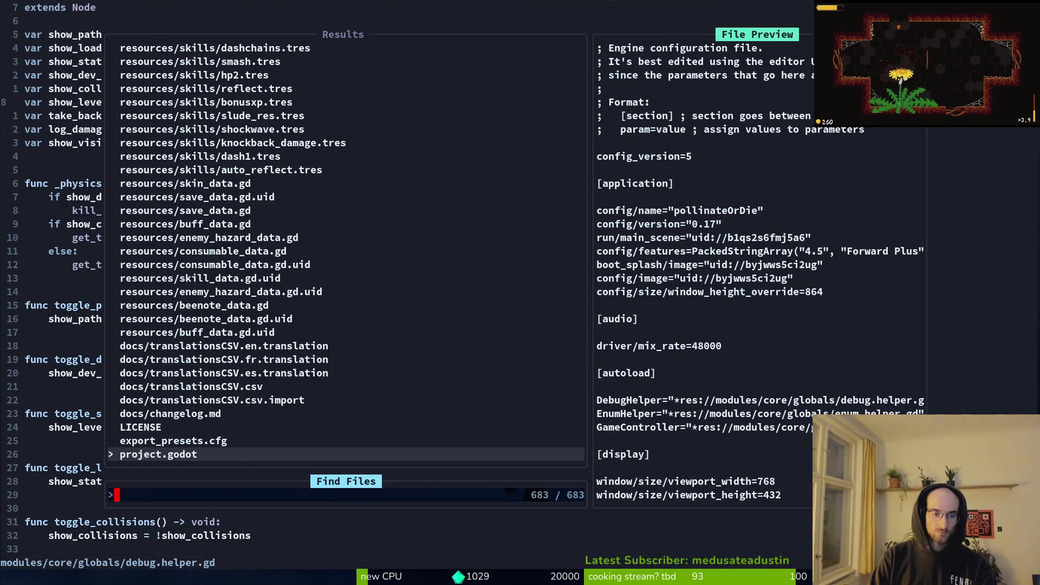
pyautogui.press('Escape')
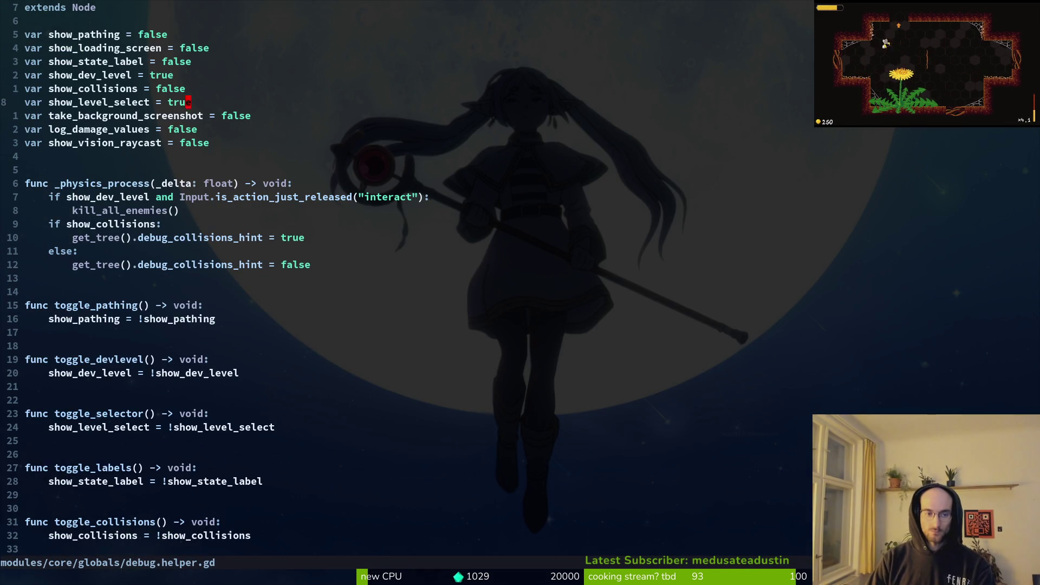
pyautogui.hotkey('alt', 'Tab')
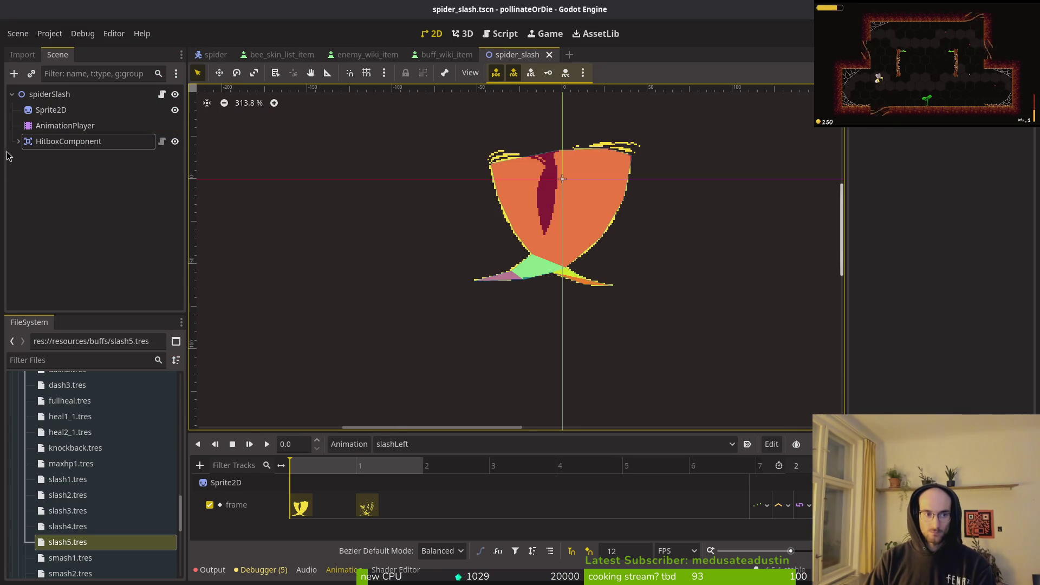
# Step: In slashLeft, key CollisionPolygon2D Disabled off at frame 0 and on at frame 1, then save
pyautogui.click(18, 141)
pyautogui.click(76, 157)
pyautogui.click(958, 161)
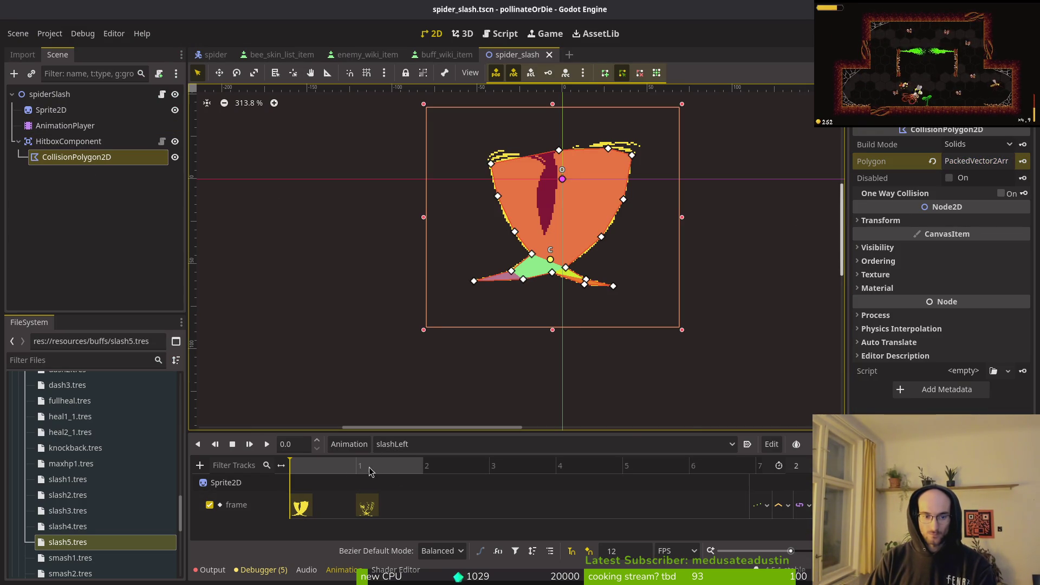
pyautogui.moveTo(433, 432); pyautogui.dragTo(433, 383)
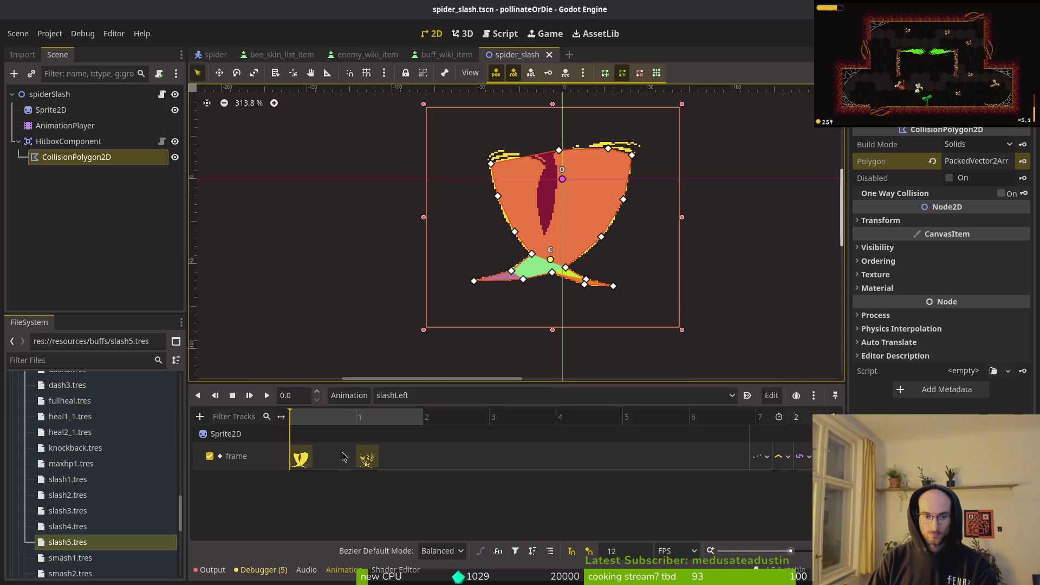
pyautogui.click(352, 417)
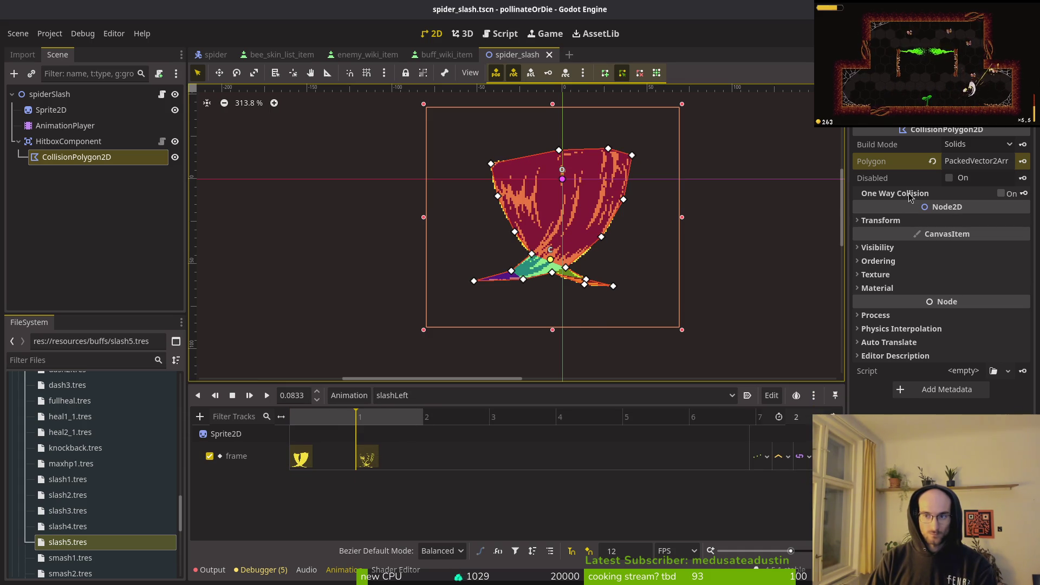
pyautogui.click(949, 178)
pyautogui.click(1023, 178)
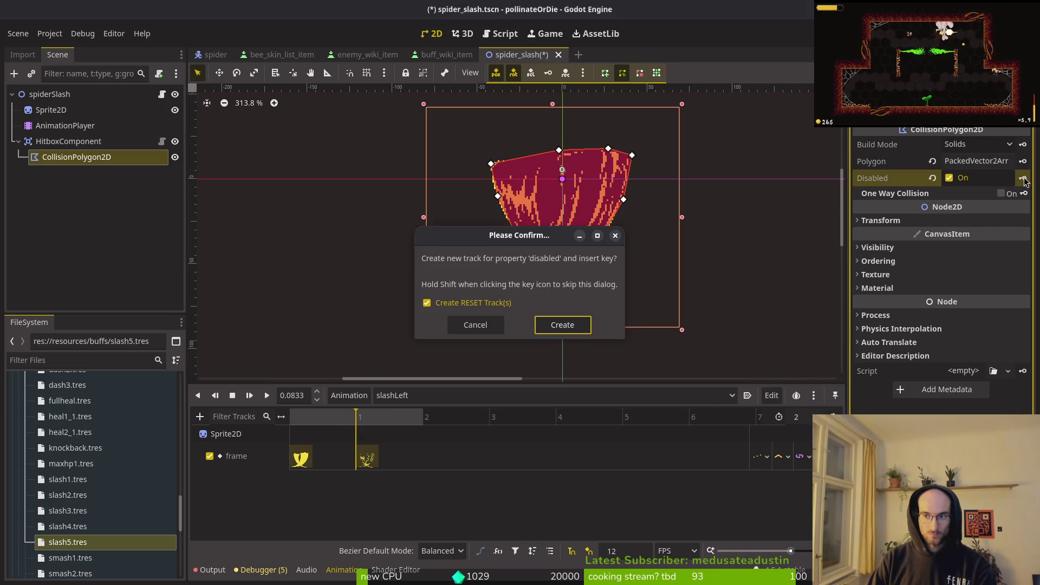
pyautogui.click(560, 323)
pyautogui.click(292, 417)
pyautogui.click(959, 178)
pyautogui.click(831, 327)
pyautogui.hotkey('ctrl', 's')
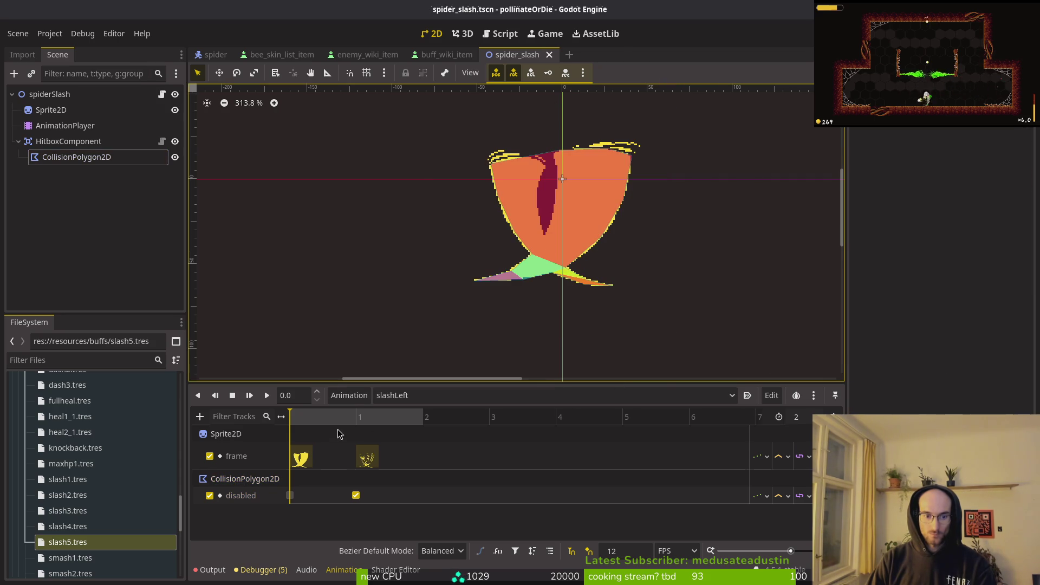
# Step: In slashRight, key CollisionPolygon2D Disabled off at frame 0 and on at frame 1, then save
pyautogui.click(441, 398)
pyautogui.click(401, 444)
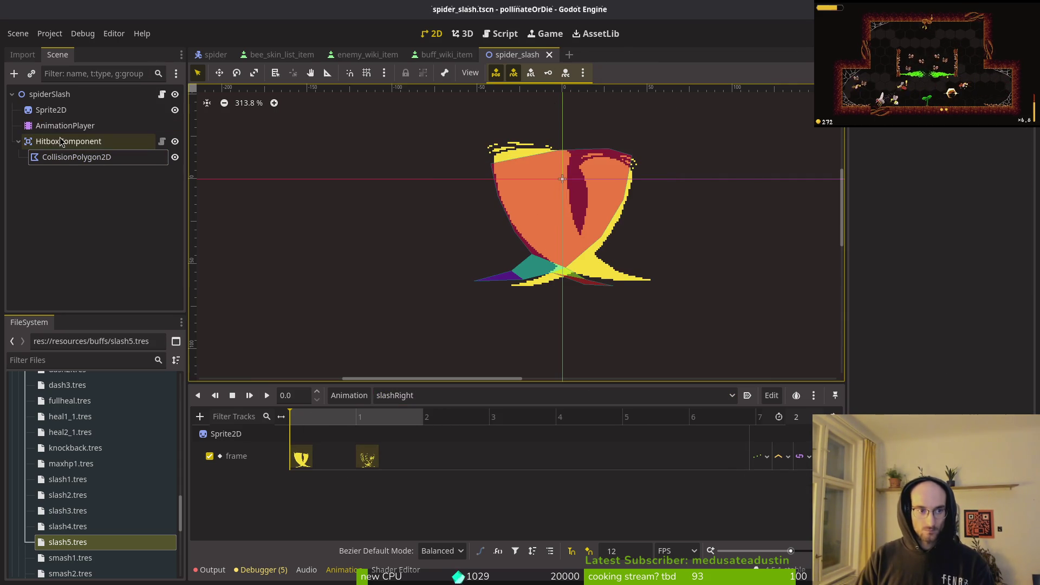
pyautogui.click(114, 157)
pyautogui.click(1022, 178)
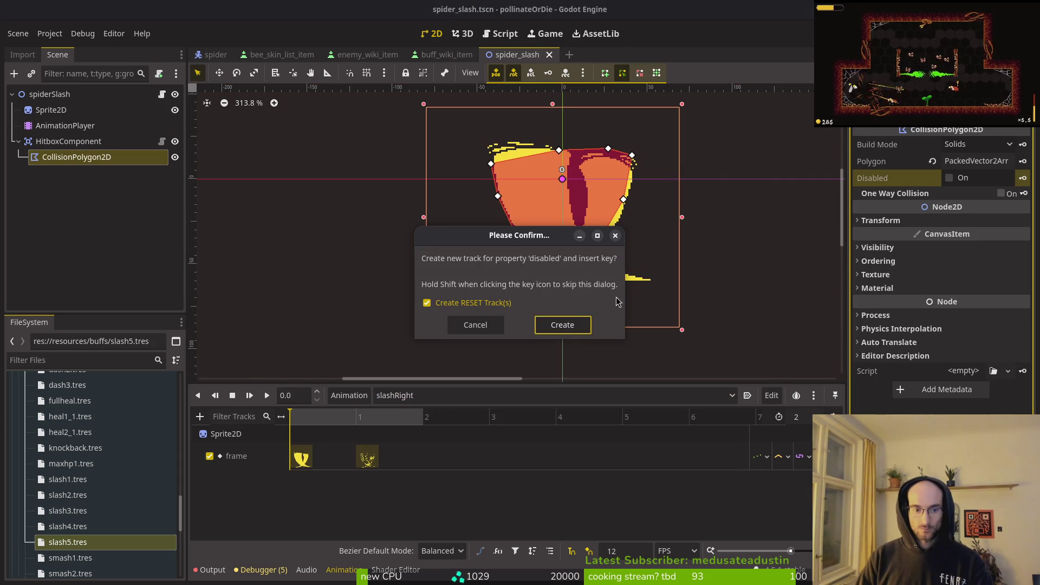
pyautogui.click(563, 327)
pyautogui.click(357, 421)
pyautogui.click(962, 182)
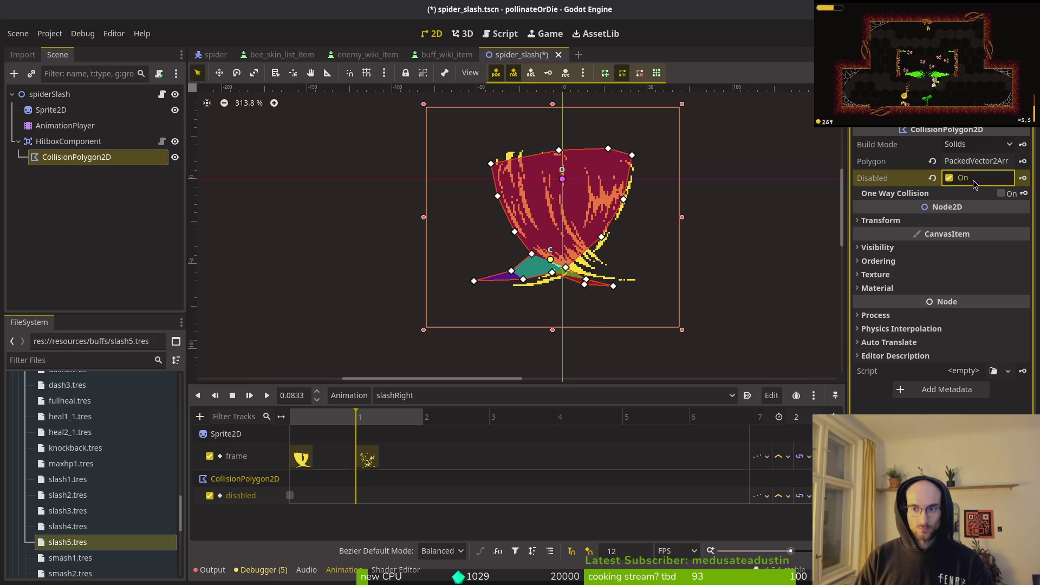
pyautogui.click(1023, 179)
pyautogui.hotkey('ctrl', 's')
# Step: Collapse the HitboxComponent and inspect the Sprite2D's frame settings
pyautogui.click(18, 141)
pyautogui.click(51, 110)
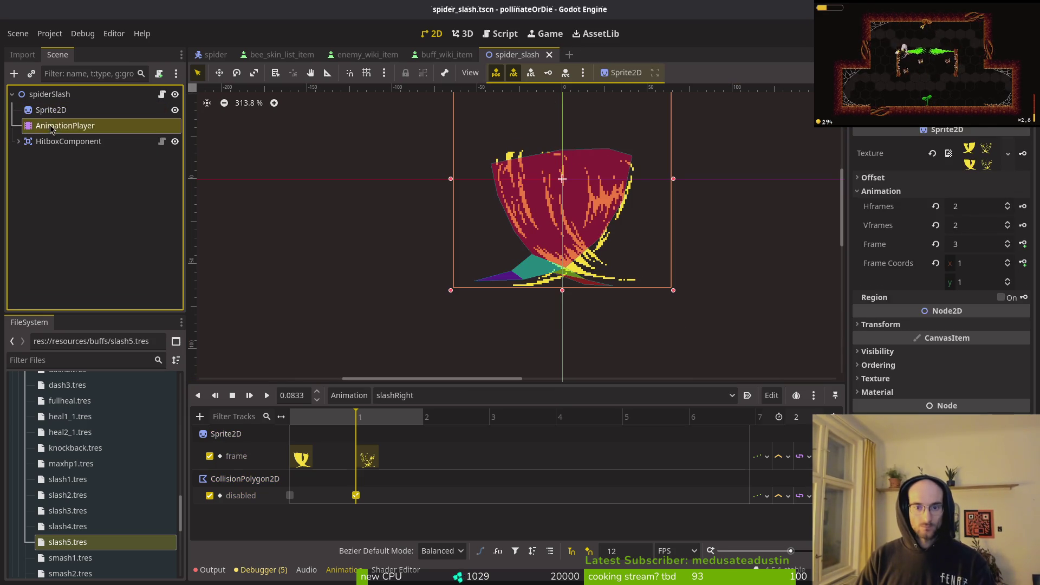
pyautogui.click(65, 126)
pyautogui.click(51, 111)
pyautogui.click(514, 196)
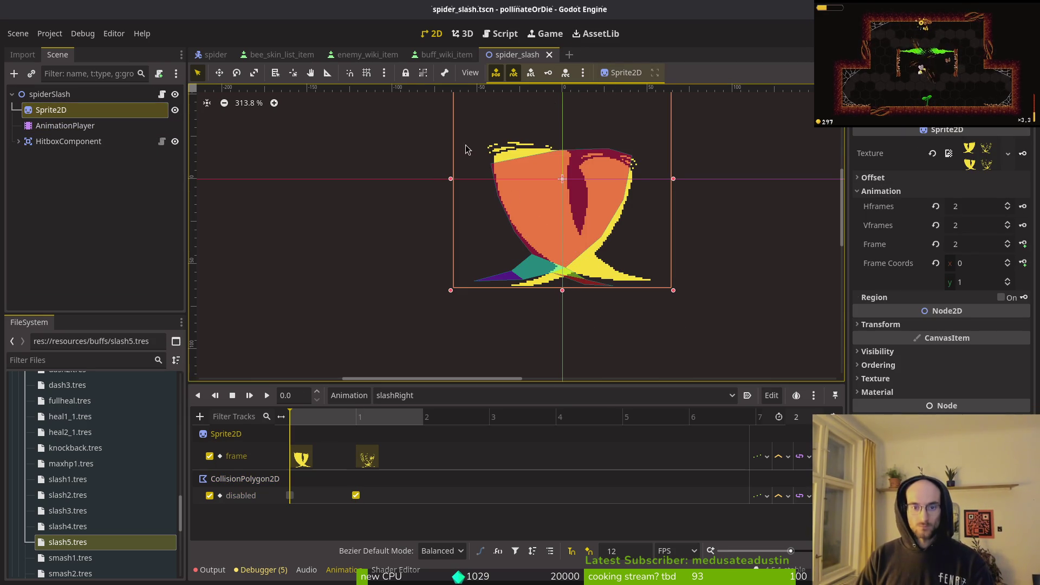
# Step: Preview slashLeft with the 2D viewport zoomed out, then switch to spider.aseprite in Aseprite
pyautogui.click(450, 395)
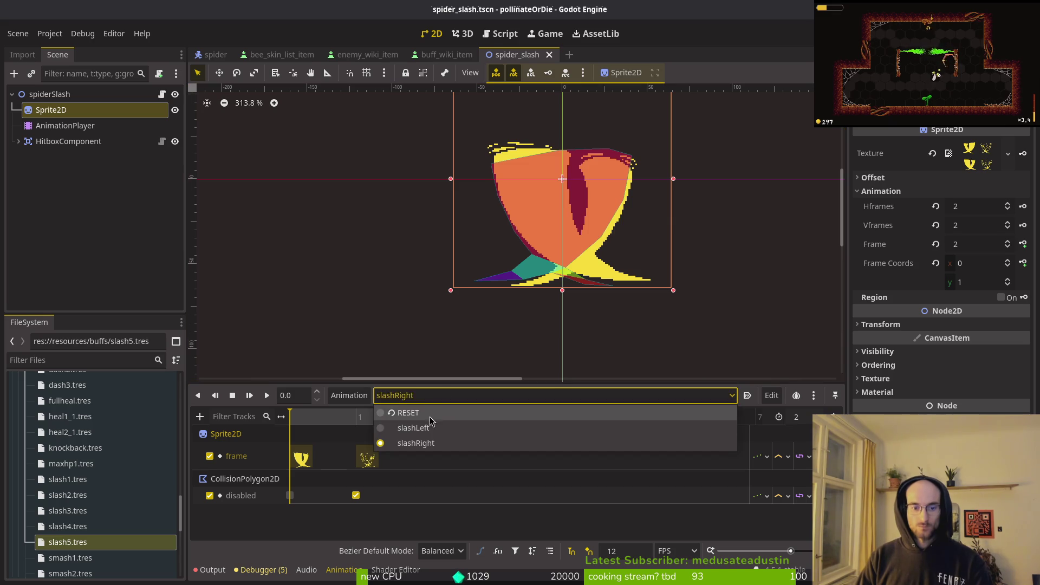
pyautogui.click(404, 427)
pyautogui.scroll(-5, 536, 228)
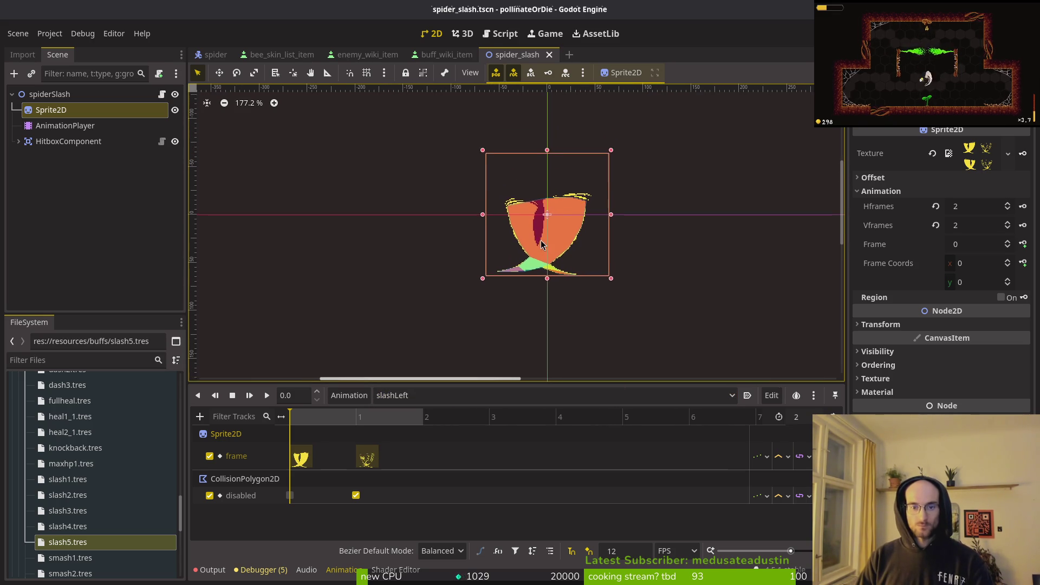
pyautogui.press('Escape')
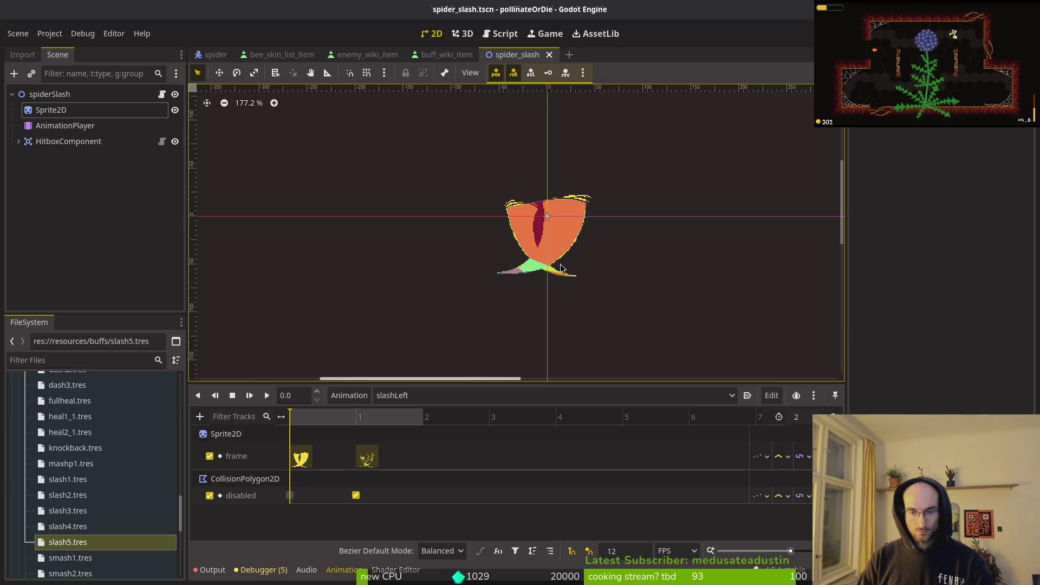
pyautogui.scroll(-1, 546, 264)
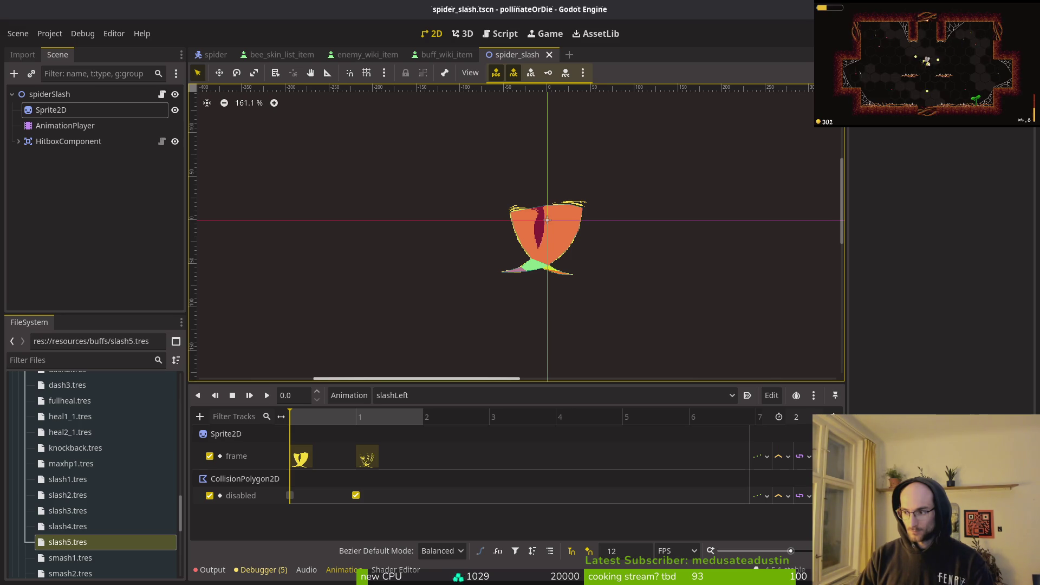
pyautogui.hotkey('alt', 'Tab')
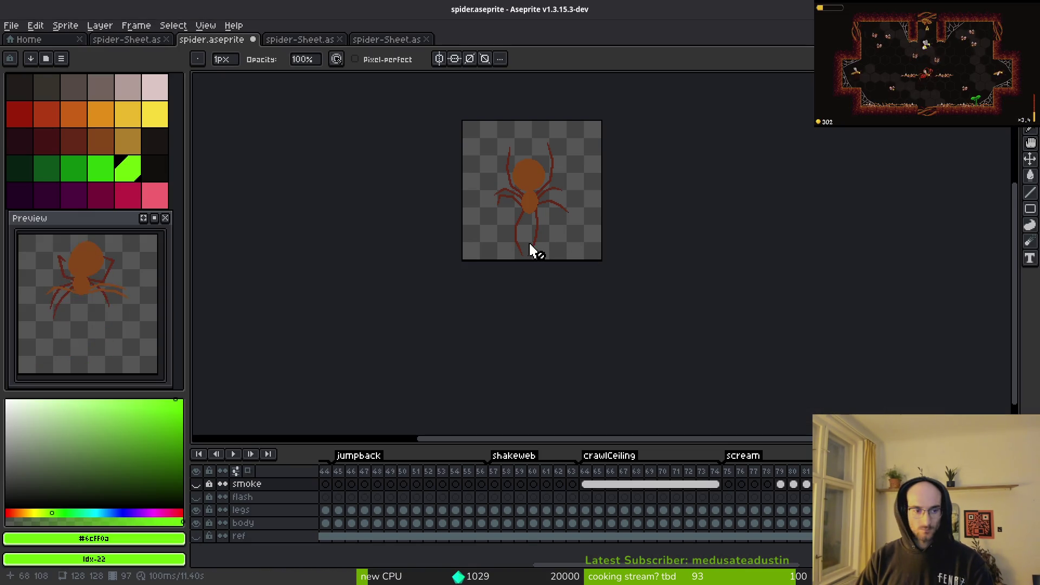
# Step: Jump to the slash tag in Aseprite and play through its frames
pyautogui.moveTo(495, 264); pyautogui.dragTo(496, 266)
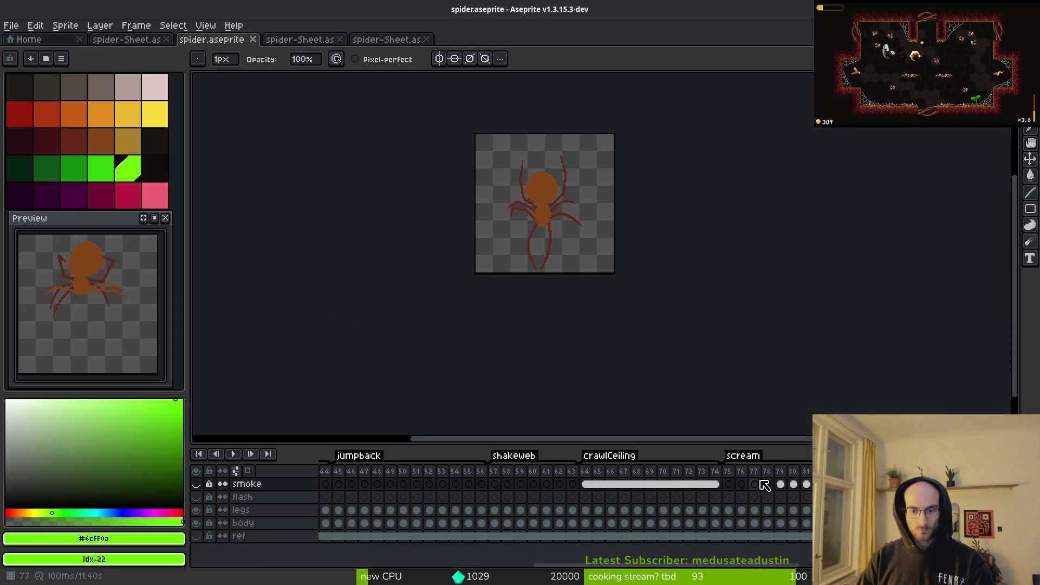
pyautogui.hotkey('ctrl', 'Right')
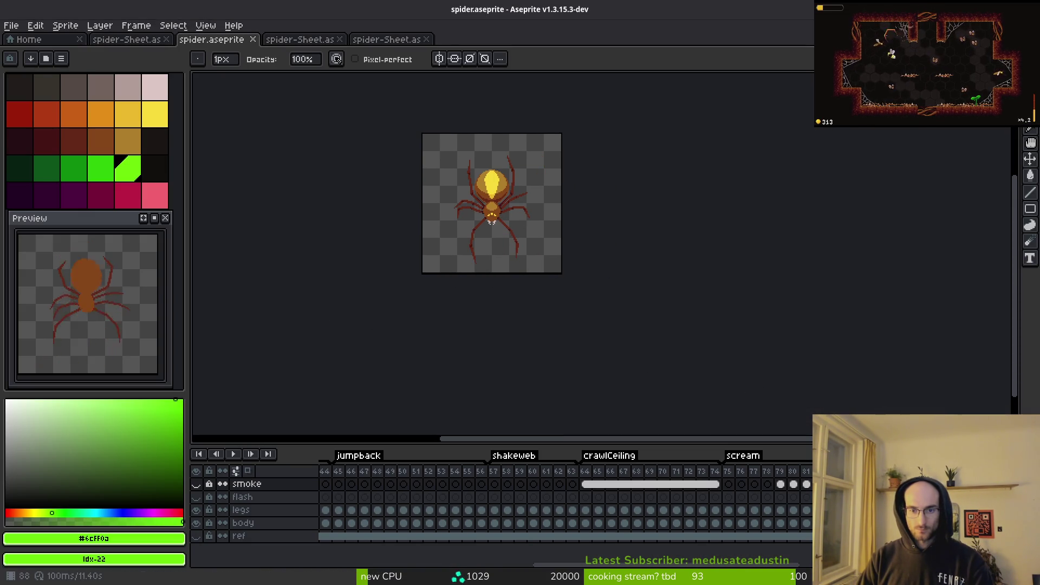
pyautogui.press('Right')
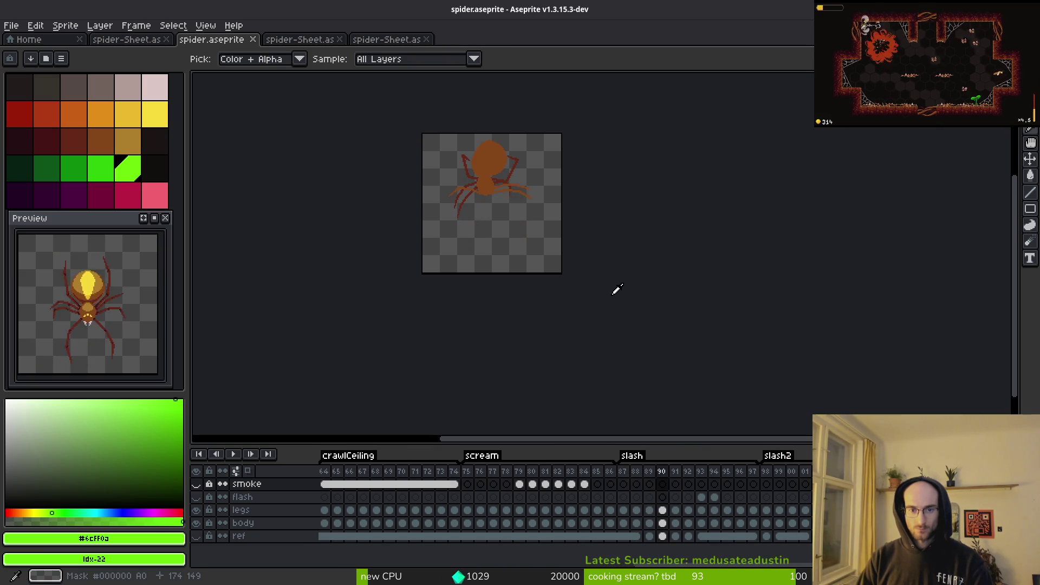
pyautogui.press('Right')
pyautogui.press('Return')
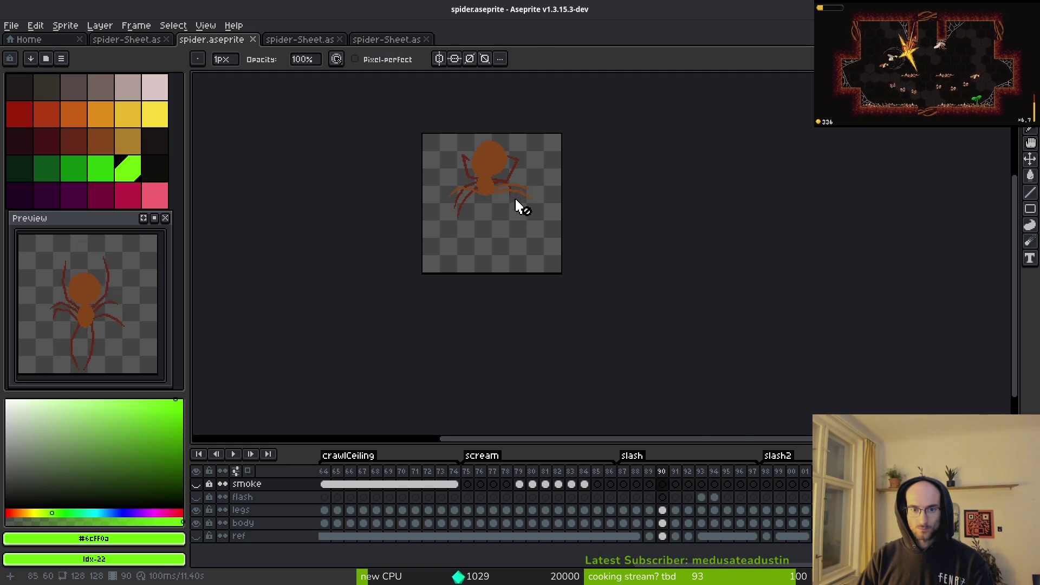
# Step: Zoom into the legs, sample the leg colour #632718, and select the legs layer at frame 93
pyautogui.scroll(5, 517, 196)
pyautogui.scroll(2, 550, 260)
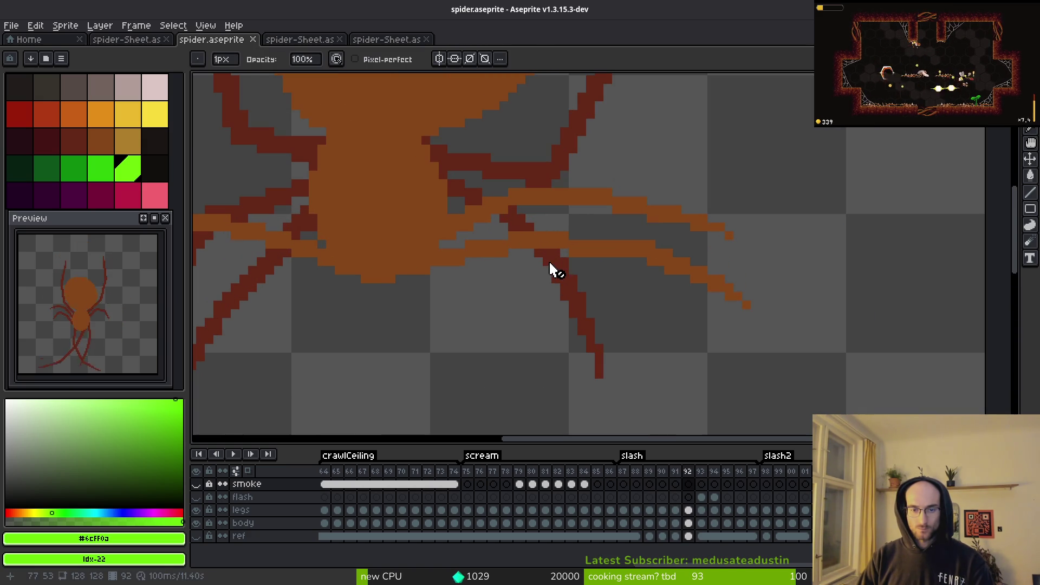
pyautogui.keyDown('alt'); pyautogui.click(565, 274); pyautogui.keyUp('alt')
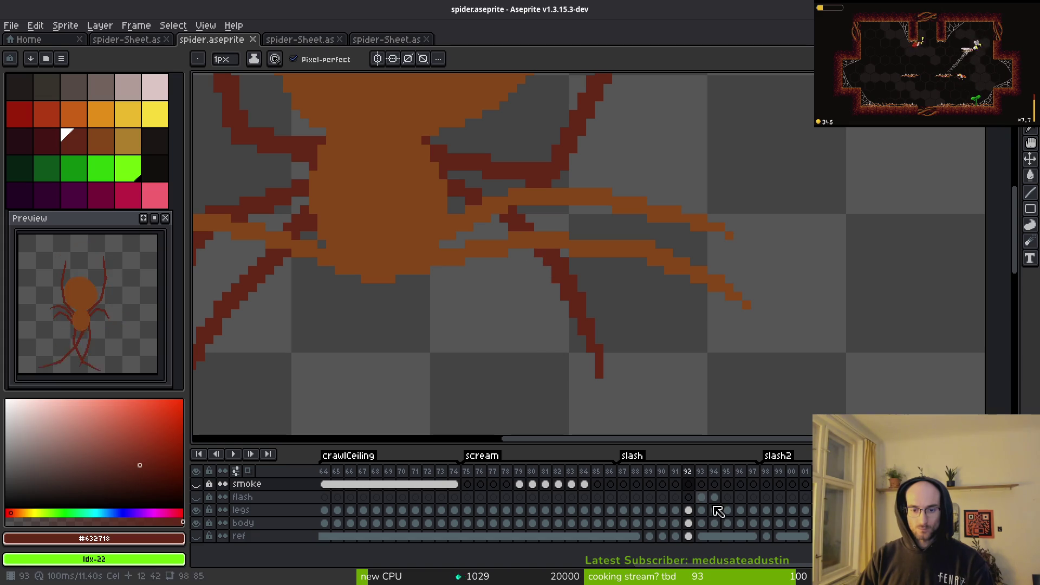
pyautogui.click(687, 510)
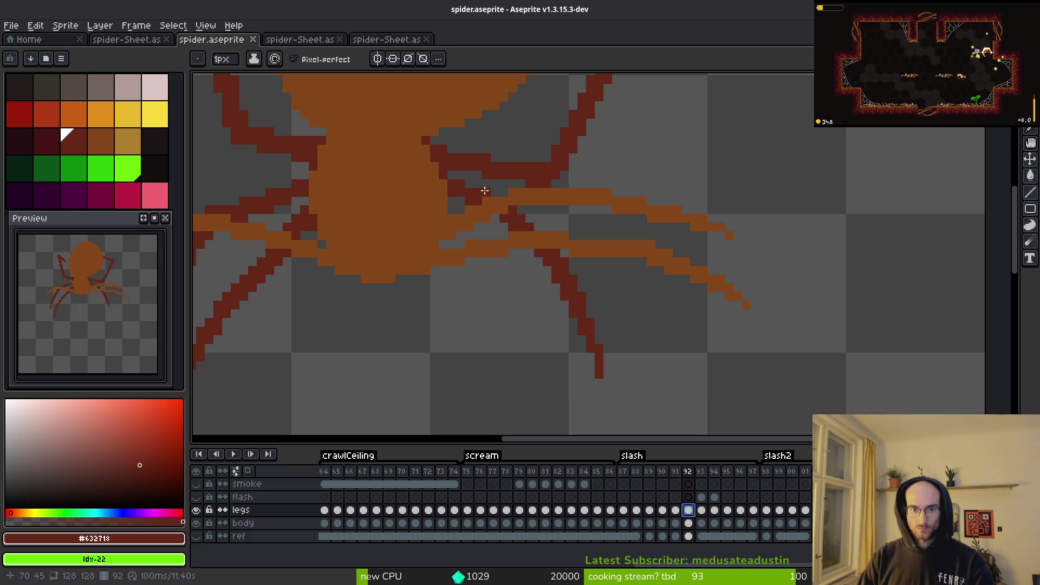
pyautogui.press('alt')
pyautogui.press('Right')
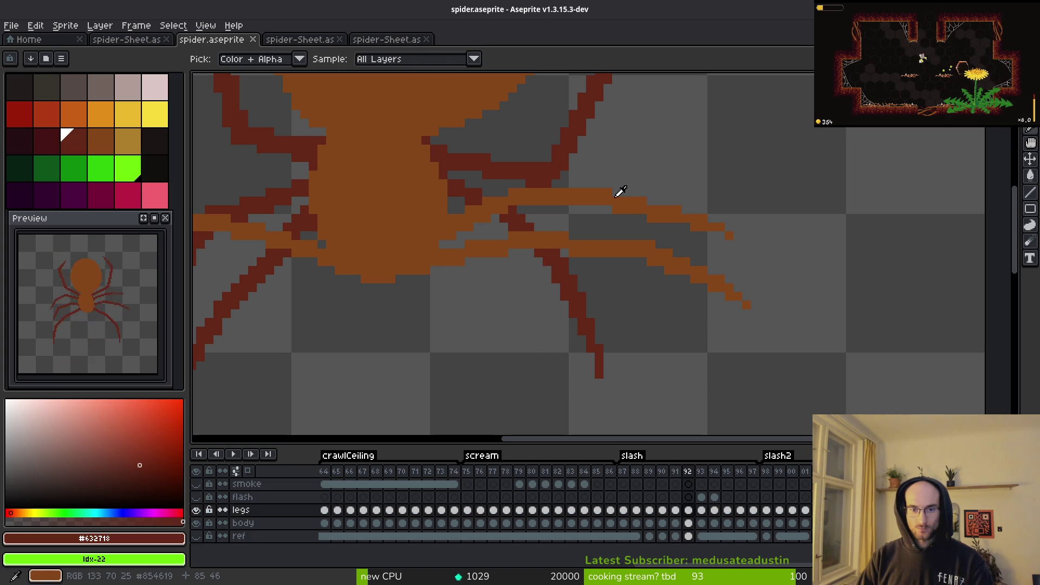
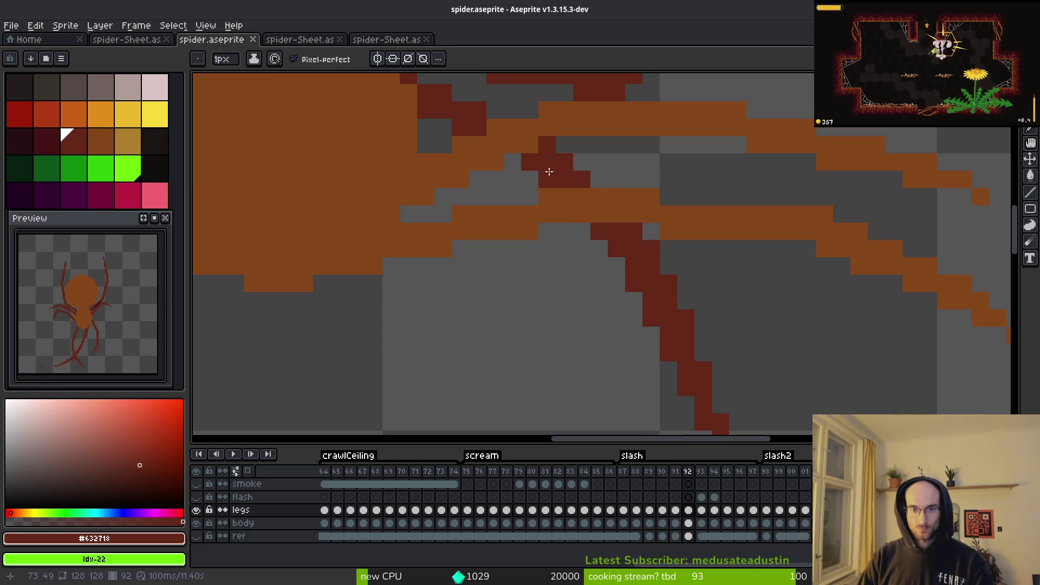
# Step: Erase the stray dark red leg pixels on slash frame 92
pyautogui.press('e')
pyautogui.moveTo(547, 146)
pyautogui.mouseDown()
pyautogui.moveTo(685, 335)
pyautogui.moveTo(668, 301)
pyautogui.mouseUp()
pyautogui.scroll(-2, 669, 243)
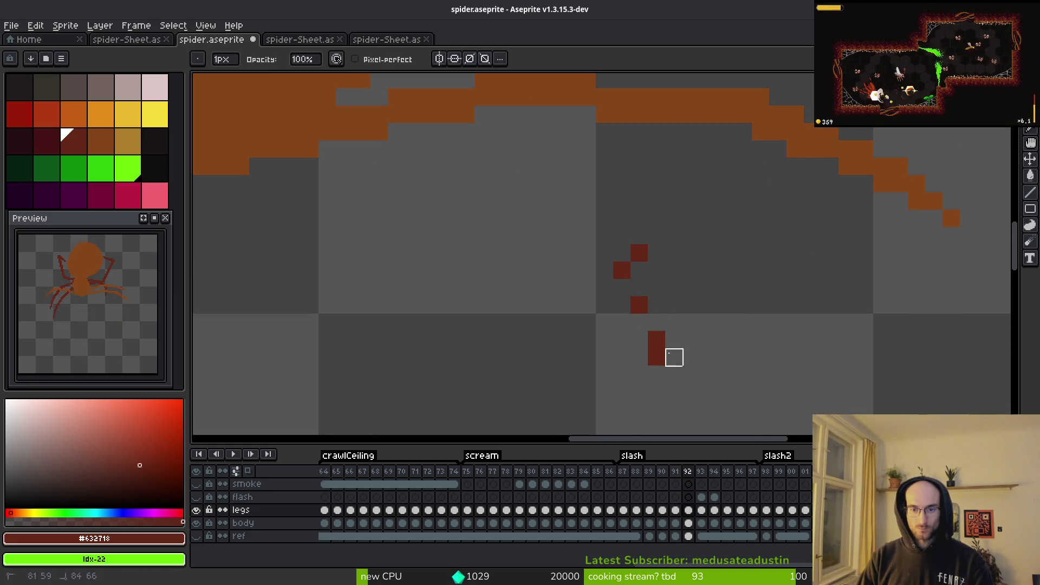
# Step: Draw a new thickened dark red leg line down from the body, undoing one misplaced attempt
pyautogui.press('l')
pyautogui.moveTo(663, 363); pyautogui.dragTo(568, 174)
pyautogui.hotkey('ctrl', 'z')
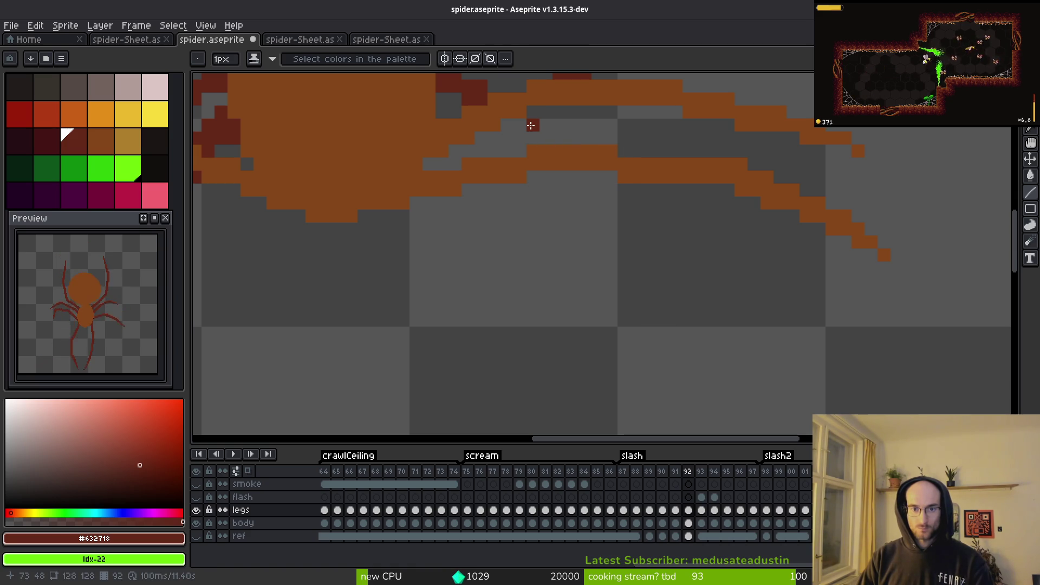
pyautogui.moveTo(529, 125)
pyautogui.mouseDown()
pyautogui.moveTo(622, 218)
pyautogui.moveTo(639, 357)
pyautogui.moveTo(598, 193)
pyautogui.moveTo(617, 216)
pyautogui.moveTo(647, 350)
pyautogui.moveTo(636, 371)
pyautogui.mouseUp()
pyautogui.moveTo(585, 187)
pyautogui.mouseDown()
pyautogui.moveTo(611, 254)
pyautogui.moveTo(580, 181)
pyautogui.moveTo(558, 174)
pyautogui.moveTo(506, 121)
pyautogui.moveTo(528, 138)
pyautogui.mouseUp()
# Step: Step back to frame 91 with the pencil active
pyautogui.scroll(-6, 620, 271)
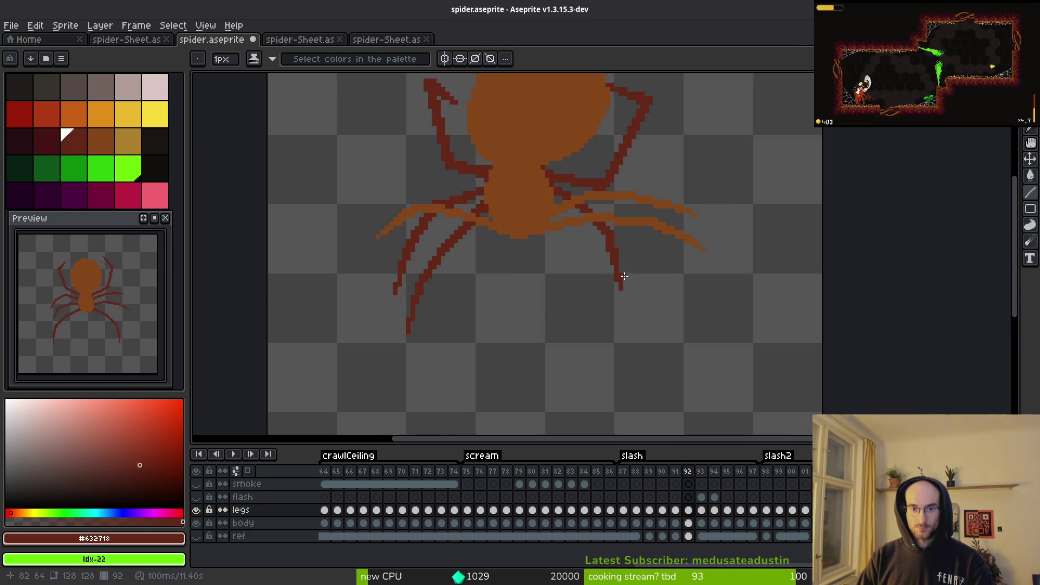
pyautogui.press('i')
pyautogui.press('Left')
pyautogui.press('b')
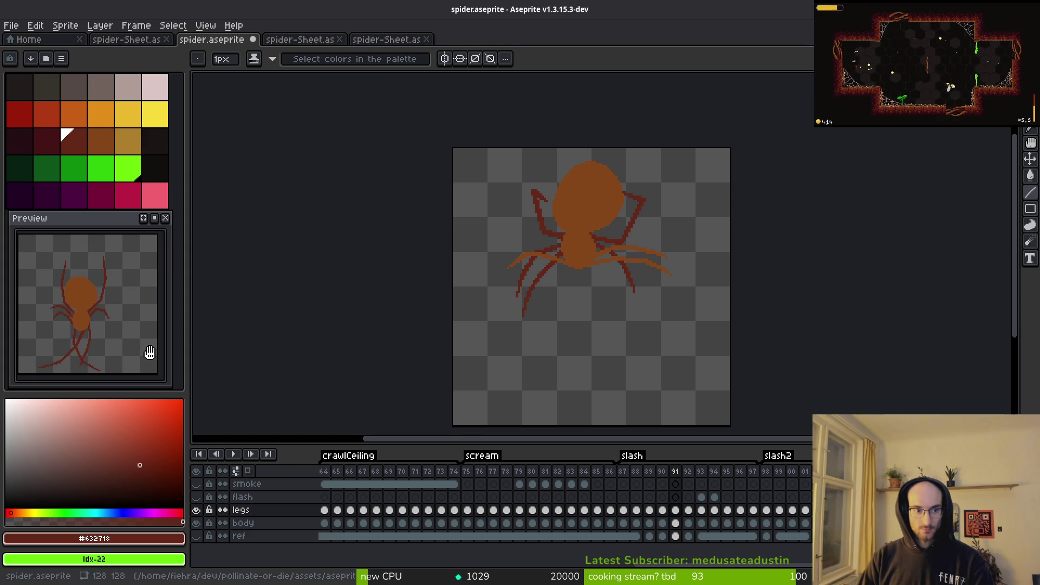
# Step: Turn on onion skin and go to frame 92
pyautogui.scroll(3, 669, 319)
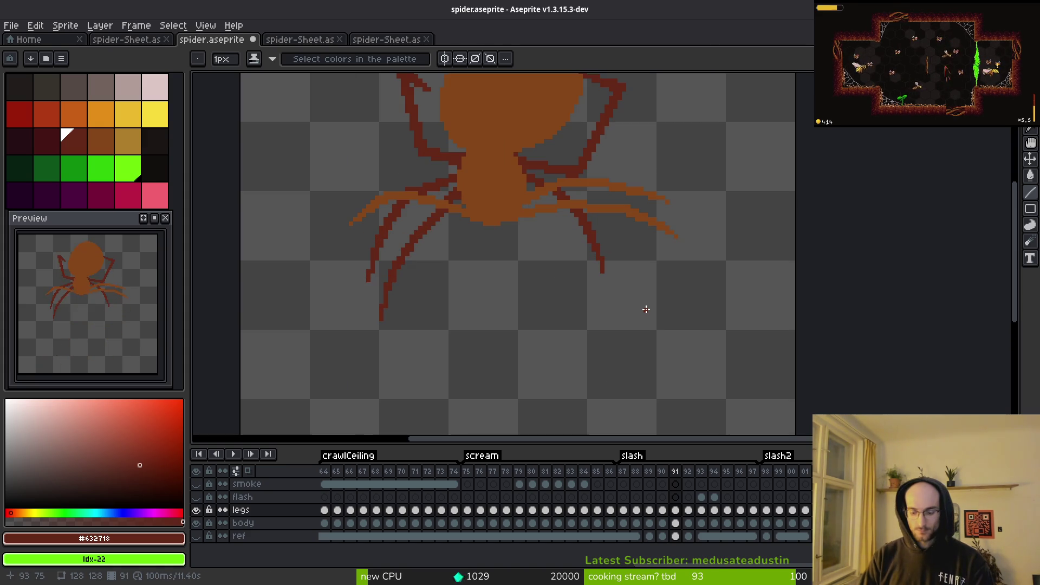
pyautogui.press('i')
pyautogui.press('F3')
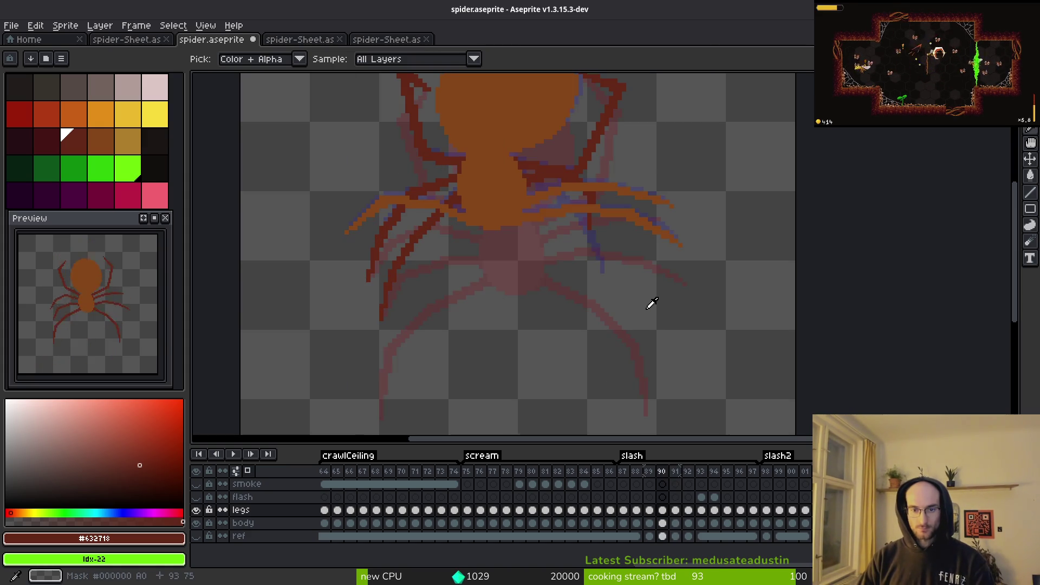
pyautogui.press('.')
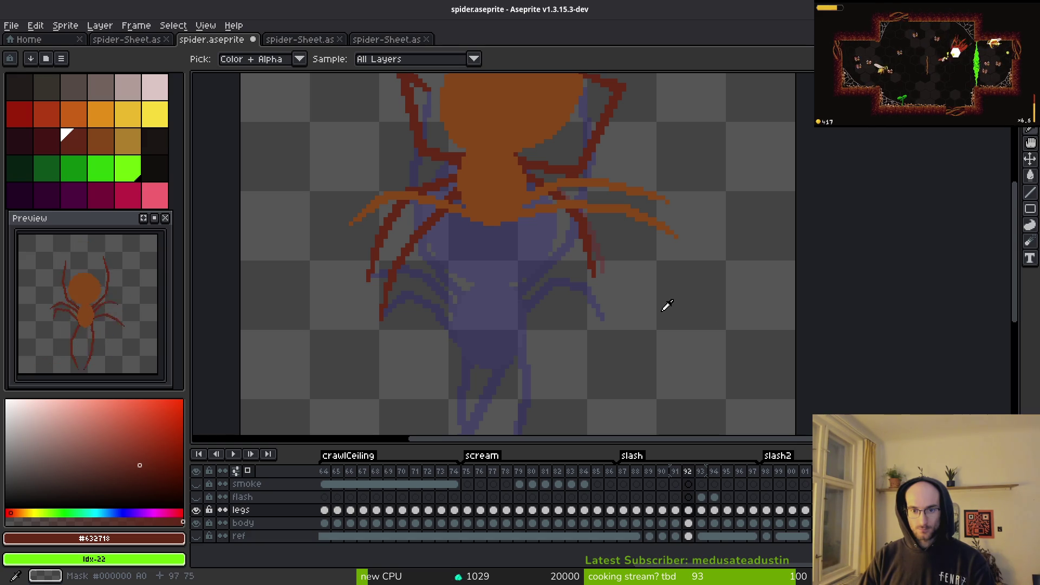
# Step: Extend the red leg lower and further right, then erase and refine its tip pixels
pyautogui.press('b')
pyautogui.scroll(4, 612, 244)
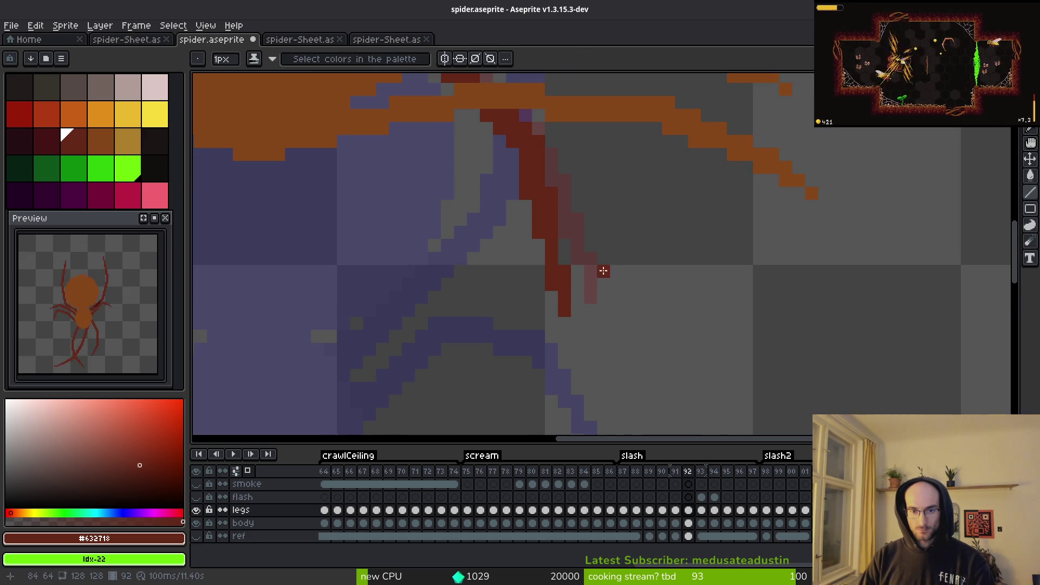
pyautogui.moveTo(552, 180)
pyautogui.mouseDown()
pyautogui.moveTo(550, 244)
pyautogui.moveTo(574, 319)
pyautogui.mouseUp()
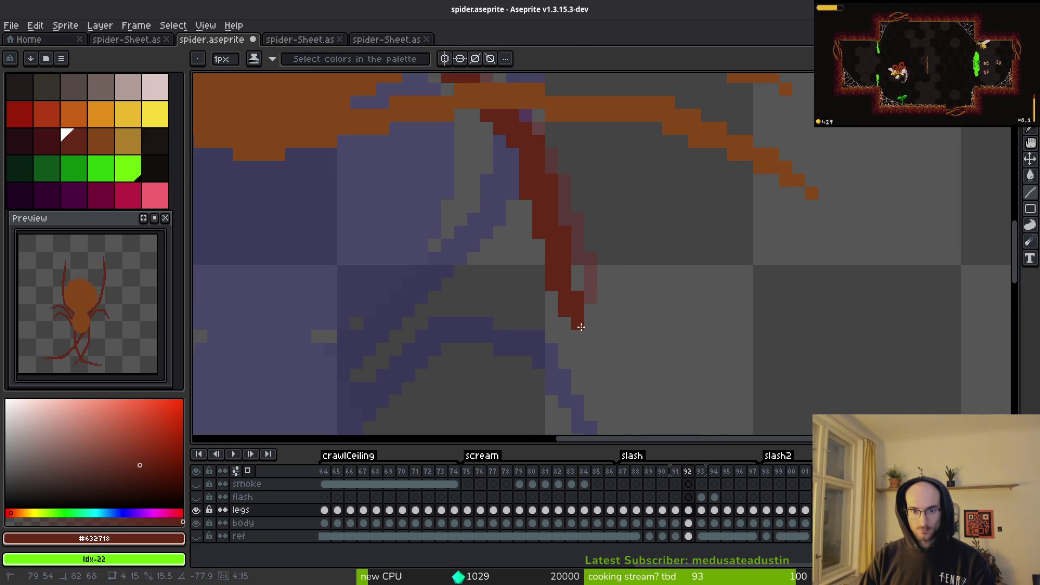
pyautogui.press('e')
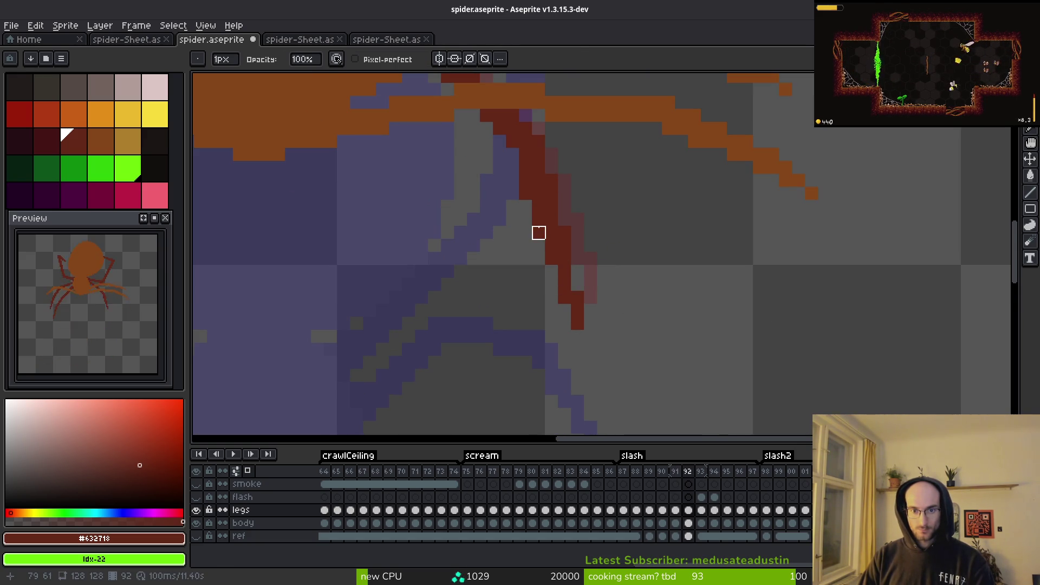
pyautogui.click(525, 180)
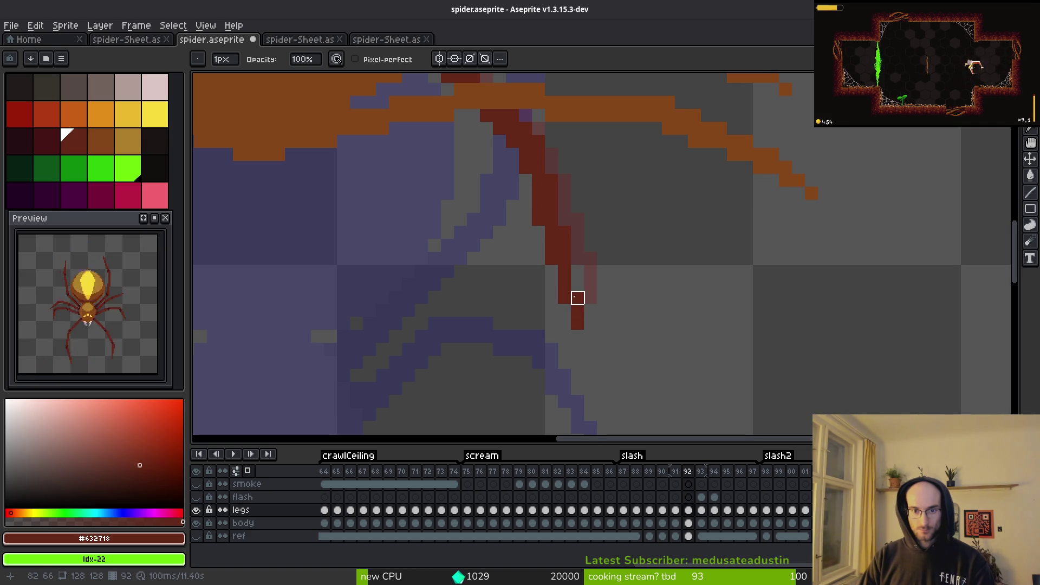
pyautogui.moveTo(578, 310); pyautogui.dragTo(571, 283)
pyautogui.click(565, 297)
pyautogui.click(577, 323)
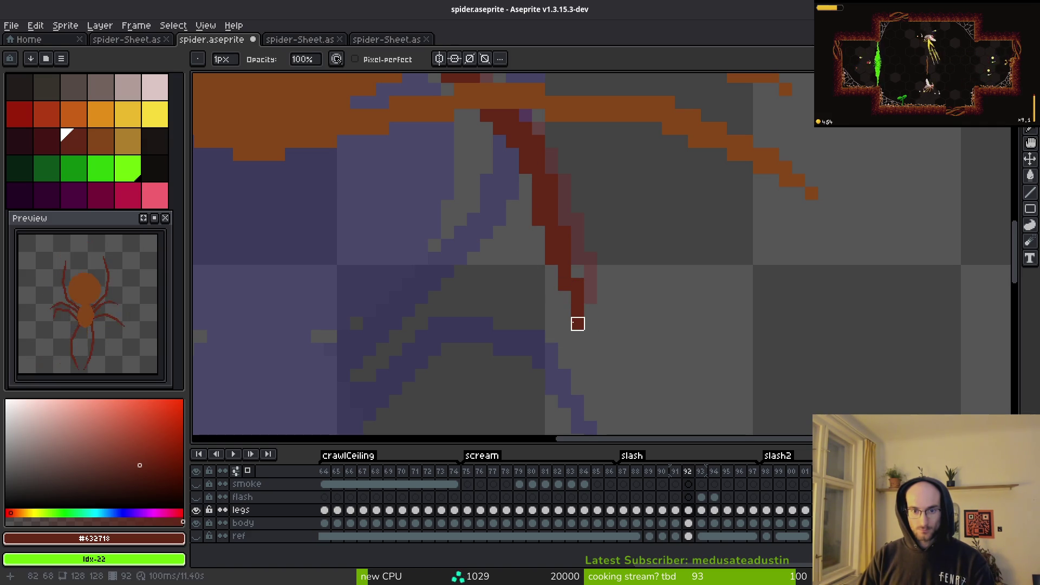
# Step: Select the leg tip with the marquee, move it up one pixel and deselect
pyautogui.scroll(2, 513, 297)
pyautogui.press('m')
pyautogui.moveTo(579, 325)
pyautogui.mouseDown()
pyautogui.moveTo(630, 394)
pyautogui.moveTo(622, 378)
pyautogui.mouseUp()
pyautogui.hotkey('ctrl', 's')
pyautogui.moveTo(541, 247); pyautogui.dragTo(687, 405)
pyautogui.hotkey('ctrl', 'd')
# Step: Compare the last leg-tip edit with undo and save spider.aseprite
pyautogui.scroll(-4, 623, 320)
pyautogui.scroll(4, 636, 332)
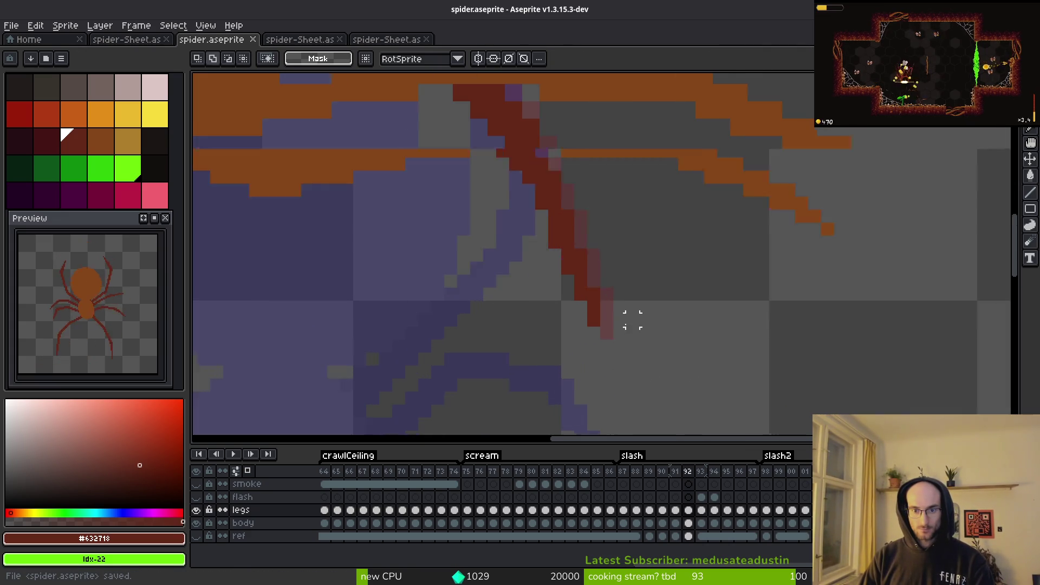
pyautogui.press('f')
pyautogui.scroll(-3, 640, 325)
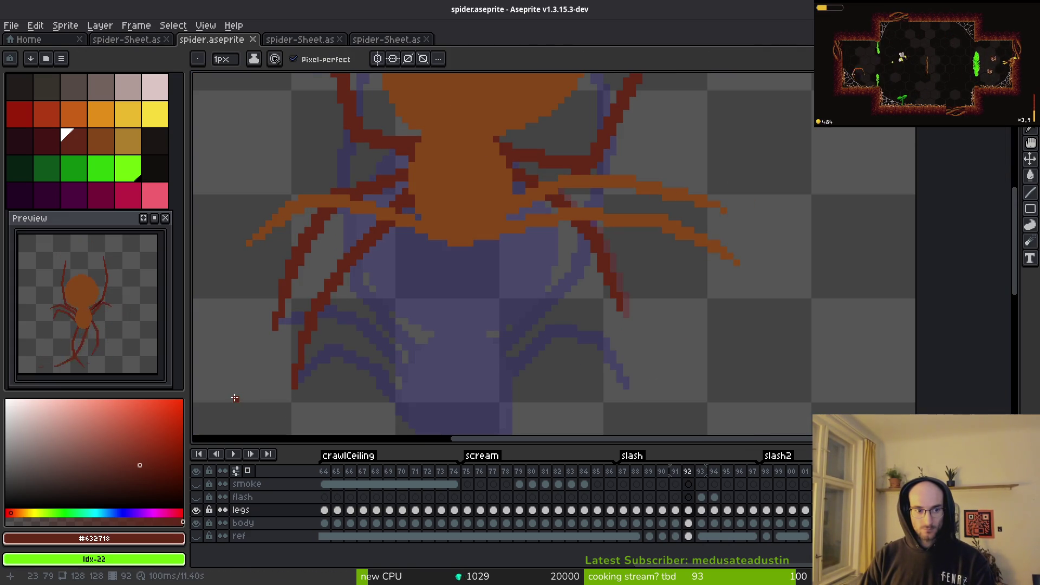
pyautogui.scroll(-1, 574, 376)
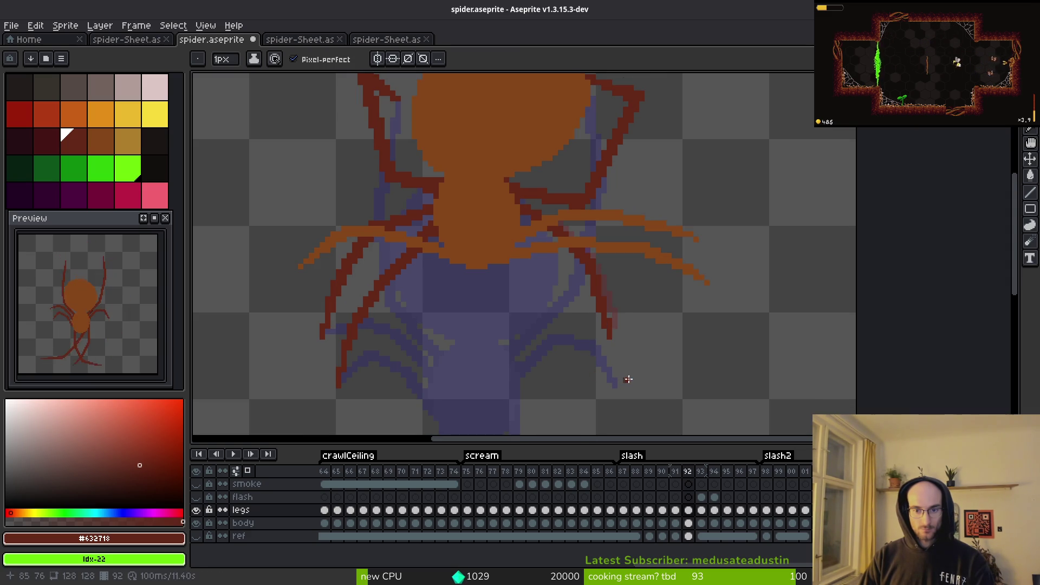
pyautogui.hotkey('ctrl', 'z')
pyautogui.hotkey('ctrl', 'z')
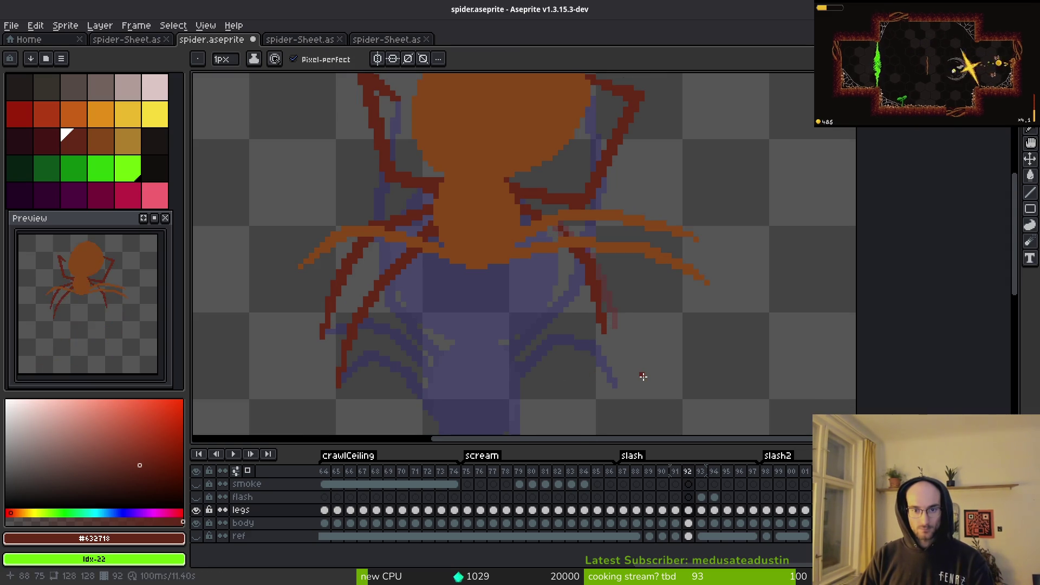
pyautogui.hotkey('ctrl', 's')
# Step: Select part of the spider's body with the rectangular marquee
pyautogui.moveTo(576, 318); pyautogui.dragTo(592, 297)
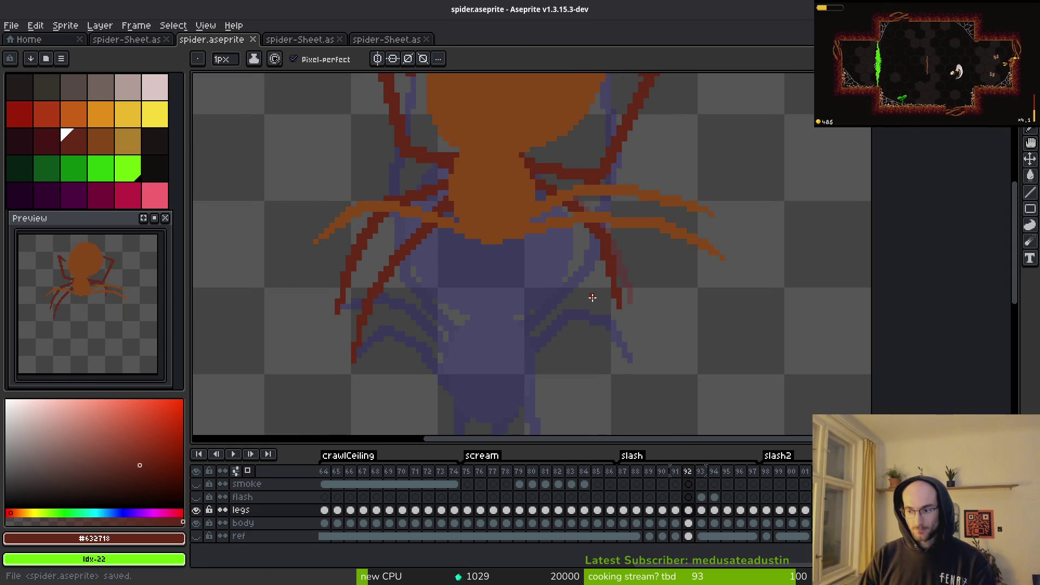
pyautogui.scroll(-2, 564, 271)
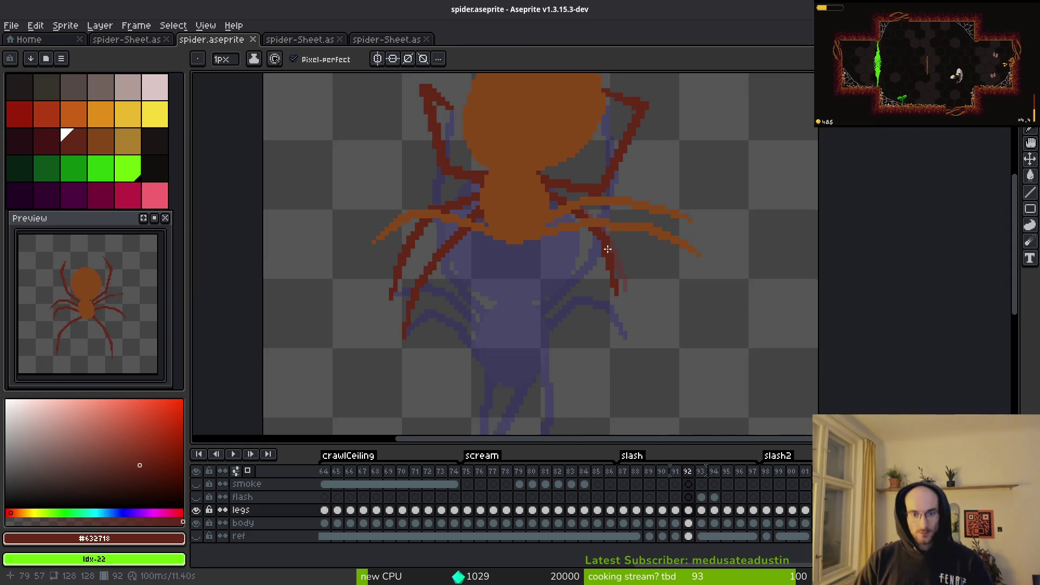
pyautogui.scroll(3, 619, 306)
pyautogui.scroll(3, 619, 306)
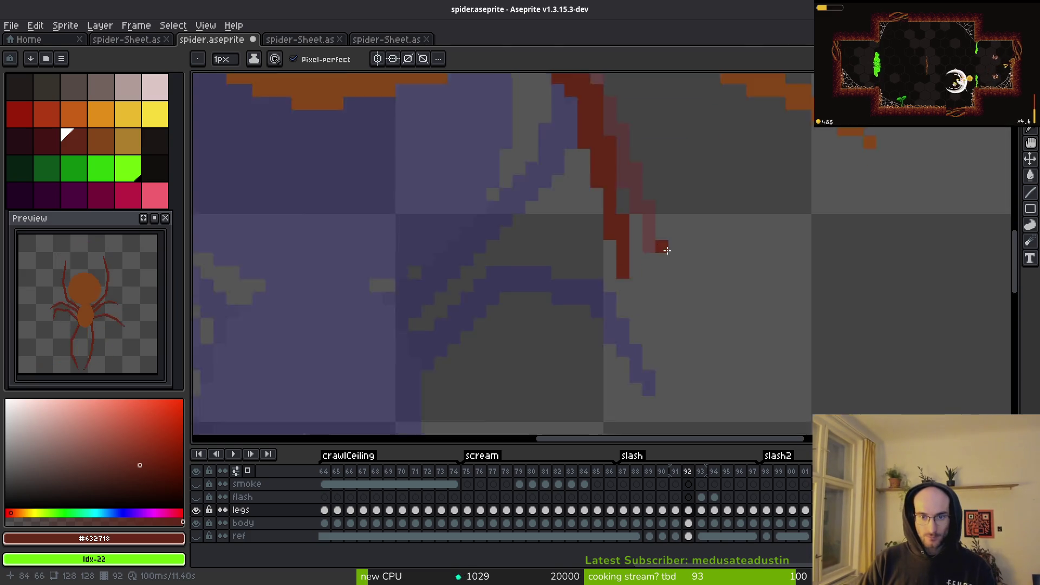
pyautogui.scroll(-3, 664, 240)
pyautogui.scroll(2, 669, 304)
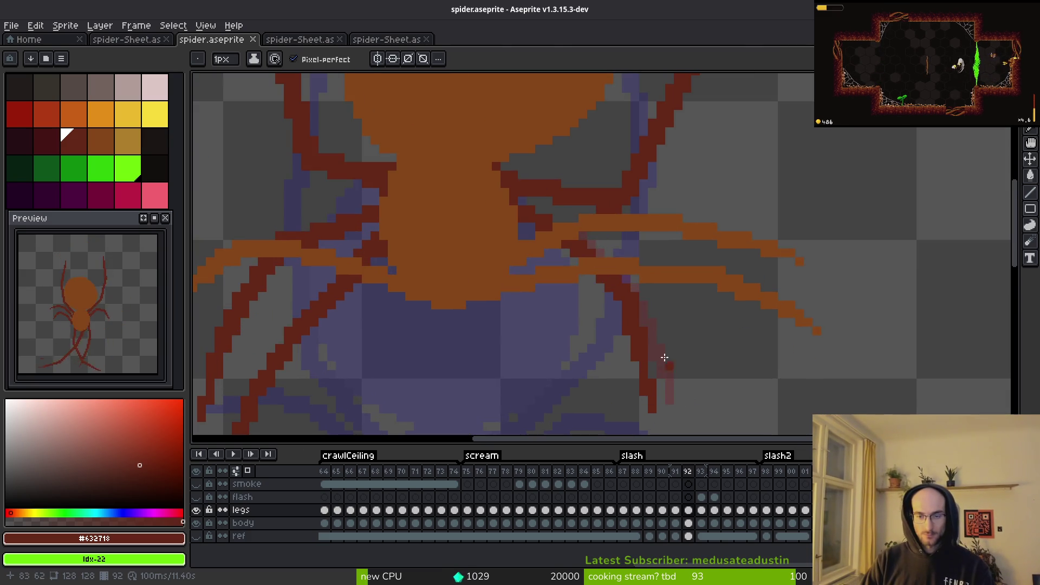
pyautogui.scroll(1, 590, 258)
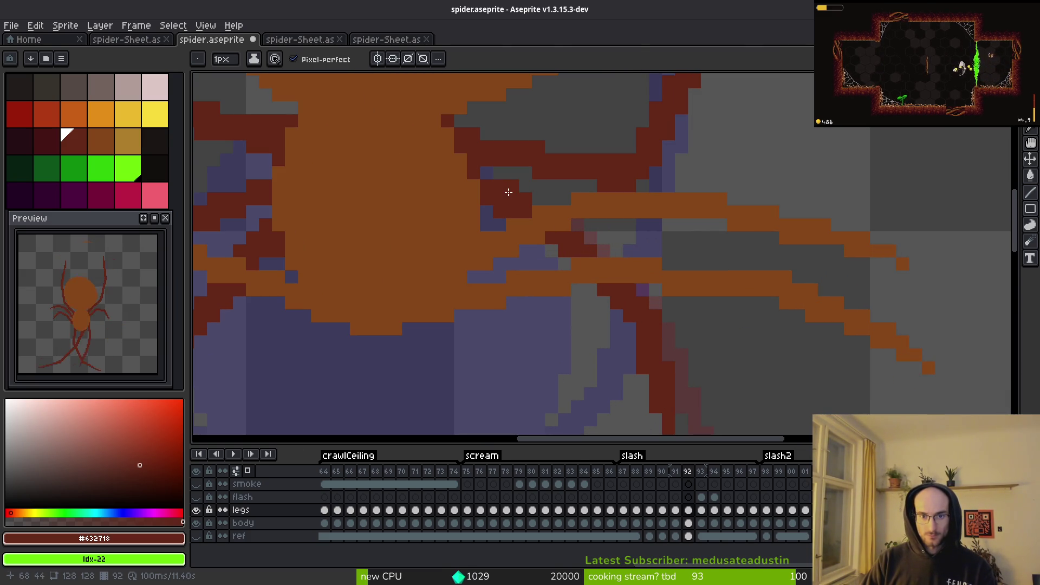
pyautogui.press('e')
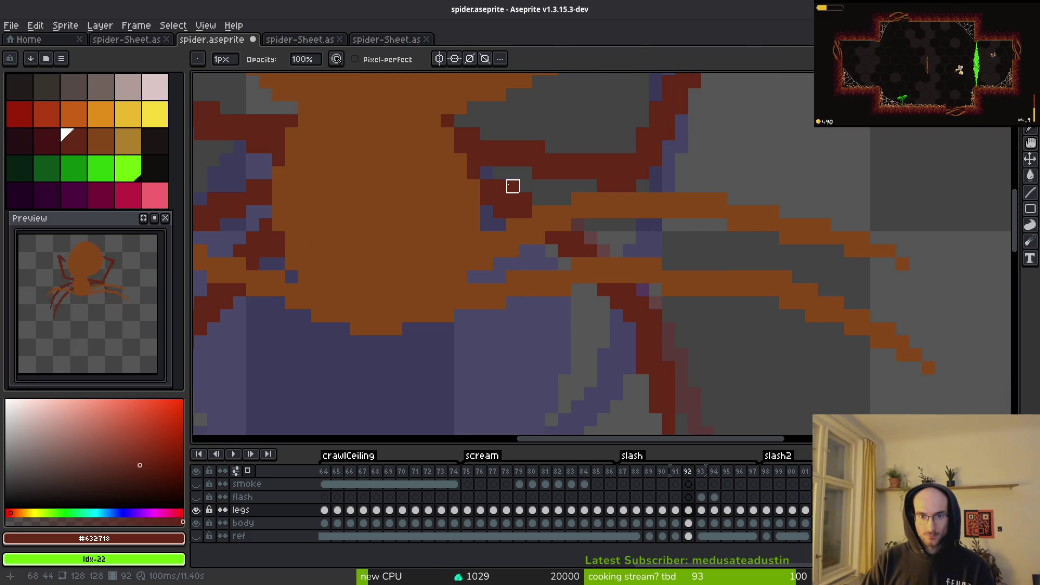
pyautogui.press('m')
pyautogui.moveTo(542, 229)
pyautogui.mouseDown()
pyautogui.moveTo(600, 260)
pyautogui.moveTo(658, 373)
pyautogui.mouseUp()
# Step: Extend the selection down to the canvas bottom, then clear it
pyautogui.scroll(-1, 649, 349)
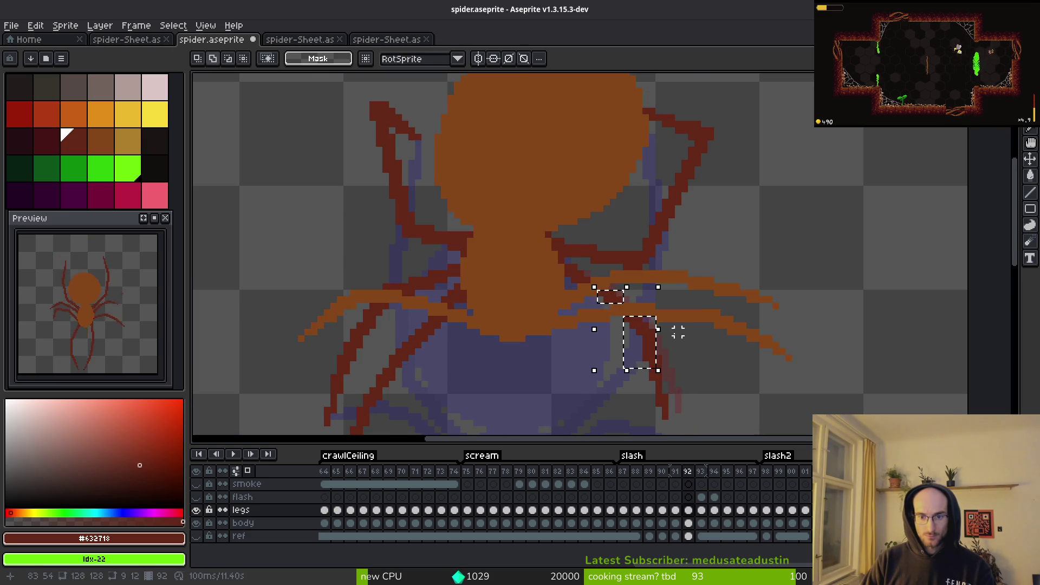
pyautogui.moveTo(681, 314); pyautogui.dragTo(632, 443)
pyautogui.hotkey('ctrl', 'd')
pyautogui.scroll(3, 584, 346)
pyautogui.scroll(1, 584, 346)
# Step: Pick the orange body colour #854619 with the 1px pencil and save
pyautogui.press('b')
pyautogui.keyDown('alt'); pyautogui.click(515, 157); pyautogui.keyUp('alt')
pyautogui.scroll(1, 534, 290)
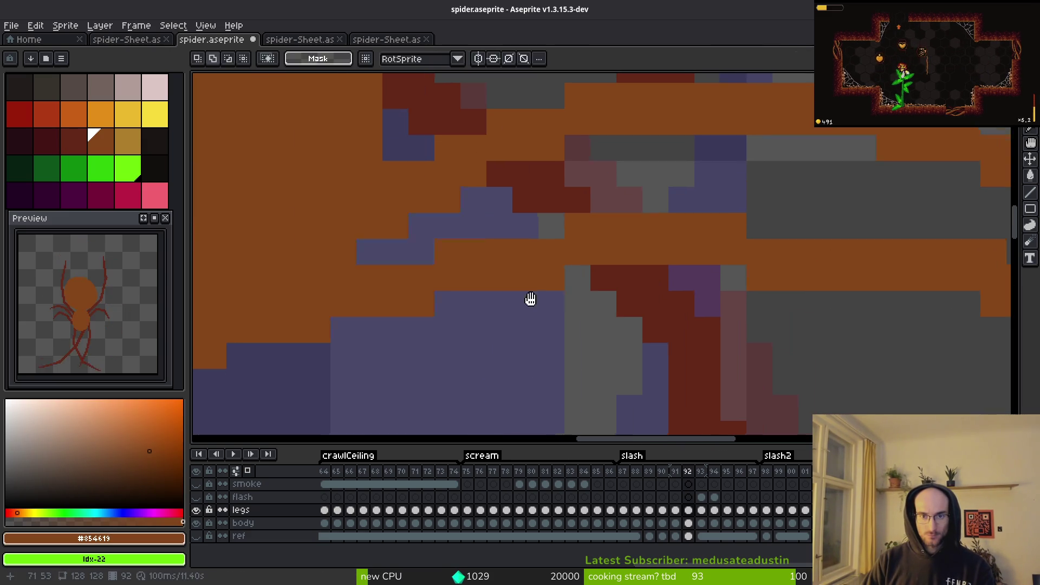
pyautogui.scroll(-5, 499, 218)
pyautogui.hotkey('ctrl', 's')
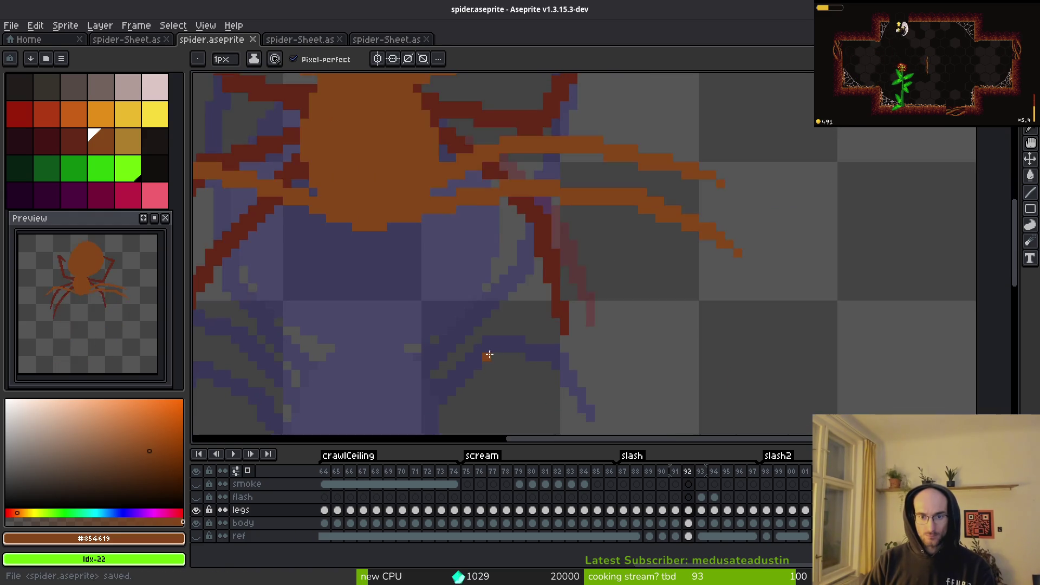
# Step: Pick the dark red #632718 and paint a pixel at the leg joint
pyautogui.scroll(2, 487, 353)
pyautogui.scroll(-2, 555, 343)
pyautogui.scroll(1, 518, 290)
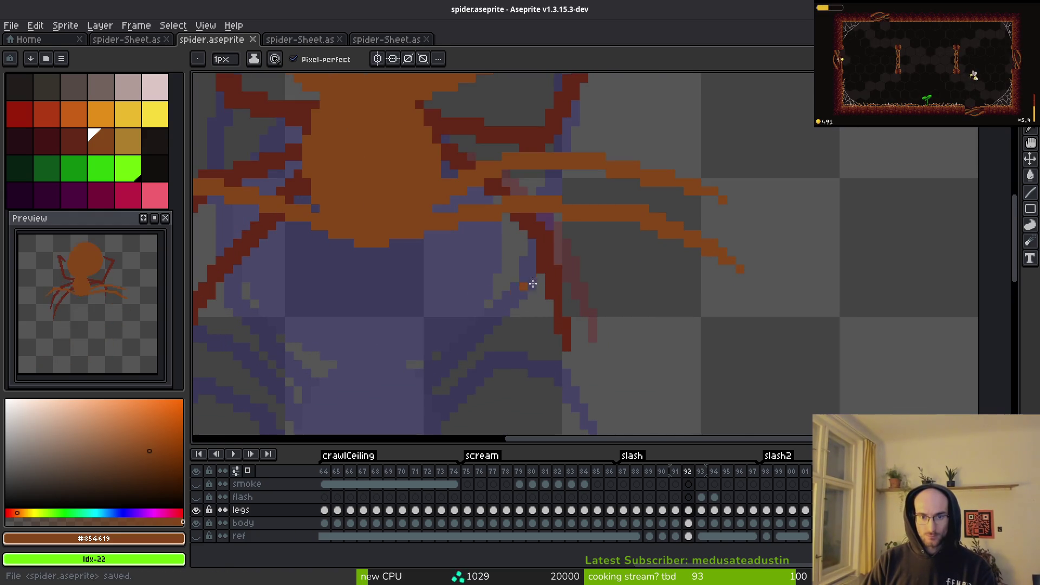
pyautogui.scroll(2, 547, 268)
pyautogui.scroll(1, 462, 167)
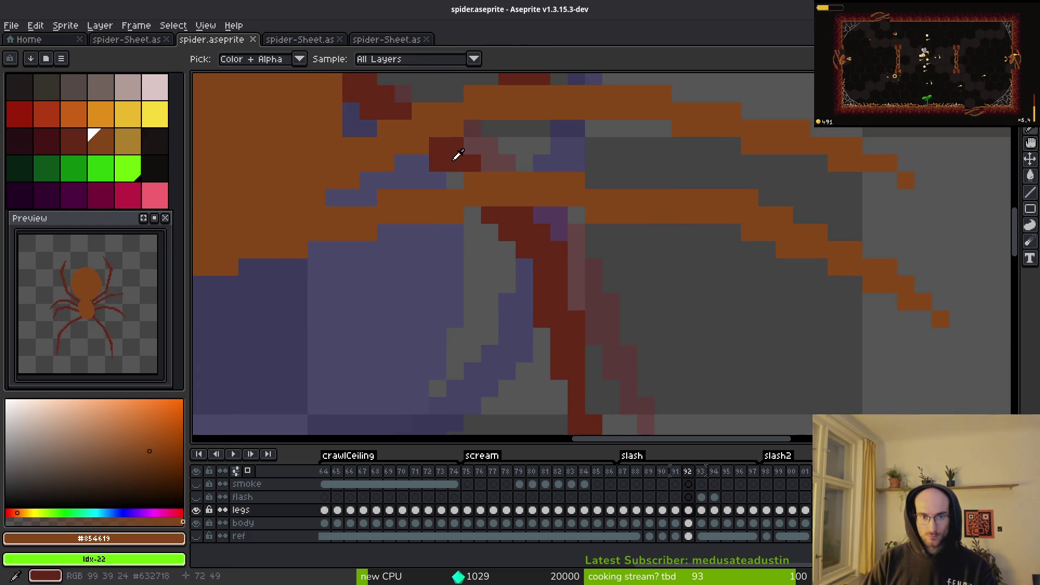
pyautogui.keyDown('alt'); pyautogui.click(458, 163); pyautogui.keyUp('alt')
pyautogui.click(459, 186)
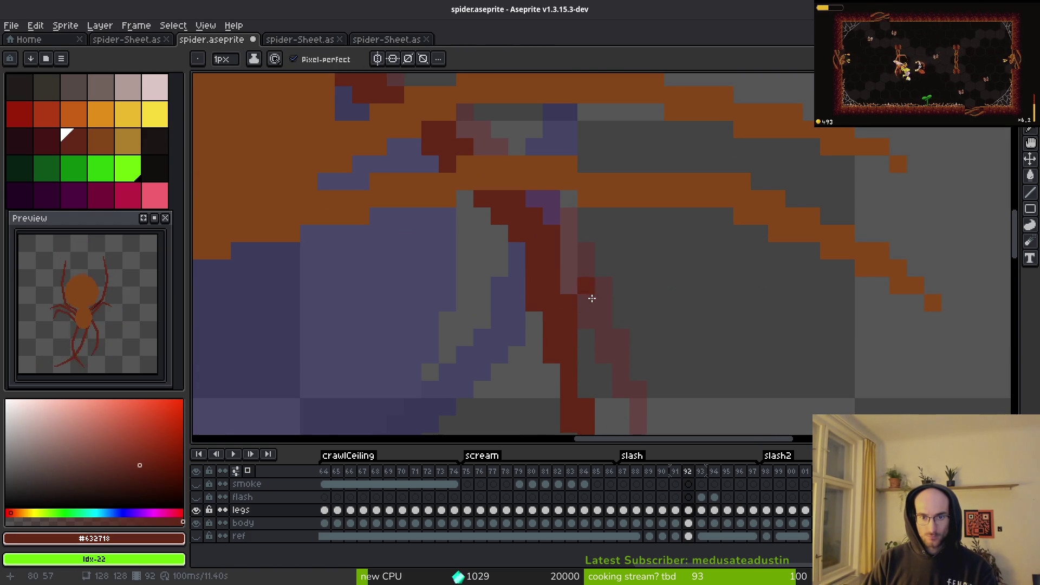
# Step: Shift the selected leg region below the body one pixel right
pyautogui.press('m')
pyautogui.moveTo(475, 177); pyautogui.dragTo(653, 422)
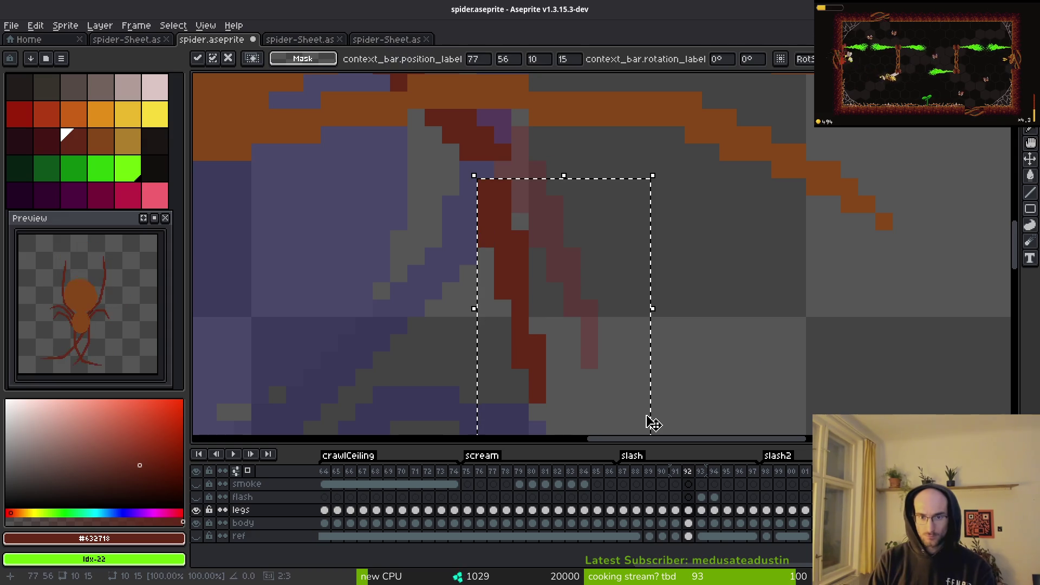
pyautogui.press('Right')
pyautogui.press('Down')
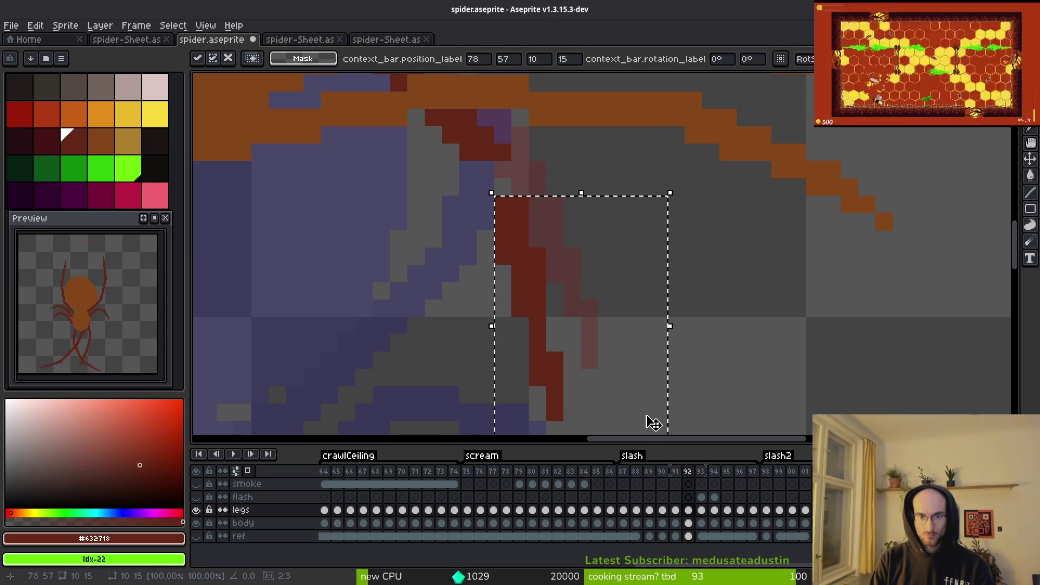
pyautogui.press('Up')
pyautogui.hotkey('ctrl', 'd')
# Step: Mend the leg with extra red pixels and save spider.aseprite
pyautogui.press('b')
pyautogui.click(485, 170)
pyautogui.click(503, 170)
pyautogui.scroll(-2, 631, 222)
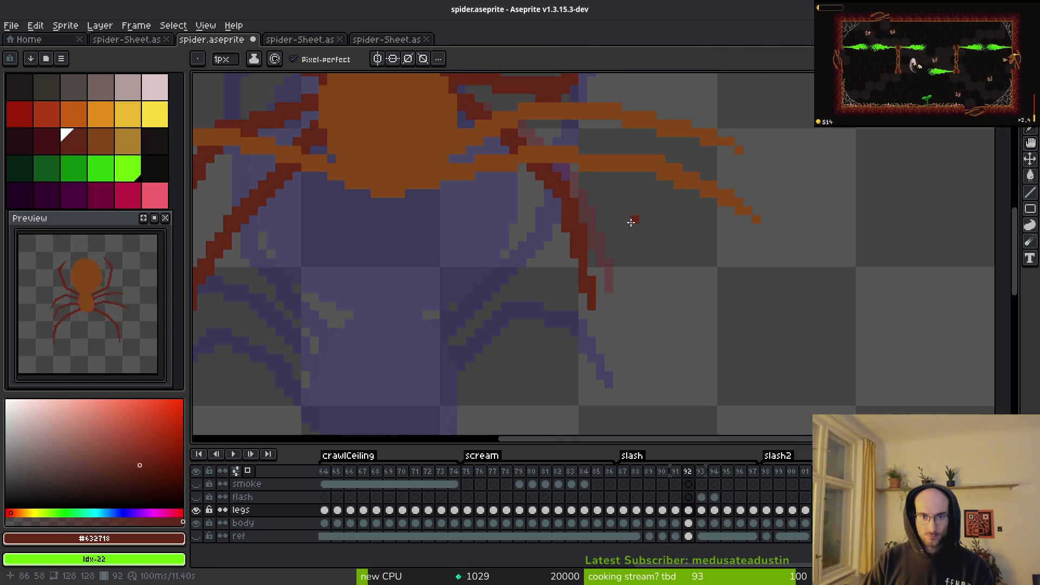
pyautogui.scroll(-2, 591, 202)
pyautogui.hotkey('ctrl', 's')
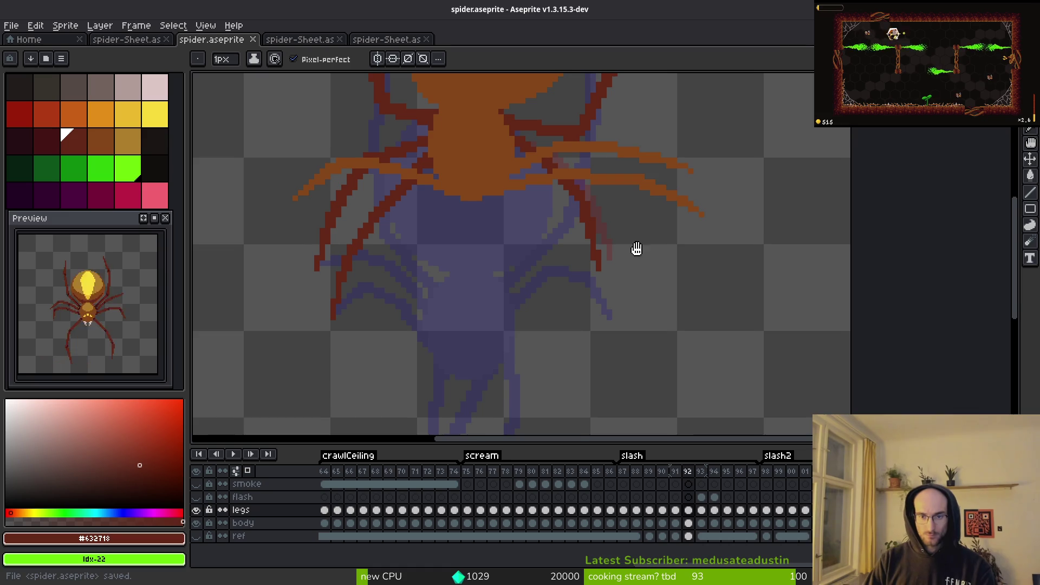
pyautogui.scroll(2, 553, 204)
pyautogui.click(498, 176)
pyautogui.scroll(-2, 596, 278)
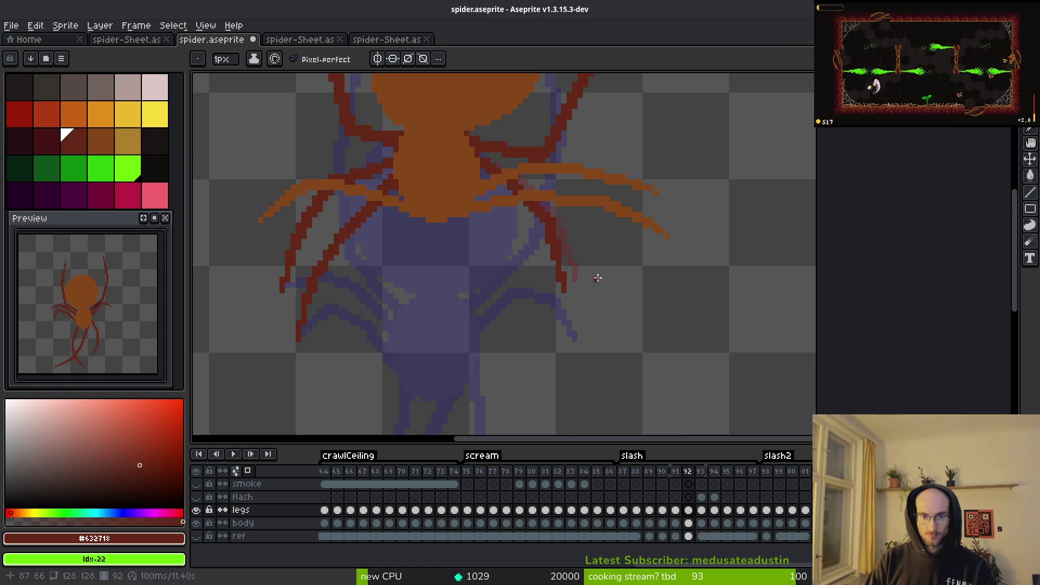
pyautogui.hotkey('ctrl', 's')
pyautogui.scroll(-1, 612, 279)
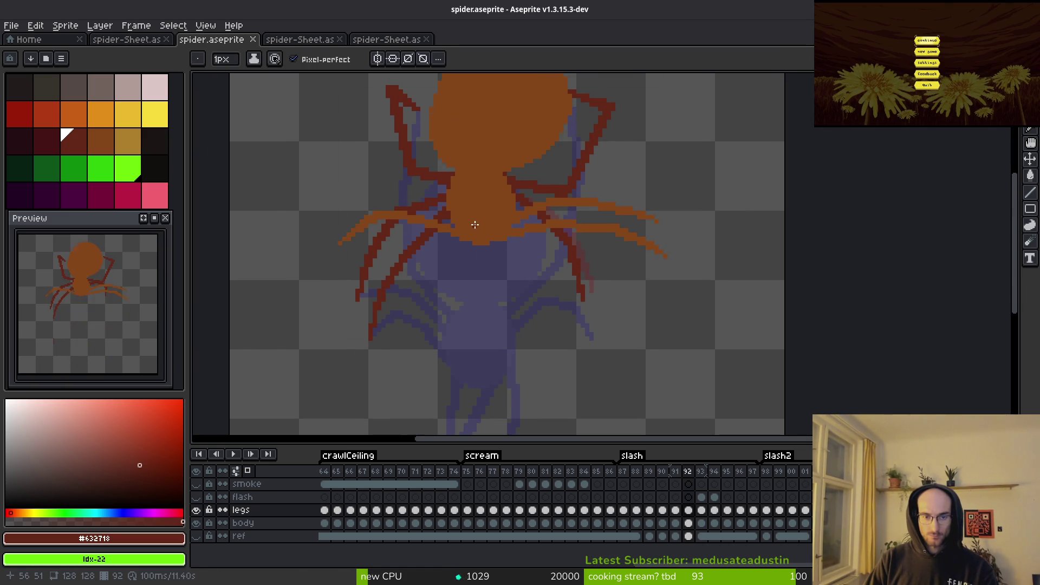
# Step: Review the spider's poses stepping forward to frame 98
pyautogui.moveTo(473, 224); pyautogui.dragTo(459, 251)
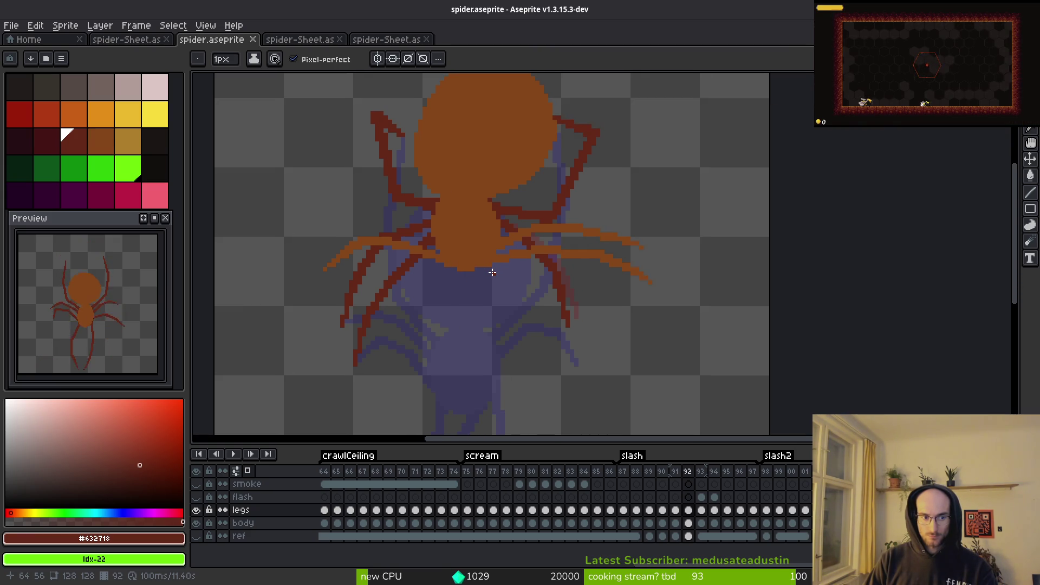
pyautogui.press('Right')
pyautogui.press('Right')
pyautogui.press('Right')
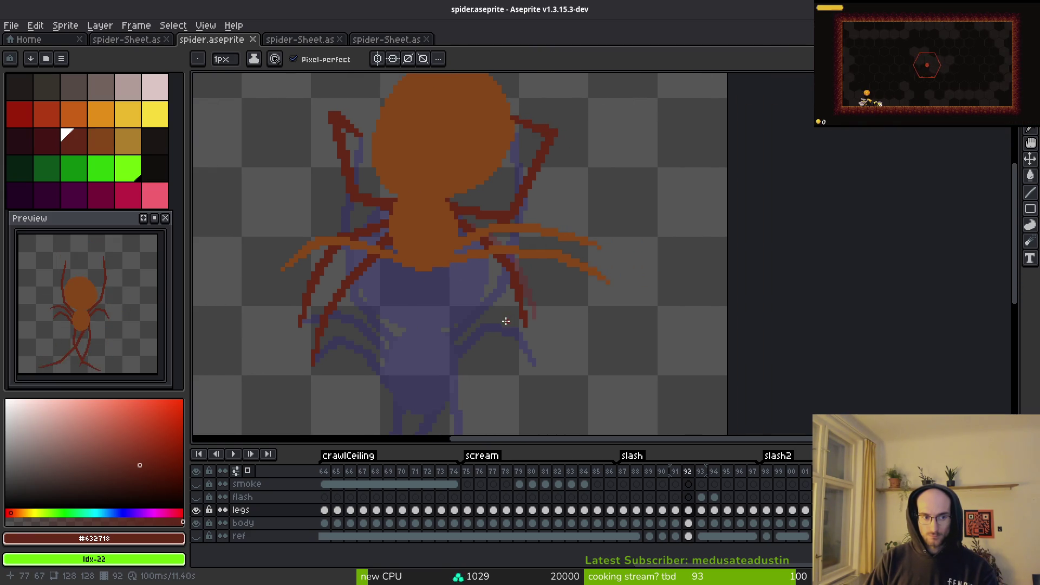
pyautogui.hscroll(1, 542, 325)
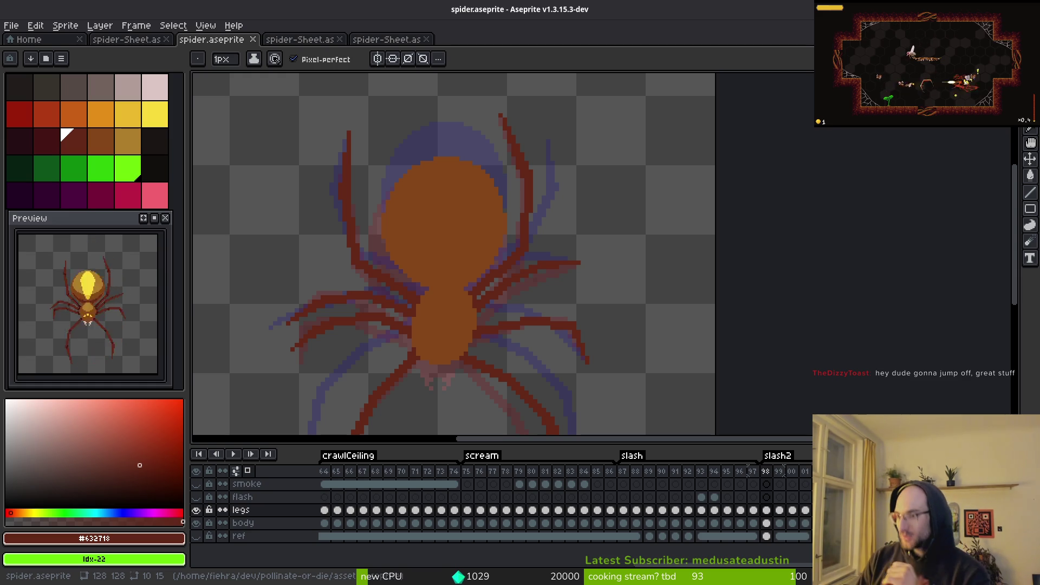
pyautogui.moveTo(286, 330); pyautogui.dragTo(365, 244)
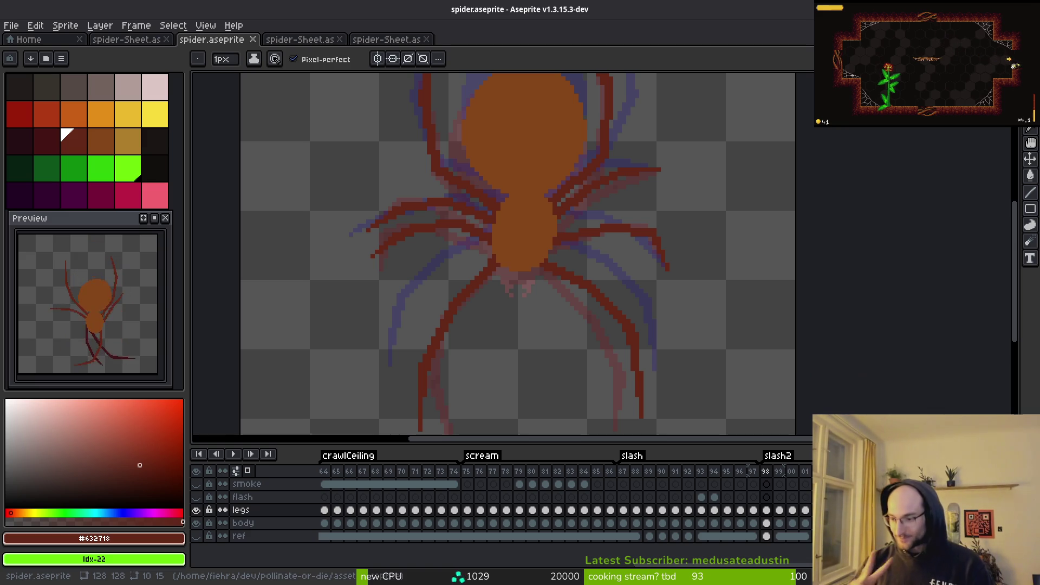
# Step: Step back to frame 87 and select the scream frames 75–86 in the timeline
pyautogui.press('Left')
pyautogui.press('Left')
pyautogui.scroll(-4, 620, 269)
pyautogui.press('i')
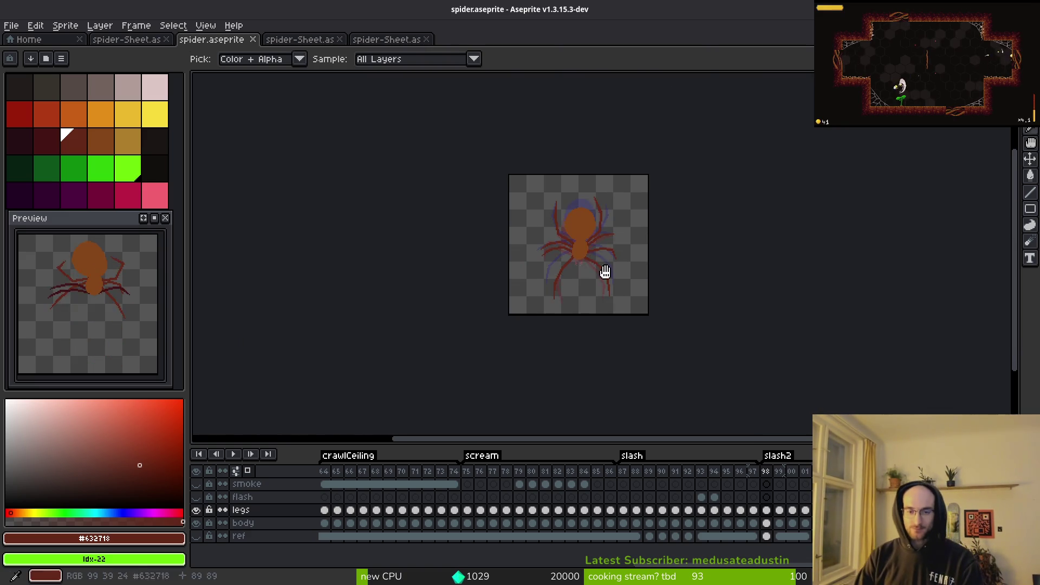
pyautogui.press('Right')
pyautogui.press('Right')
pyautogui.press('Right')
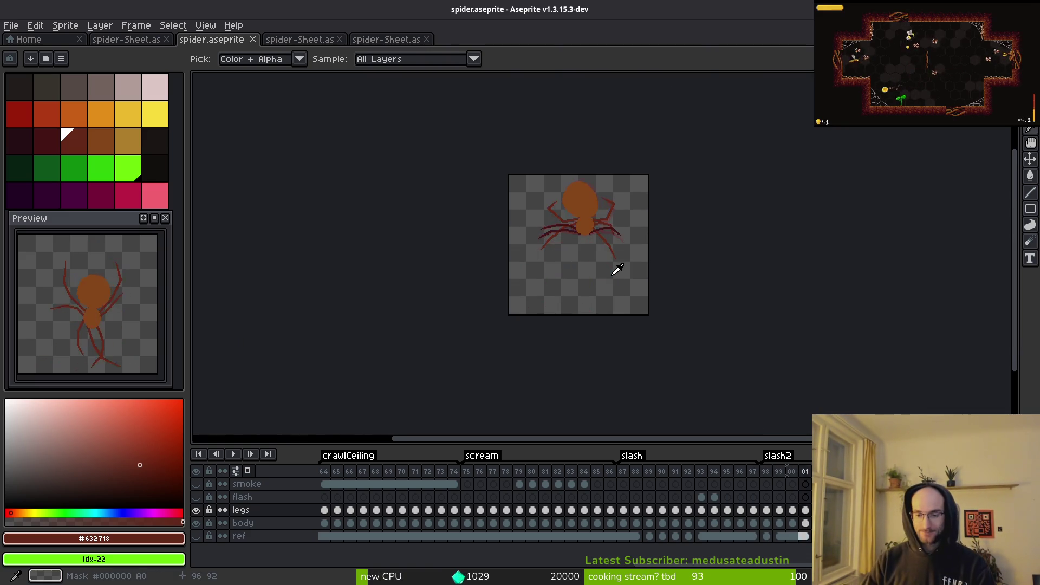
pyautogui.press('Left')
pyautogui.press('Left')
pyautogui.press('Left')
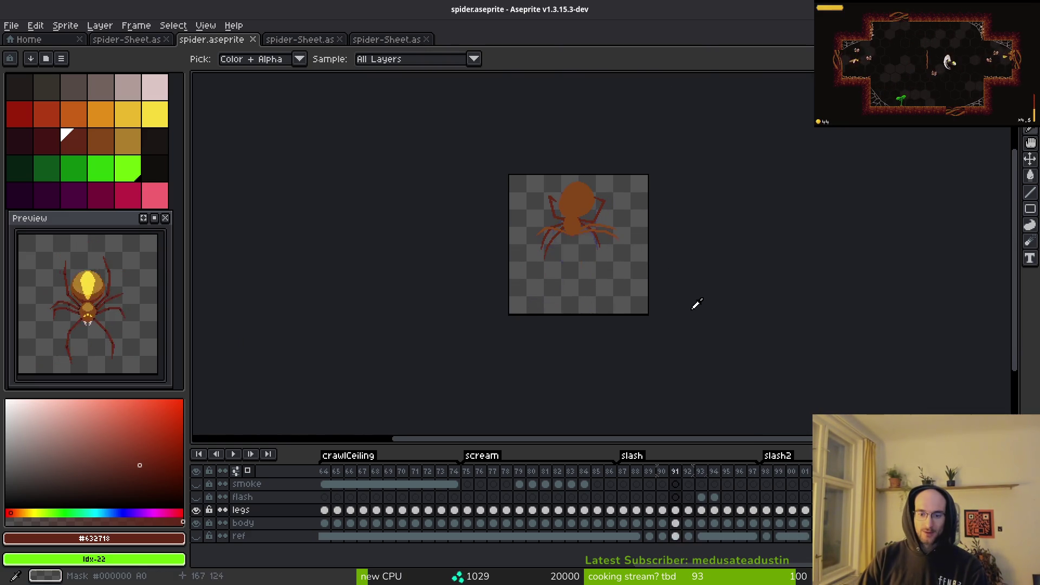
pyautogui.press('Left')
pyautogui.press('Left')
pyautogui.press('b')
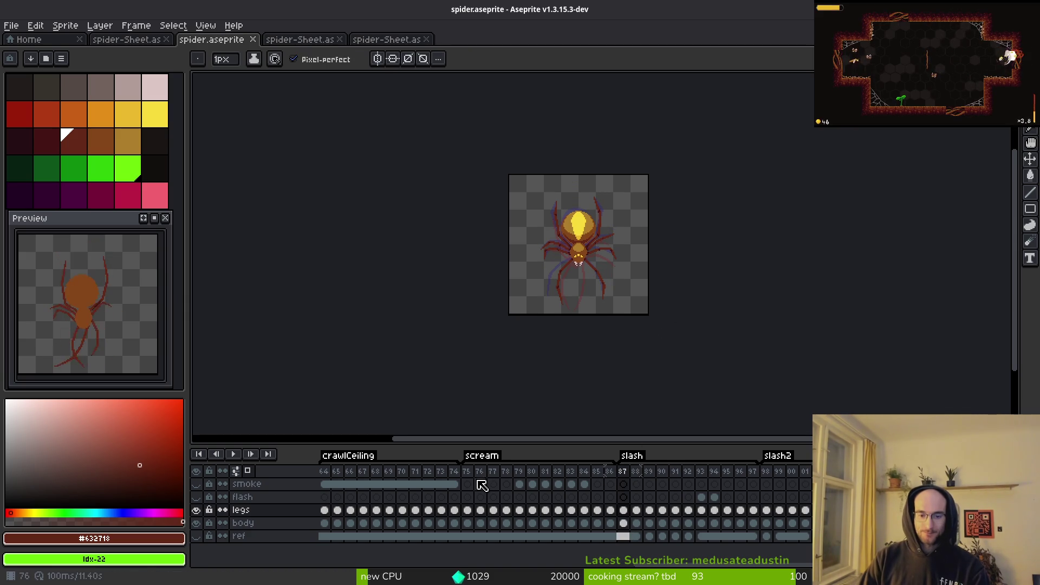
pyautogui.moveTo(472, 477)
pyautogui.mouseDown()
pyautogui.moveTo(615, 484)
pyautogui.moveTo(511, 488)
pyautogui.moveTo(493, 477)
pyautogui.moveTo(509, 477)
pyautogui.mouseUp()
# Step: Copy frames 75–78 and paste them, then undo the paste
pyautogui.click(473, 475)
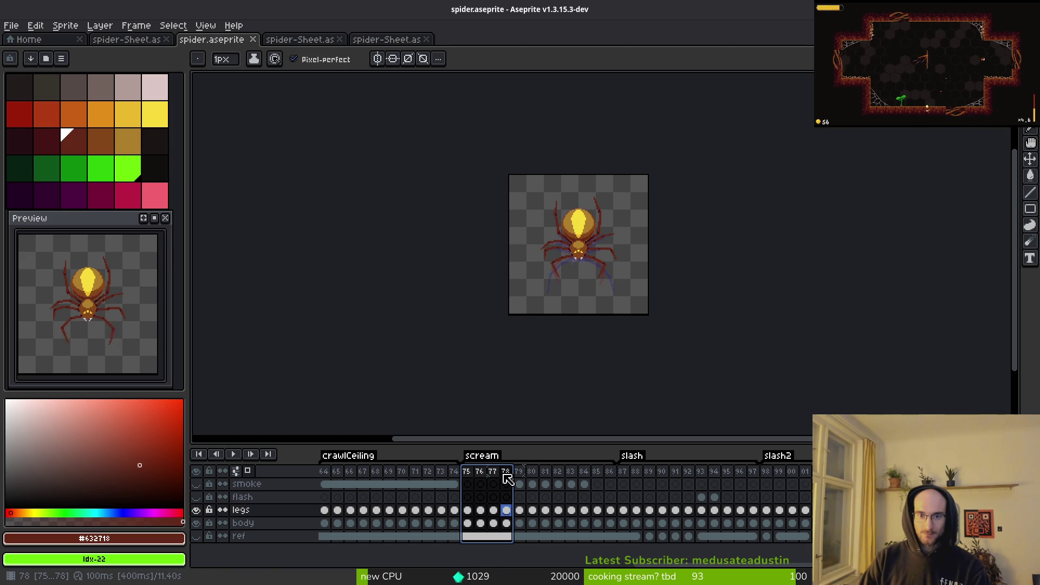
pyautogui.click(624, 471)
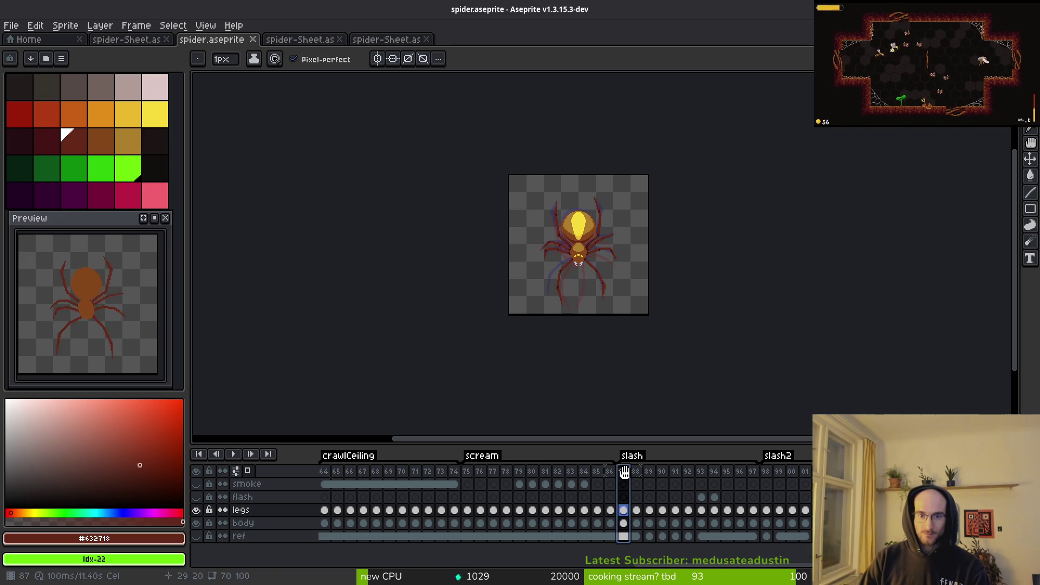
pyautogui.moveTo(465, 476); pyautogui.dragTo(511, 482)
pyautogui.hotkey('ctrl', 'c')
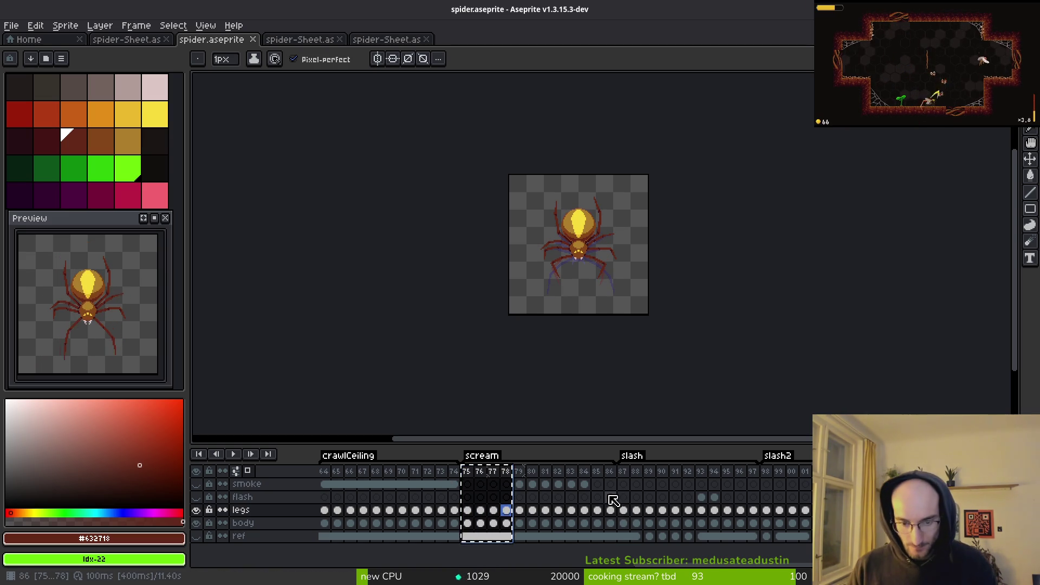
pyautogui.hotkey('ctrl', 'v')
pyautogui.click(509, 472)
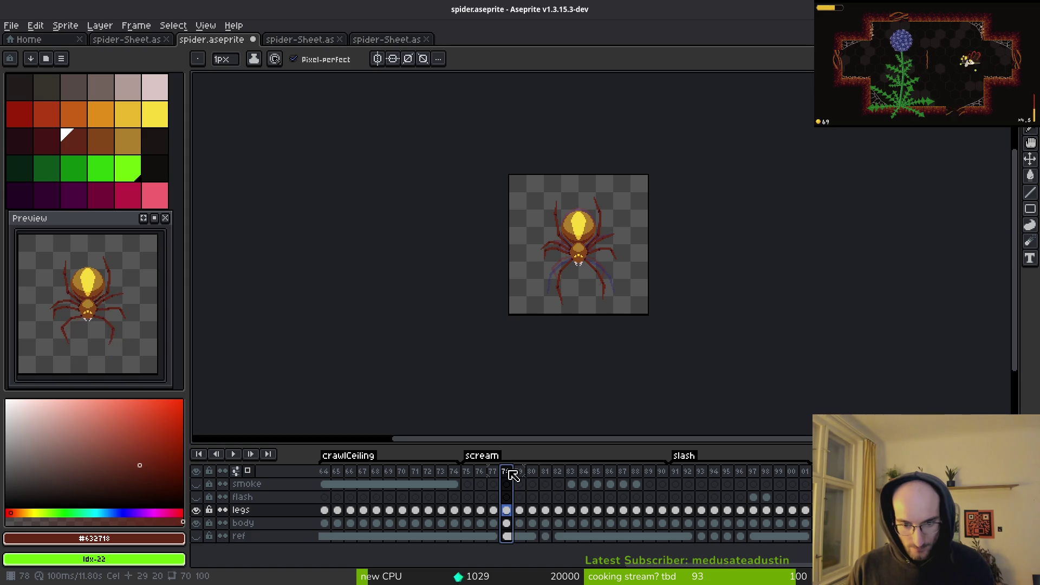
pyautogui.hotkey('ctrl', 'z')
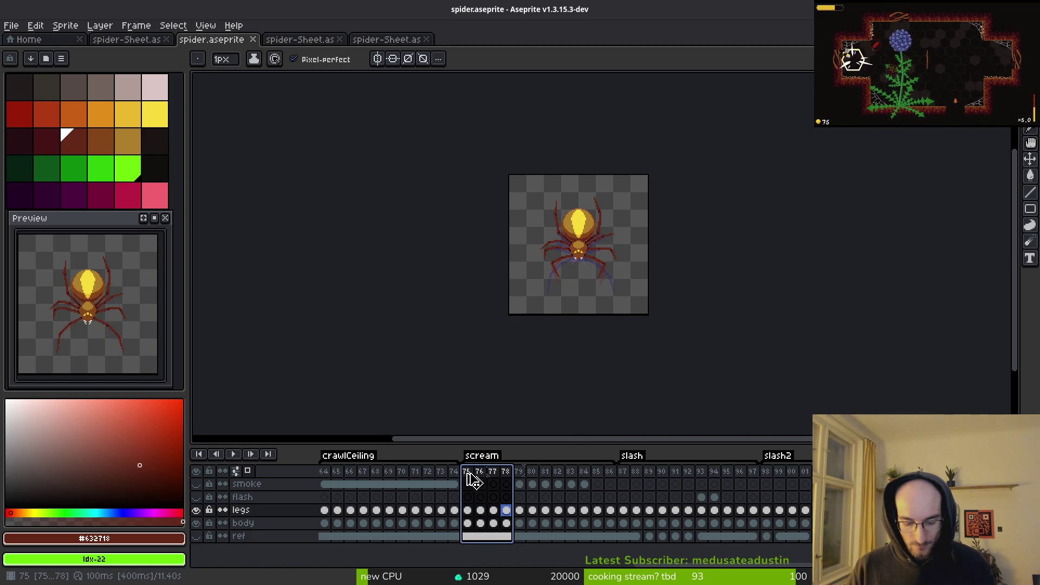
# Step: Insert the four frames at 83–86 before the slash animation, play it and save
pyautogui.moveTo(477, 473)
pyautogui.mouseDown()
pyautogui.moveTo(618, 488)
pyautogui.moveTo(580, 477)
pyautogui.moveTo(629, 474)
pyautogui.moveTo(623, 495)
pyautogui.mouseUp()
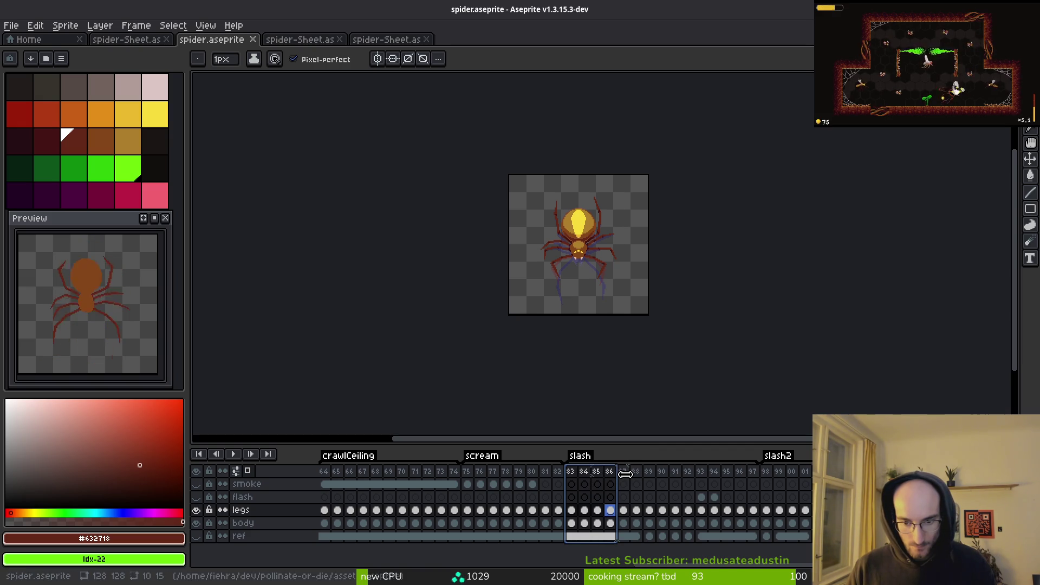
pyautogui.click(573, 474)
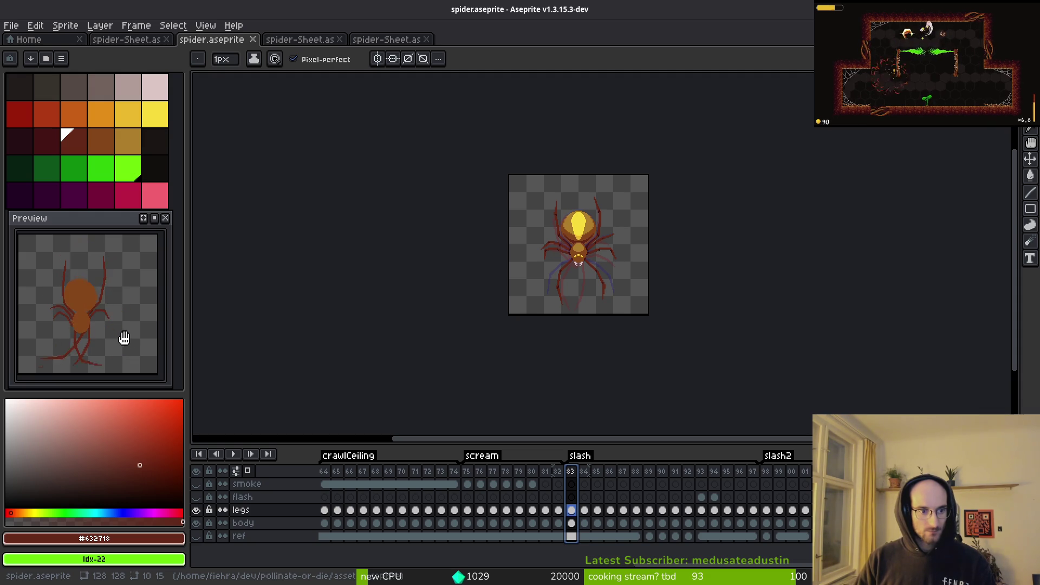
pyautogui.hotkey('ctrl', 'v')
pyautogui.press('Return')
pyautogui.hotkey('ctrl', 's')
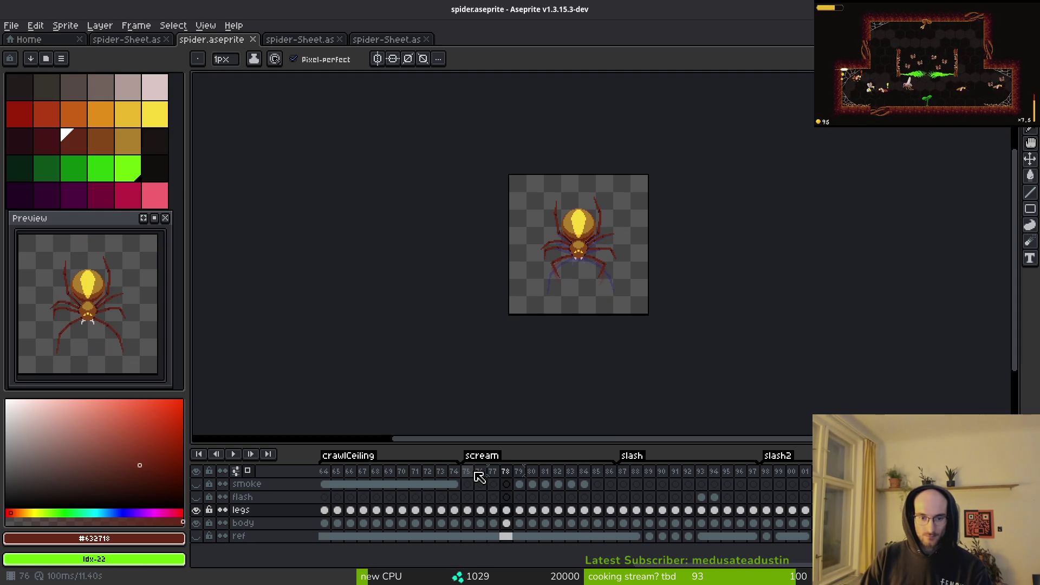
# Step: Stop playback on frame 87 and insert an empty frame after it
pyautogui.click(624, 473)
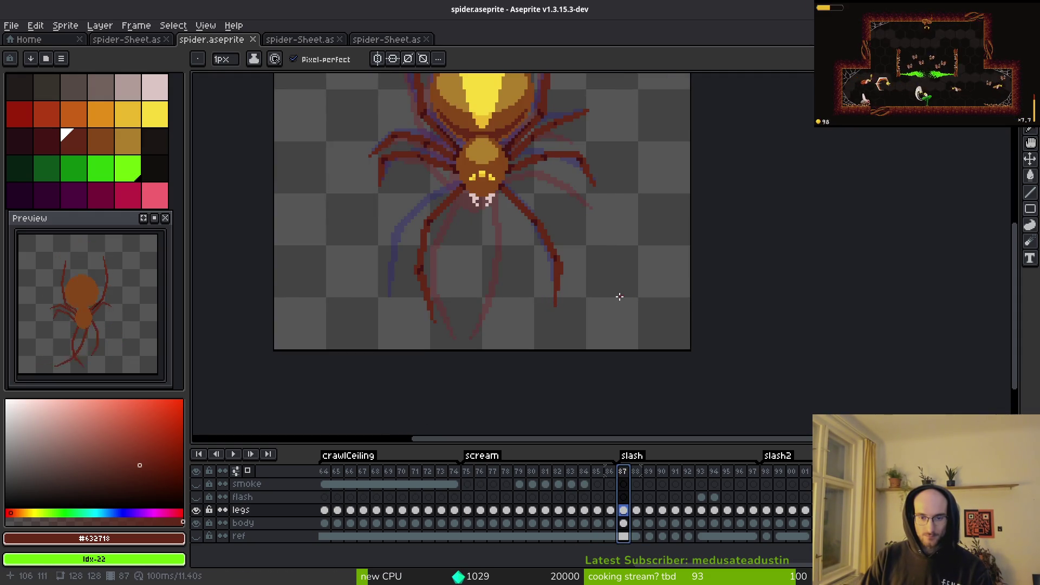
pyautogui.scroll(3, 619, 295)
pyautogui.press('Right')
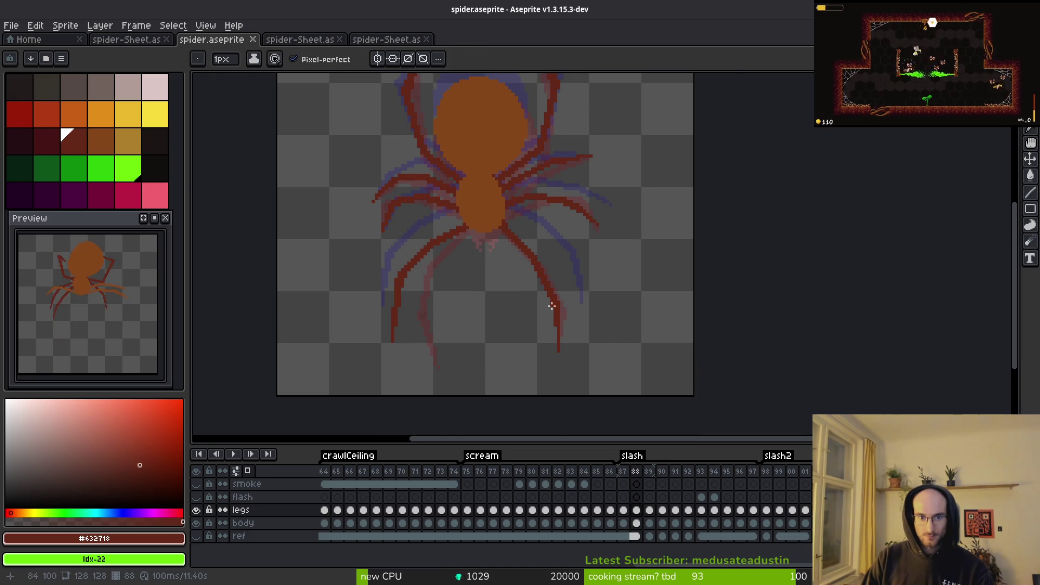
pyautogui.moveTo(557, 302); pyautogui.dragTo(601, 288)
pyautogui.press('Left')
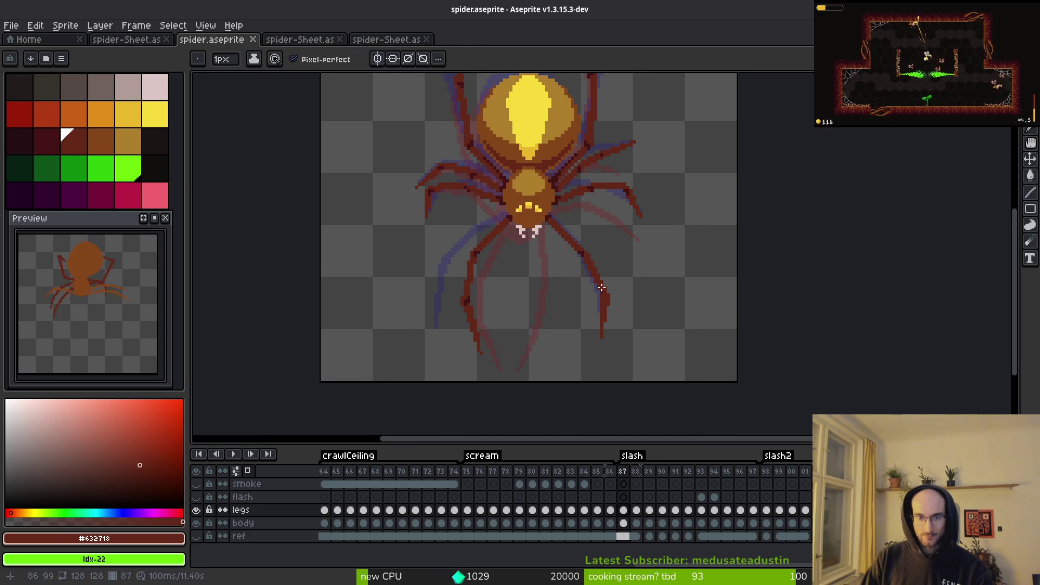
pyautogui.hotkey('alt', 'n')
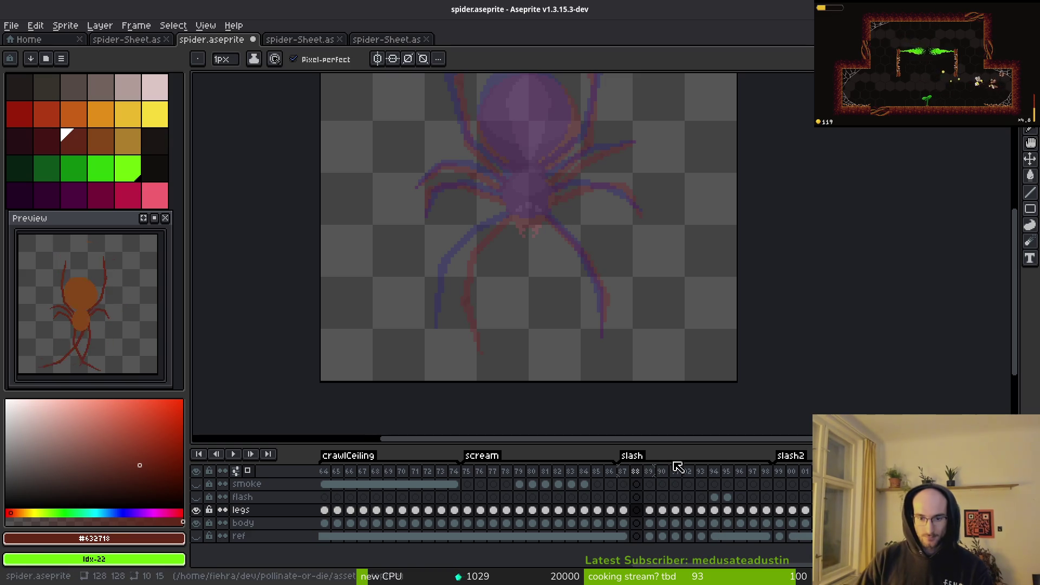
# Step: Compare the spider poses on frames 88 to 91
pyautogui.click(649, 471)
pyautogui.press('alt')
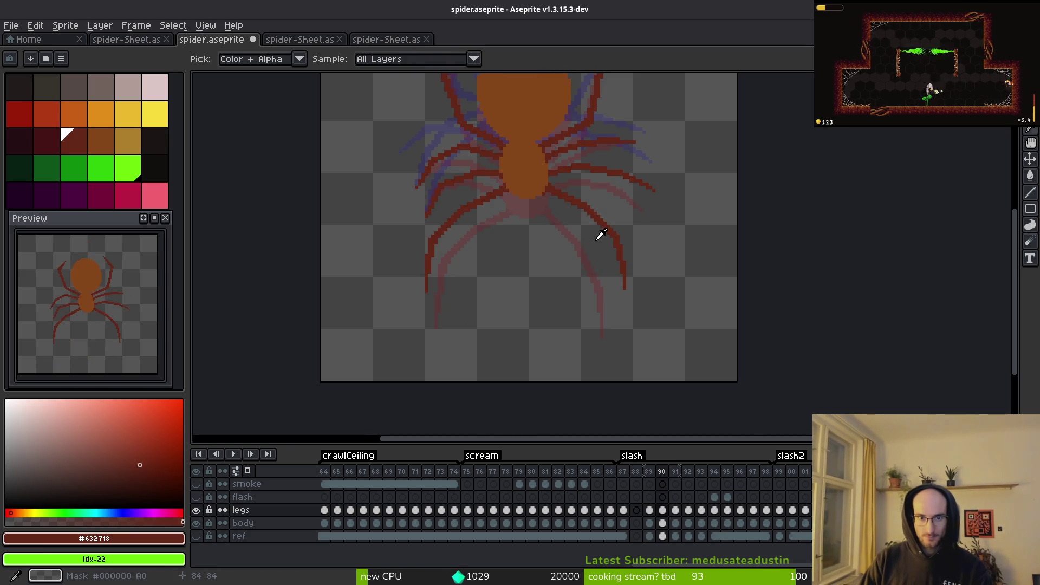
pyautogui.press('Right')
pyautogui.moveTo(599, 232); pyautogui.dragTo(629, 325)
pyautogui.press('Left')
pyautogui.press('Right')
pyautogui.press('Right')
pyautogui.press('Left')
pyautogui.press('Right')
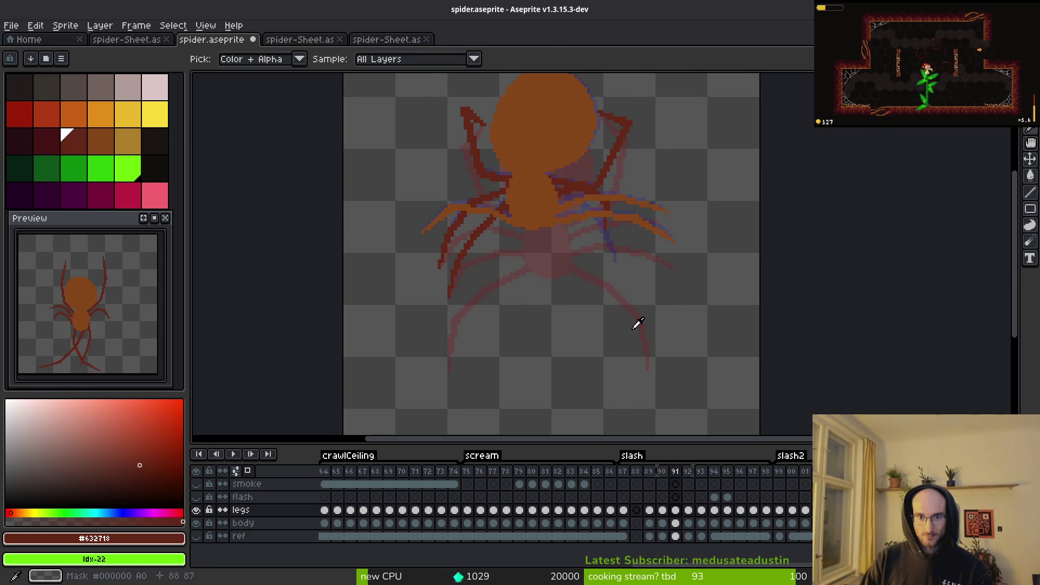
pyautogui.press('Left')
pyautogui.press('Left')
pyautogui.press('Left')
pyautogui.press('Right')
pyautogui.press('Right')
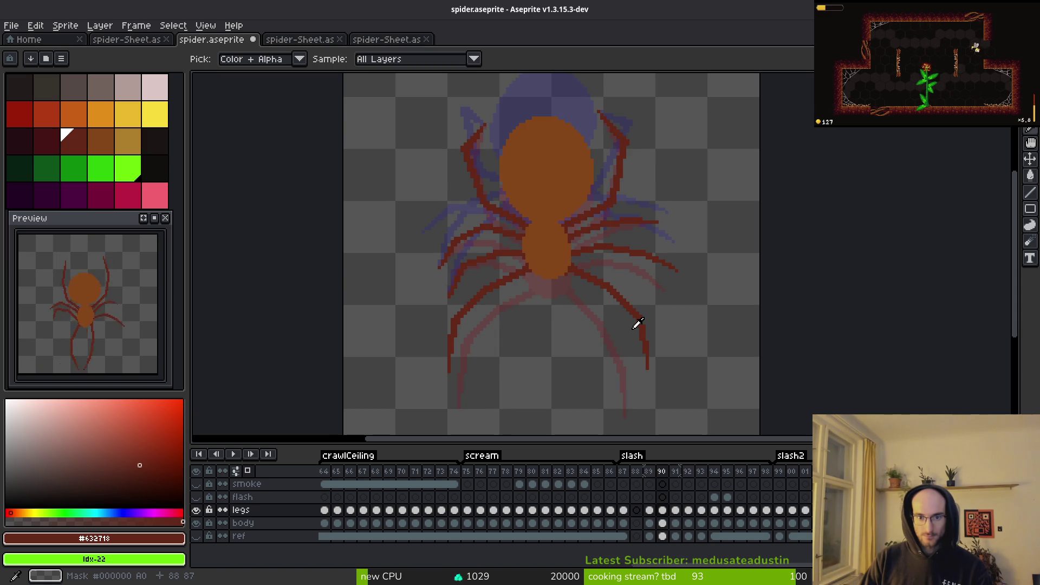
pyautogui.press('Left')
pyautogui.press('Left')
pyautogui.press('Left')
pyautogui.press('Right')
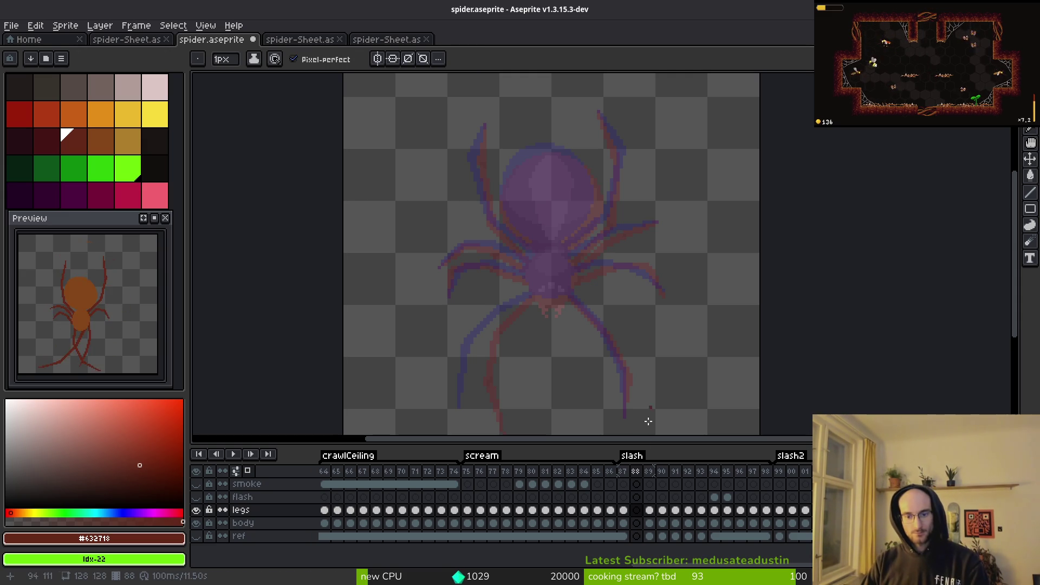
# Step: Step through the next slash frames and return to frame 87's finished spider
pyautogui.click(649, 472)
pyautogui.press('Right')
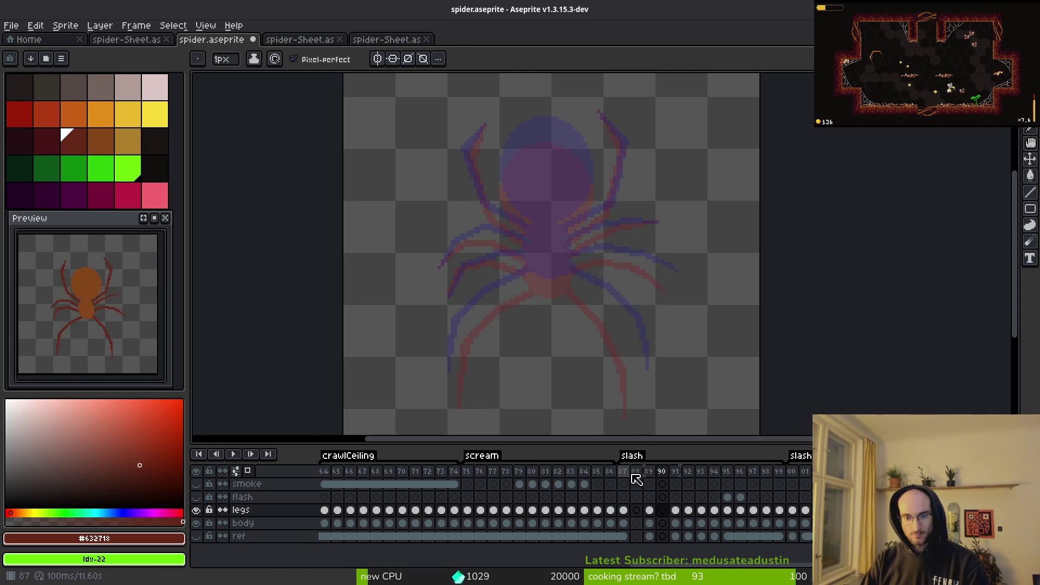
pyautogui.click(623, 472)
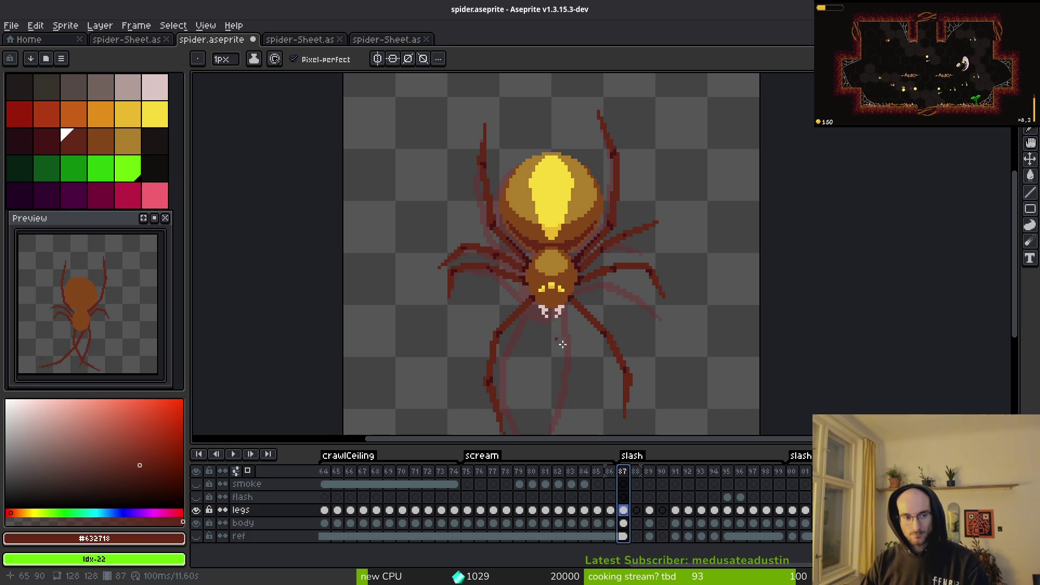
# Step: Step through the legs and body cels of frames 87–89 and save spider.aseprite
pyautogui.click(627, 511)
pyautogui.click(637, 511)
pyautogui.click(637, 523)
pyautogui.press('Right')
pyautogui.press('Right')
pyautogui.press('Left')
pyautogui.press('Right')
pyautogui.hotkey('ctrl', 's')
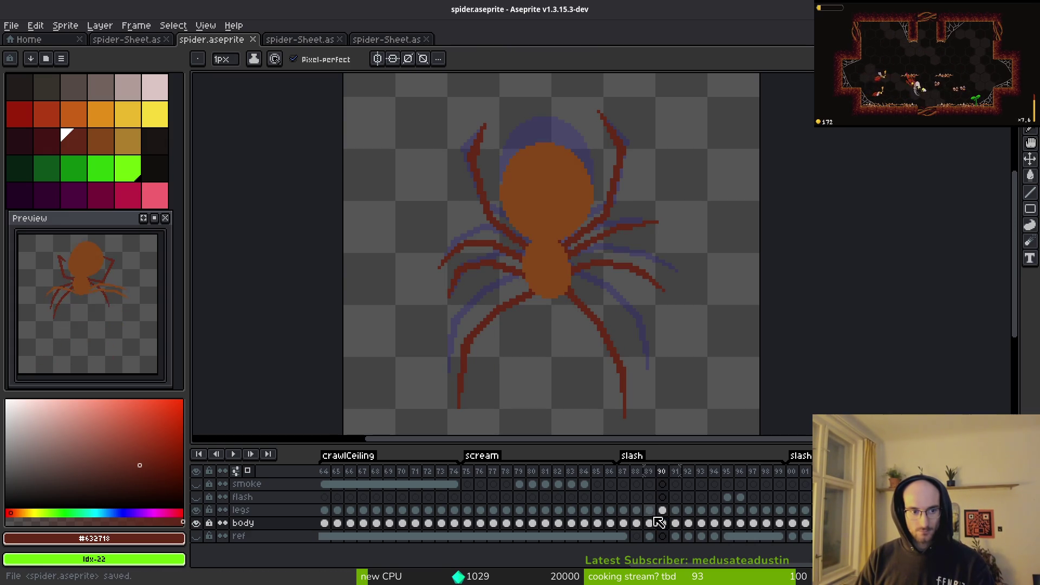
# Step: Undo the recent edits on frame 87's legs layer back to the saved state
pyautogui.click(623, 510)
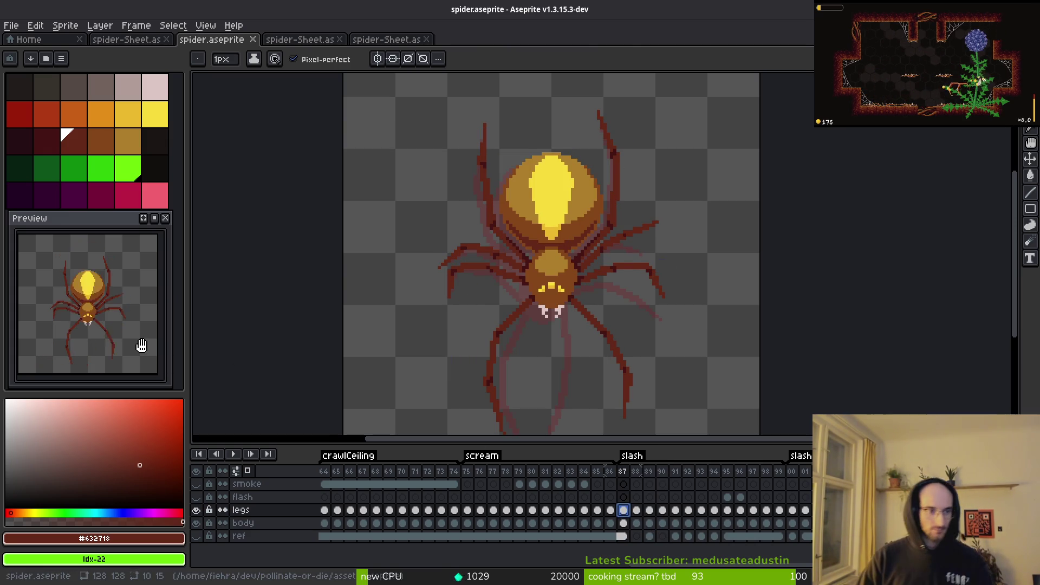
pyautogui.hotkey('ctrl', 'z')
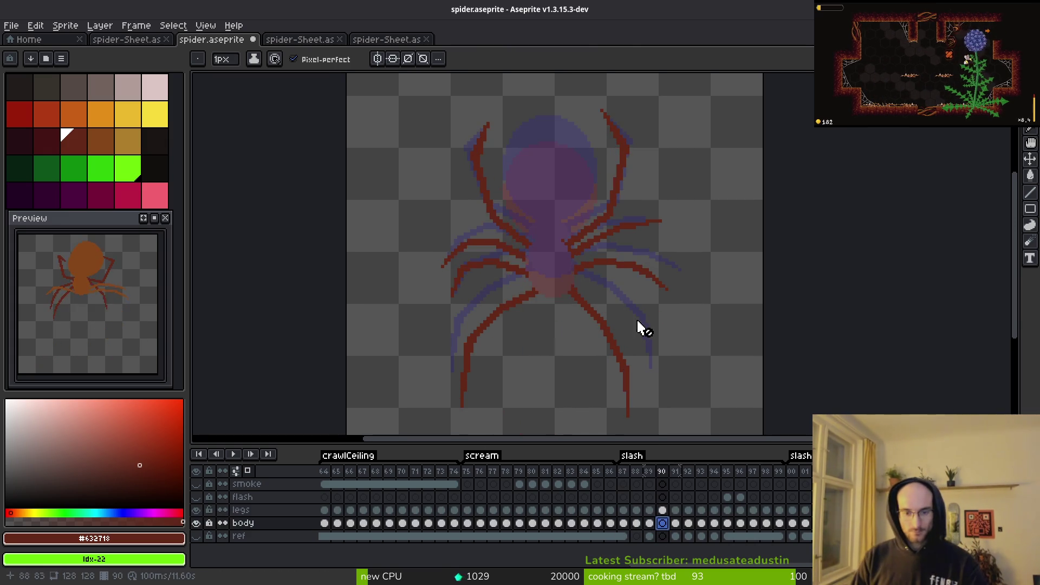
pyautogui.hotkey('ctrl', 'z')
pyautogui.hotkey('ctrl', 'z')
pyautogui.hotkey('ctrl', 'z')
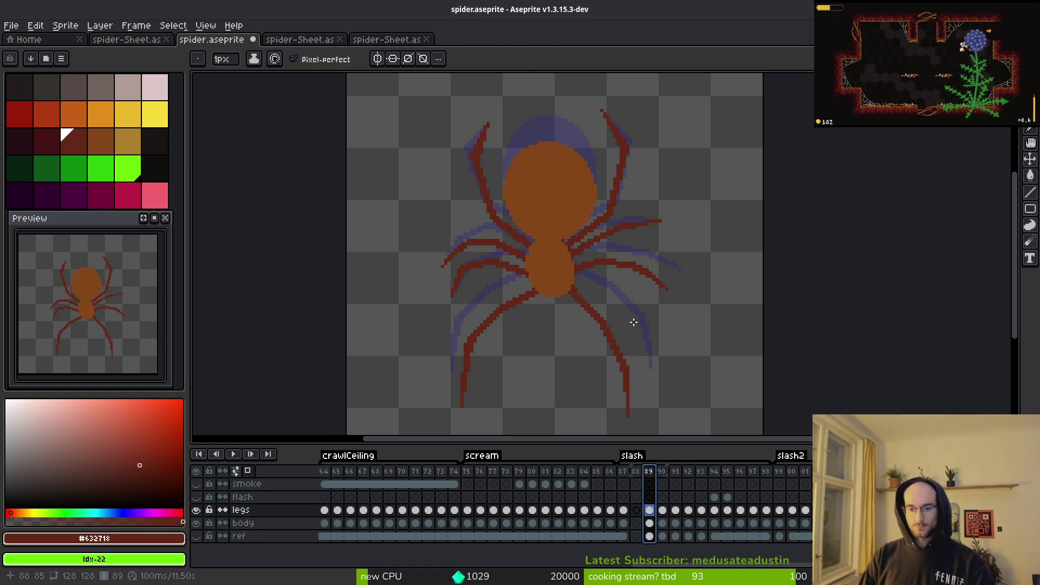
pyautogui.hotkey('ctrl', 'z')
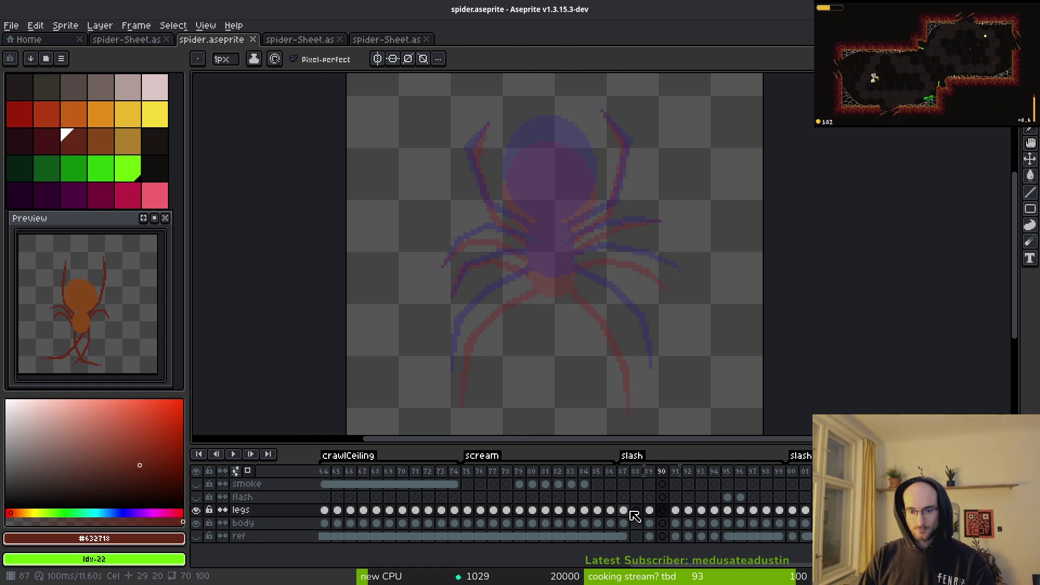
# Step: Compare slash frames 87 through 92, ending on frame 89's orange spider
pyautogui.click(625, 510)
pyautogui.click(650, 510)
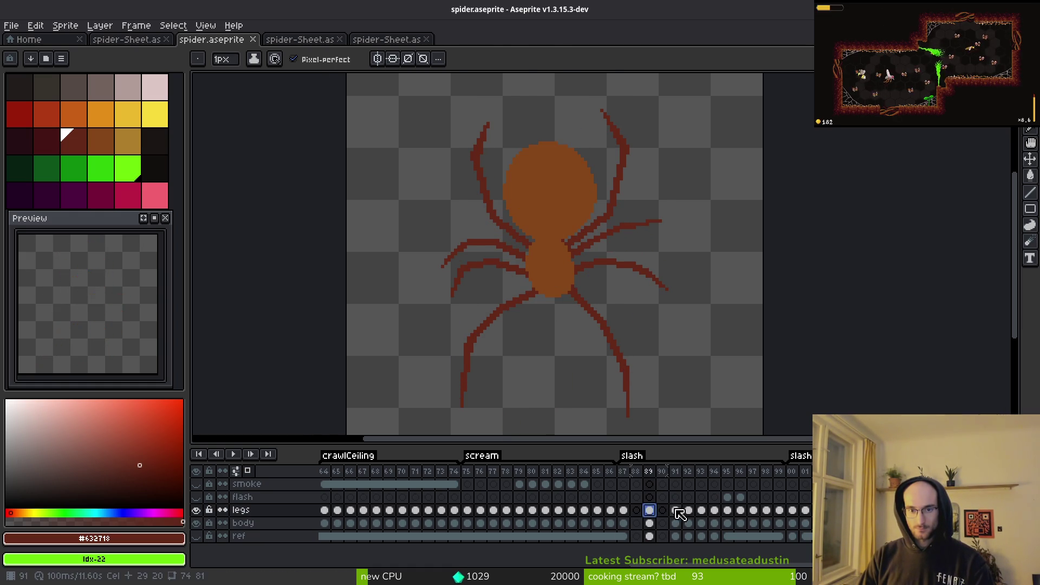
pyautogui.click(677, 511)
pyautogui.press('.')
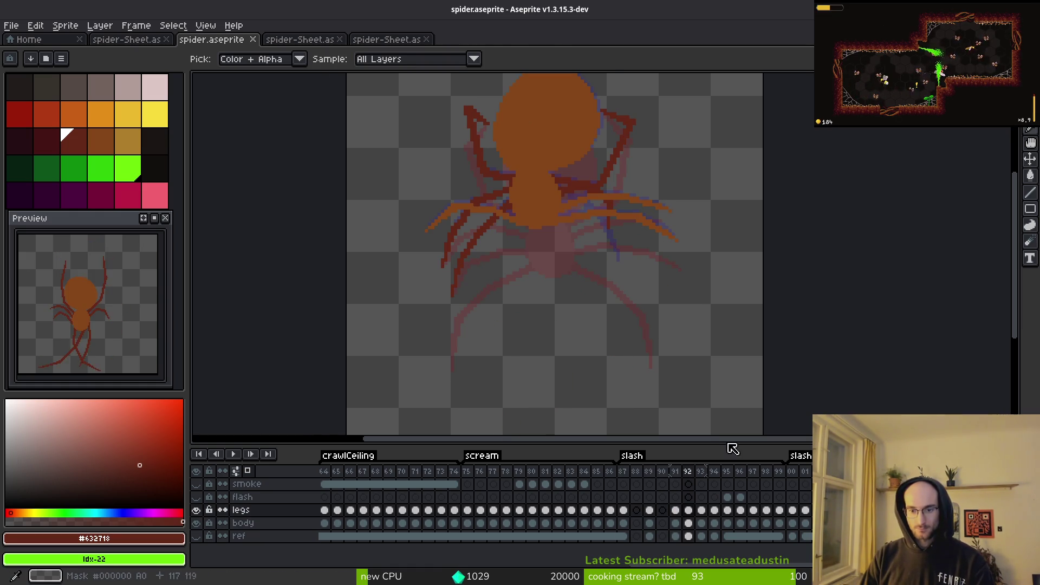
pyautogui.press(',')
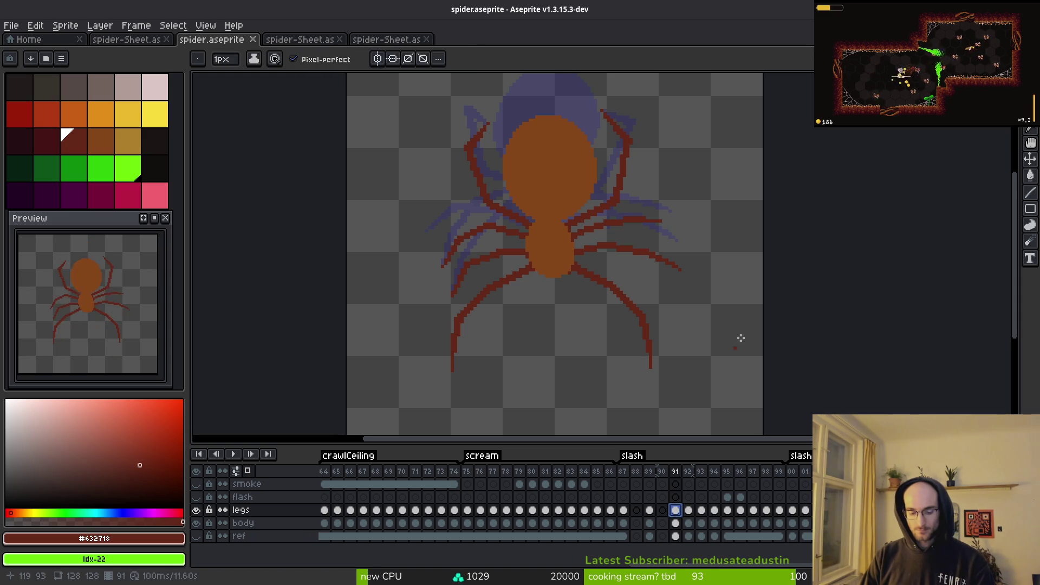
pyautogui.press('.')
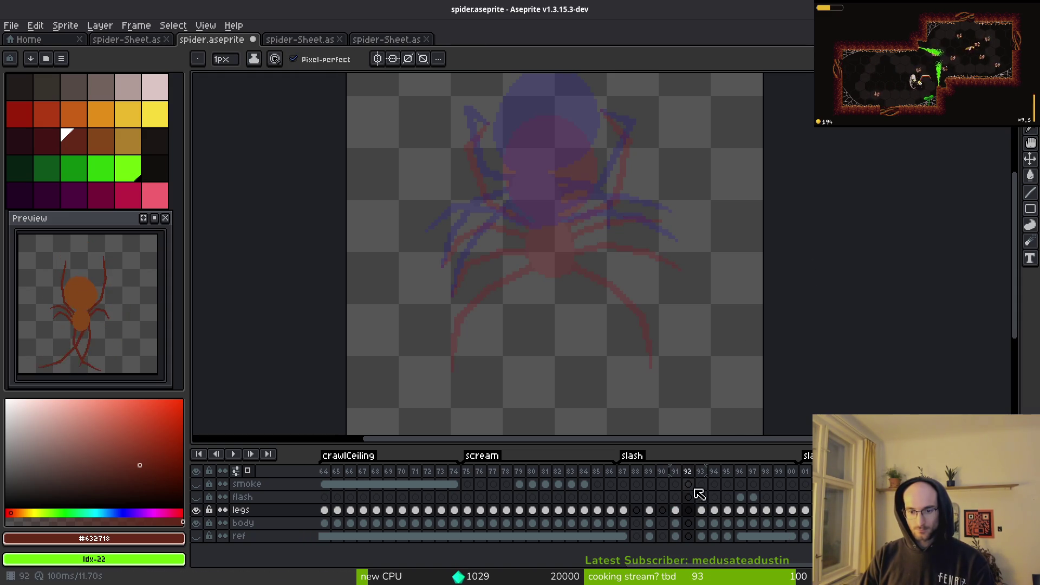
pyautogui.scroll(-1, 553, 267)
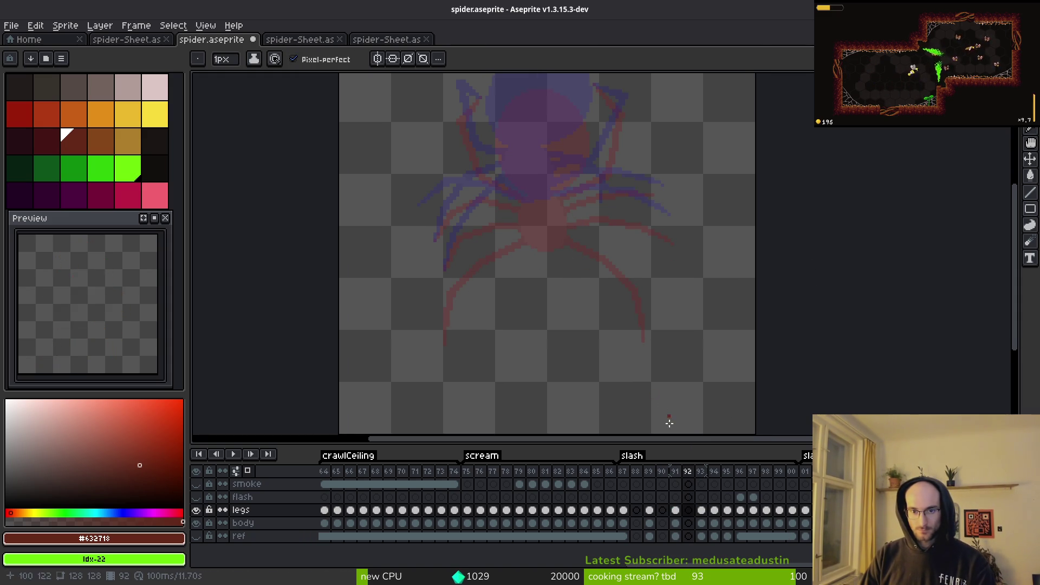
pyautogui.press(',')
pyautogui.press(',')
pyautogui.press(',')
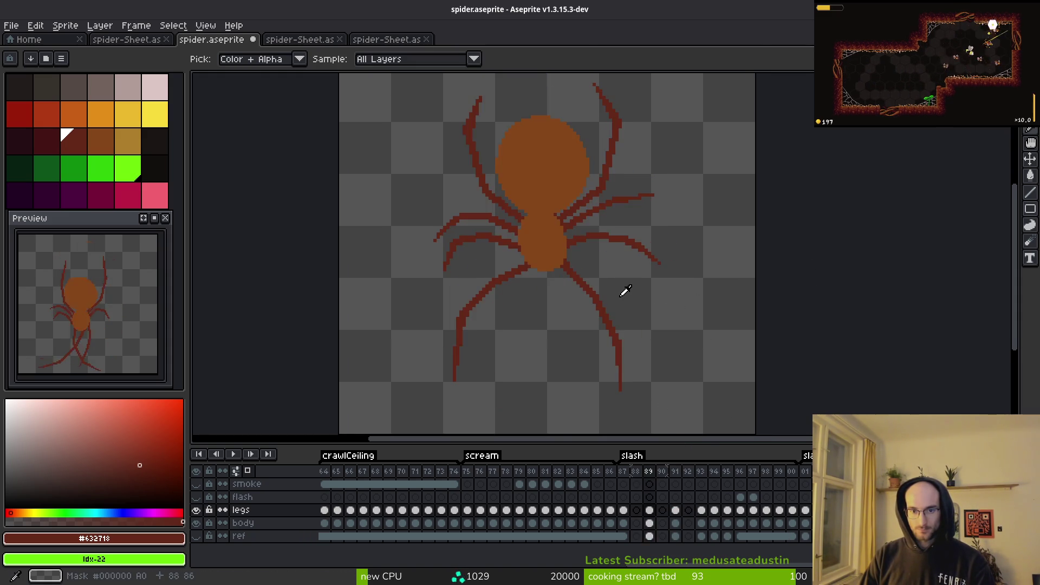
pyautogui.press('.')
pyautogui.scroll(2, 600, 279)
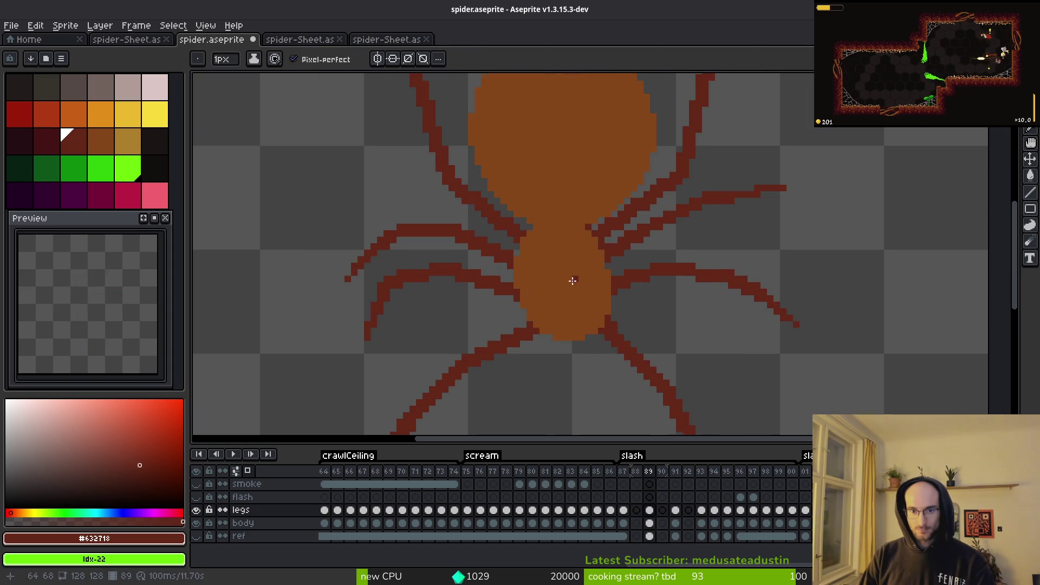
pyautogui.press('.')
# Step: Sample the brown body colour #854619 and return to frame 88's body cel
pyautogui.keyDown('alt'); pyautogui.click(570, 274); pyautogui.keyUp('alt')
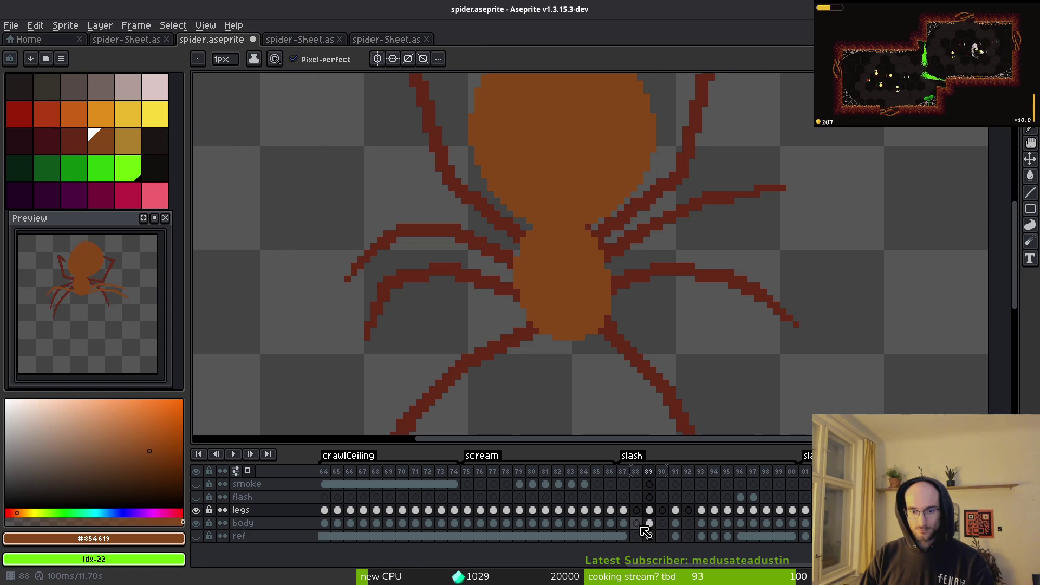
pyautogui.click(637, 523)
pyautogui.press(',')
pyautogui.press('.')
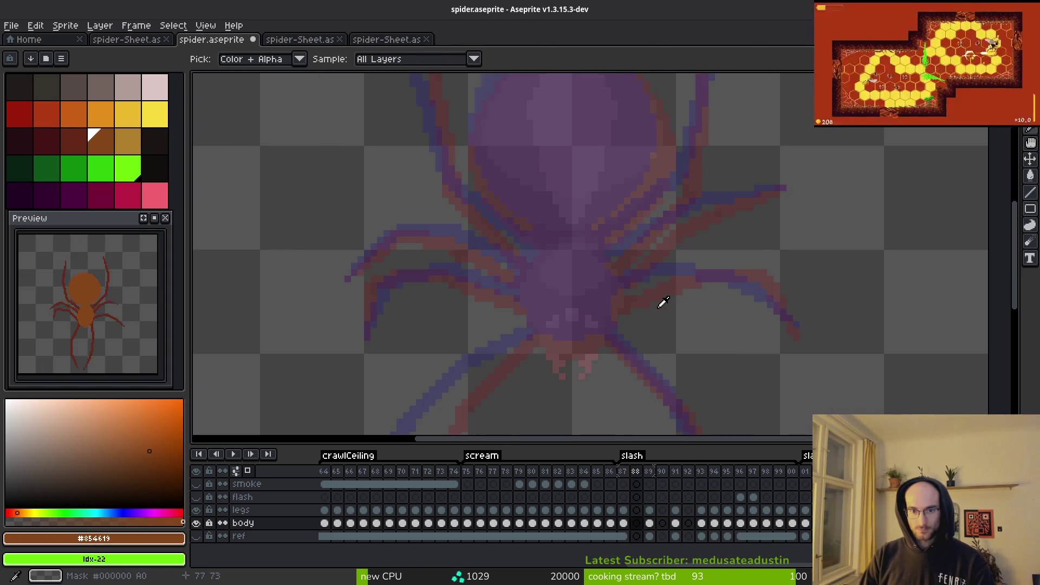
pyautogui.scroll(-2, 662, 304)
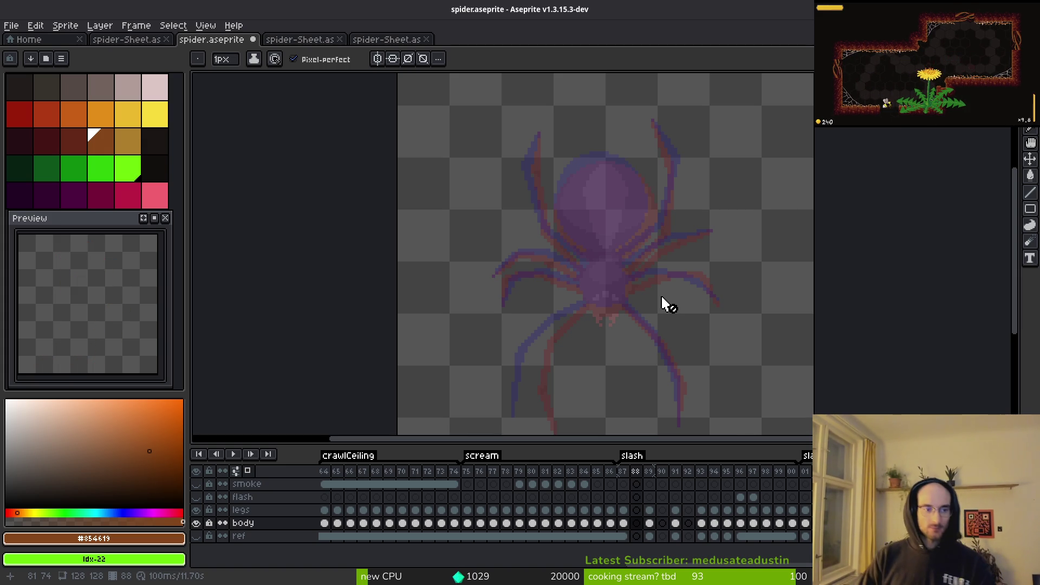
pyautogui.scroll(-2, 650, 298)
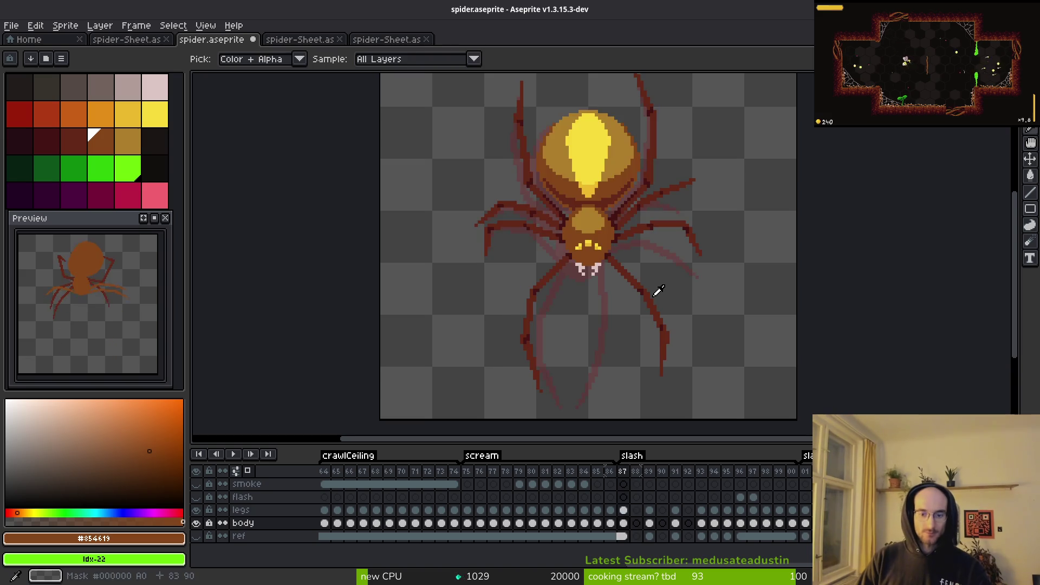
# Step: Compare frame 87 with frame 88's body layer before drawing
pyautogui.click(645, 303)
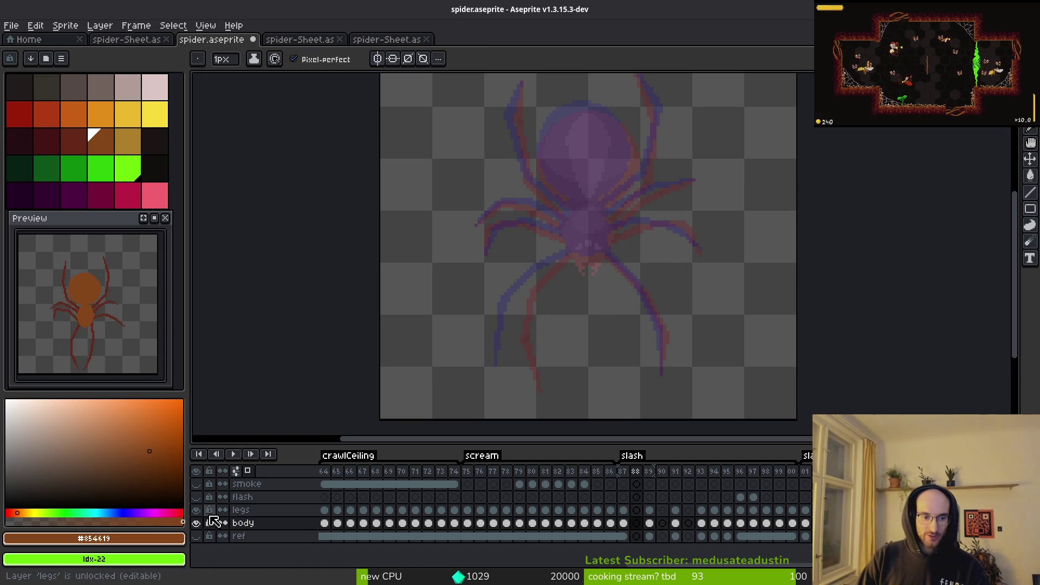
pyautogui.scroll(2, 553, 278)
pyautogui.press('Left')
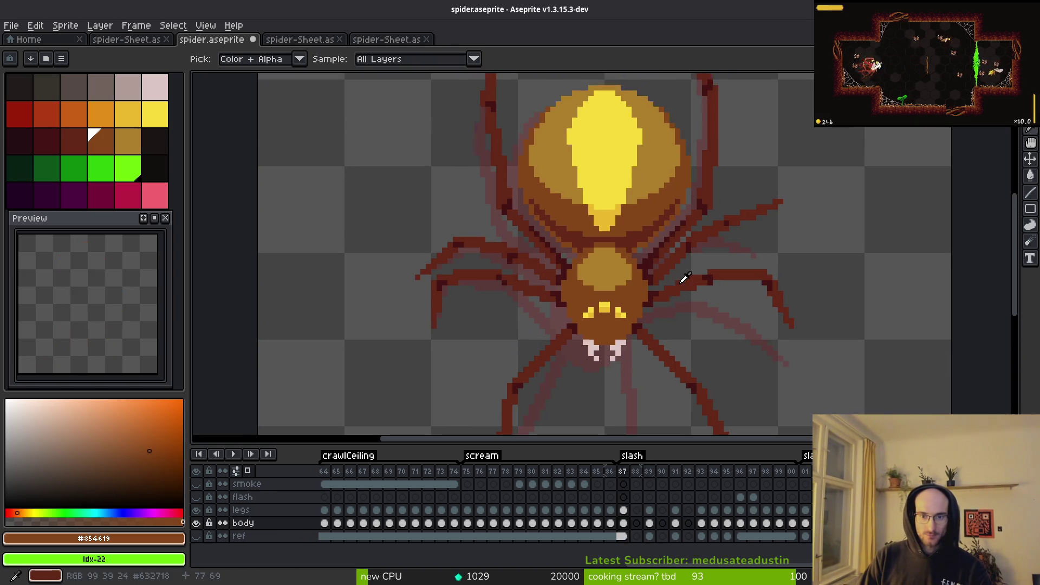
pyautogui.press('Right')
pyautogui.press('Right')
pyautogui.press('Left')
pyautogui.scroll(2, 614, 327)
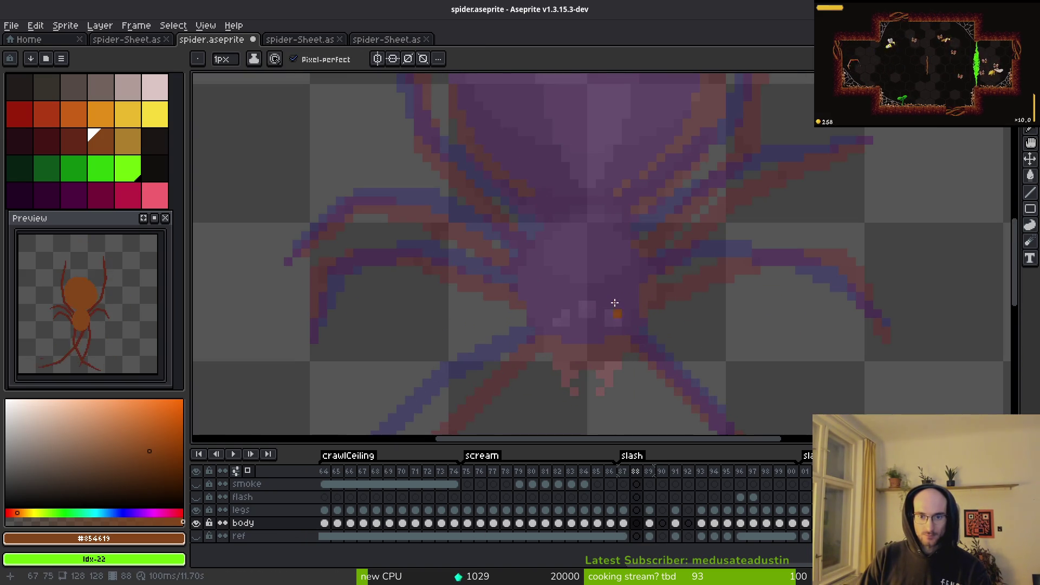
# Step: Outline the body's right edge in orange on frame 88 and fill it solid
pyautogui.moveTo(615, 231); pyautogui.dragTo(635, 276)
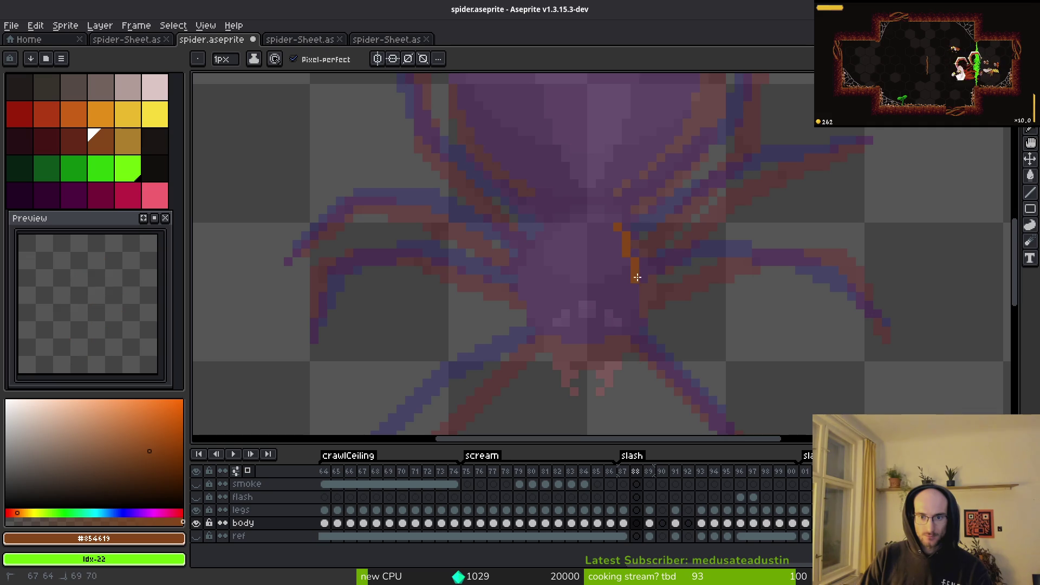
pyautogui.click(532, 340)
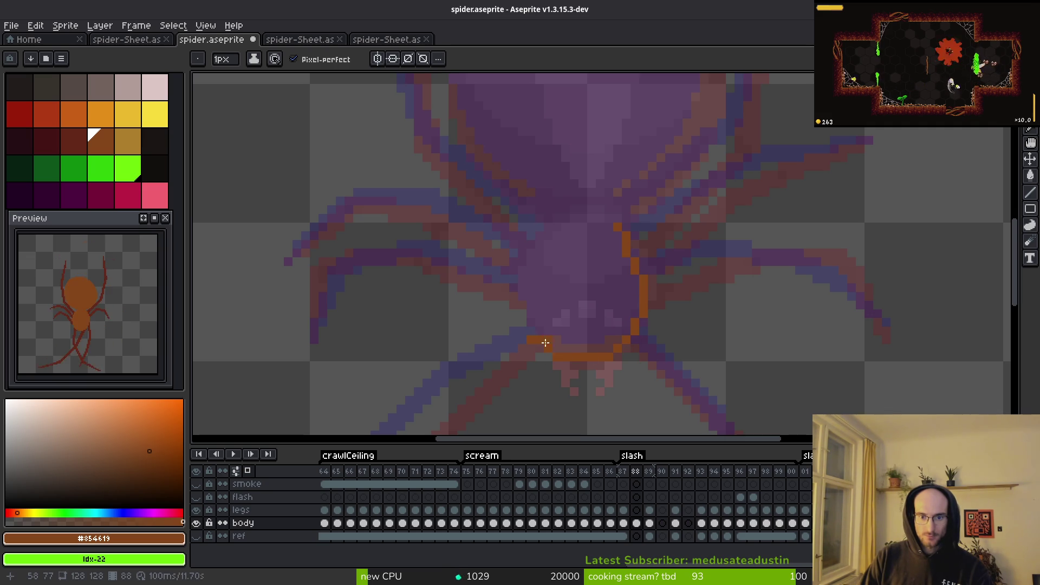
pyautogui.moveTo(598, 220); pyautogui.dragTo(609, 225)
pyautogui.scroll(2, 530, 339)
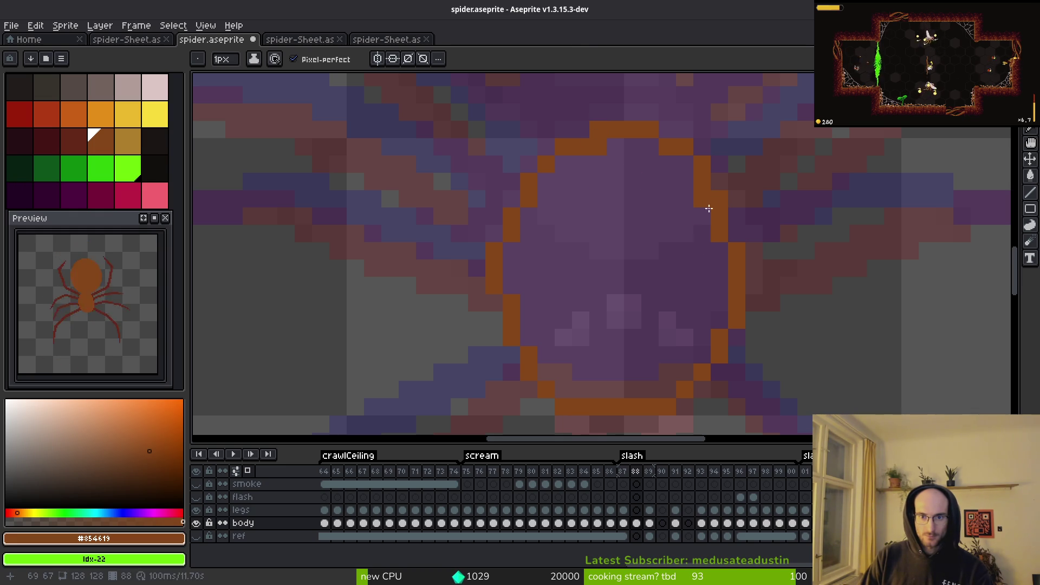
pyautogui.press('g')
pyautogui.click(650, 293)
pyautogui.scroll(-3, 623, 306)
pyautogui.scroll(3, 657, 348)
# Step: Touch up the body edge, adding an orange pixel where needed
pyautogui.press('e')
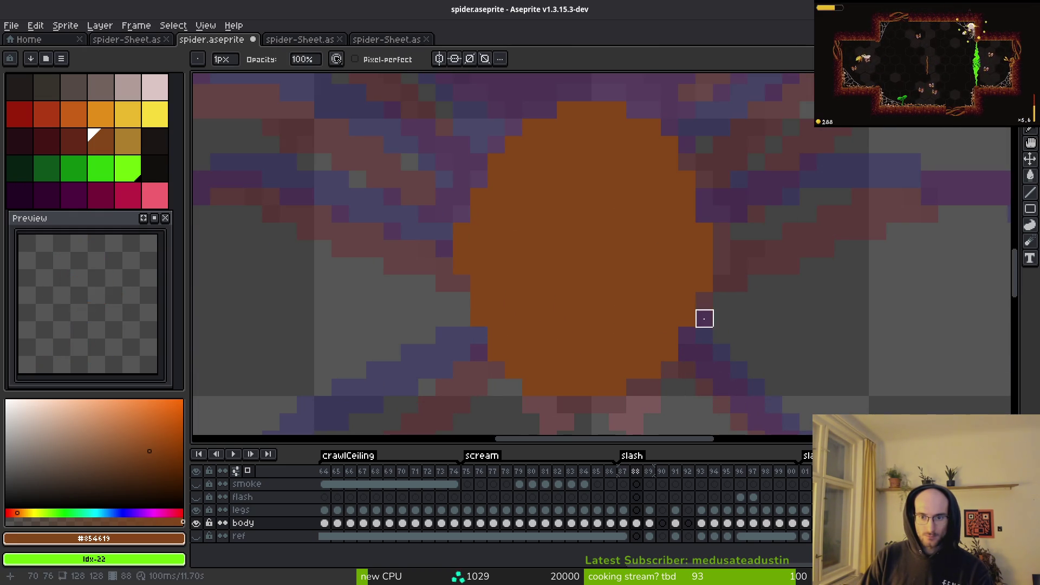
pyautogui.press('b')
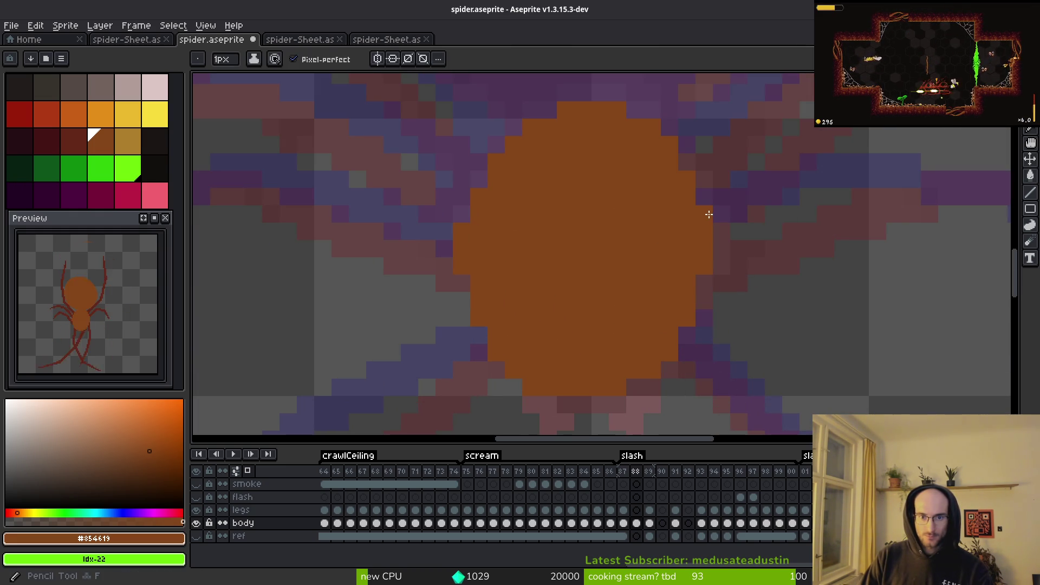
pyautogui.press('e')
pyautogui.scroll(-3, 739, 238)
pyautogui.press('b')
pyautogui.scroll(-3, 749, 274)
pyautogui.scroll(4, 704, 304)
pyautogui.click(694, 336)
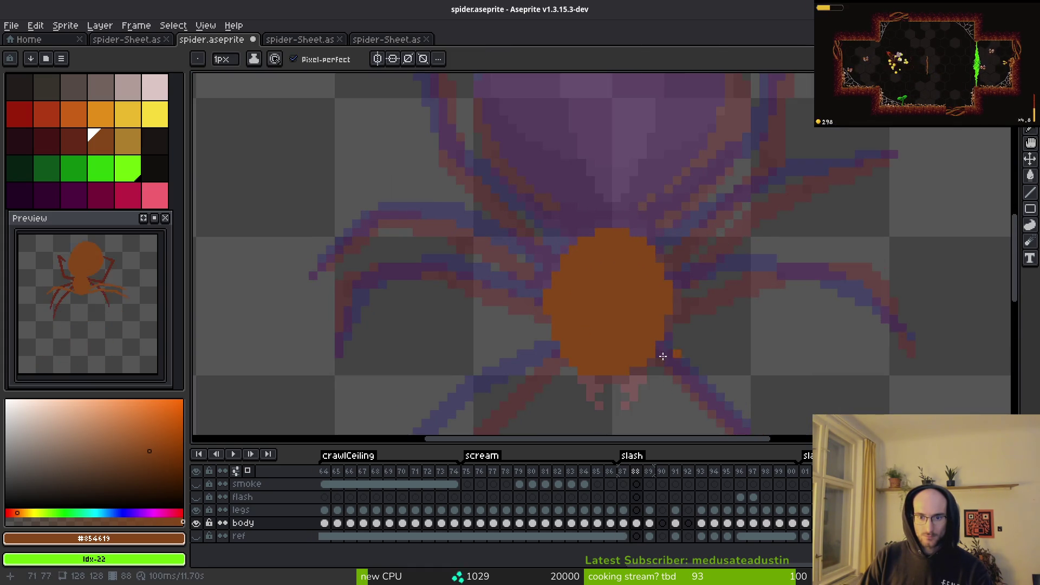
pyautogui.scroll(2, 683, 346)
# Step: Compare against frame 87 and re-pick the orange body colour with the eyedropper
pyautogui.press('e')
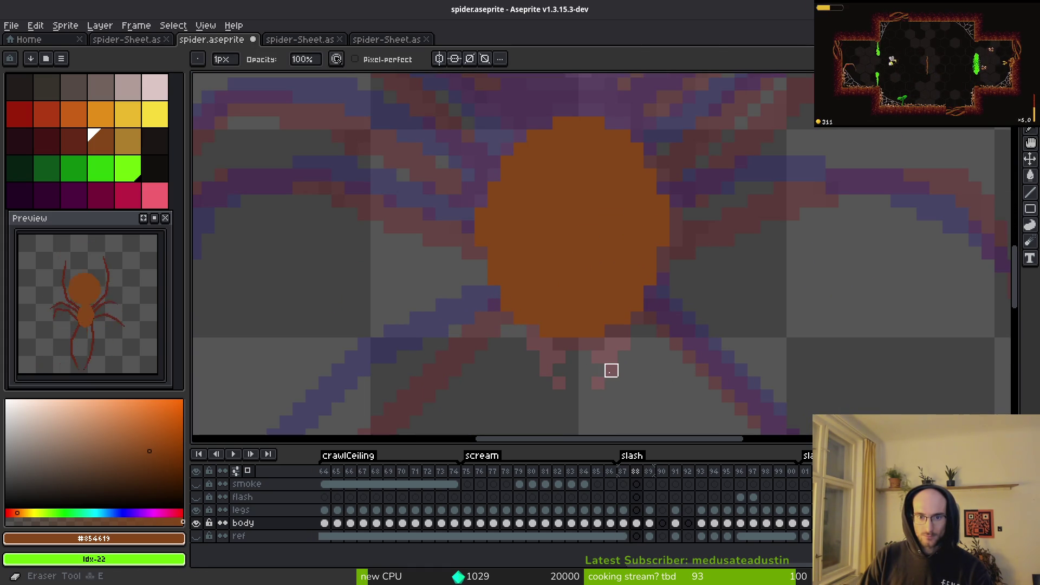
pyautogui.press('i')
pyautogui.press('Left')
pyautogui.press('Right')
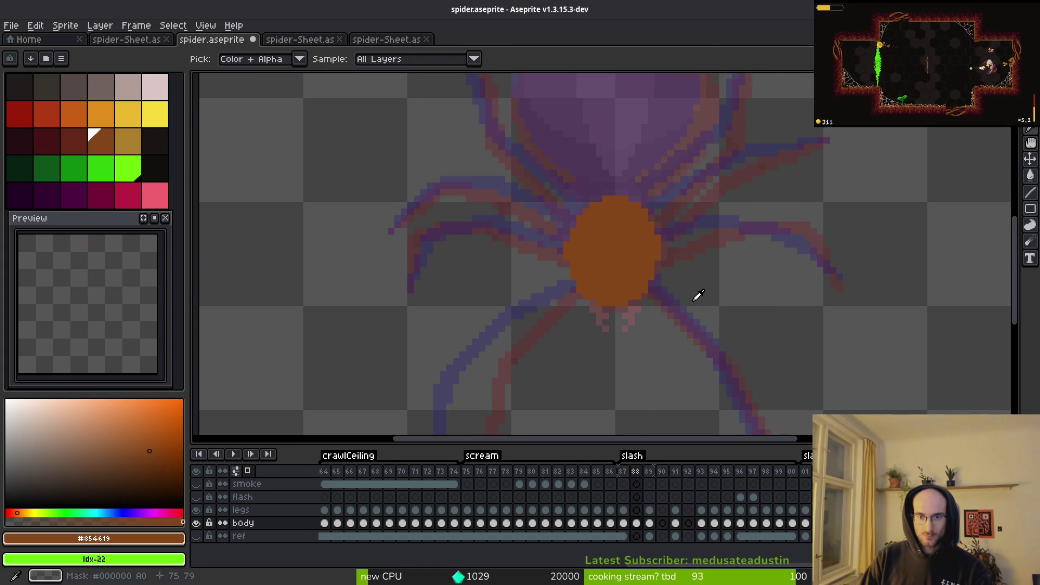
pyautogui.click(683, 284)
pyautogui.press('Left')
pyautogui.press('Right')
pyautogui.scroll(3, 686, 281)
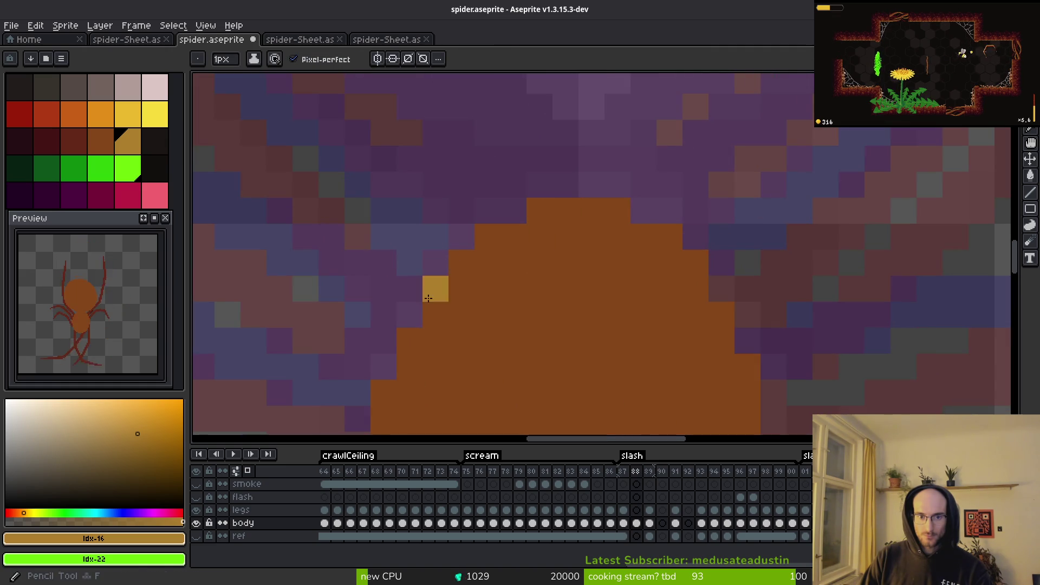
pyautogui.click(488, 262)
pyautogui.press('b')
# Step: Add orange pixels above the top edge and along the body's upper-right edge
pyautogui.scroll(-4, 552, 247)
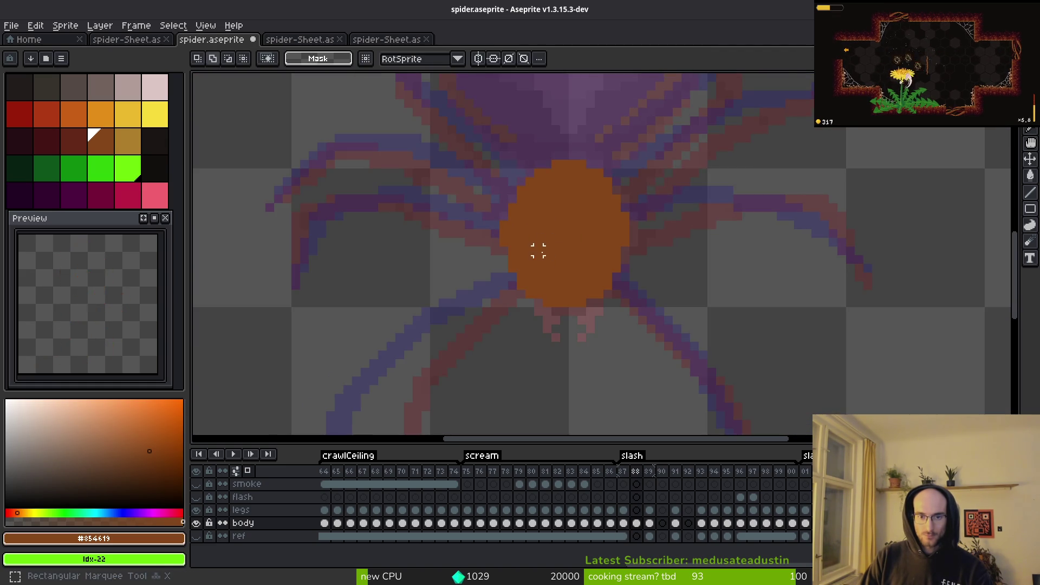
pyautogui.scroll(3, 547, 255)
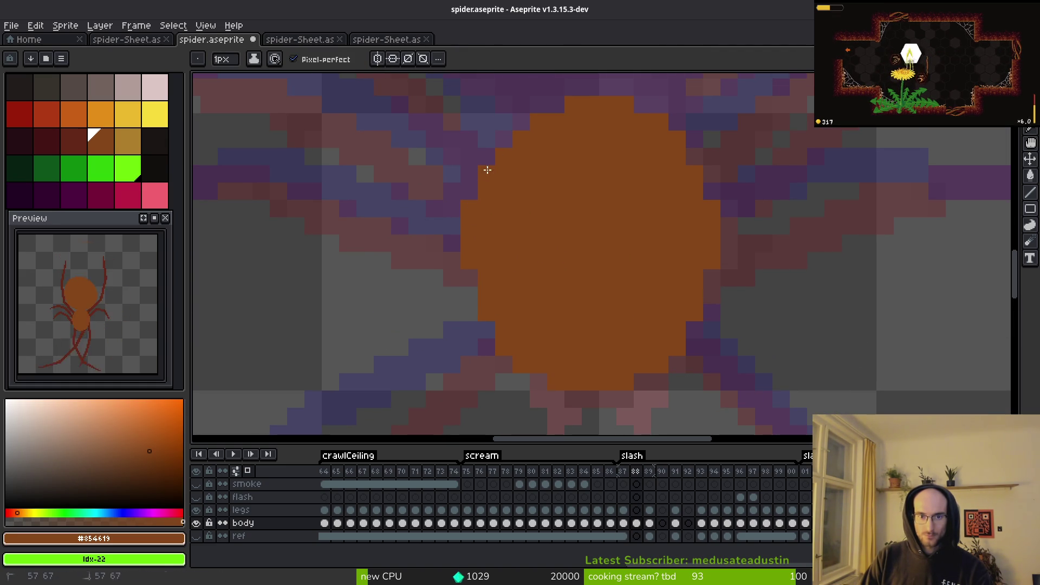
pyautogui.click(579, 94)
pyautogui.moveTo(618, 93)
pyautogui.mouseDown()
pyautogui.moveTo(675, 128)
pyautogui.moveTo(697, 169)
pyautogui.mouseUp()
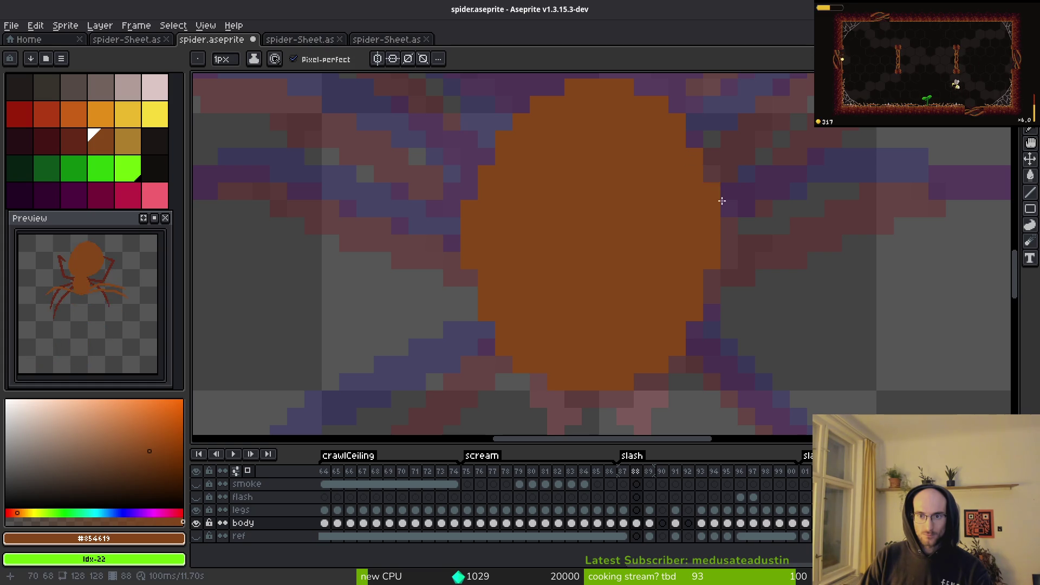
pyautogui.scroll(-3, 713, 195)
pyautogui.press('alt')
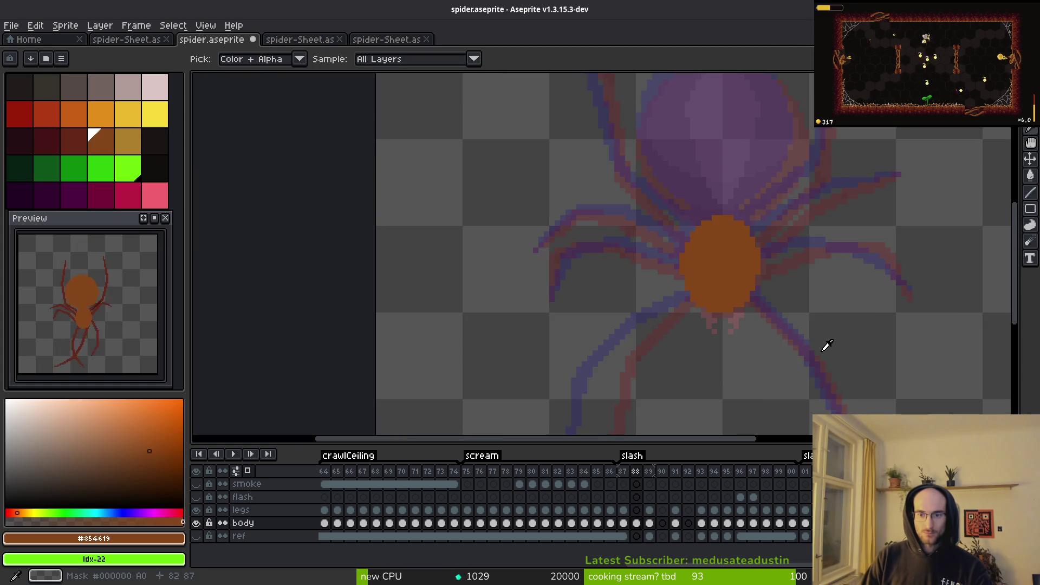
# Step: Select the orange body, nudge it up one pixel, deselect and save
pyautogui.press('m')
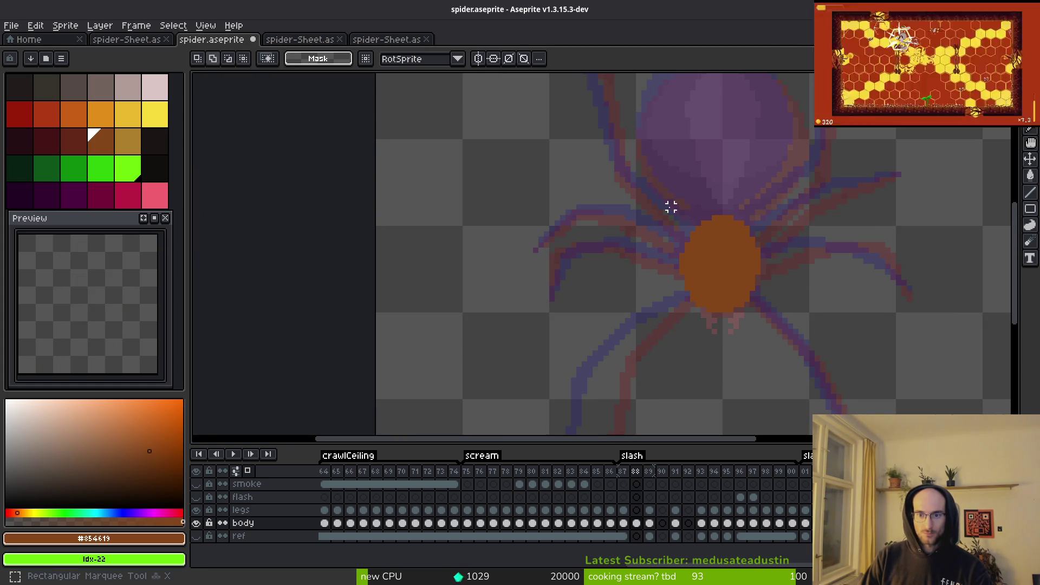
pyautogui.moveTo(655, 190); pyautogui.dragTo(785, 341)
pyautogui.press('Up')
pyautogui.hotkey('ctrl', 'd')
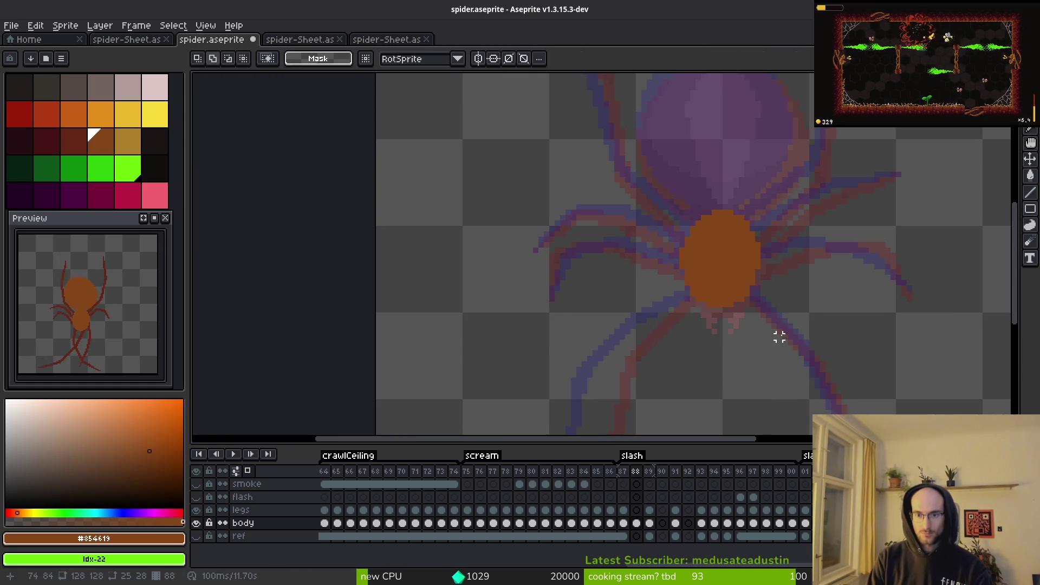
pyautogui.hotkey('ctrl', 's')
# Step: Return to frame 88 and reselect the spider's upper body, then commit it
pyautogui.press('Left')
pyautogui.press('Right')
pyautogui.press('Right')
pyautogui.press('Right')
pyautogui.press('Left')
pyautogui.press('m')
pyautogui.press('Left')
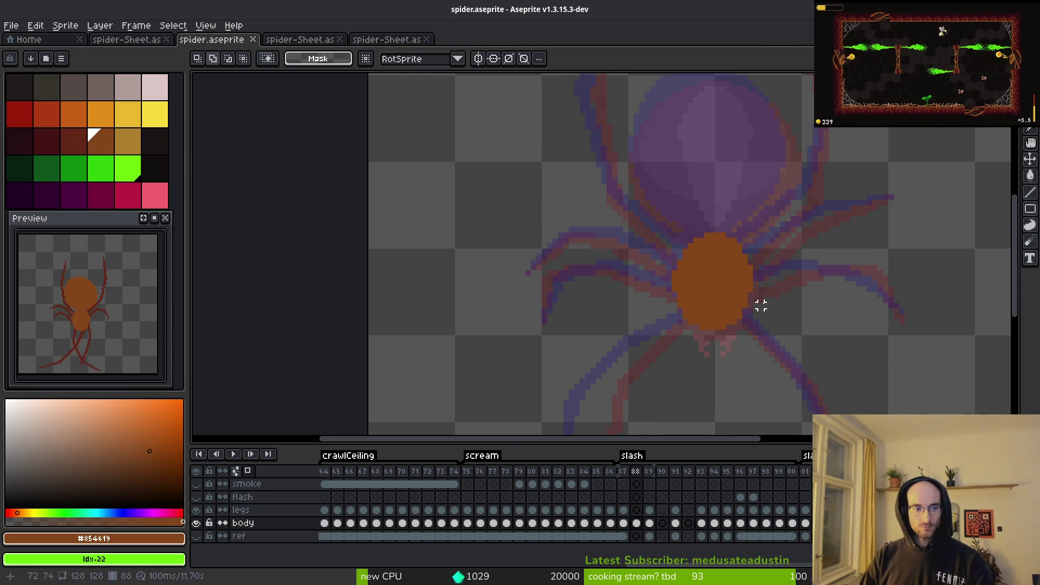
pyautogui.scroll(1, 715, 315)
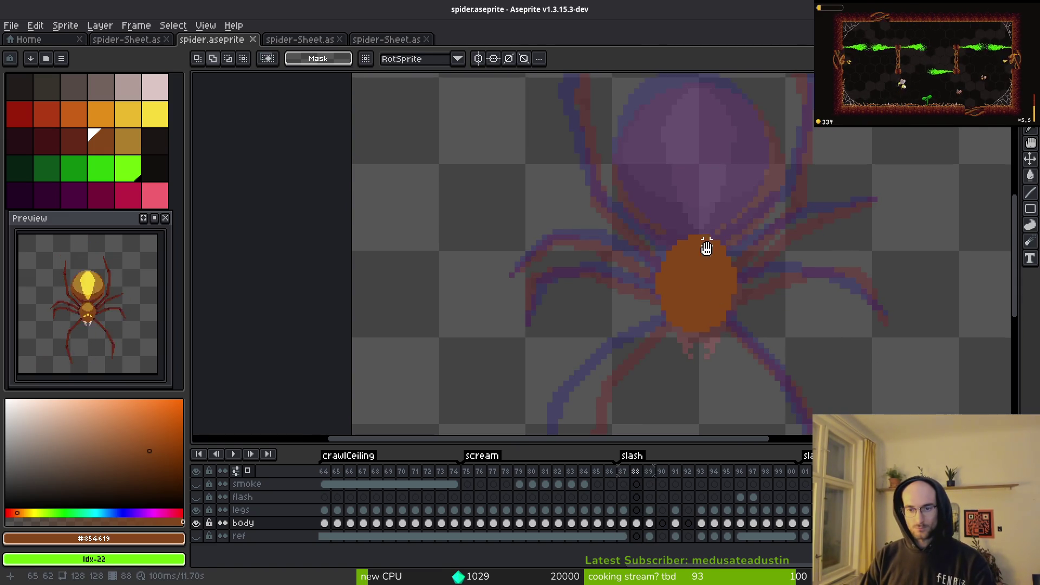
pyautogui.scroll(1, 712, 266)
pyautogui.moveTo(558, 216); pyautogui.dragTo(795, 325)
pyautogui.hotkey('ctrl', 'd')
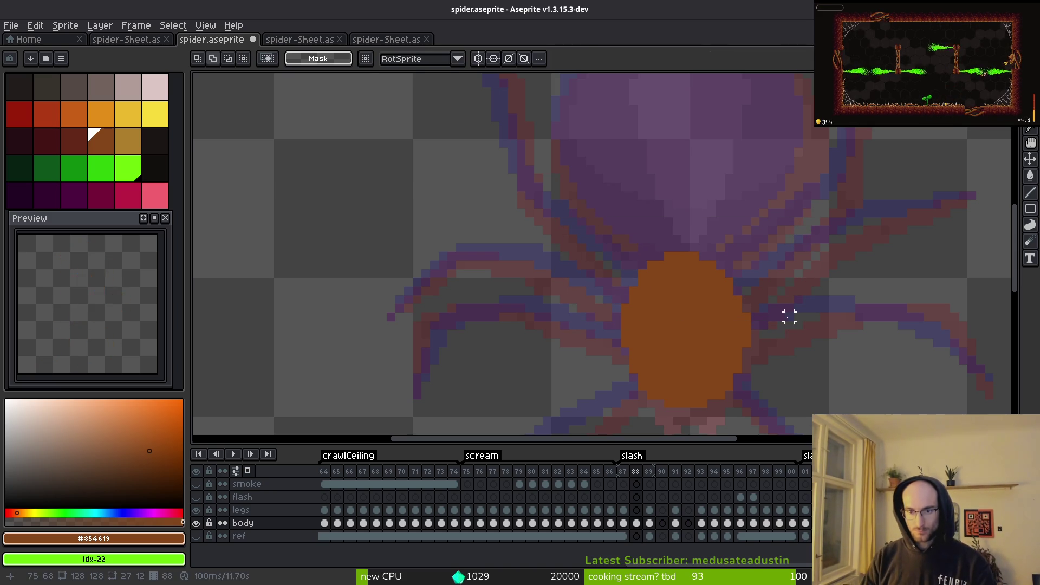
# Step: Flip between frames 88 and 89 to check the moved body
pyautogui.press('.')
pyautogui.scroll(2, 780, 315)
pyautogui.scroll(-2, 773, 244)
pyautogui.press(',')
pyautogui.press('.')
pyautogui.press(',')
pyautogui.scroll(1, 758, 233)
pyautogui.press('.')
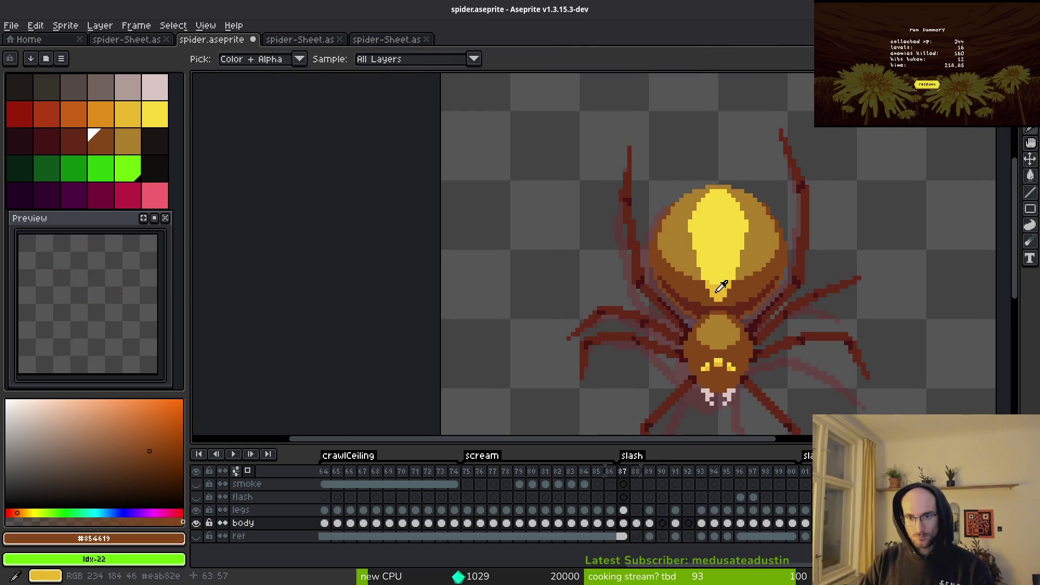
# Step: Trace the abdomen's upper edge and right side in orange on frame 88
pyautogui.press(',')
pyautogui.scroll(1, 730, 182)
pyautogui.moveTo(730, 183); pyautogui.dragTo(729, 152)
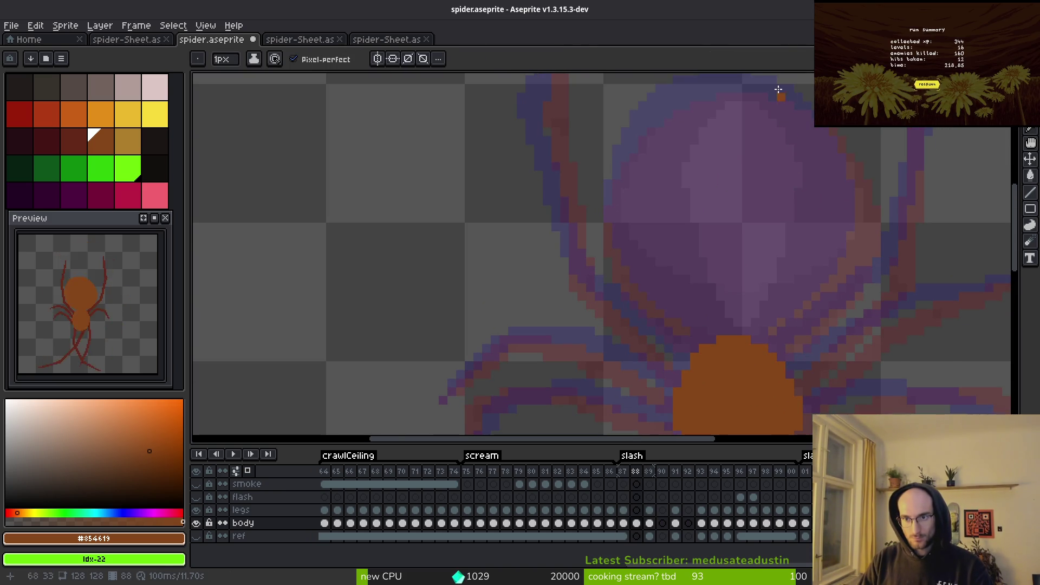
pyautogui.scroll(3, 710, 137)
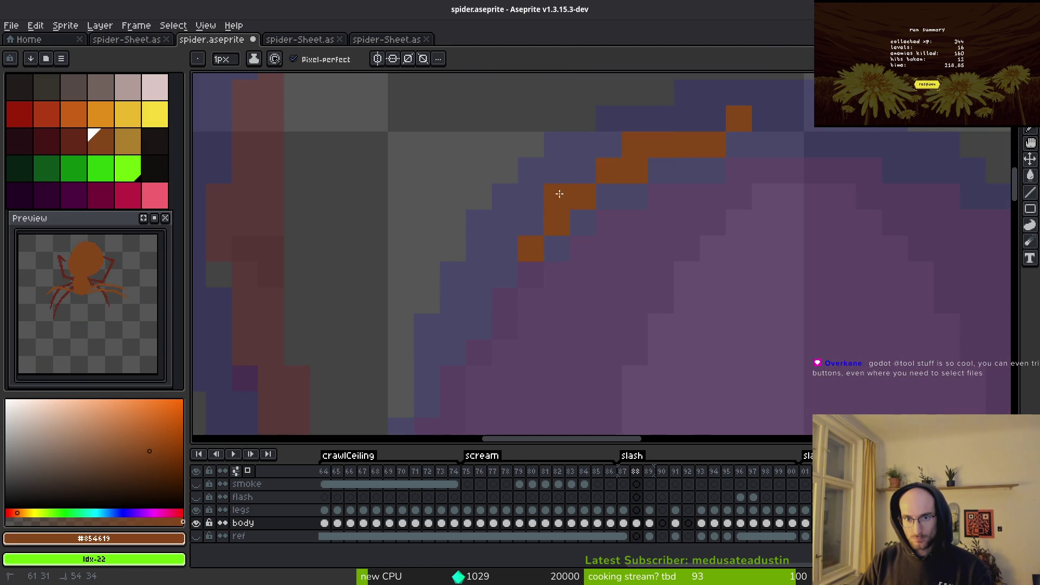
pyautogui.moveTo(713, 119)
pyautogui.mouseDown()
pyautogui.moveTo(802, 122)
pyautogui.moveTo(896, 164)
pyautogui.moveTo(826, 133)
pyautogui.moveTo(743, 162)
pyautogui.moveTo(608, 133)
pyautogui.moveTo(740, 230)
pyautogui.mouseUp()
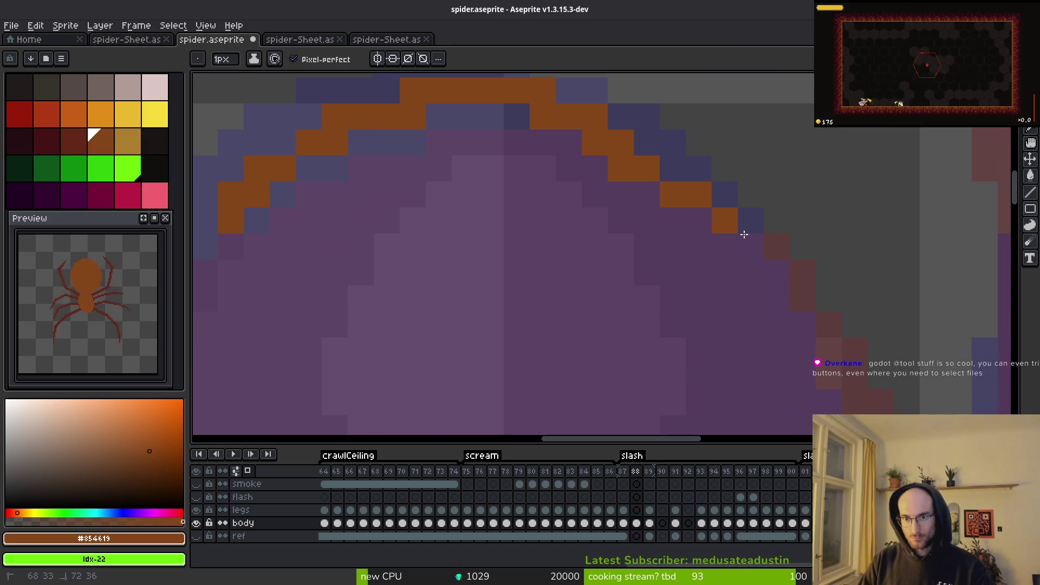
pyautogui.scroll(-2, 680, 188)
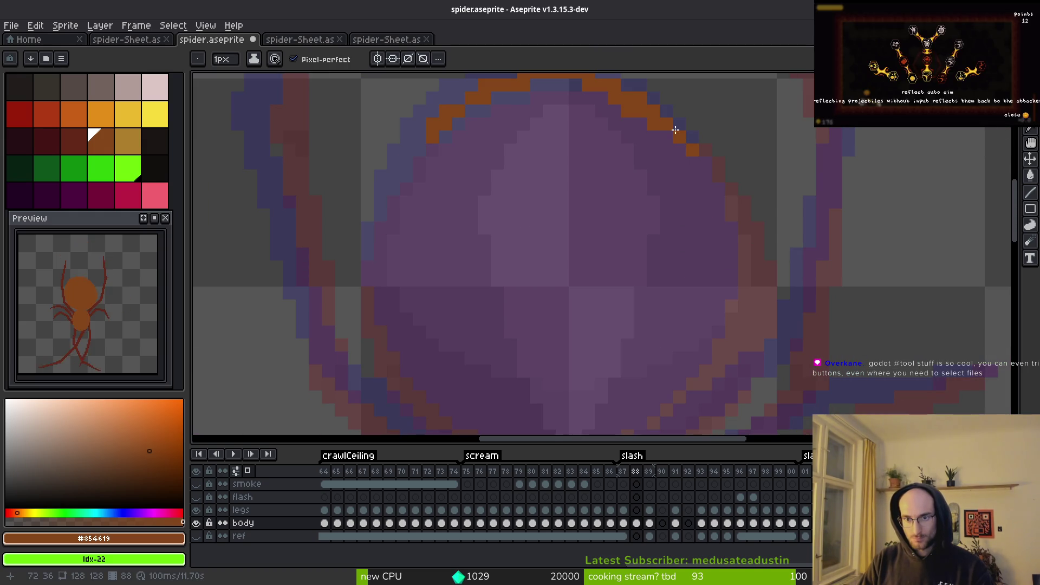
pyautogui.moveTo(664, 115); pyautogui.dragTo(691, 146)
pyautogui.moveTo(727, 216); pyautogui.dragTo(741, 296)
# Step: Continue the abdomen outline down to the body, tidying strays and closing gaps
pyautogui.scroll(-2, 741, 204)
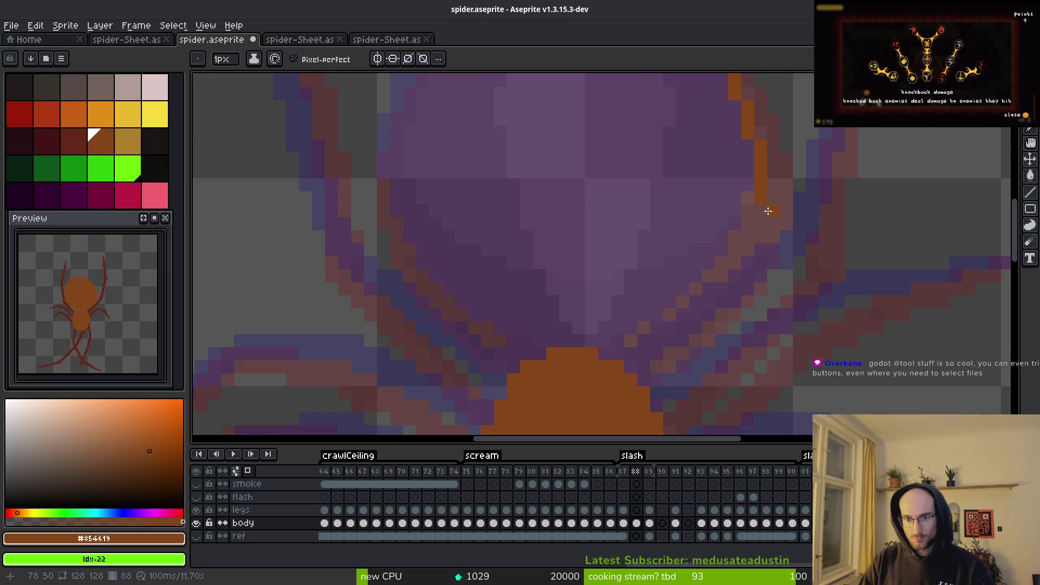
pyautogui.scroll(-3, 708, 202)
pyautogui.scroll(3, 733, 209)
pyautogui.moveTo(737, 236)
pyautogui.mouseDown()
pyautogui.moveTo(671, 330)
pyautogui.moveTo(594, 377)
pyautogui.moveTo(604, 378)
pyautogui.mouseUp()
pyautogui.moveTo(711, 294); pyautogui.dragTo(722, 251)
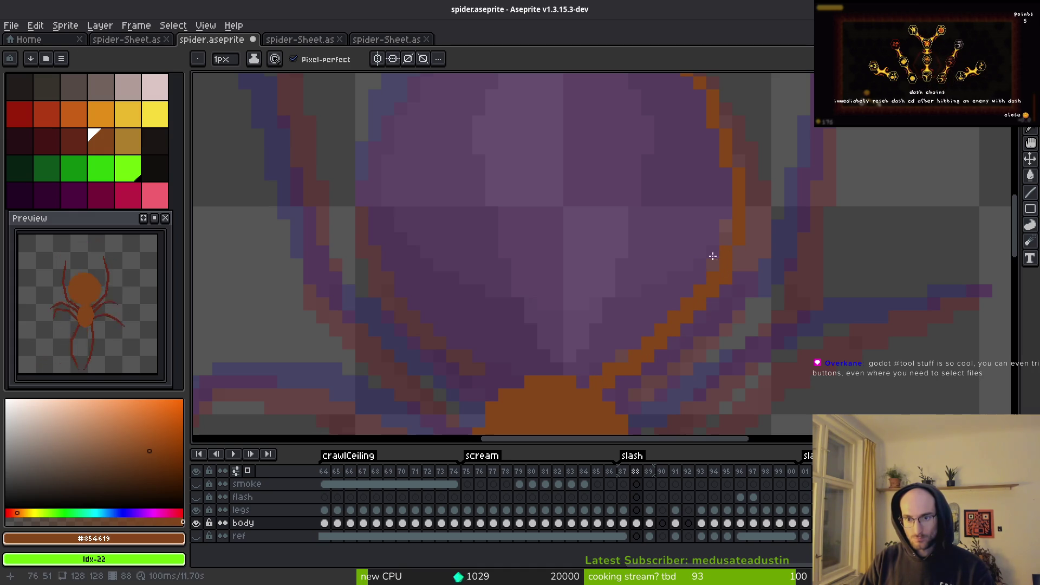
pyautogui.scroll(-2, 650, 360)
pyautogui.press('e')
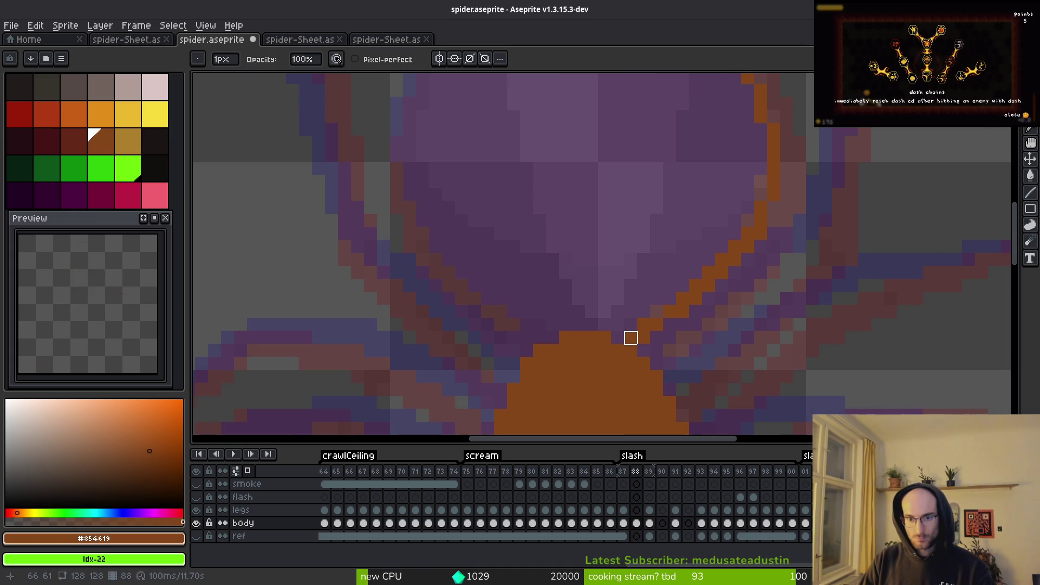
pyautogui.press('b')
pyautogui.moveTo(620, 323); pyautogui.dragTo(613, 336)
pyautogui.scroll(-2, 580, 281)
pyautogui.scroll(2, 629, 316)
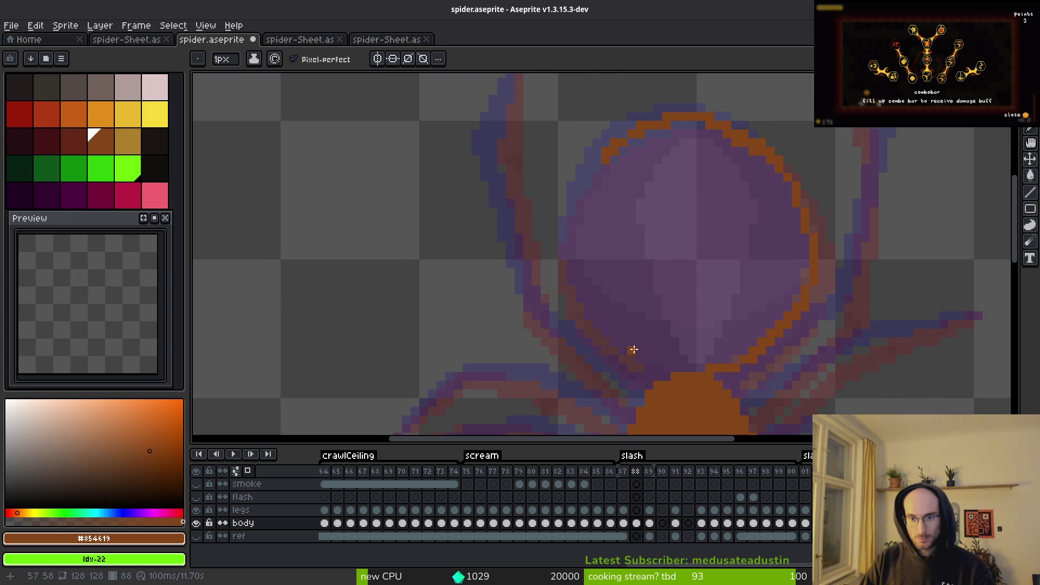
# Step: Compare the outline against the reference frames 87 and 89
pyautogui.press('Left')
pyautogui.scroll(-2, 585, 290)
pyautogui.press('i')
pyautogui.scroll(2, 641, 297)
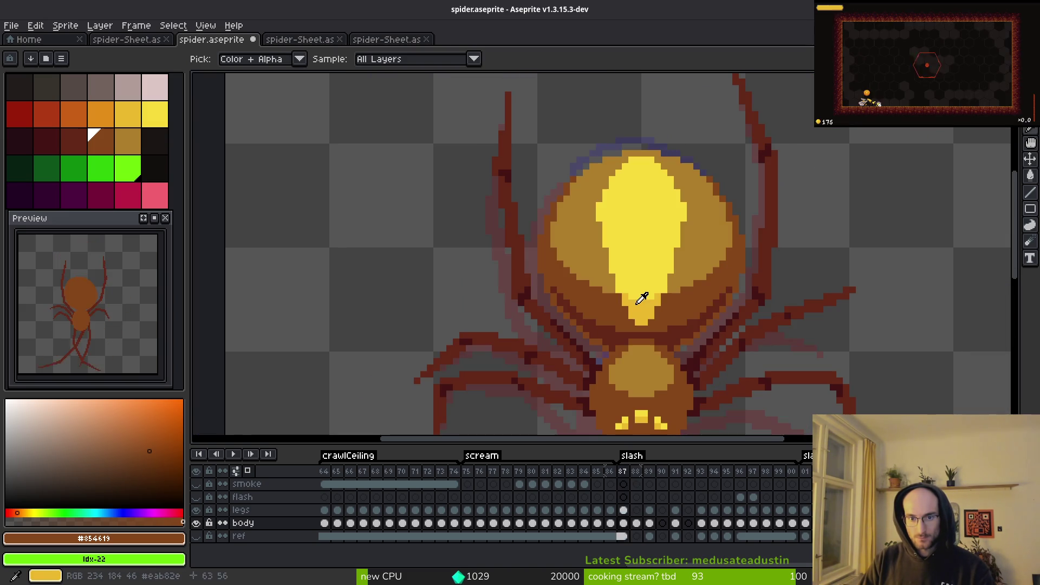
pyautogui.press('Right')
pyautogui.press('Right')
pyautogui.press('Left')
pyautogui.press('b')
pyautogui.scroll(1, 599, 302)
# Step: Draw the abdomen's left edge and fill the outlined abdomen solid orange
pyautogui.moveTo(617, 346)
pyautogui.mouseDown()
pyautogui.moveTo(539, 278)
pyautogui.moveTo(529, 240)
pyautogui.mouseUp()
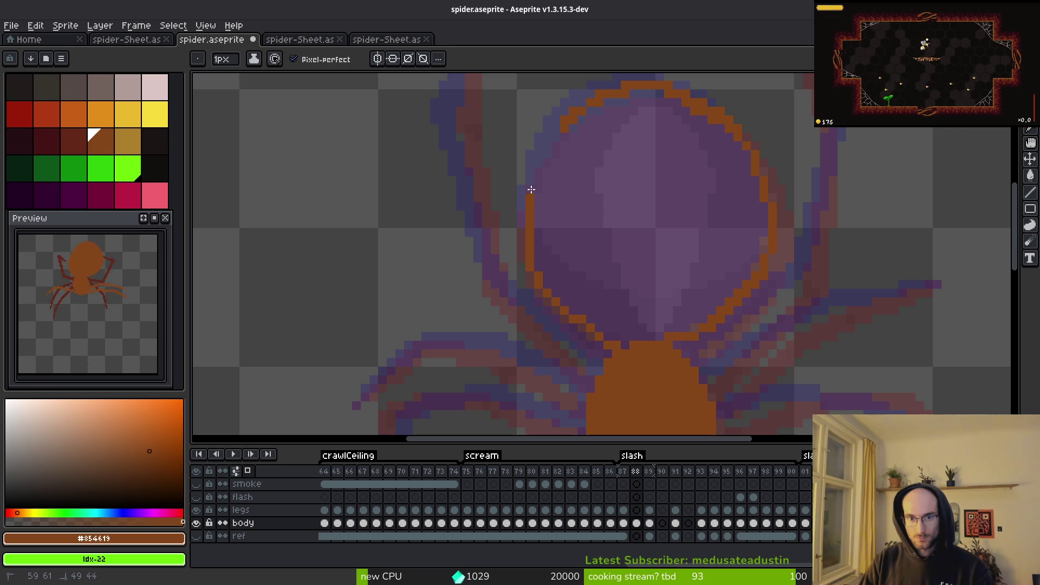
pyautogui.press('g')
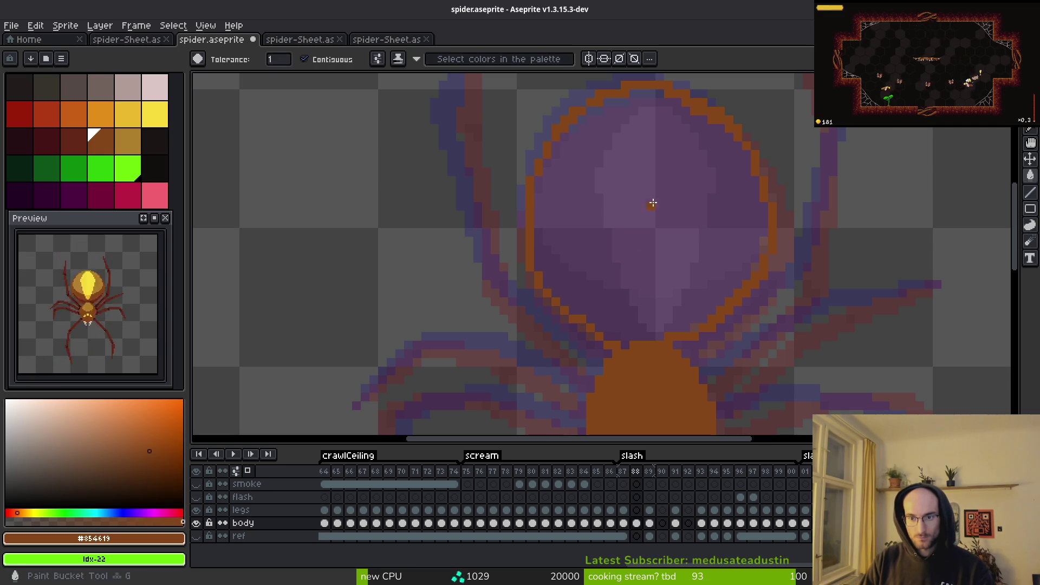
pyautogui.click(656, 217)
pyautogui.scroll(-1, 678, 246)
pyautogui.scroll(2, 648, 276)
pyautogui.press('b')
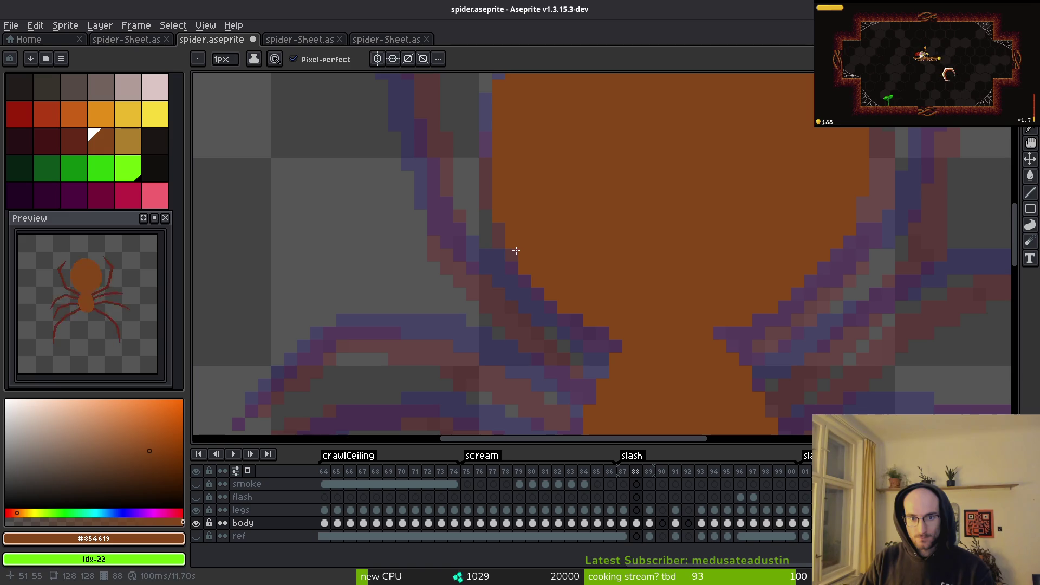
pyautogui.scroll(-2, 519, 171)
pyautogui.scroll(3, 553, 158)
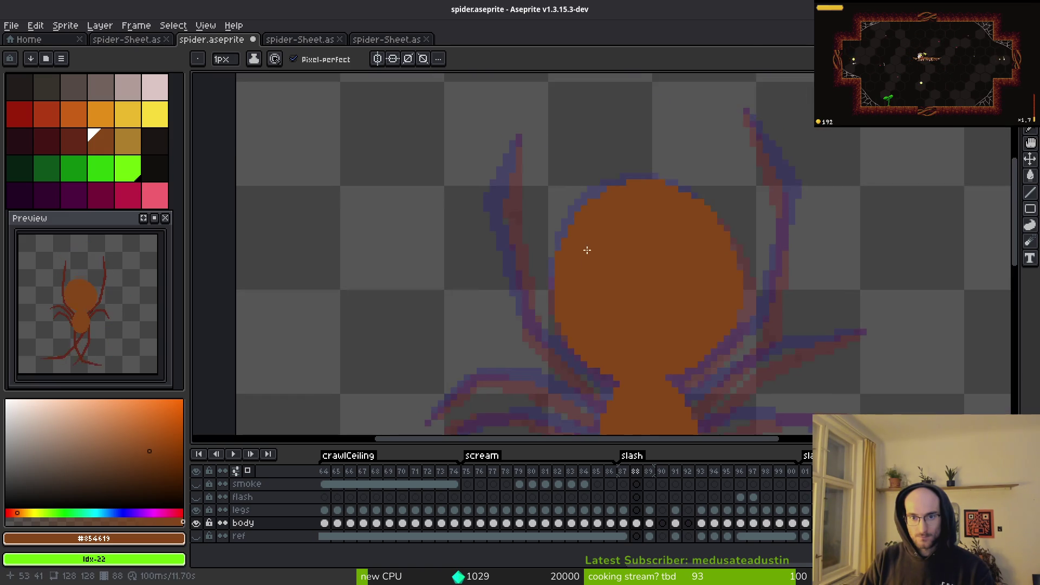
pyautogui.scroll(-2, 667, 174)
pyautogui.scroll(3, 694, 233)
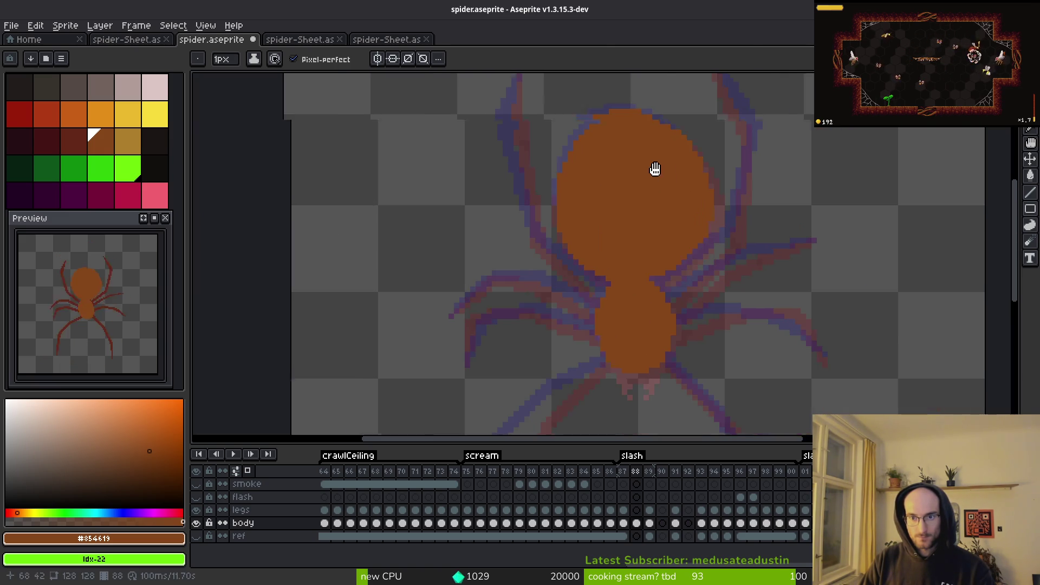
pyautogui.scroll(-2, 694, 238)
pyautogui.scroll(2, 697, 279)
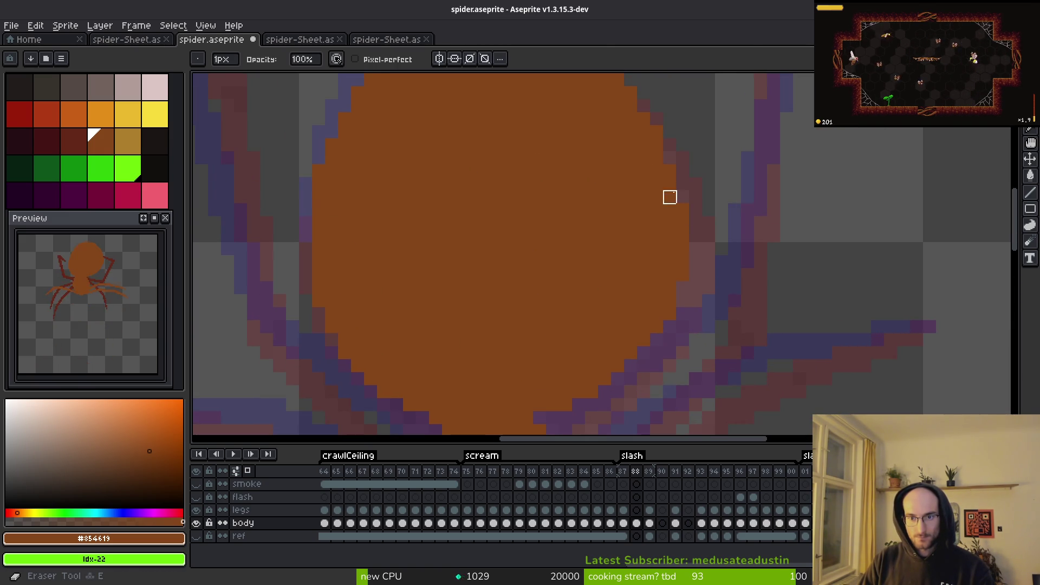
pyautogui.scroll(-1, 641, 106)
pyautogui.scroll(1, 652, 325)
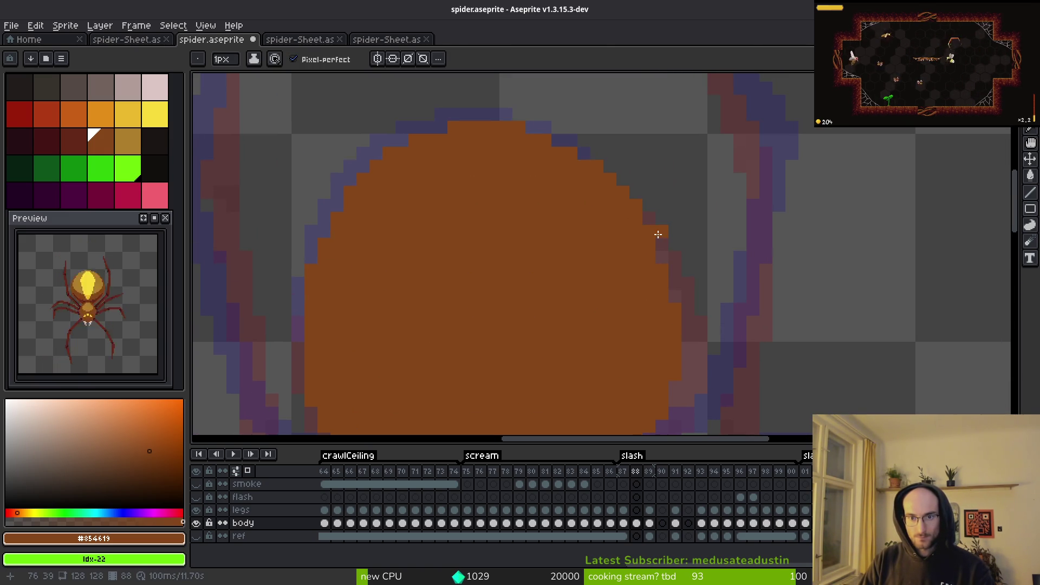
# Step: Rework the outline of frame 88's orange abdomen, alternating pencil and eraser touches
pyautogui.scroll(-2, 663, 280)
pyautogui.scroll(2, 656, 277)
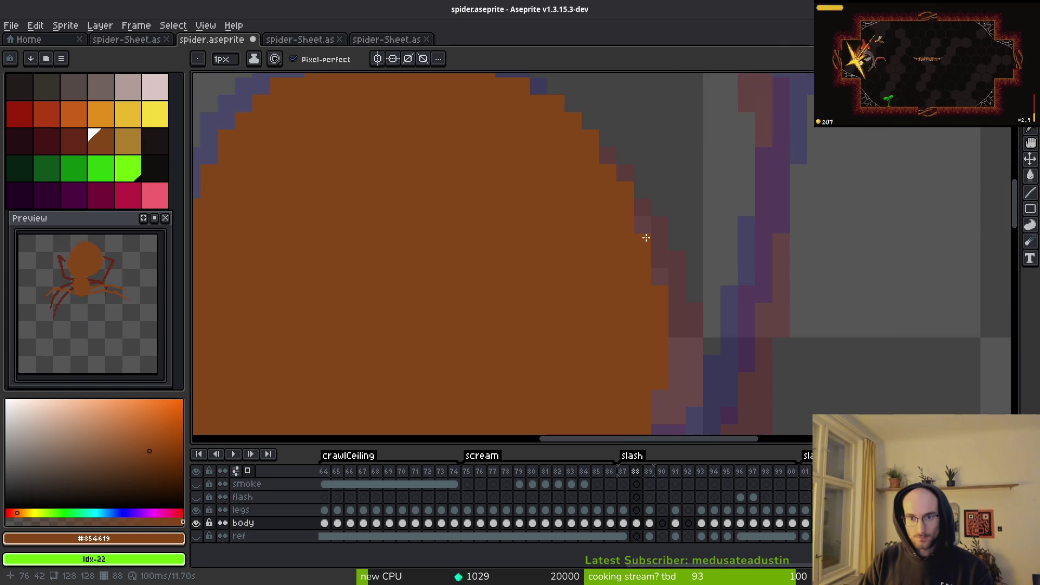
pyautogui.moveTo(670, 318); pyautogui.dragTo(651, 261)
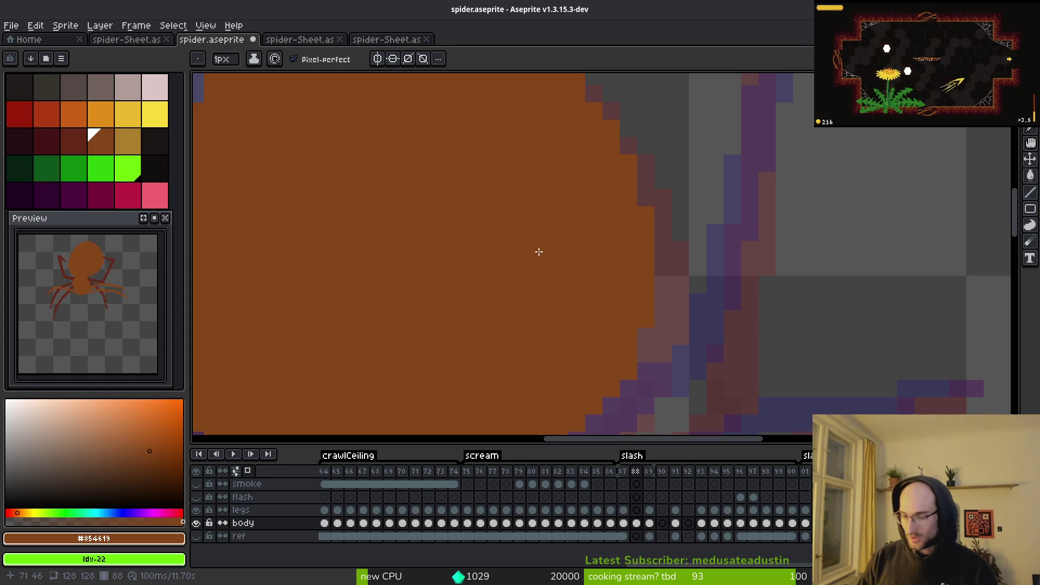
pyautogui.scroll(-2, 701, 210)
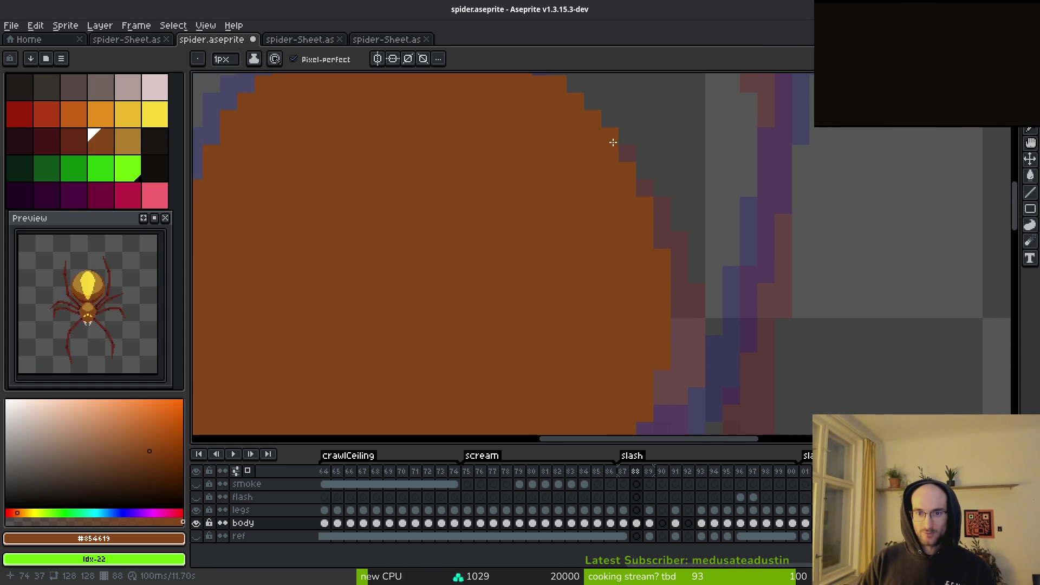
pyautogui.scroll(-1, 597, 242)
pyautogui.scroll(3, 606, 225)
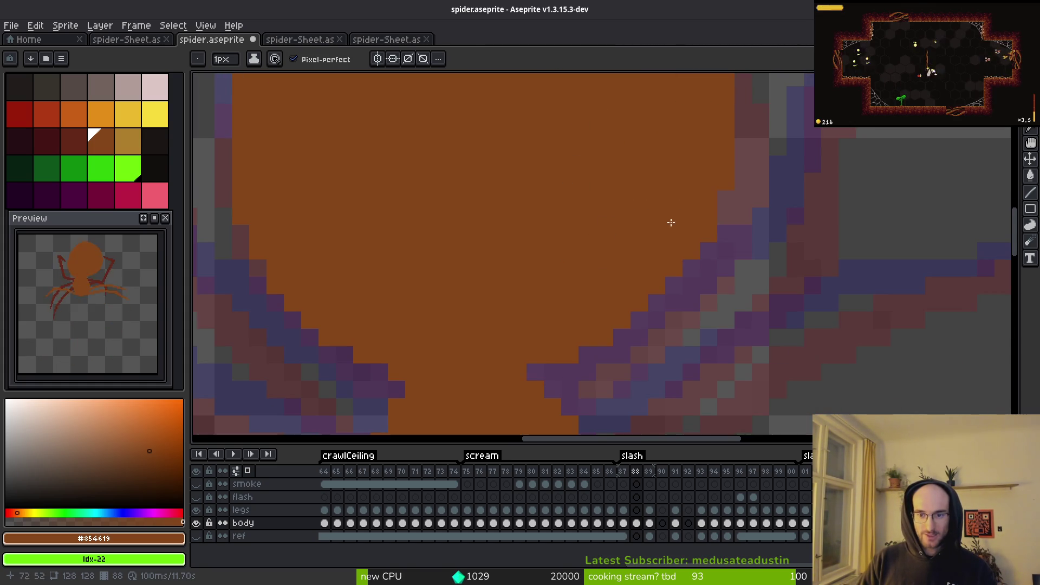
pyautogui.press('e')
pyautogui.press('b')
pyautogui.scroll(-3, 749, 275)
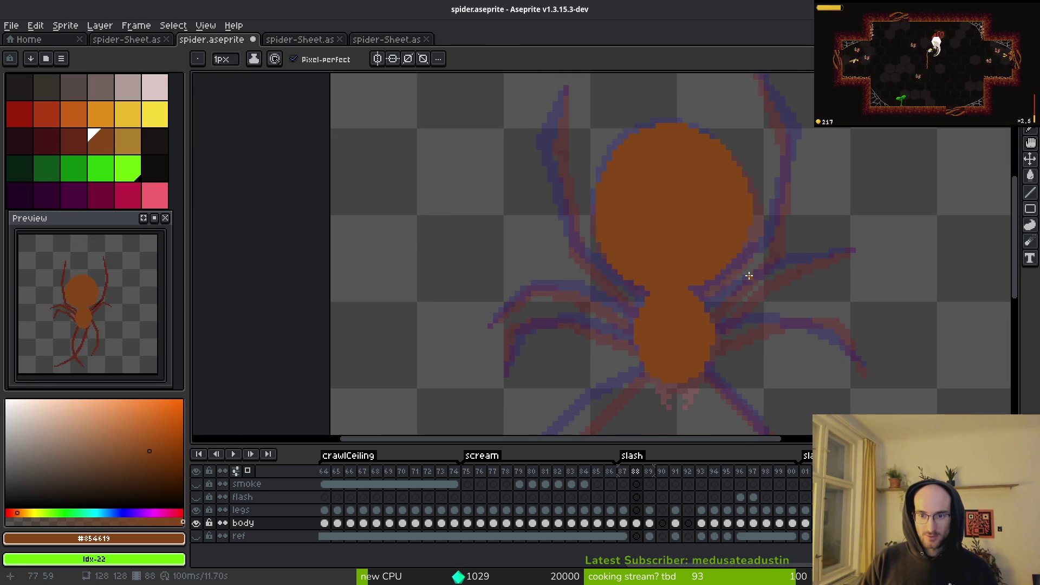
pyautogui.scroll(3, 735, 274)
pyautogui.scroll(-3, 715, 267)
pyautogui.scroll(3, 704, 285)
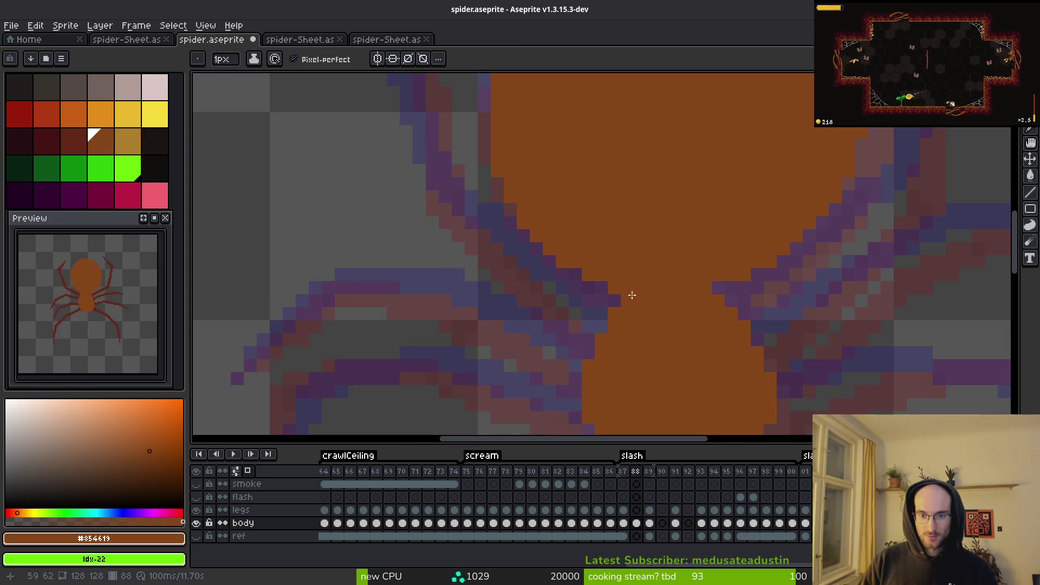
pyautogui.press('e')
pyautogui.scroll(-3, 692, 274)
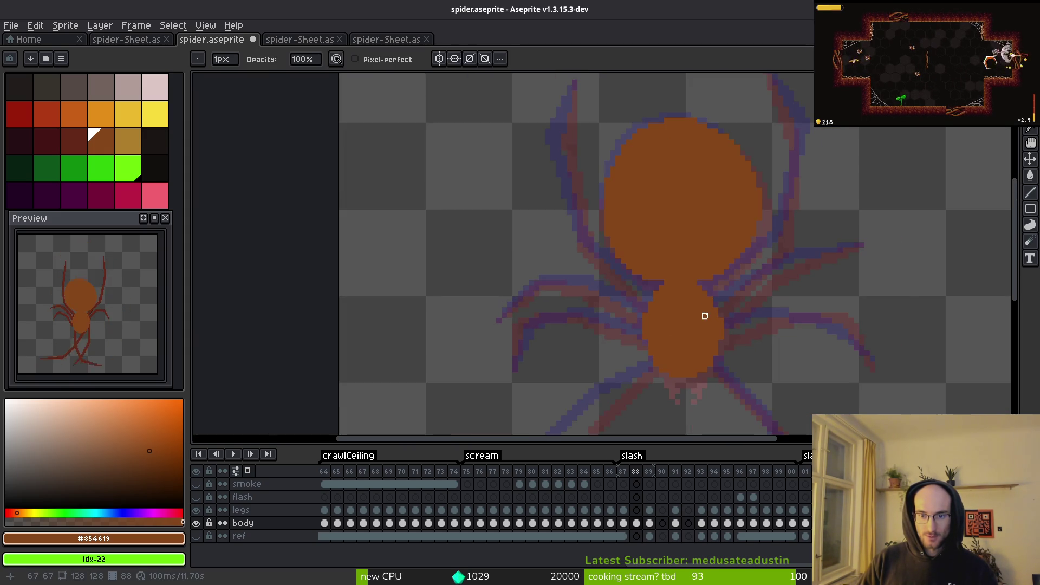
pyautogui.press('b')
pyautogui.scroll(3, 699, 308)
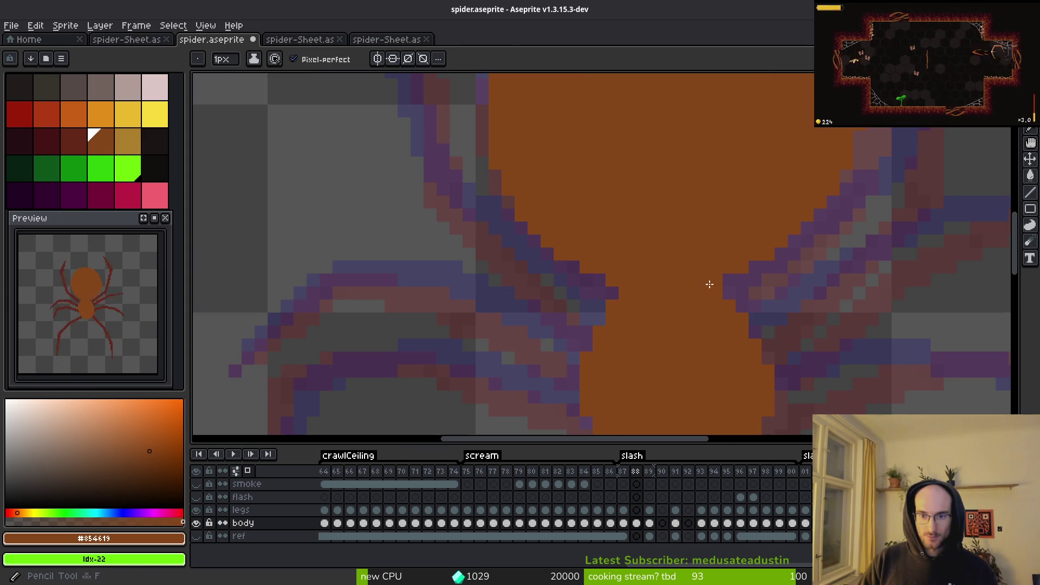
pyautogui.scroll(-3, 750, 267)
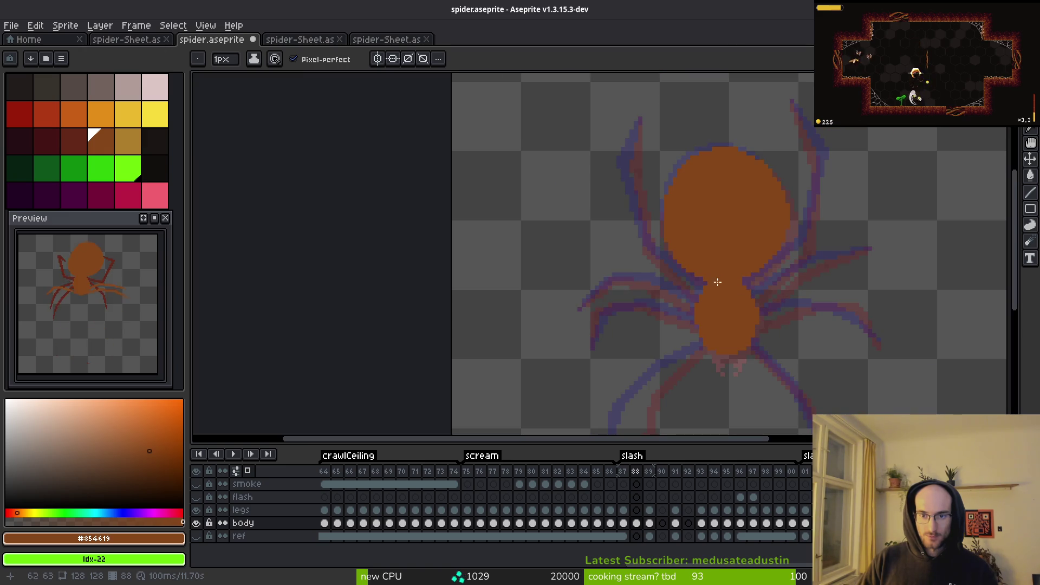
# Step: Compare frames 87 and 89, then paint the body's purple edge pixels orange on frame 88
pyautogui.press('i')
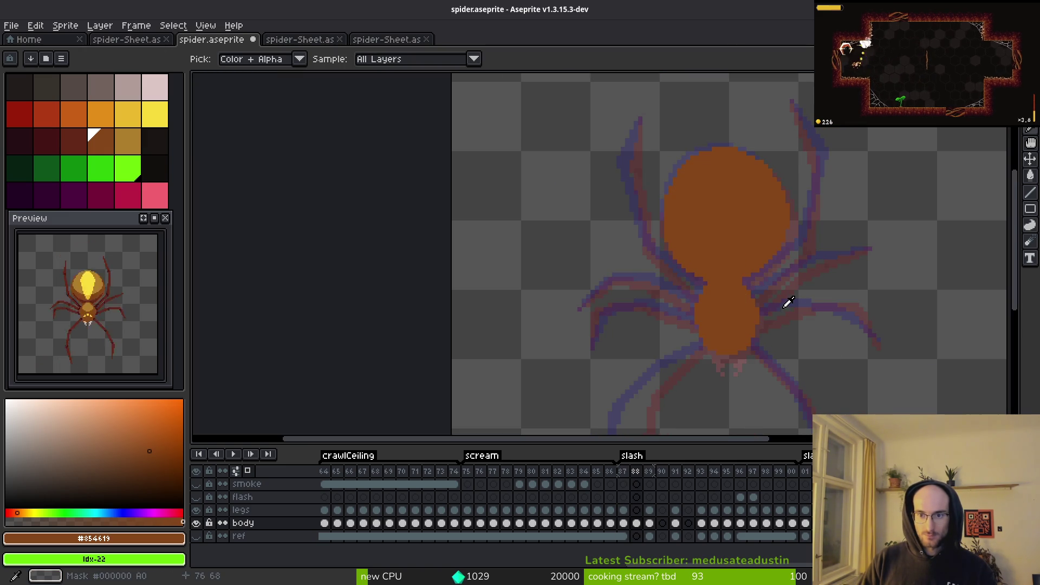
pyautogui.press('Right')
pyautogui.press('Left')
pyautogui.press('Left')
pyautogui.press('Right')
pyautogui.press('Left')
pyautogui.press('Right')
pyautogui.press('b')
pyautogui.scroll(3, 626, 200)
pyautogui.moveTo(648, 199); pyautogui.dragTo(649, 254)
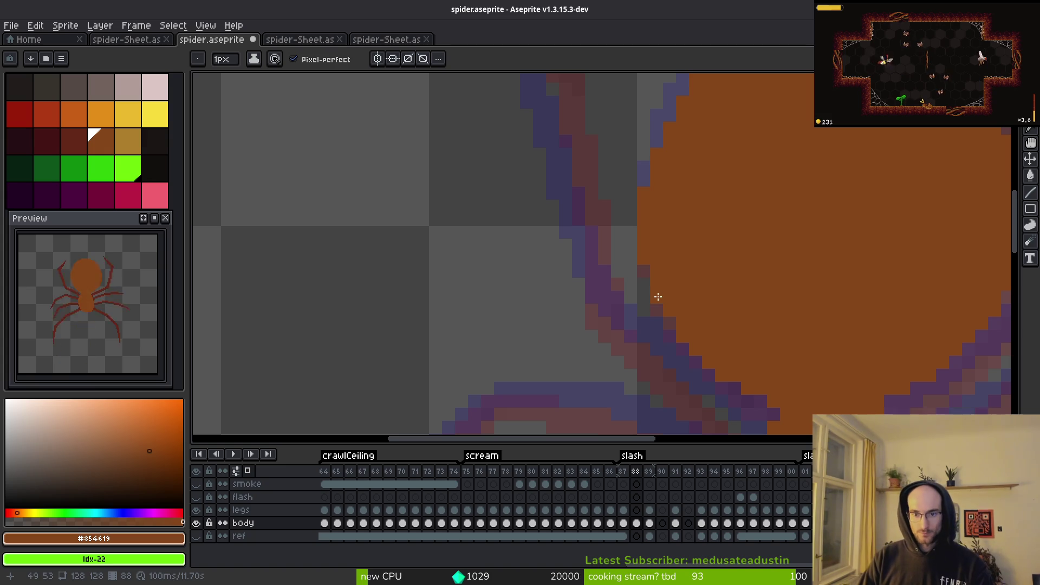
# Step: Refine the abdomen's edges further and save spider.aseprite
pyautogui.scroll(-5, 739, 230)
pyautogui.scroll(5, 725, 233)
pyautogui.scroll(-5, 662, 237)
pyautogui.moveTo(748, 209); pyautogui.dragTo(764, 227)
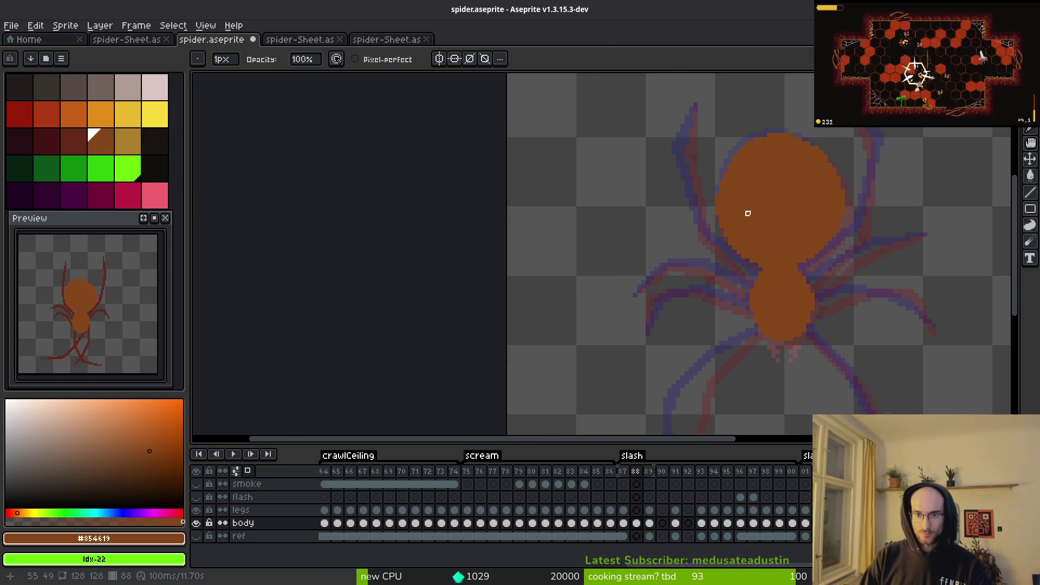
pyautogui.scroll(4, 767, 229)
pyautogui.scroll(2, 788, 309)
pyautogui.press('e')
pyautogui.press('b')
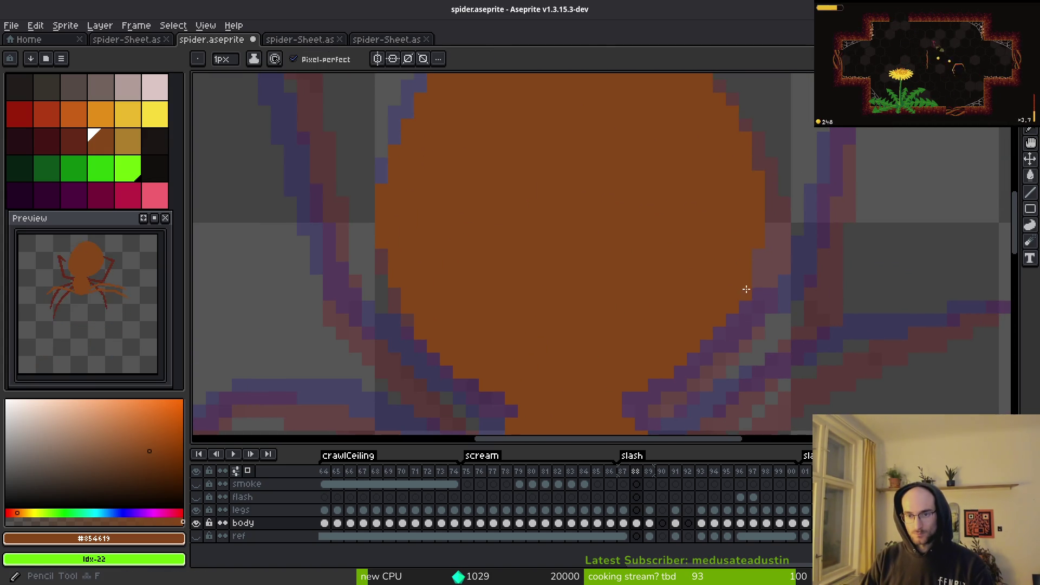
pyautogui.scroll(3, 657, 199)
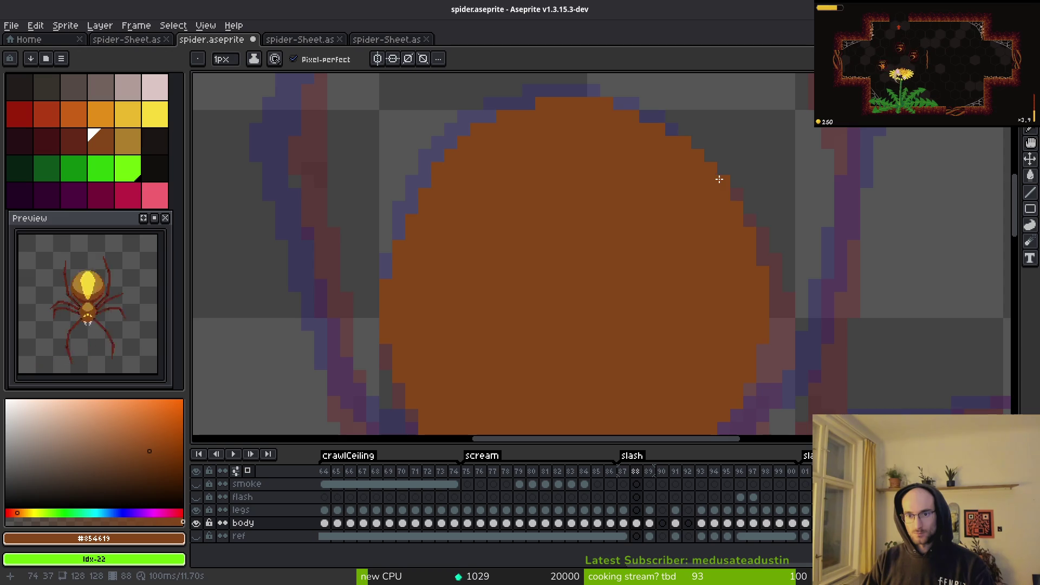
pyautogui.scroll(-3, 720, 179)
pyautogui.scroll(-3, 671, 262)
pyautogui.hotkey('ctrl', 's')
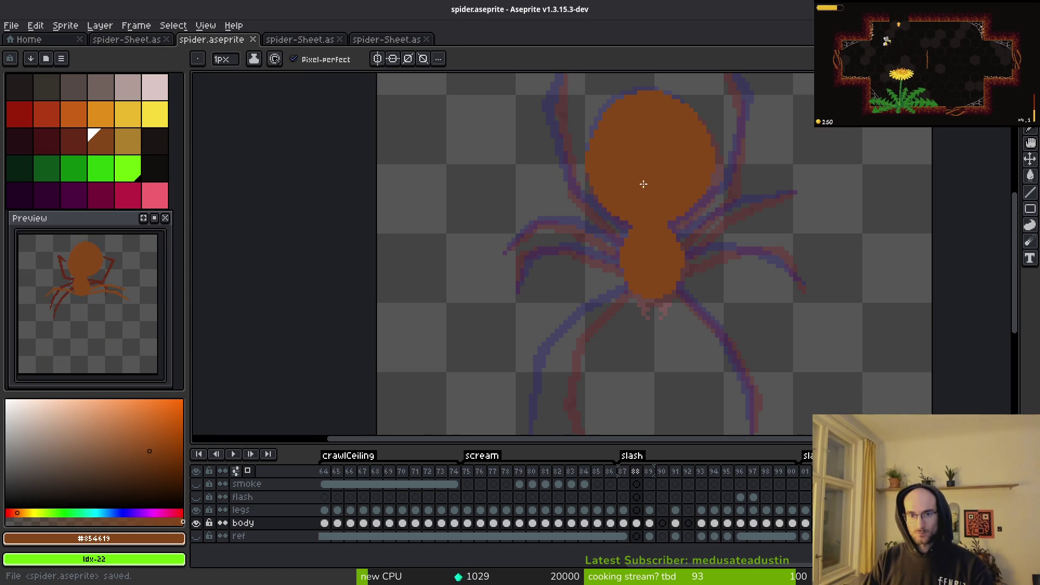
# Step: Erase stray body pixels after checking frame 87, and save spider.aseprite again
pyautogui.scroll(1, 647, 193)
pyautogui.scroll(-1, 669, 246)
pyautogui.scroll(4, 612, 238)
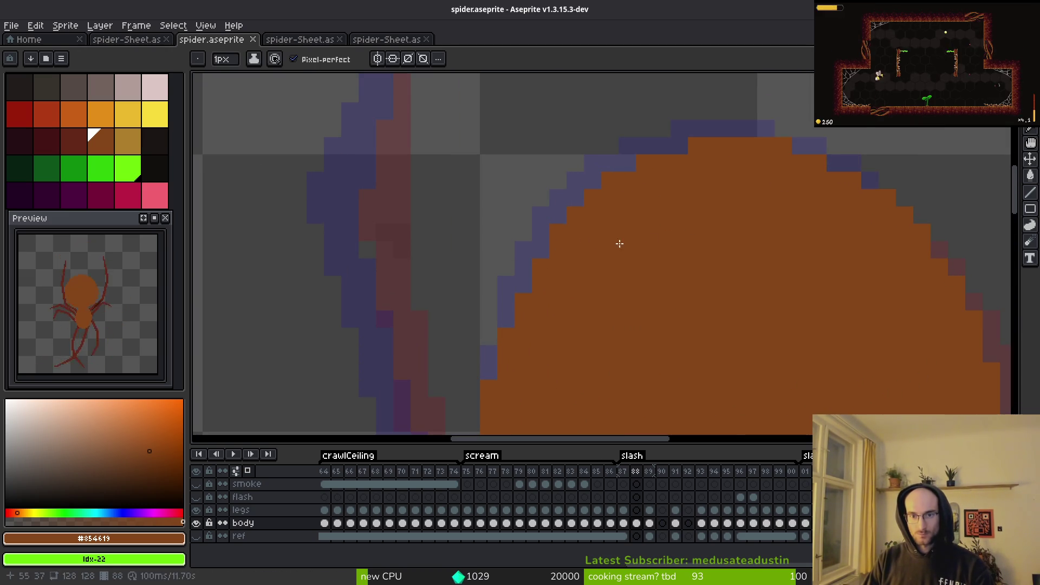
pyautogui.press('e')
pyautogui.scroll(-5, 645, 195)
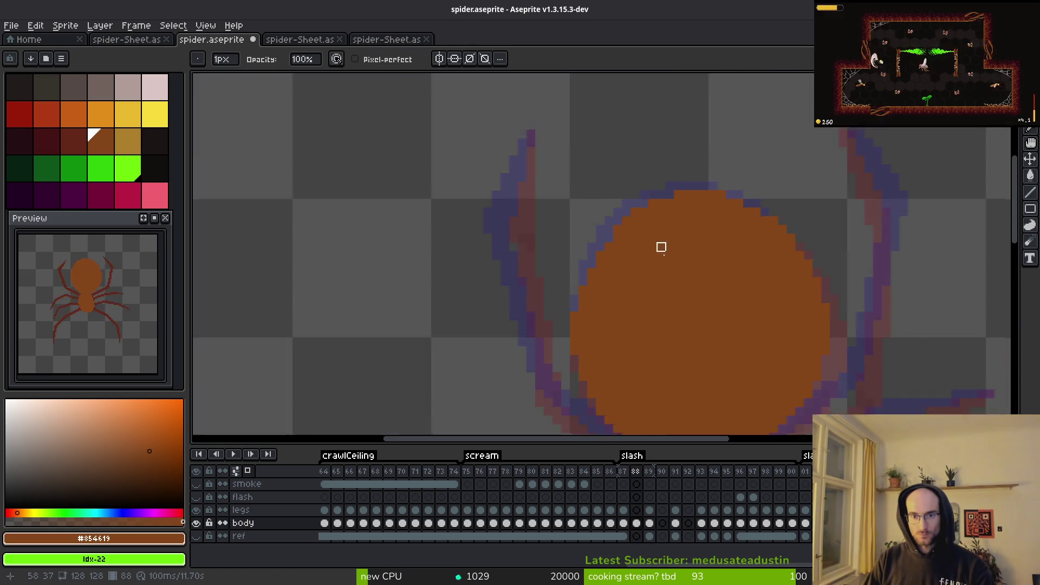
pyautogui.press(',')
pyautogui.press('i')
pyautogui.press('.')
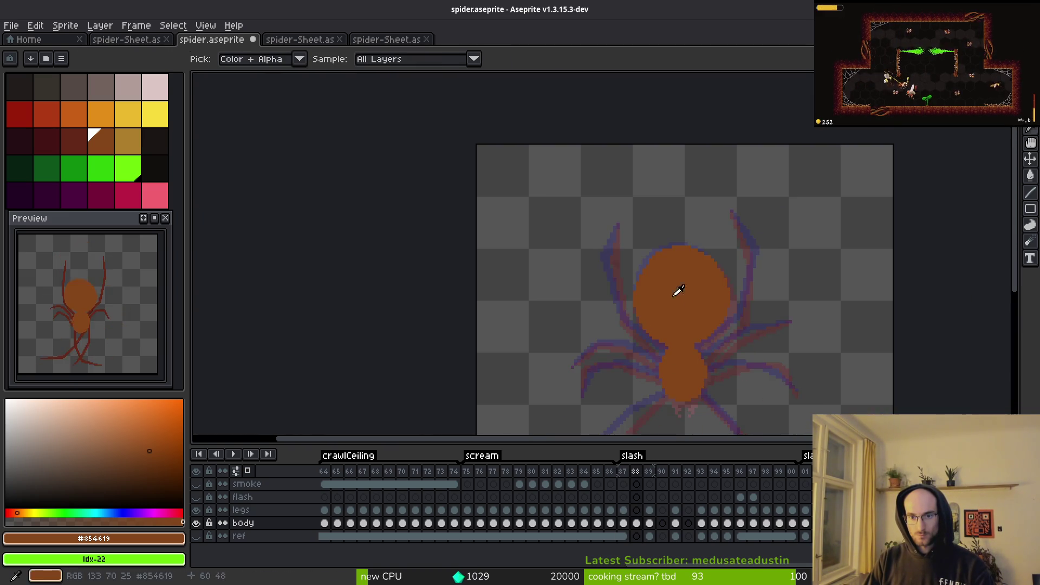
pyautogui.scroll(2, 677, 297)
pyautogui.press('e')
pyautogui.scroll(3, 667, 295)
pyautogui.hotkey('ctrl', 's')
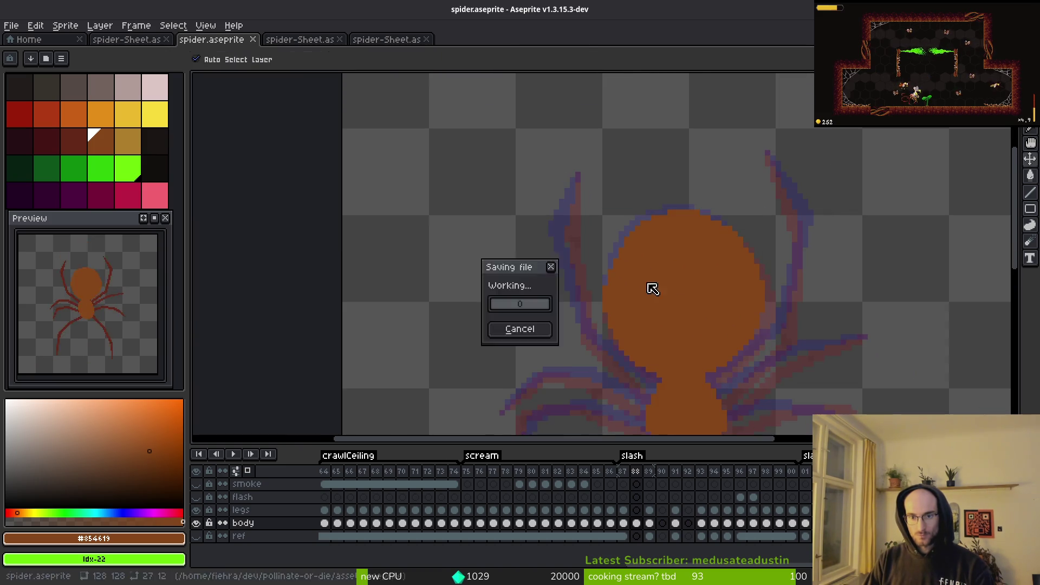
pyautogui.press('b')
pyautogui.scroll(-4, 641, 309)
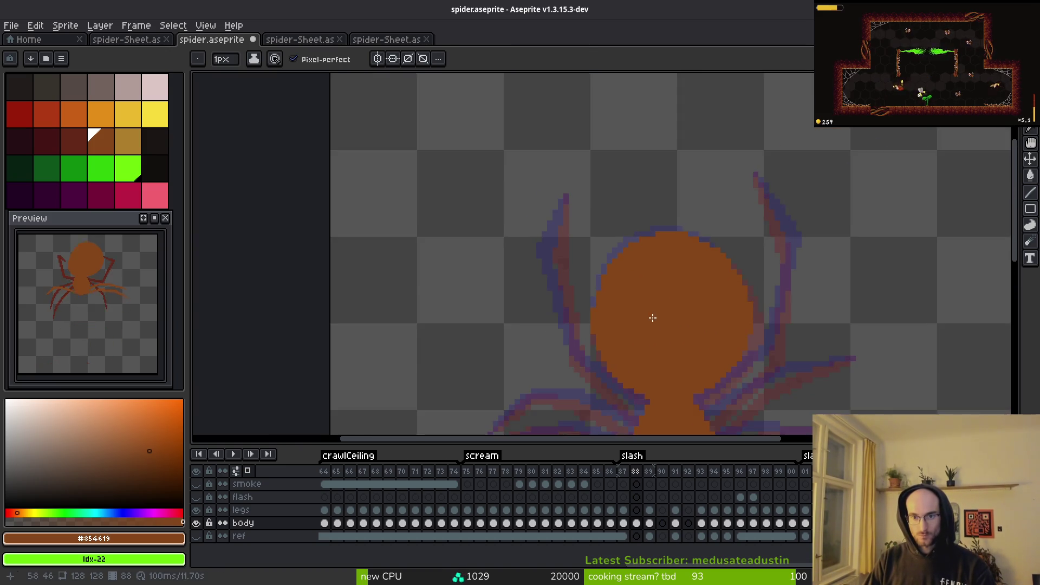
pyautogui.scroll(3, 631, 283)
pyautogui.click(574, 243)
# Step: Go to frame 90 after flipping through the neighbouring frames for reference
pyautogui.scroll(-3, 685, 281)
pyautogui.press('i')
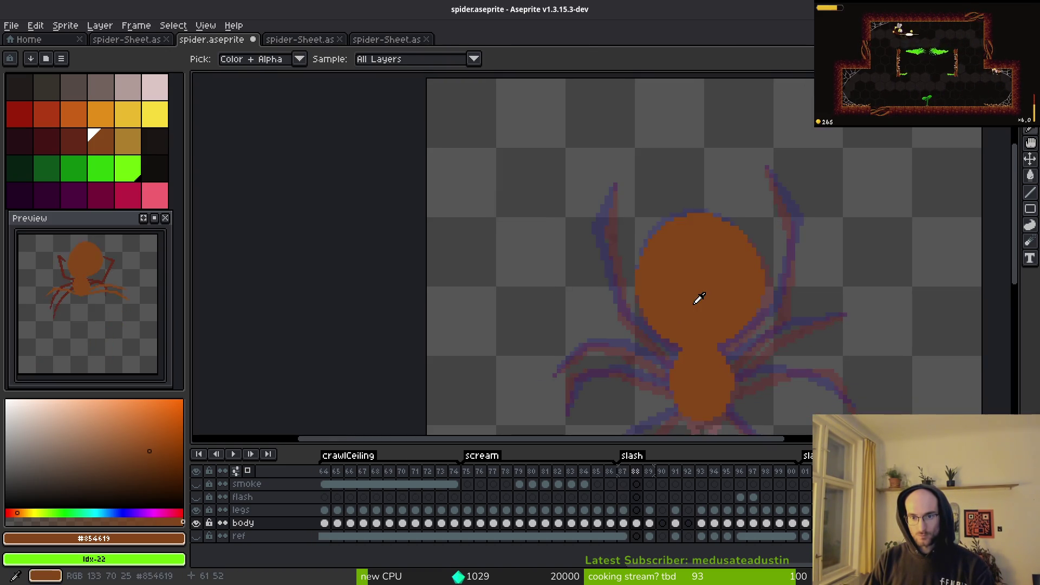
pyautogui.press('Right')
pyautogui.press('Left')
pyautogui.press('Left')
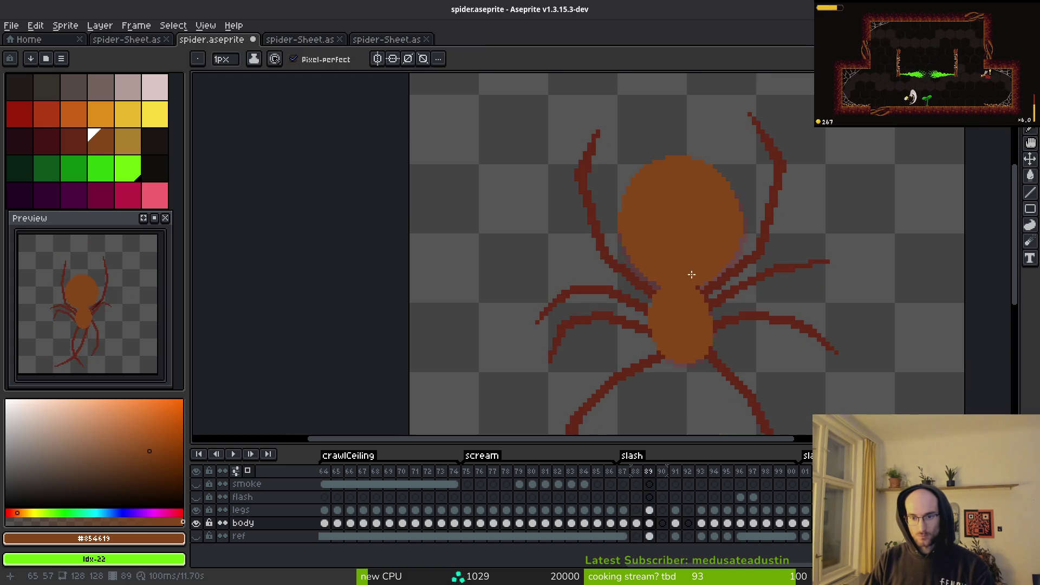
pyautogui.press('b')
pyautogui.press('Right')
pyautogui.press('Right')
pyautogui.press('Right')
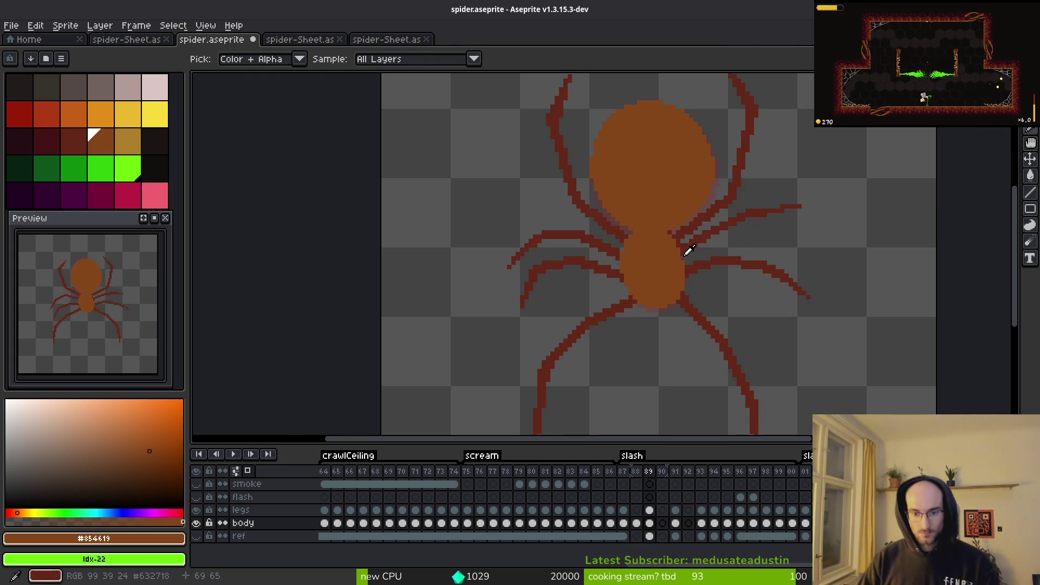
pyautogui.moveTo(654, 268); pyautogui.dragTo(629, 246)
pyautogui.scroll(4, 651, 284)
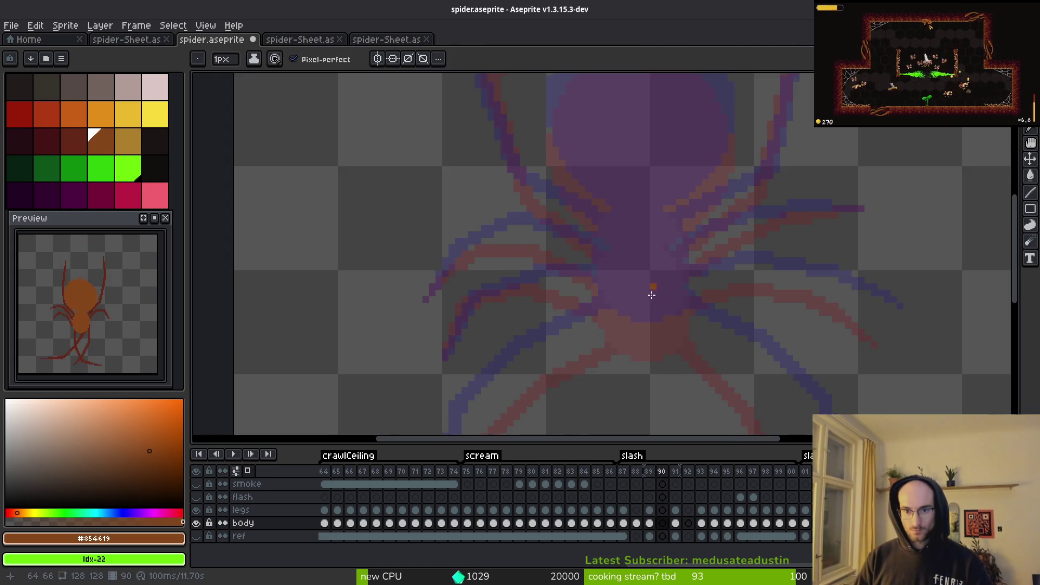
# Step: Outline the spider's oval body in orange and bucket-fill it
pyautogui.click(550, 293)
pyautogui.moveTo(603, 342)
pyautogui.mouseDown()
pyautogui.moveTo(680, 334)
pyautogui.moveTo(702, 319)
pyautogui.moveTo(658, 359)
pyautogui.moveTo(608, 355)
pyautogui.mouseUp()
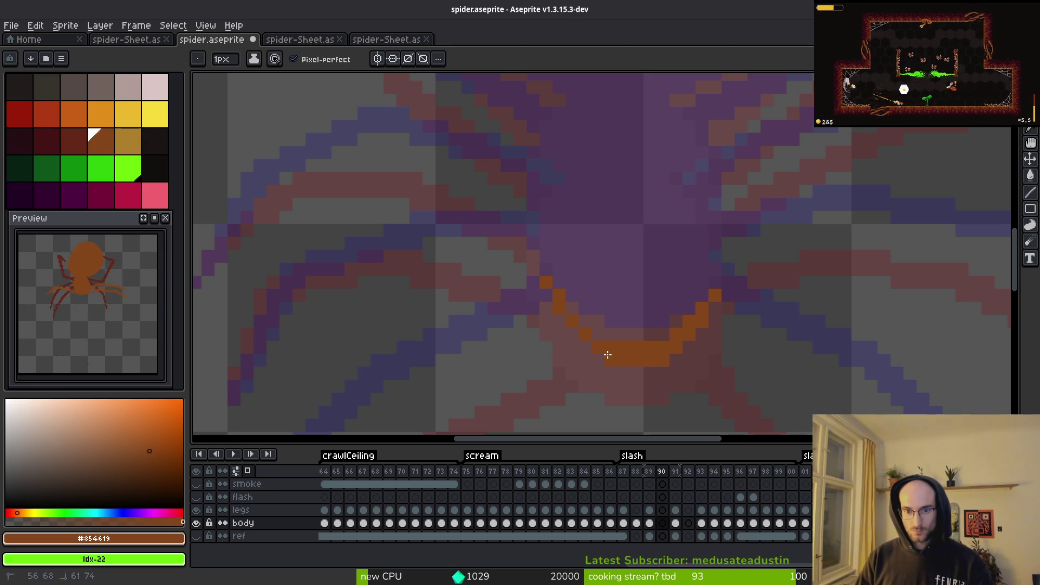
pyautogui.scroll(2, 556, 291)
pyautogui.moveTo(551, 317); pyautogui.dragTo(541, 282)
pyautogui.moveTo(644, 234)
pyautogui.mouseDown()
pyautogui.moveTo(702, 289)
pyautogui.moveTo(680, 232)
pyautogui.moveTo(608, 204)
pyautogui.moveTo(550, 244)
pyautogui.moveTo(553, 278)
pyautogui.mouseUp()
pyautogui.press('g')
pyautogui.click(633, 324)
# Step: Paint over leftover purple pixels and round out the body's top edge
pyautogui.press('b')
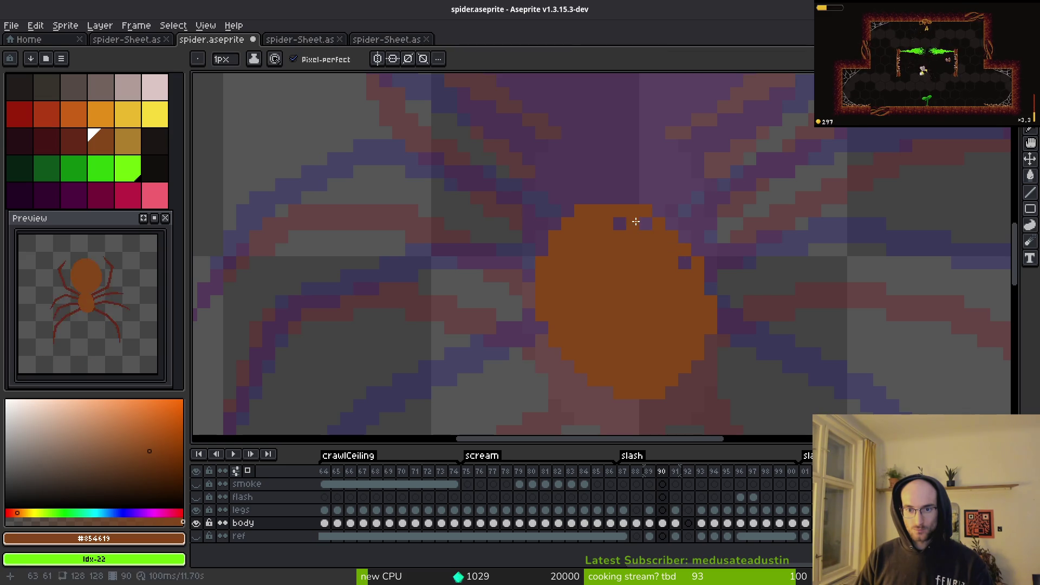
pyautogui.click(620, 224)
pyautogui.click(684, 263)
pyautogui.click(659, 210)
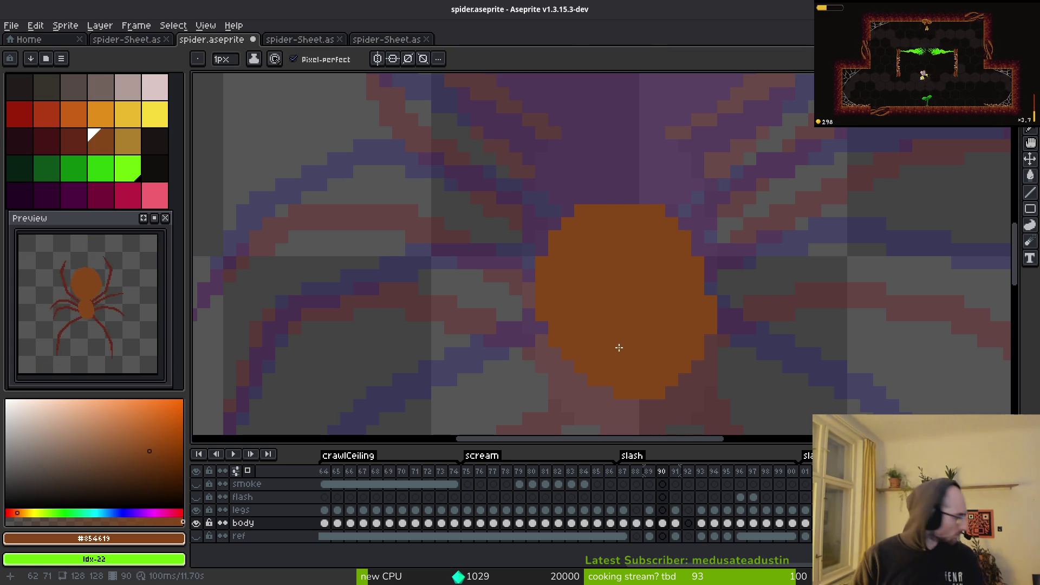
pyautogui.press('f')
pyautogui.click(614, 199)
pyautogui.moveTo(606, 198); pyautogui.dragTo(632, 198)
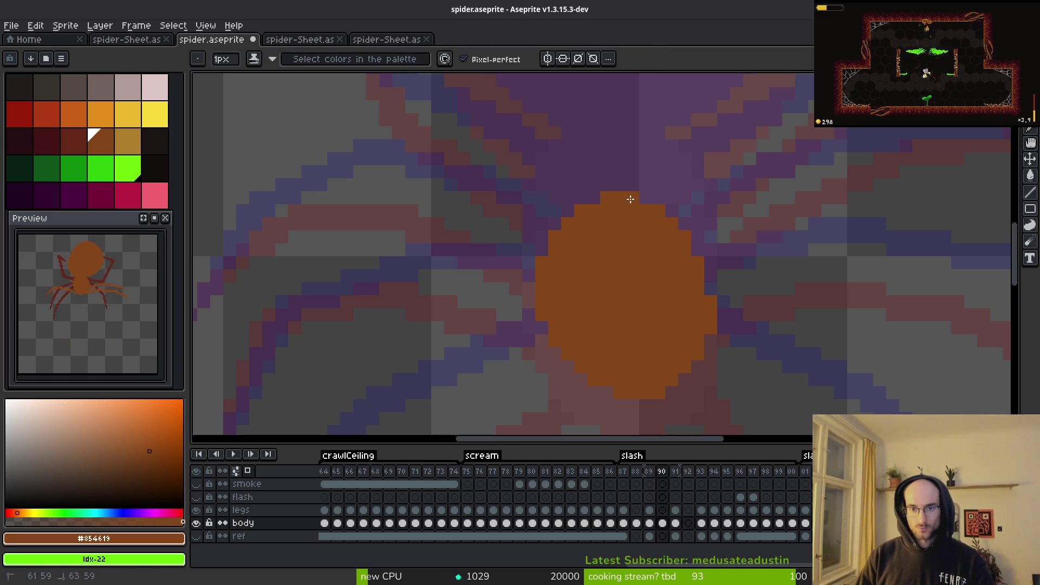
pyautogui.scroll(-4, 666, 279)
pyautogui.scroll(4, 645, 278)
pyautogui.press('alt')
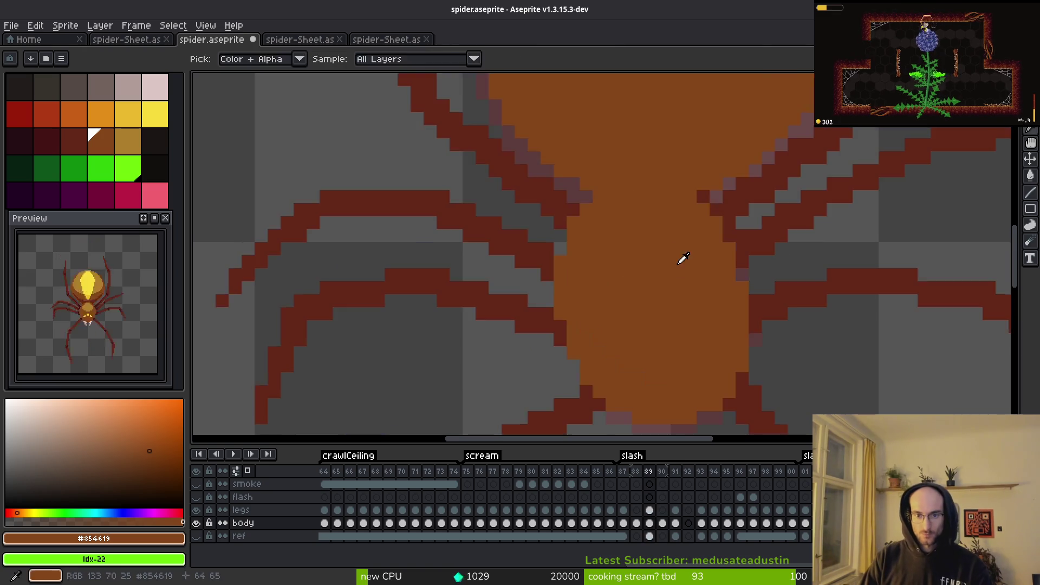
# Step: Compare frames 89 and 90, then paint orange over the body's edges and purple holes
pyautogui.scroll(-4, 678, 251)
pyautogui.press('Left')
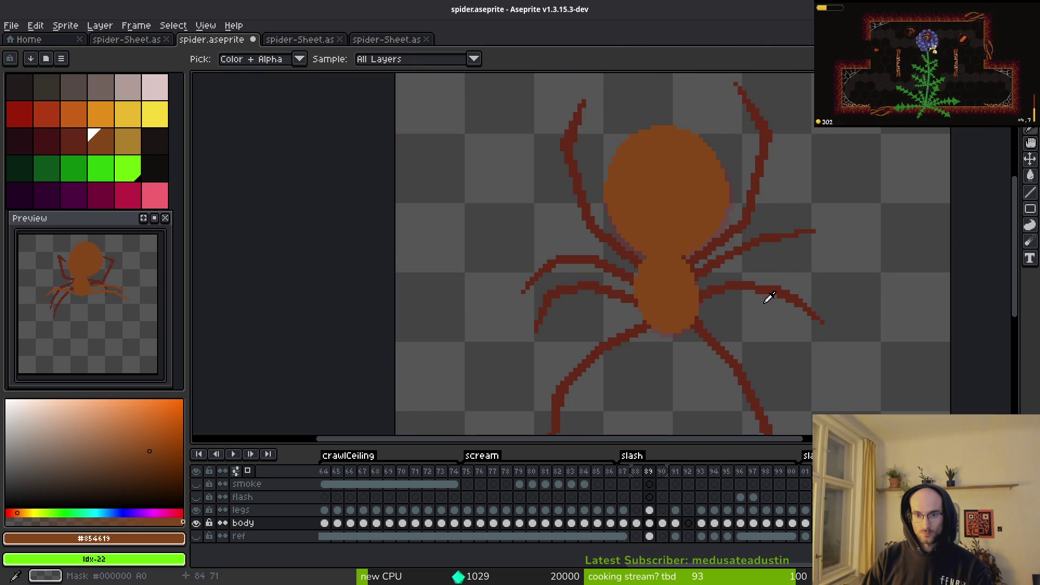
pyautogui.press('Right')
pyautogui.press('Left')
pyautogui.press('Right')
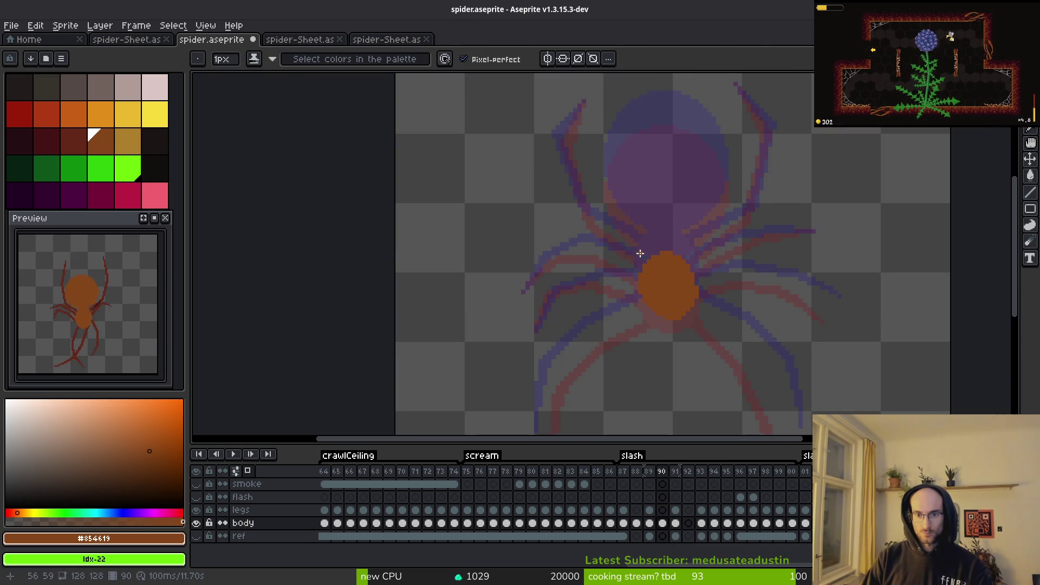
pyautogui.scroll(4, 640, 254)
pyautogui.moveTo(680, 217)
pyautogui.mouseDown()
pyautogui.moveTo(622, 251)
pyautogui.moveTo(586, 340)
pyautogui.moveTo(616, 244)
pyautogui.moveTo(692, 197)
pyautogui.moveTo(791, 290)
pyautogui.moveTo(813, 358)
pyautogui.mouseUp()
pyautogui.moveTo(735, 215)
pyautogui.mouseDown()
pyautogui.moveTo(773, 251)
pyautogui.moveTo(785, 287)
pyautogui.mouseUp()
pyautogui.moveTo(637, 251)
pyautogui.mouseDown()
pyautogui.moveTo(680, 223)
pyautogui.moveTo(733, 257)
pyautogui.mouseUp()
# Step: Erase stray pixels at the body's top-left and check the whole spider
pyautogui.press('e')
pyautogui.moveTo(663, 200); pyautogui.dragTo(663, 219)
pyautogui.moveTo(730, 285); pyautogui.dragTo(689, 173)
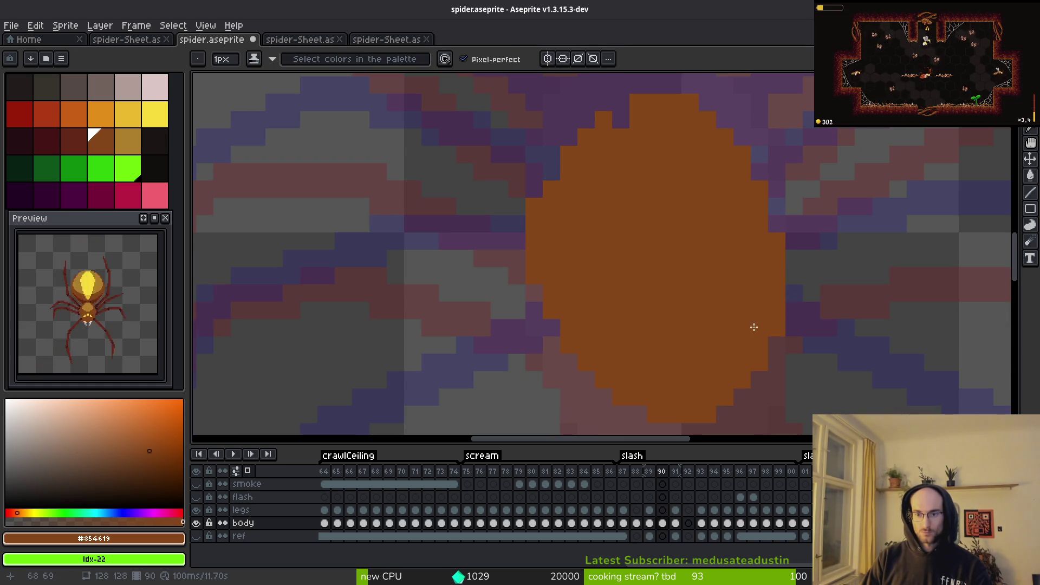
pyautogui.moveTo(724, 276); pyautogui.dragTo(620, 86)
pyautogui.scroll(-1, 660, 235)
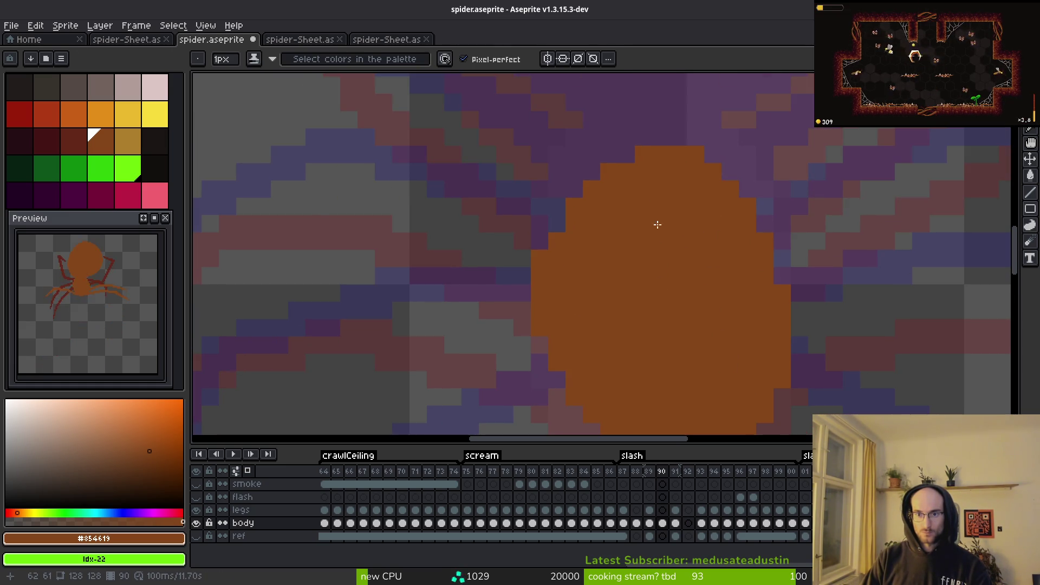
pyautogui.scroll(-2, 686, 294)
pyautogui.scroll(3, 600, 246)
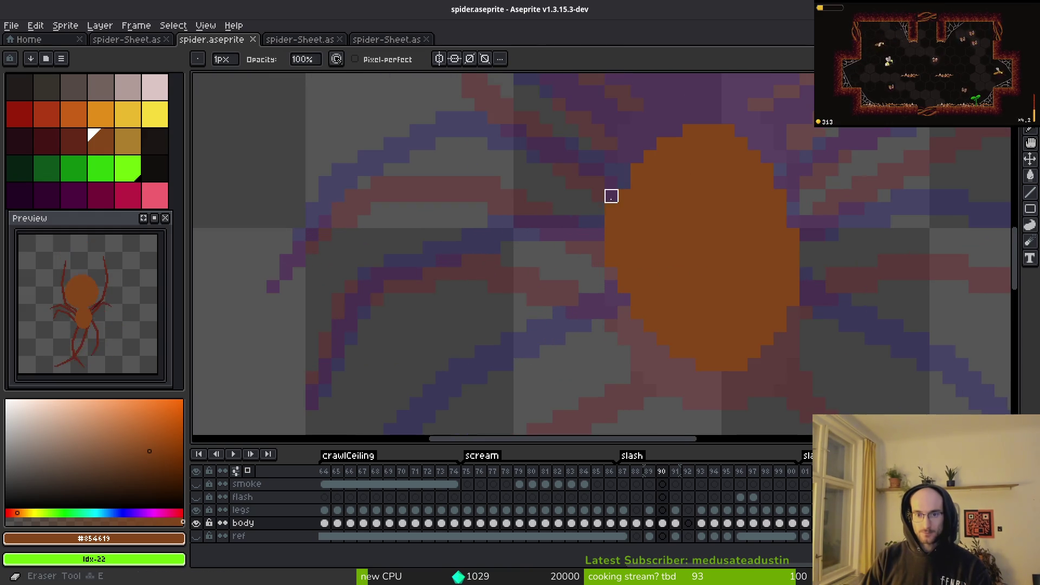
pyautogui.press('e')
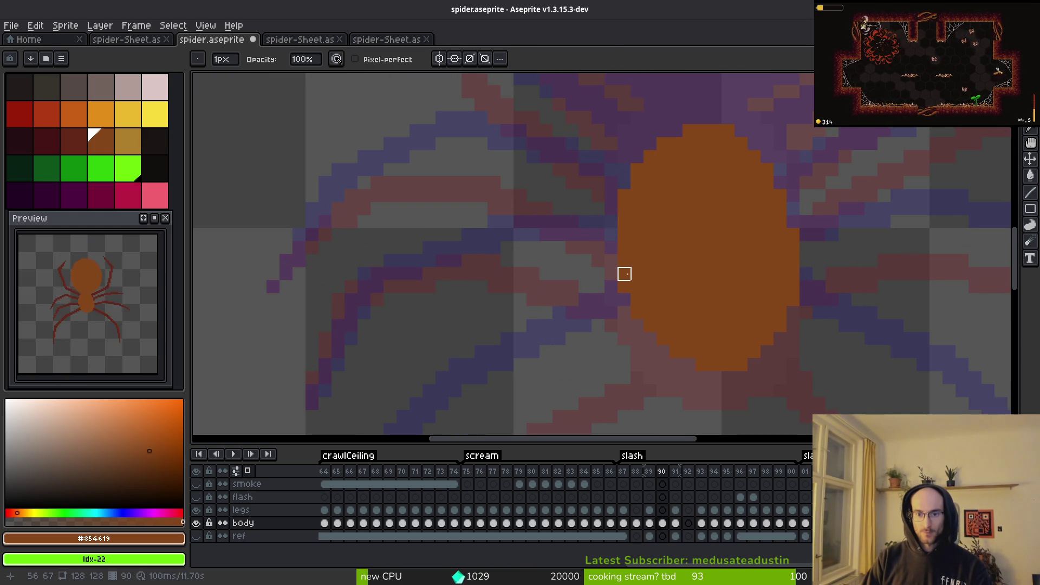
pyautogui.press('e')
pyautogui.press('b')
pyautogui.press('e')
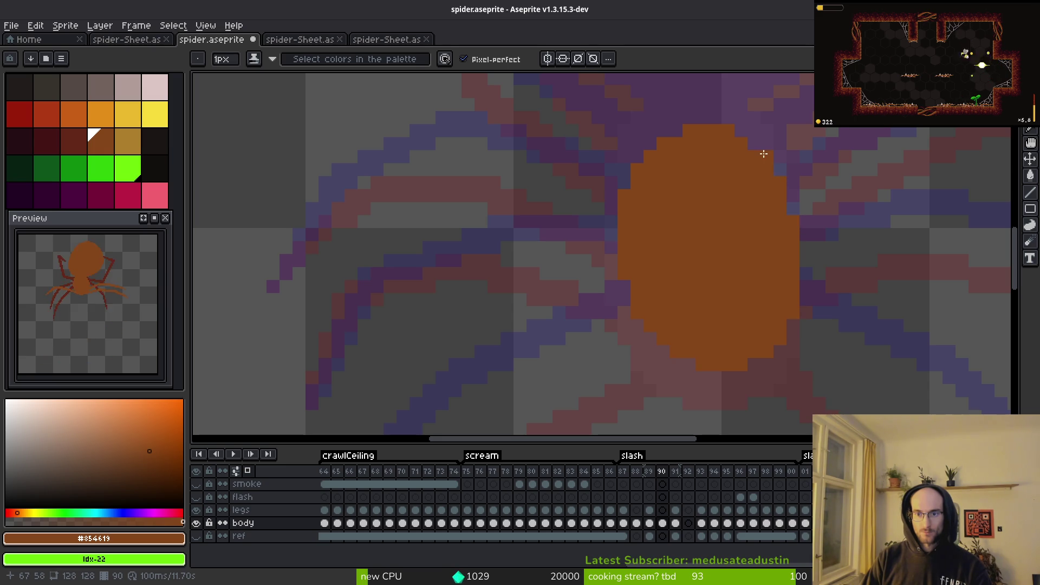
pyautogui.scroll(-2, 720, 233)
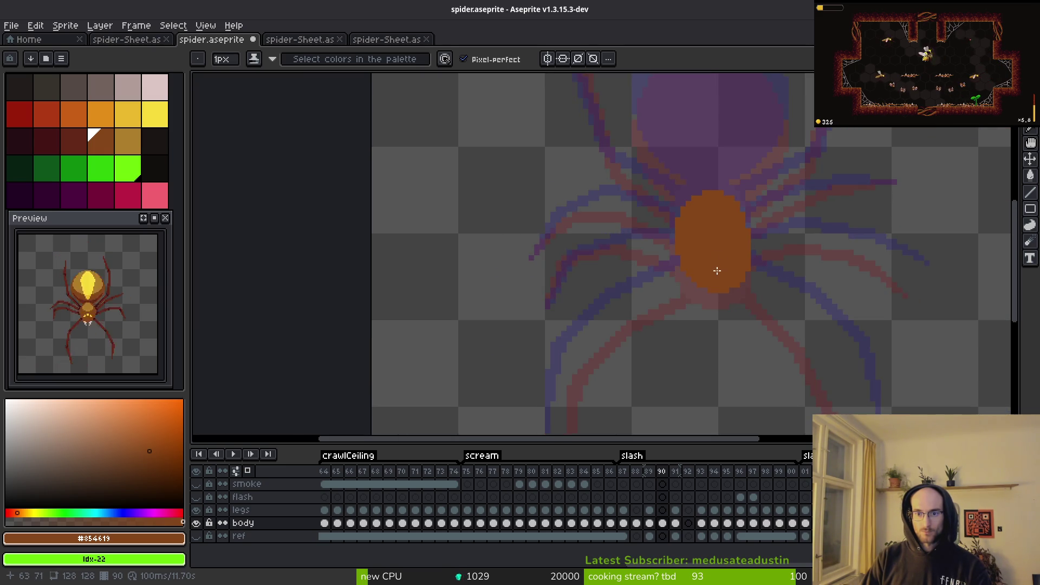
pyautogui.scroll(1, 717, 273)
pyautogui.scroll(-1, 765, 267)
# Step: Flip between frames 89 and 90 to compare, then begin lasso-selecting the body
pyautogui.press(',')
pyautogui.press('i')
pyautogui.press('.')
pyautogui.press(',')
pyautogui.press('.')
pyautogui.press('b')
pyautogui.scroll(3, 759, 290)
pyautogui.press('i')
pyautogui.press(',')
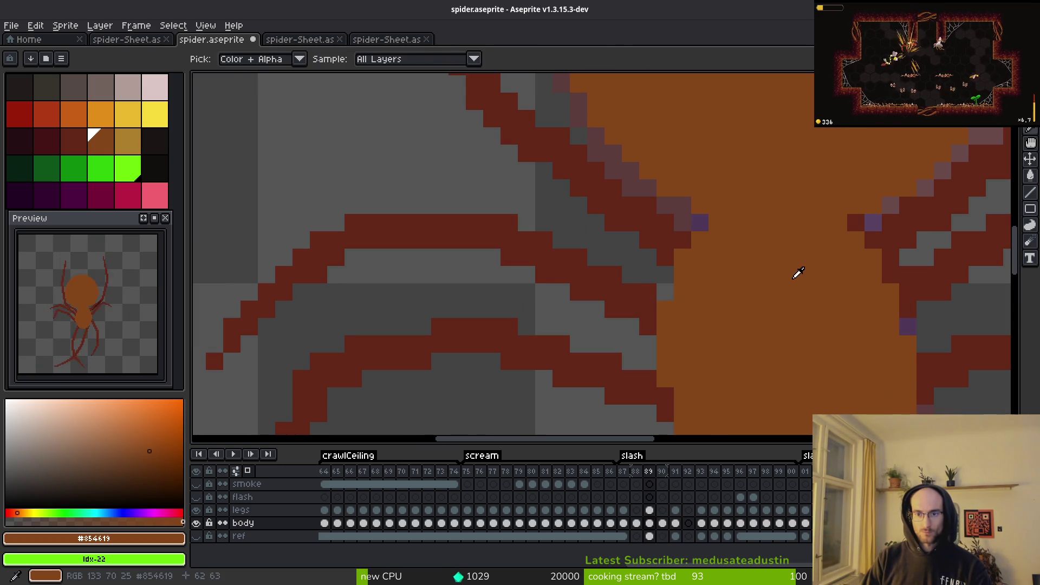
pyautogui.scroll(-3, 796, 275)
pyautogui.press('b')
pyautogui.press('q')
pyautogui.moveTo(754, 177)
pyautogui.mouseDown()
pyautogui.moveTo(696, 168)
pyautogui.moveTo(607, 273)
pyautogui.moveTo(789, 221)
pyautogui.moveTo(773, 190)
pyautogui.mouseUp()
# Step: Lasso-select the whole body on frame 90 and move it into place
pyautogui.press('.')
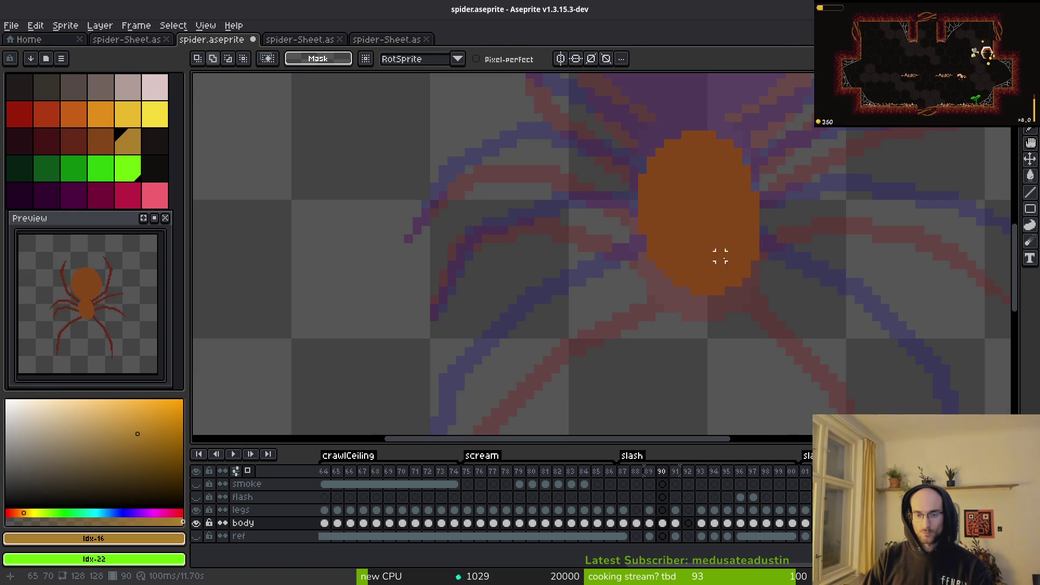
pyautogui.moveTo(658, 126)
pyautogui.mouseDown()
pyautogui.moveTo(634, 141)
pyautogui.moveTo(648, 297)
pyautogui.moveTo(666, 260)
pyautogui.moveTo(668, 277)
pyautogui.mouseUp()
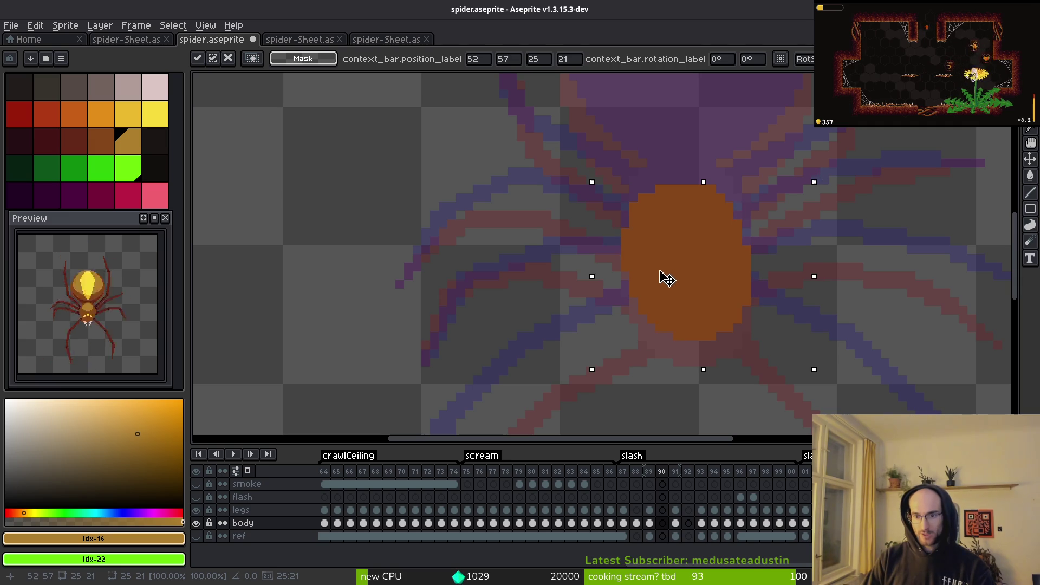
pyautogui.press('b')
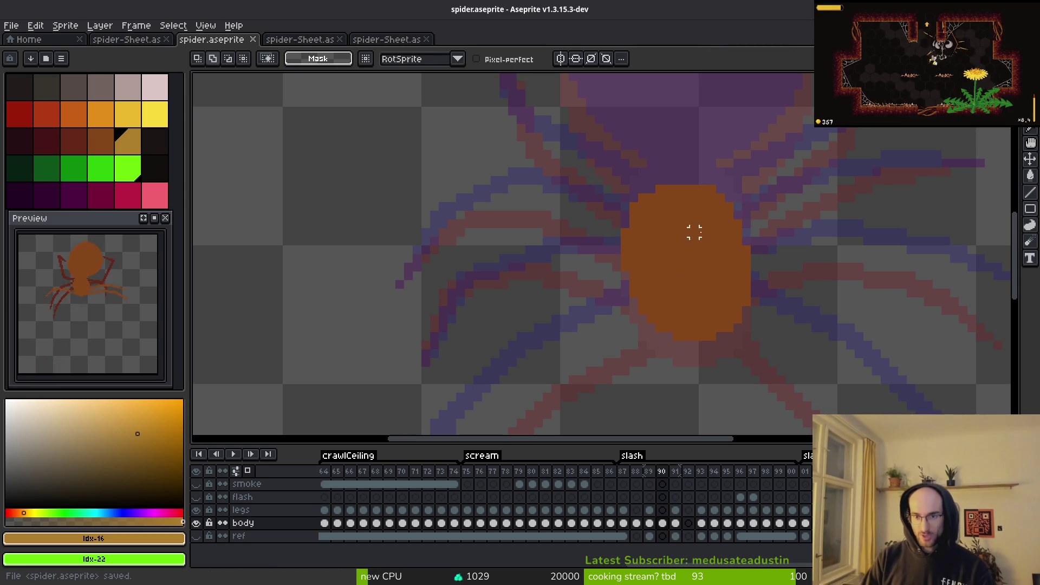
# Step: Pick the body's orange, fill out its top edge, and save spider.aseprite
pyautogui.scroll(2, 691, 239)
pyautogui.keyDown('alt'); pyautogui.click(758, 196); pyautogui.keyUp('alt')
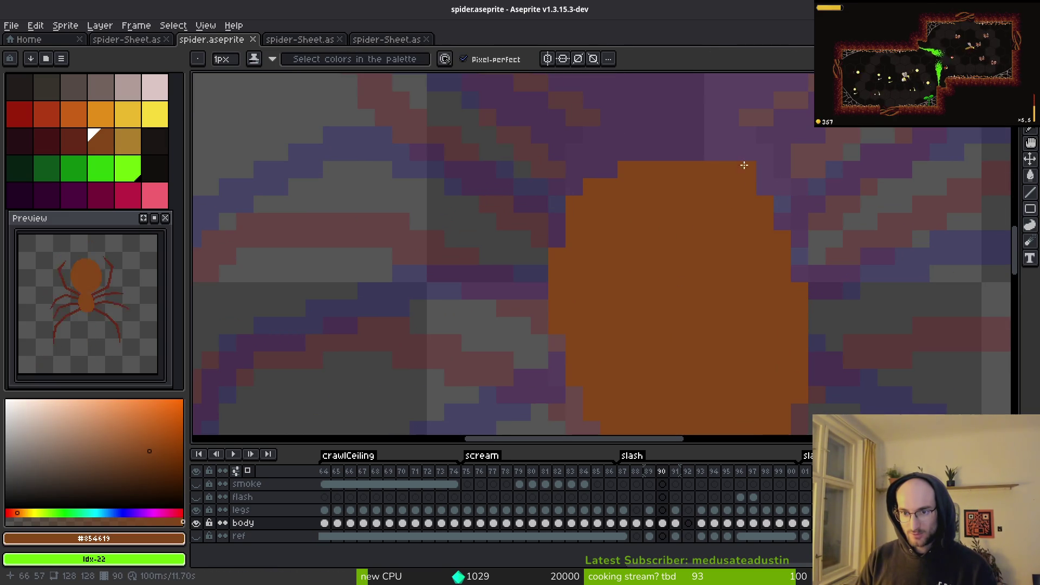
pyautogui.moveTo(713, 154)
pyautogui.mouseDown()
pyautogui.moveTo(622, 149)
pyautogui.moveTo(604, 171)
pyautogui.mouseUp()
pyautogui.scroll(-4, 649, 270)
pyautogui.hotkey('ctrl', 's')
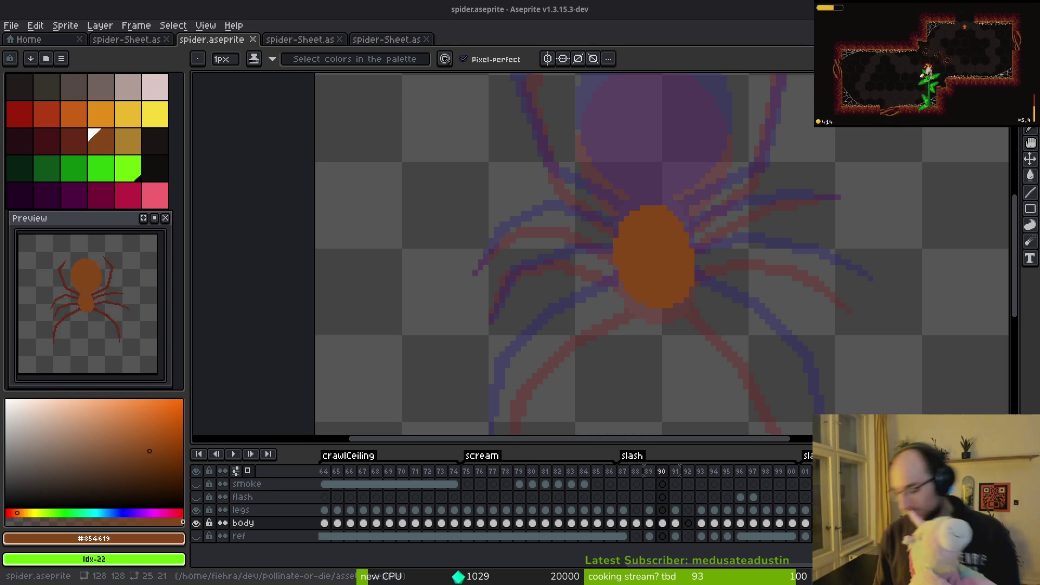
pyautogui.hotkey('alt', 'Tab')
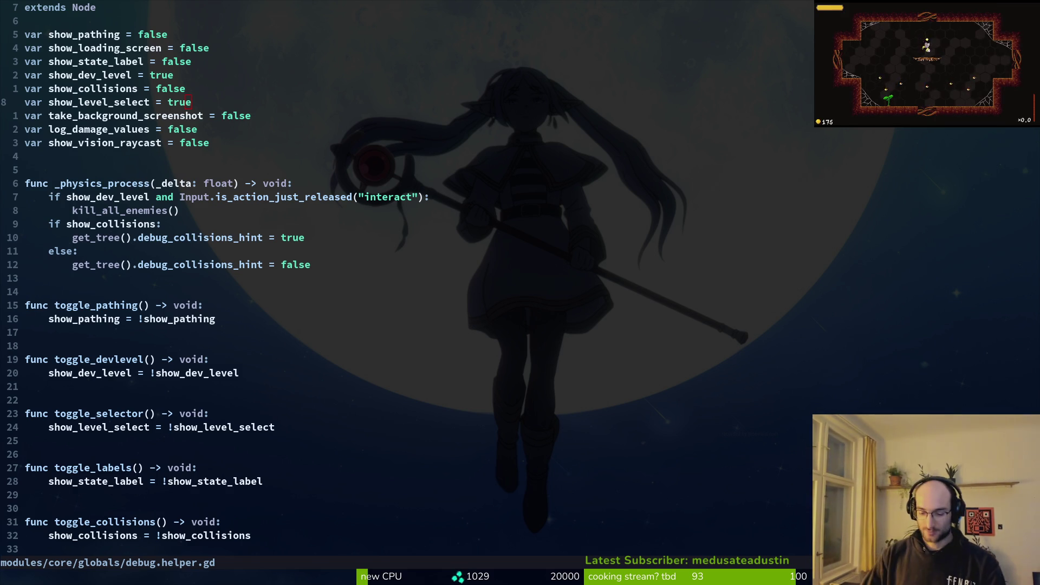
# Step: Undo the stray '1.0' in debug.helper.gd, save it with :w, and return to Aseprite
pyautogui.click(318, 224)
pyautogui.write('1.0')
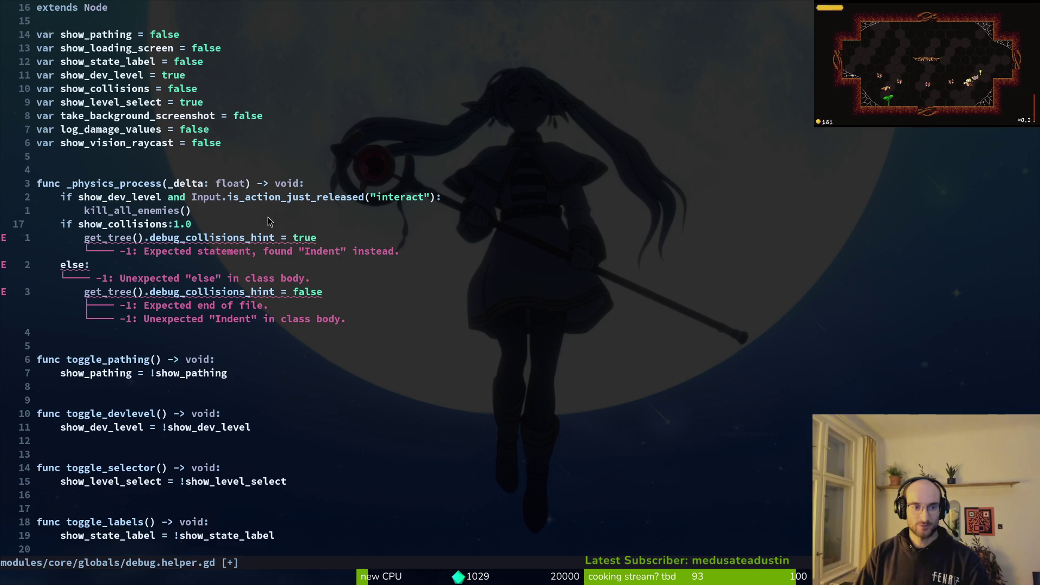
pyautogui.press('Escape')
pyautogui.write('u:w')
pyautogui.press('Return')
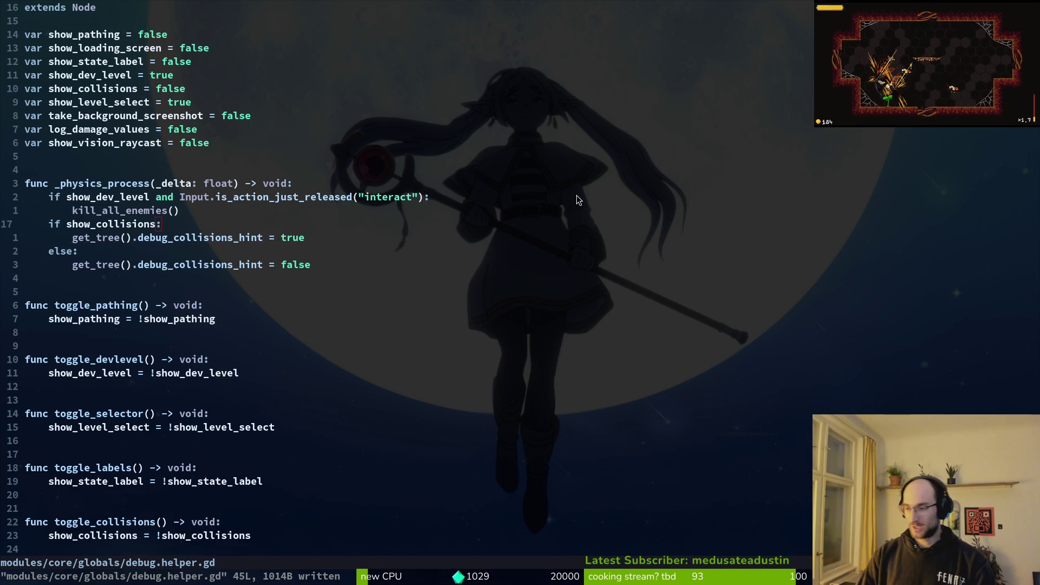
pyautogui.hotkey('alt', 'Tab')
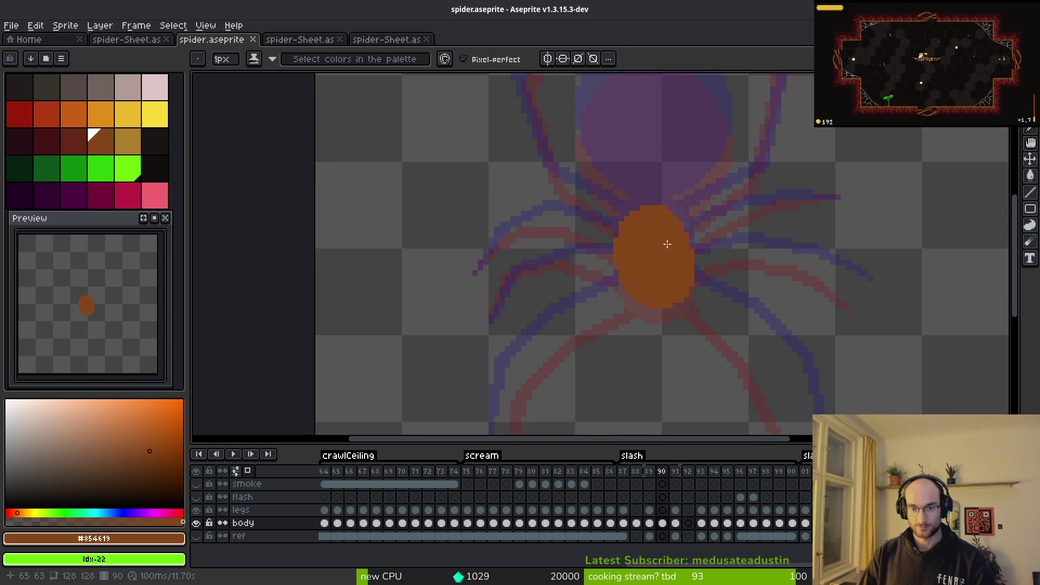
# Step: Flip between frames 89 and 90 to compare the spider body
pyautogui.press('Left')
pyautogui.scroll(2, 723, 296)
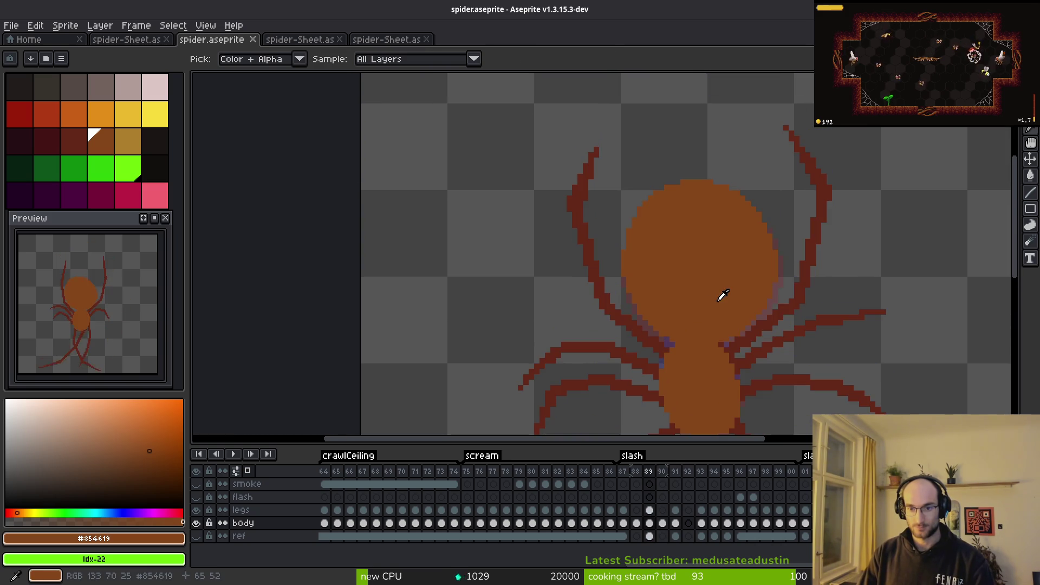
pyautogui.press('Right')
pyautogui.press('Left')
pyautogui.press('Right')
pyautogui.press('Left')
pyautogui.press('Right')
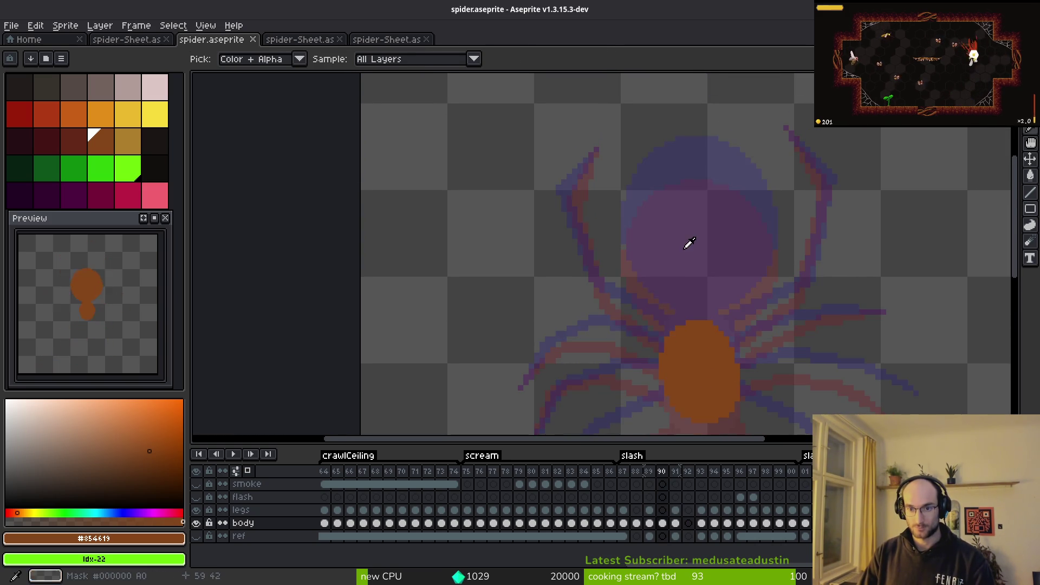
pyautogui.press('Left')
# Step: Lasso-cut the body from frame 89 and paste it onto frame 90's onion-skinned body
pyautogui.press('q')
pyautogui.moveTo(728, 172)
pyautogui.mouseDown()
pyautogui.moveTo(644, 155)
pyautogui.moveTo(621, 308)
pyautogui.moveTo(708, 352)
pyautogui.moveTo(786, 224)
pyautogui.moveTo(723, 174)
pyautogui.mouseUp()
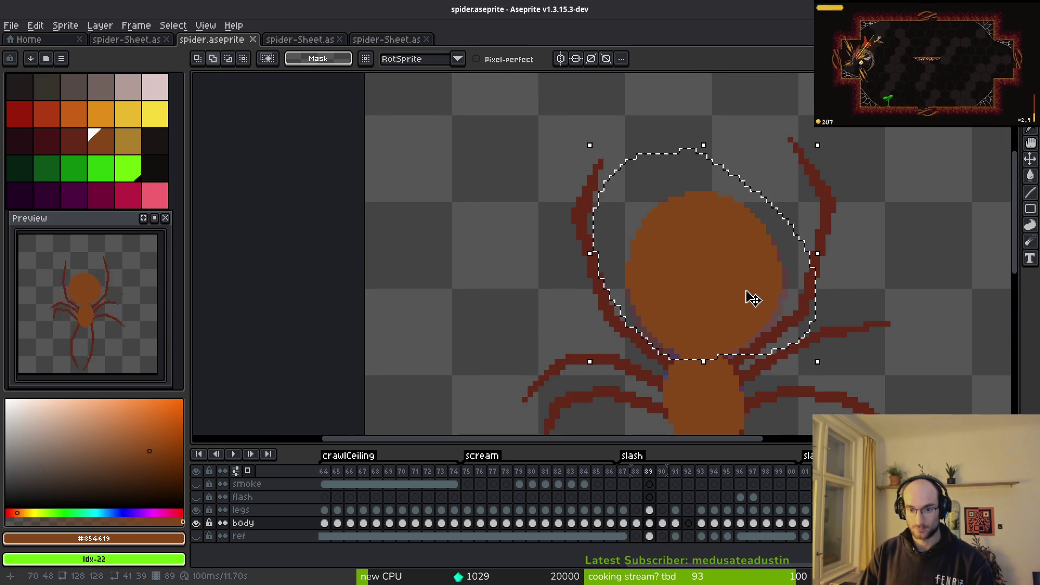
pyautogui.hotkey('ctrl', 'x')
pyautogui.press('Right')
pyautogui.hotkey('ctrl', 'v')
pyautogui.moveTo(715, 286)
pyautogui.mouseDown()
pyautogui.moveTo(707, 241)
pyautogui.moveTo(713, 268)
pyautogui.mouseUp()
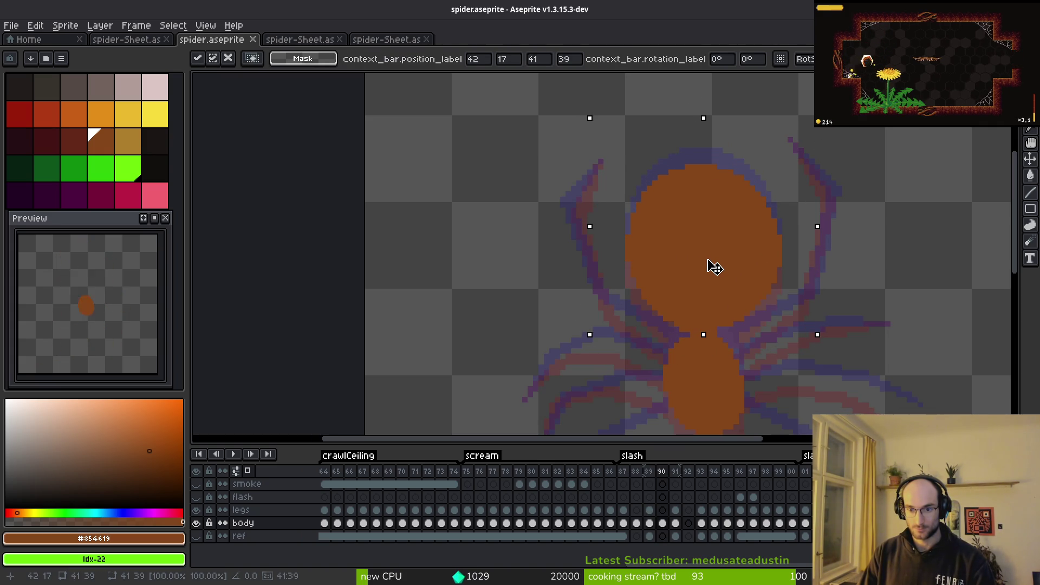
pyautogui.press('Right')
pyautogui.hotkey('ctrl', 'd')
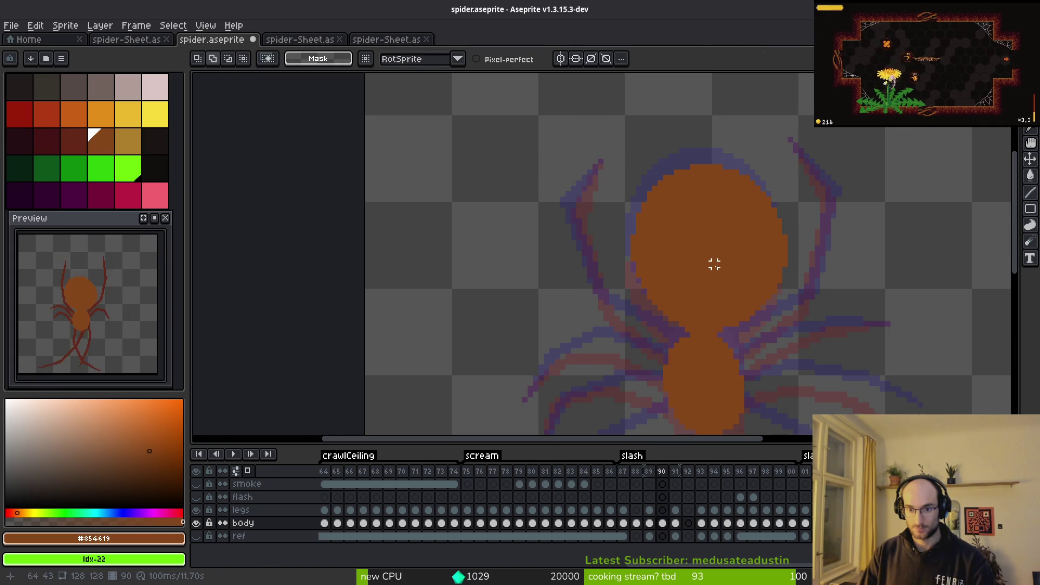
# Step: Readjust the pasted body's position on frame 90 and commit it
pyautogui.hotkey('ctrl', 'z')
pyautogui.hotkey('ctrl', 'z')
pyautogui.hotkey('ctrl', 'z')
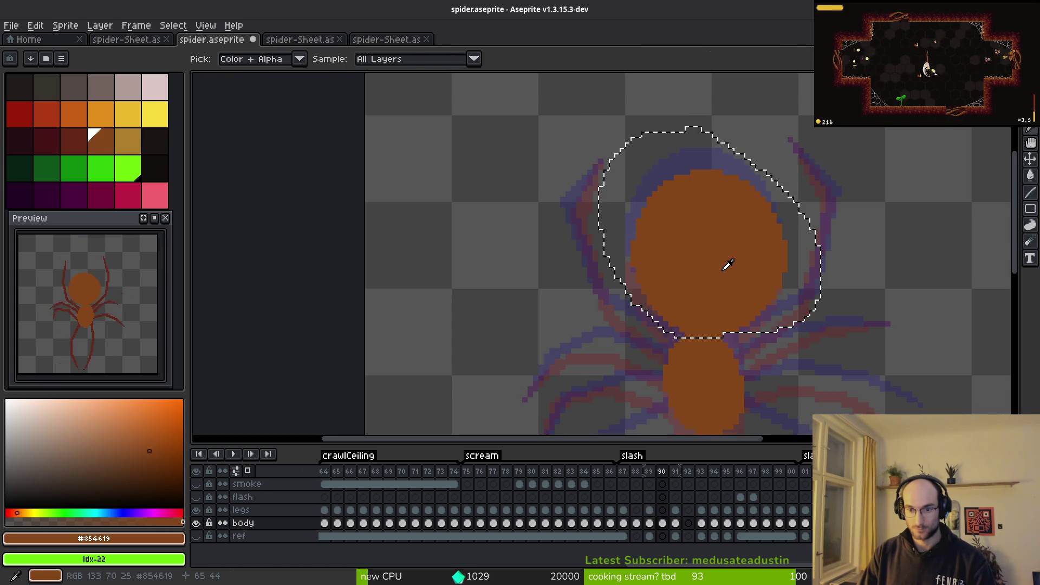
pyautogui.press('Return')
pyautogui.hotkey('ctrl', 'd')
pyautogui.hotkey('ctrl', 'z')
pyautogui.click(704, 225)
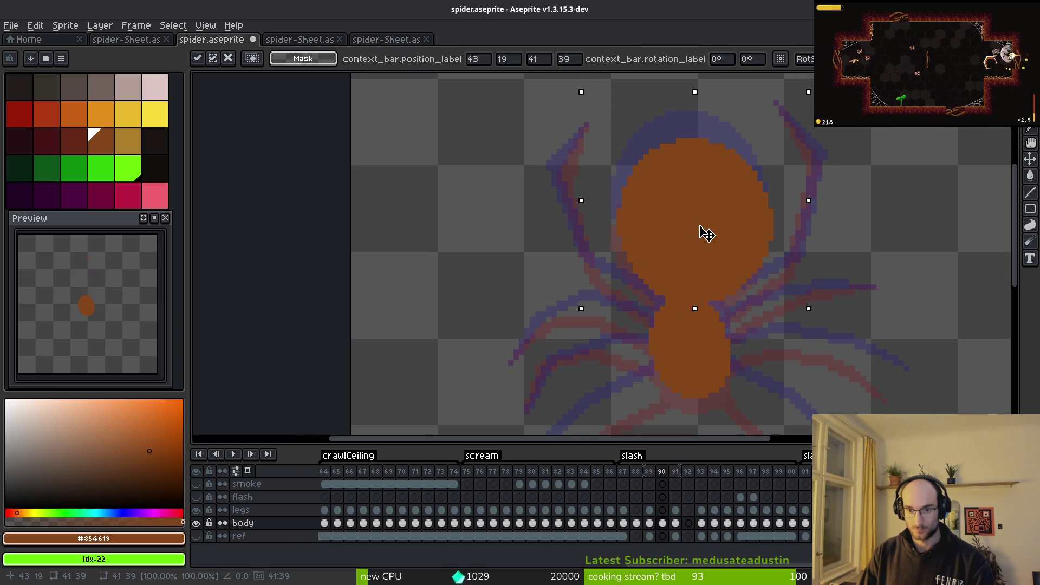
pyautogui.press('Return')
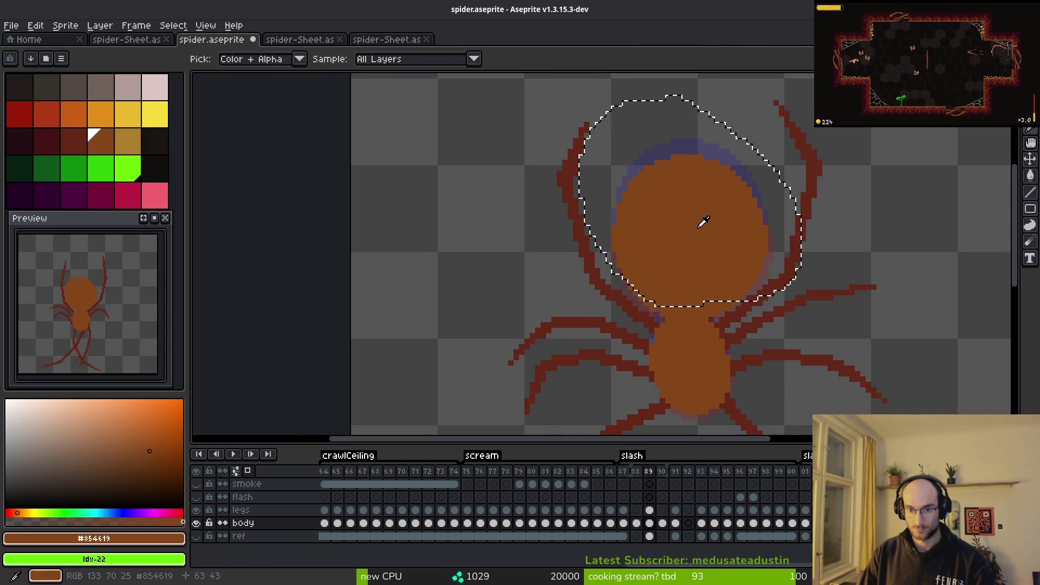
pyautogui.hotkey('ctrl', 'd')
# Step: Touch up frame 90's body edge, erasing a stray pixel on its left side
pyautogui.scroll(2, 699, 233)
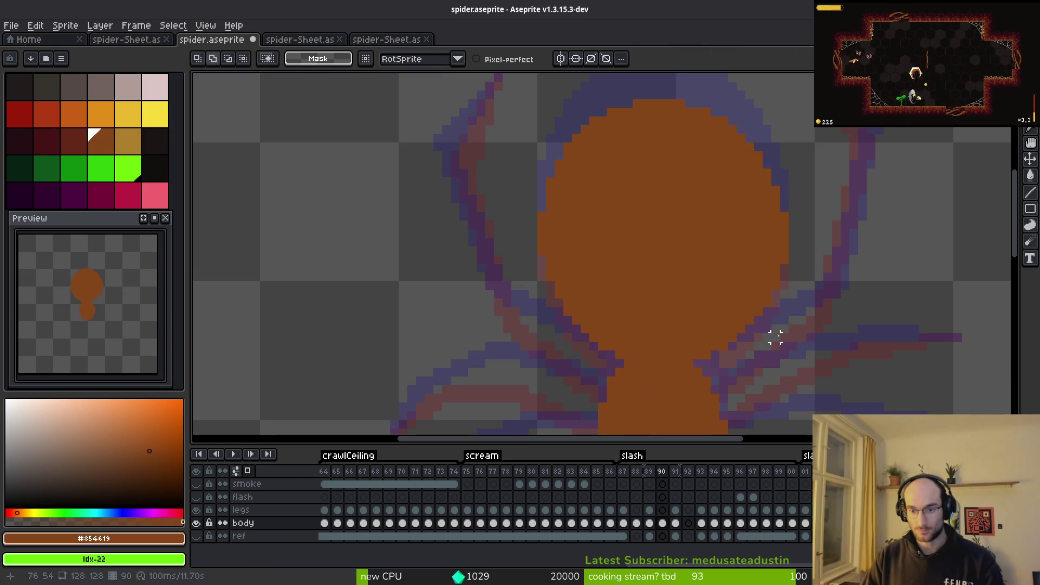
pyautogui.press('b')
pyautogui.scroll(2, 782, 327)
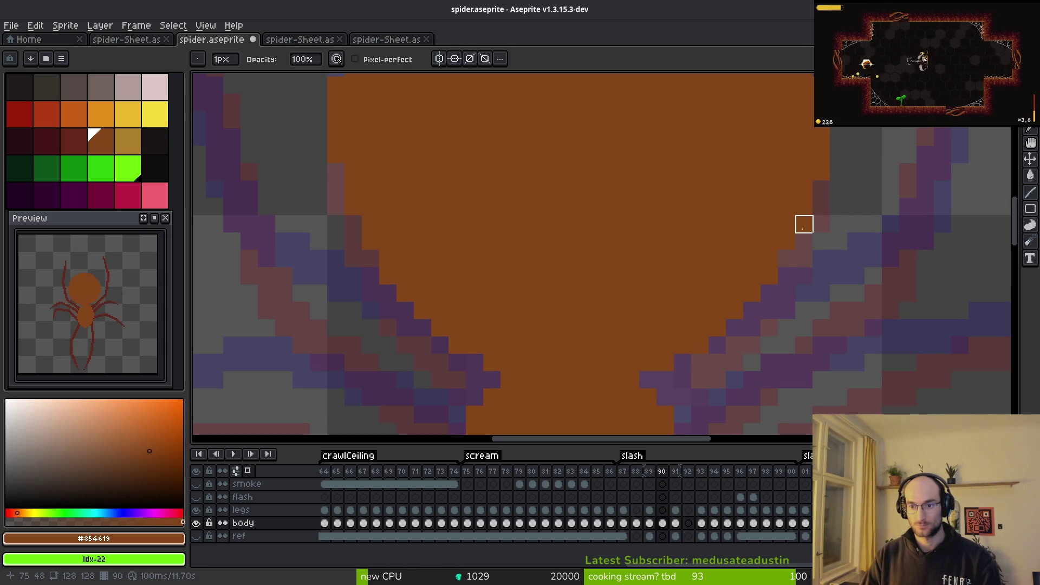
pyautogui.scroll(2, 770, 273)
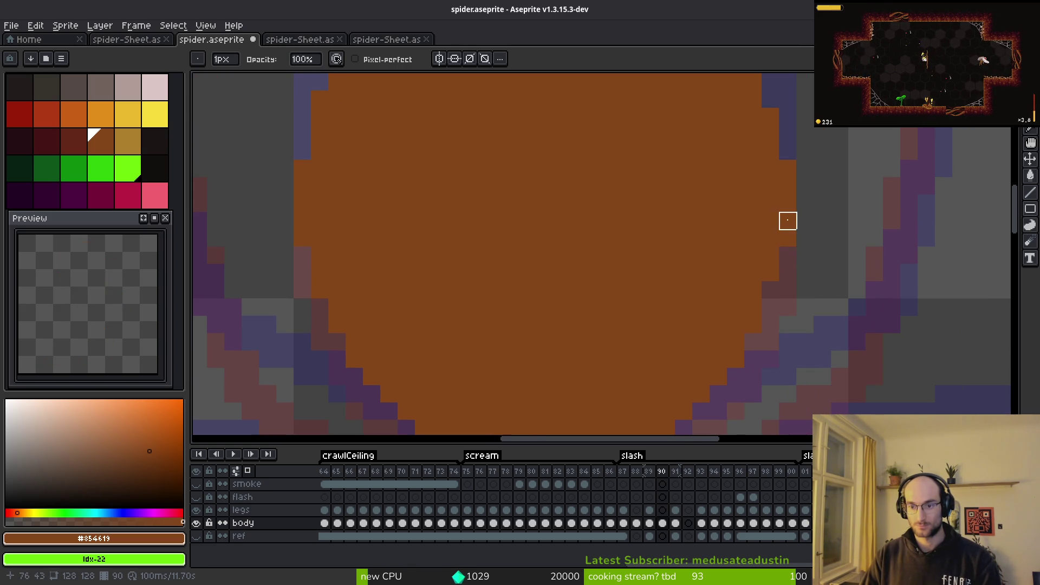
pyautogui.scroll(2, 788, 203)
pyautogui.press('f')
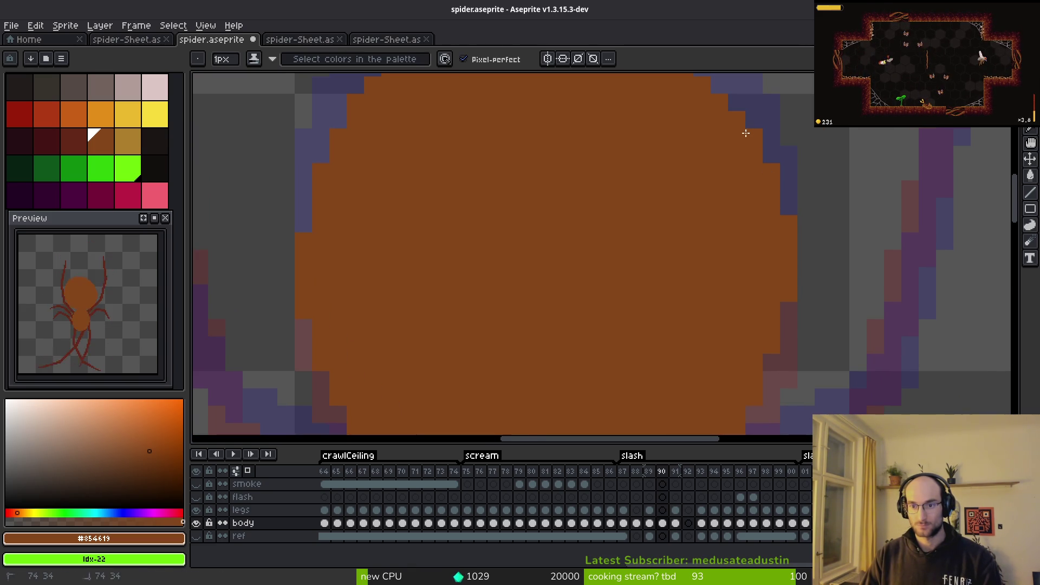
pyautogui.scroll(2, 750, 136)
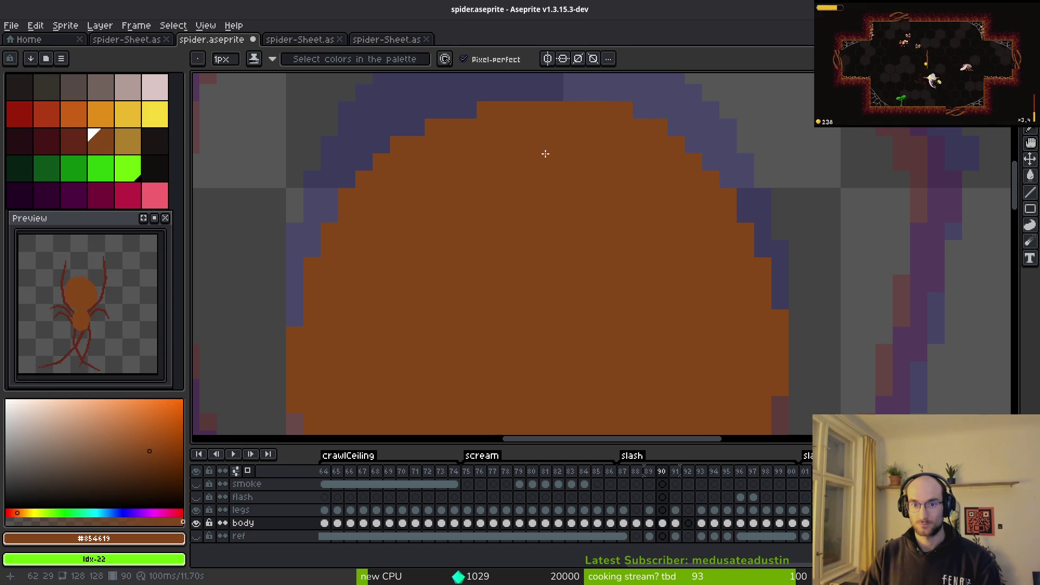
pyautogui.scroll(1, 546, 143)
pyautogui.moveTo(511, 167)
pyautogui.mouseDown()
pyautogui.moveTo(781, 189)
pyautogui.moveTo(743, 186)
pyautogui.moveTo(773, 190)
pyautogui.moveTo(692, 204)
pyautogui.moveTo(689, 226)
pyautogui.moveTo(659, 235)
pyautogui.moveTo(627, 279)
pyautogui.moveTo(615, 314)
pyautogui.mouseUp()
pyautogui.scroll(-3, 685, 323)
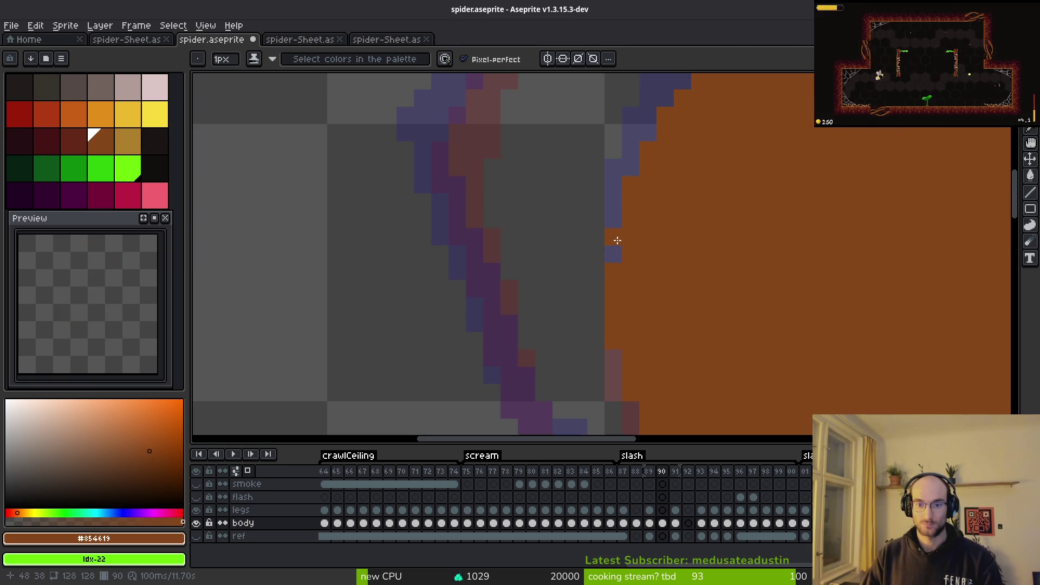
pyautogui.scroll(-3, 618, 240)
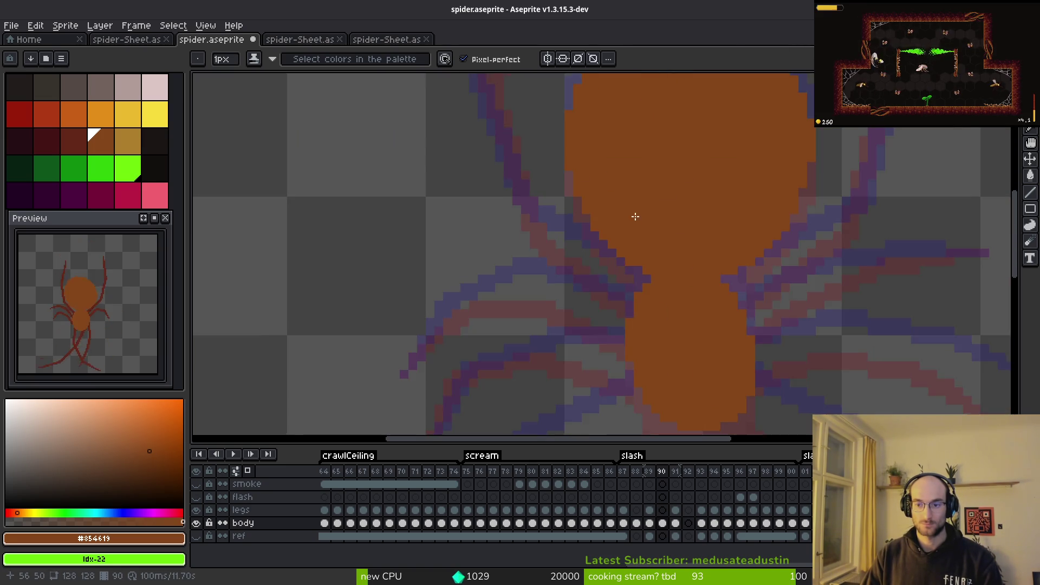
pyautogui.scroll(-1, 635, 216)
pyautogui.scroll(3, 587, 242)
pyautogui.press('e')
pyautogui.click(578, 232)
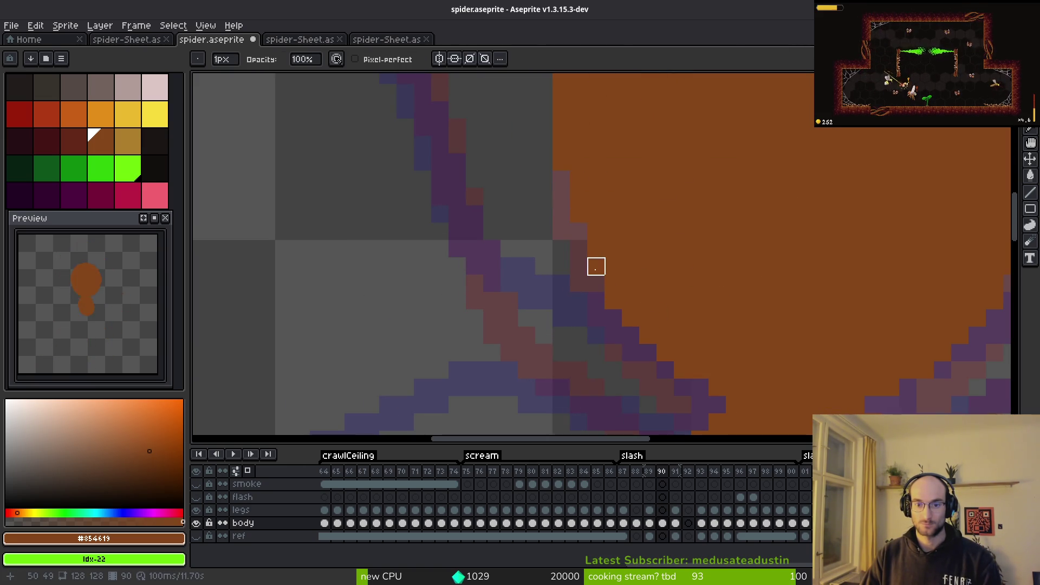
pyautogui.scroll(-4, 734, 263)
pyautogui.press('v')
# Step: Save spider.aseprite and move on to frame 91
pyautogui.hotkey('ctrl', 's')
pyautogui.press('i')
pyautogui.press('Right')
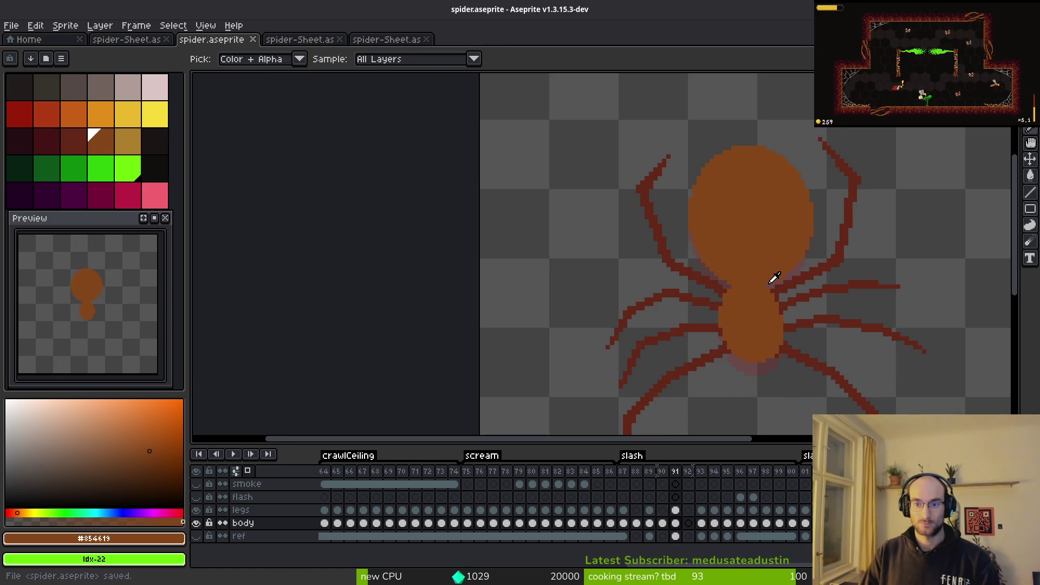
# Step: Reposition the preview and compare frame 91's body against frames 89–92
pyautogui.press('b')
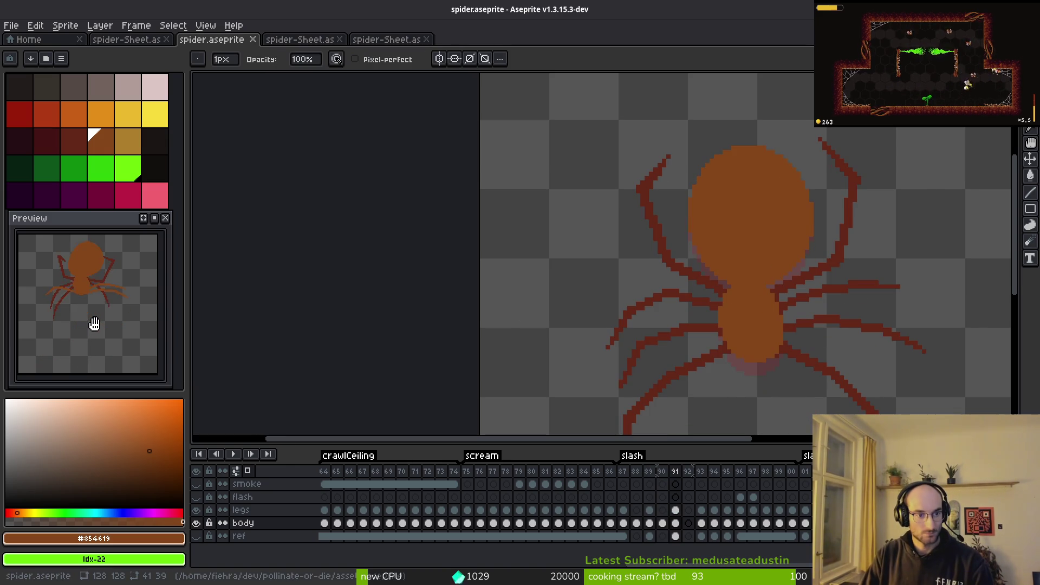
pyautogui.moveTo(100, 323); pyautogui.dragTo(105, 328)
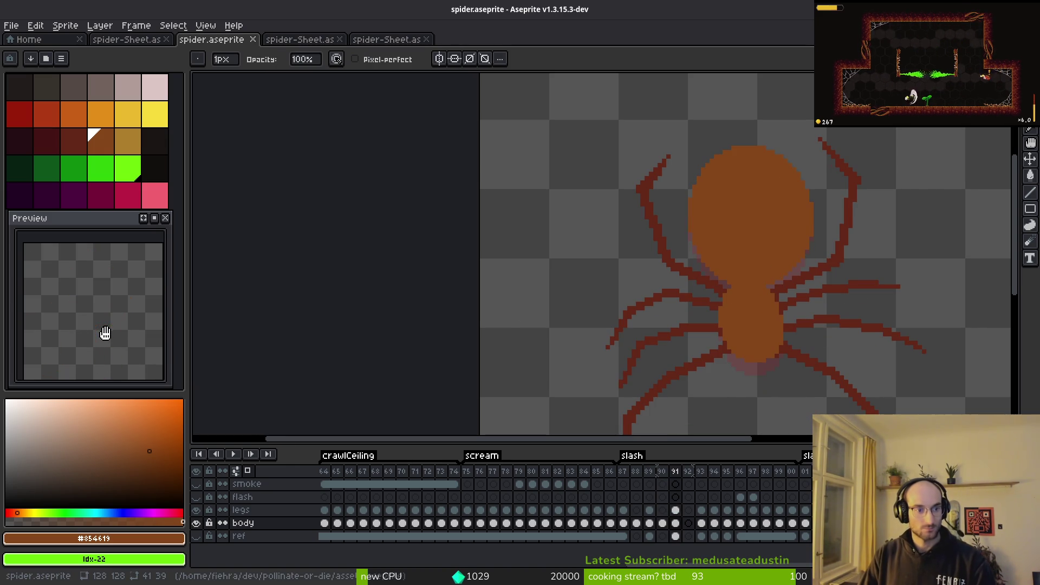
pyautogui.press('Left')
pyautogui.press('Left')
pyautogui.press('i')
pyautogui.press('Right')
pyautogui.press('Right')
pyautogui.press('Right')
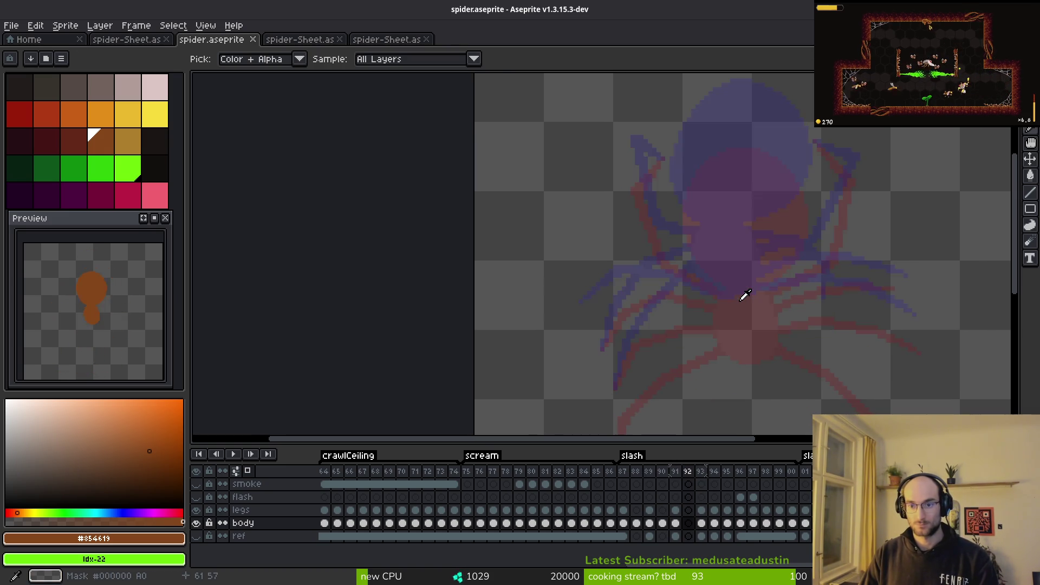
pyautogui.press('Left')
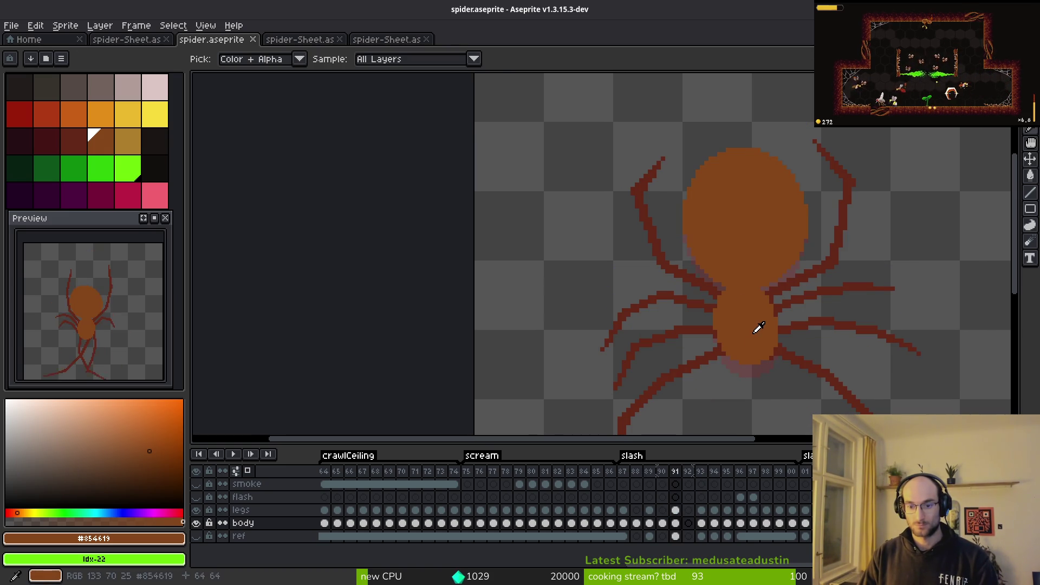
pyautogui.press('Left')
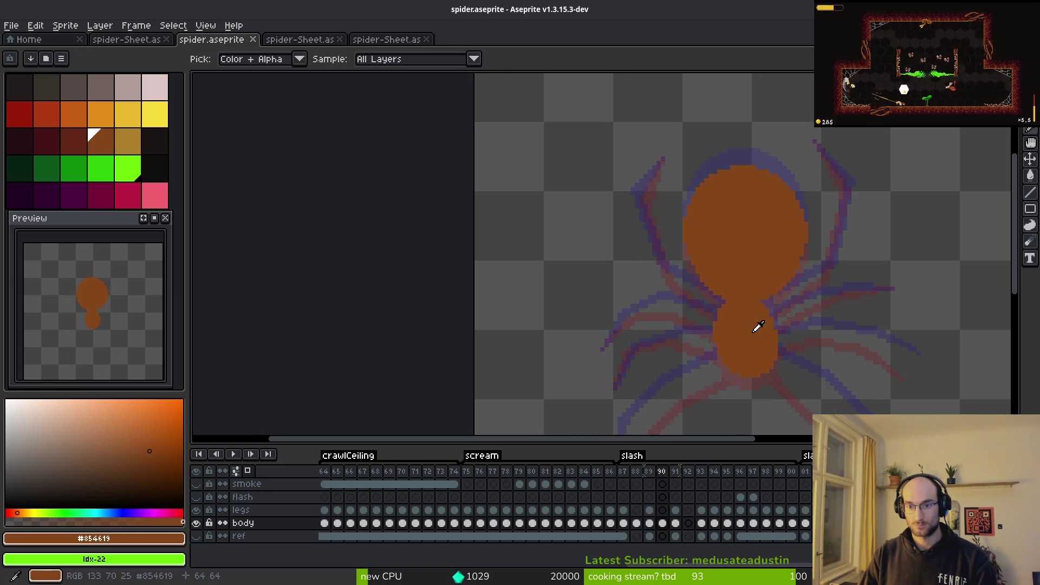
pyautogui.press('Right')
pyautogui.press('Right')
pyautogui.press('Left')
pyautogui.scroll(3, 769, 271)
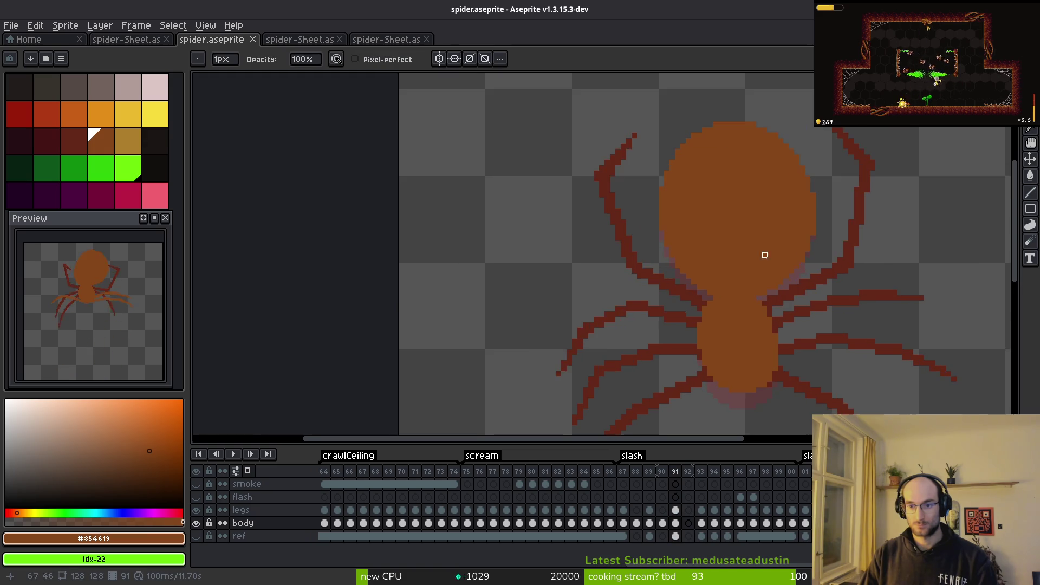
pyautogui.press('Right')
pyautogui.press('Left')
pyautogui.press('b')
# Step: Redraw frame 91's upper-left body edge and add orange pixels along its top
pyautogui.moveTo(642, 224)
pyautogui.mouseDown()
pyautogui.moveTo(652, 222)
pyautogui.moveTo(643, 204)
pyautogui.mouseUp()
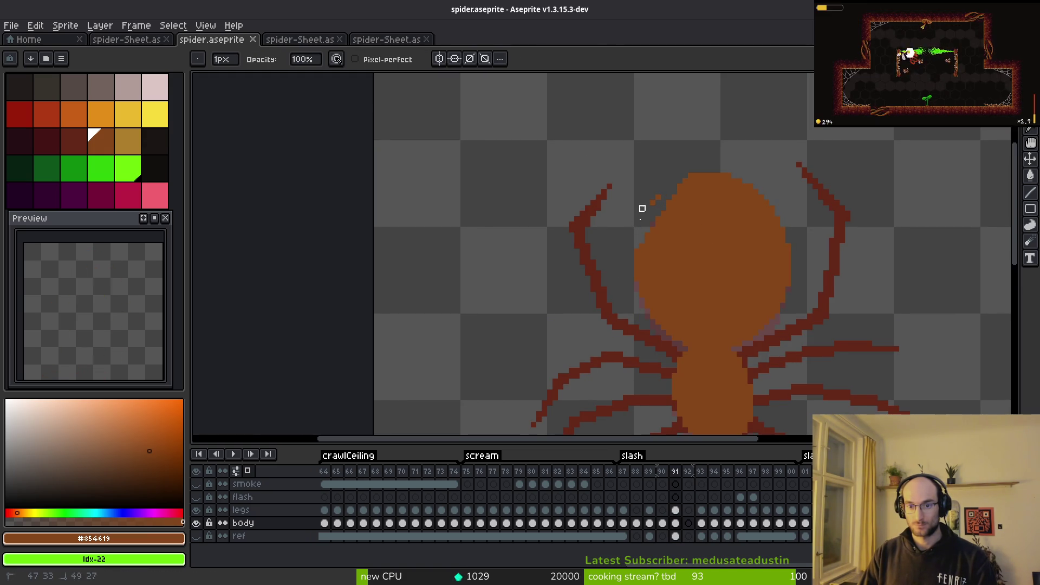
pyautogui.press('b')
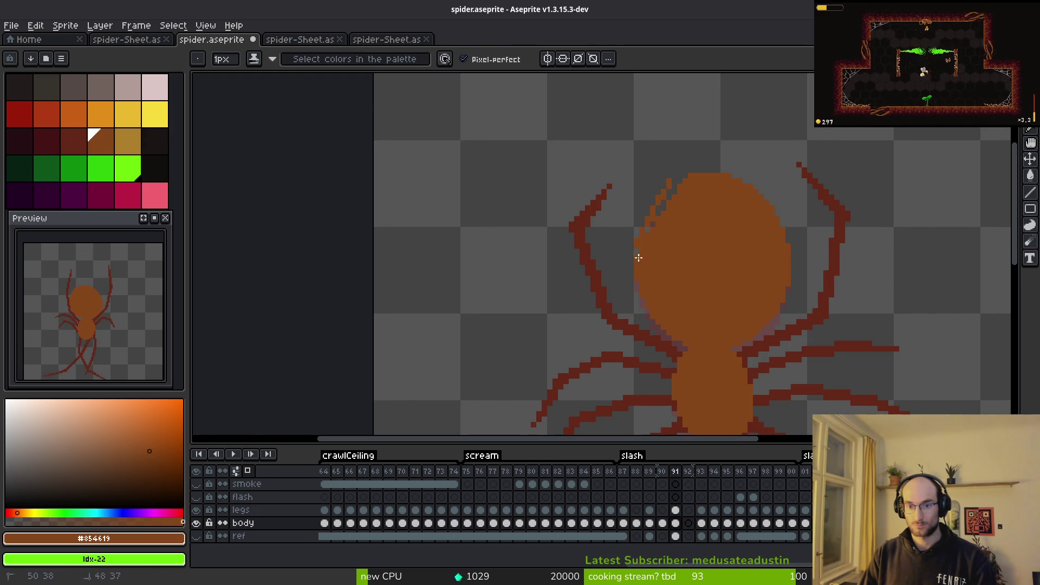
pyautogui.scroll(3, 634, 258)
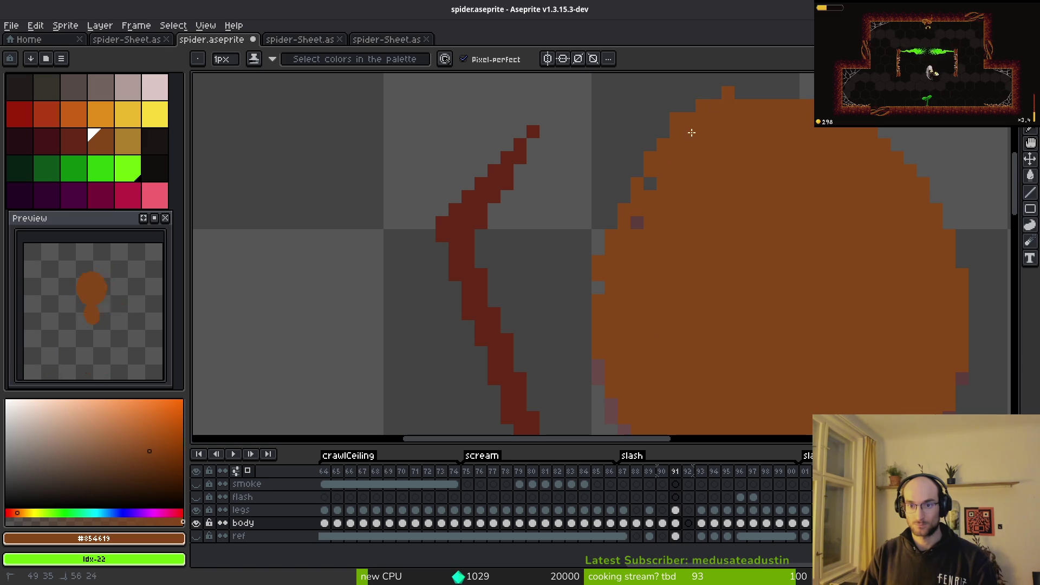
pyautogui.hscroll(3, 727, 158)
pyautogui.moveTo(591, 133); pyautogui.dragTo(707, 166)
pyautogui.moveTo(813, 360); pyautogui.dragTo(754, 121)
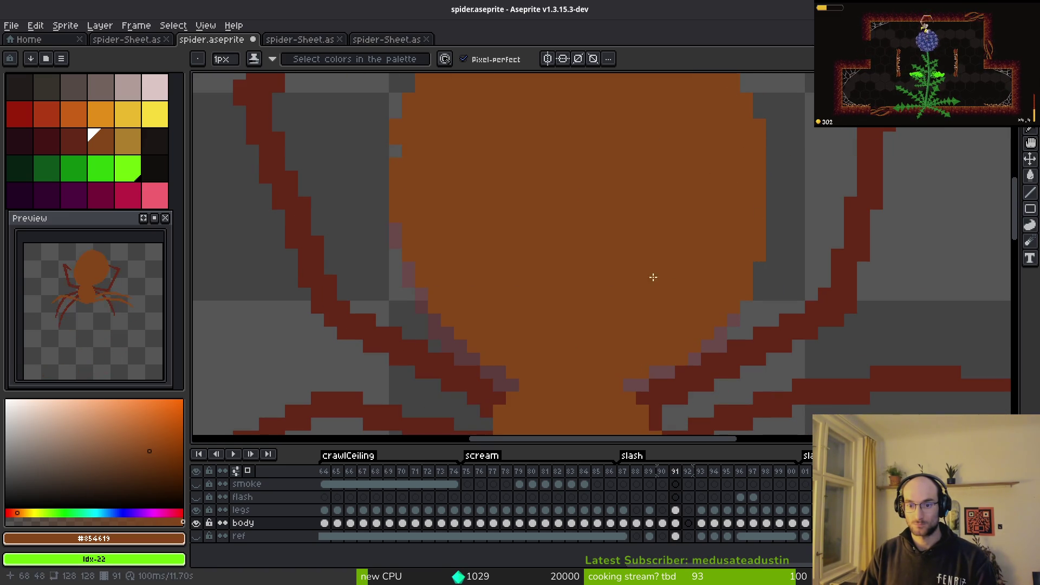
pyautogui.scroll(4, 657, 328)
# Step: Erase excess pixels along the body's top-right and upper-left edges
pyautogui.press('e')
pyautogui.moveTo(554, 147)
pyautogui.mouseDown()
pyautogui.moveTo(604, 144)
pyautogui.moveTo(603, 155)
pyautogui.moveTo(745, 235)
pyautogui.mouseUp()
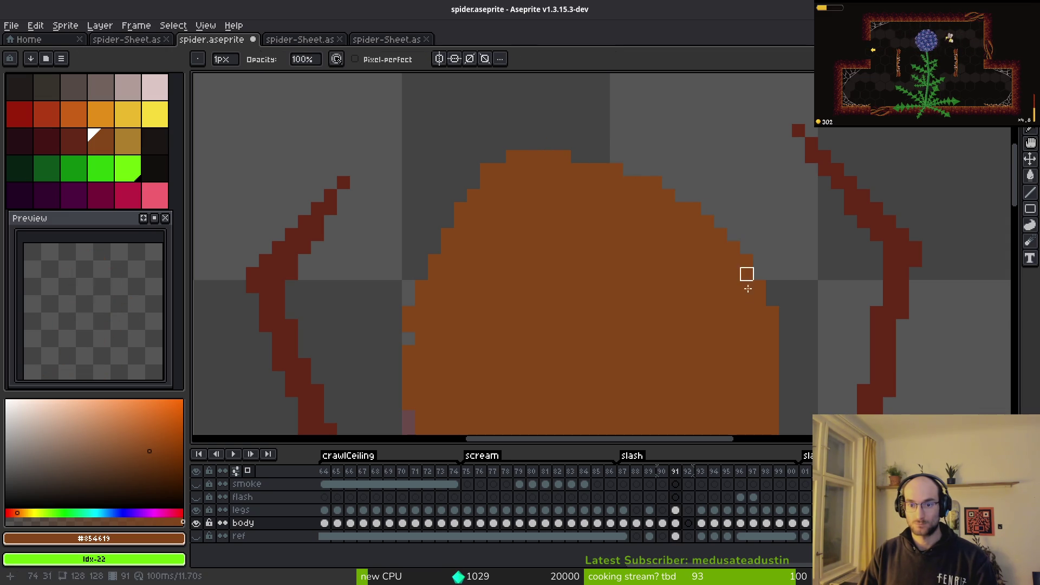
pyautogui.press('f')
pyautogui.scroll(-5, 571, 189)
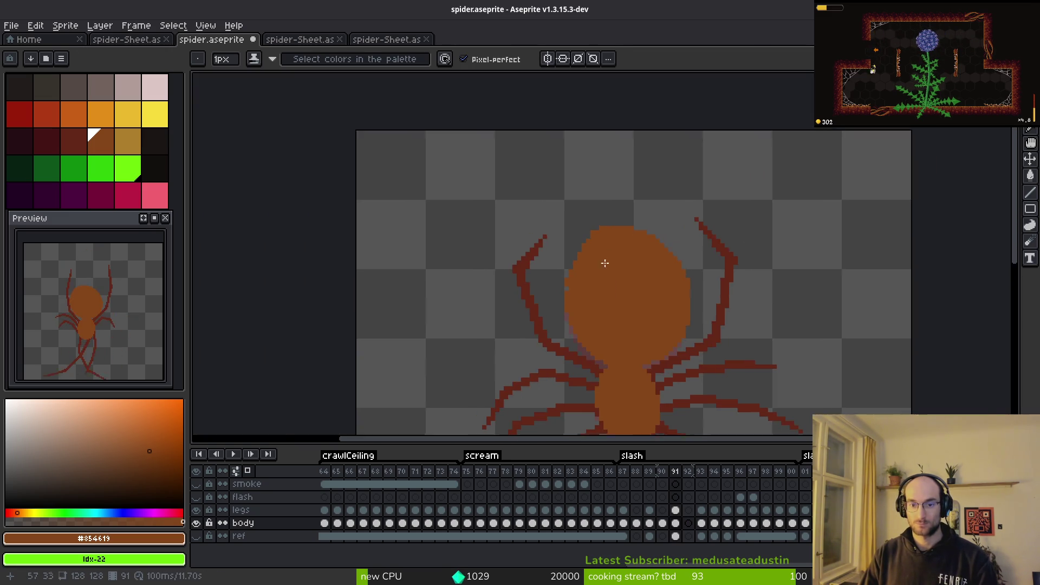
pyautogui.scroll(5, 608, 274)
pyautogui.press('e')
pyautogui.moveTo(606, 204); pyautogui.dragTo(540, 258)
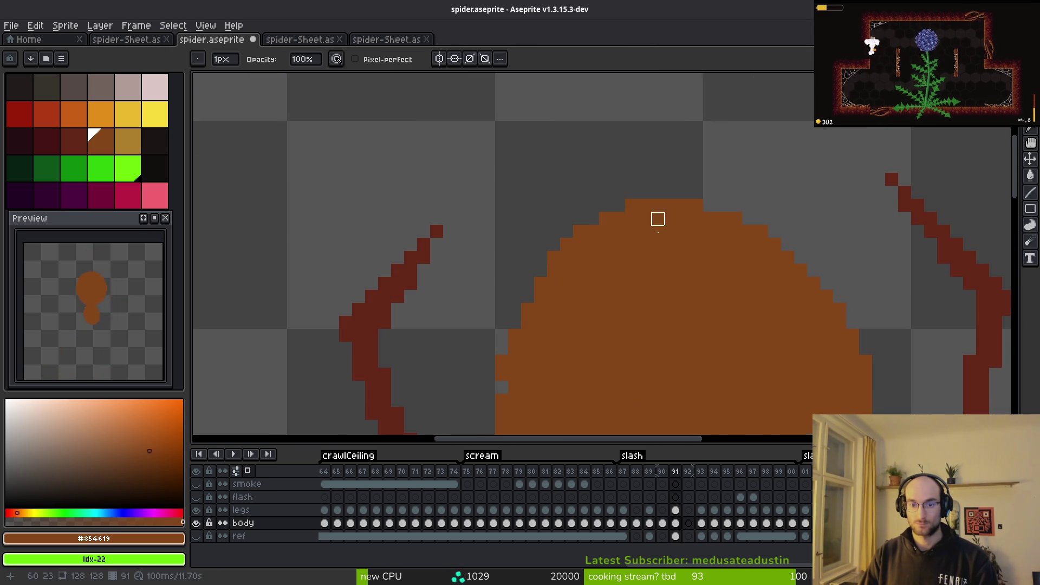
pyautogui.scroll(-4, 648, 245)
pyautogui.scroll(2, 593, 246)
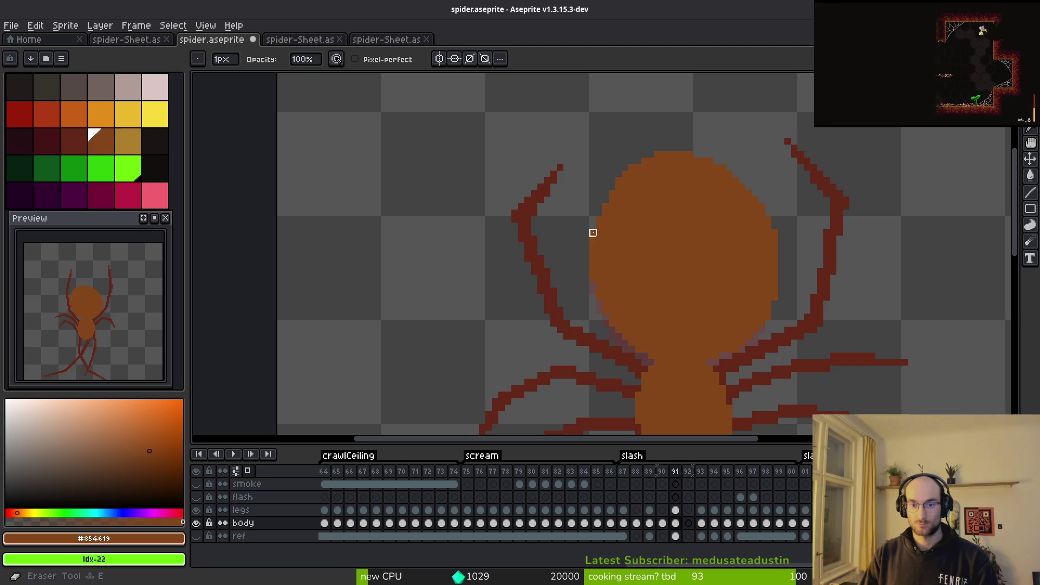
pyautogui.scroll(3, 699, 141)
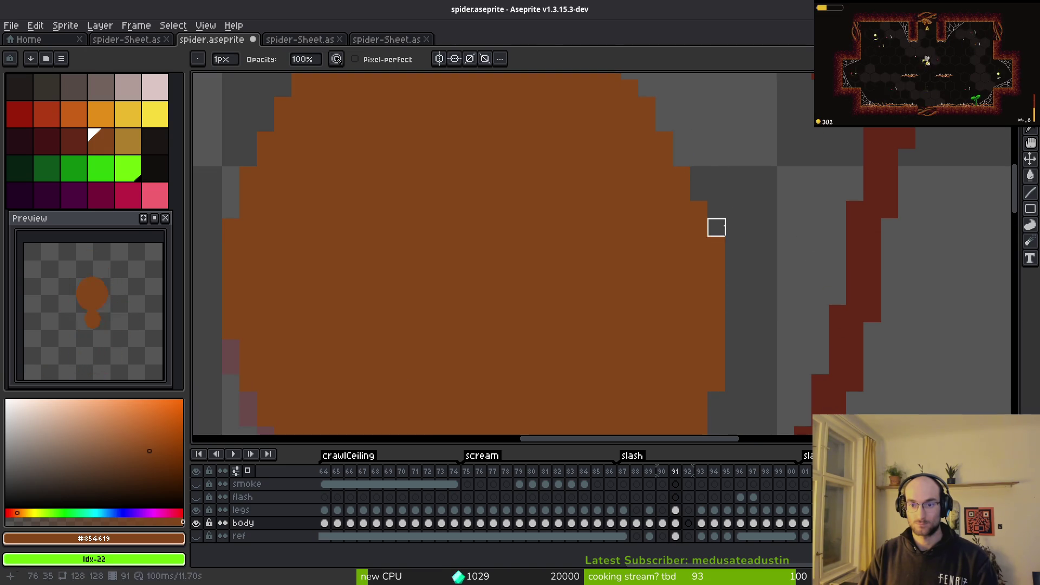
pyautogui.scroll(-3, 715, 244)
# Step: Compare with frame 90, then advance to frame 92
pyautogui.press('Left')
pyautogui.press('i')
pyautogui.press('Right')
pyautogui.press('Right')
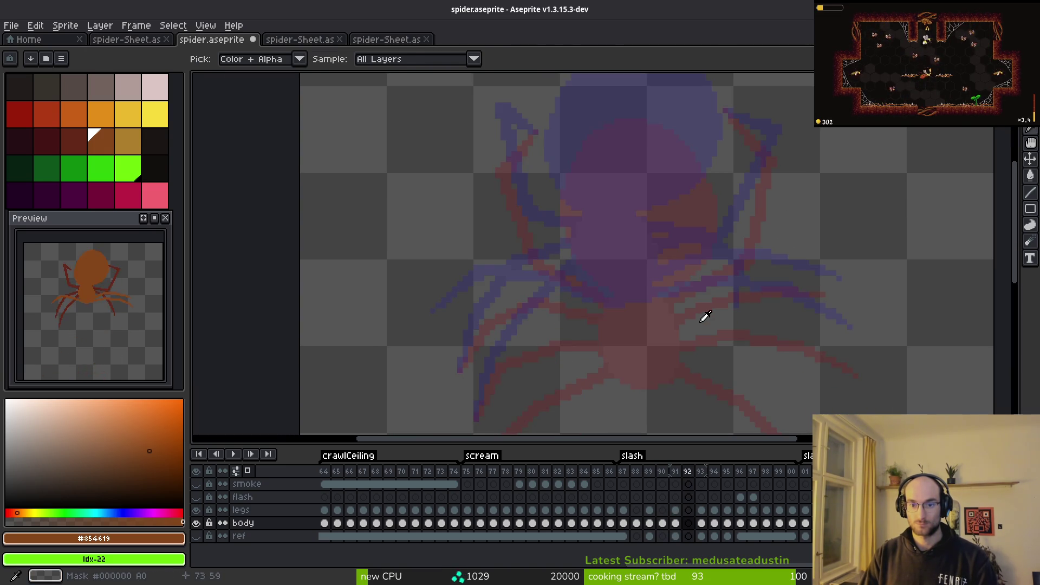
# Step: Compare frame 92 with the neighbouring frames 91 and 93
pyautogui.press('b')
pyautogui.scroll(-3, 639, 275)
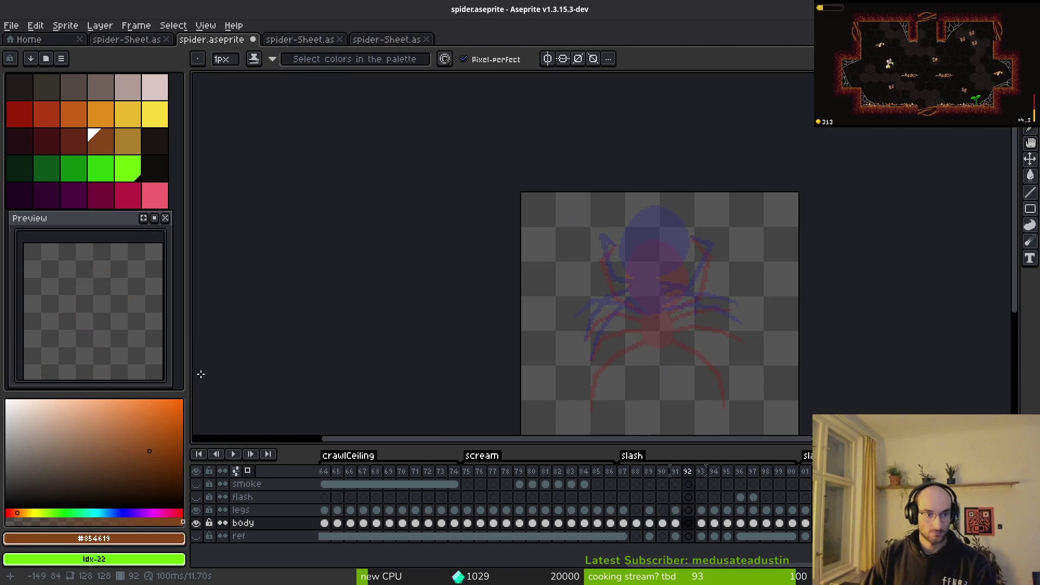
pyautogui.press('Left')
pyautogui.press('i')
pyautogui.press('Right')
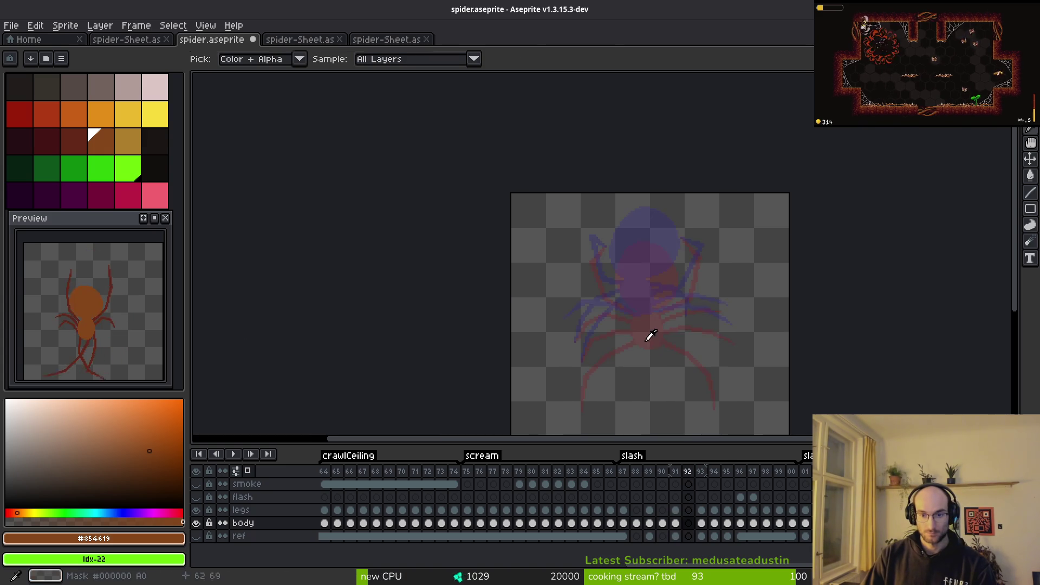
pyautogui.press('b')
pyautogui.scroll(3, 641, 305)
pyautogui.scroll(1, 681, 186)
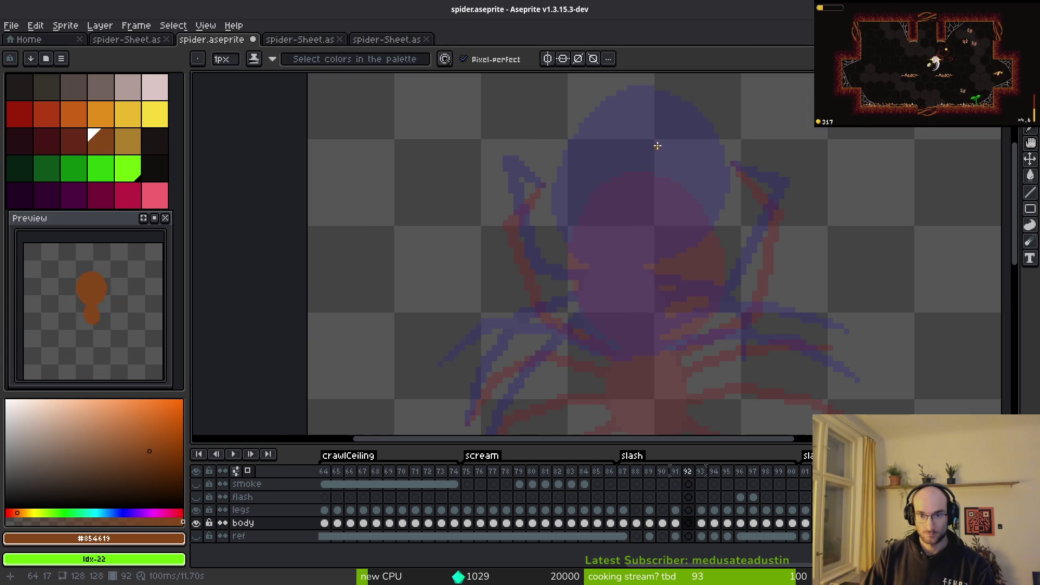
pyautogui.scroll(1, 643, 150)
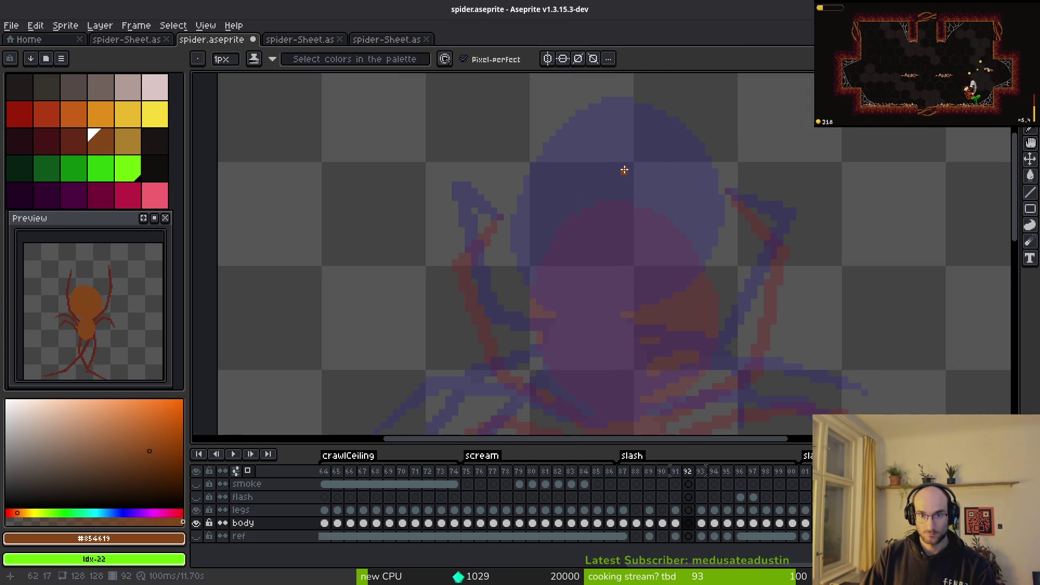
pyautogui.scroll(-4, 618, 184)
pyautogui.press('Right')
pyautogui.press('alt')
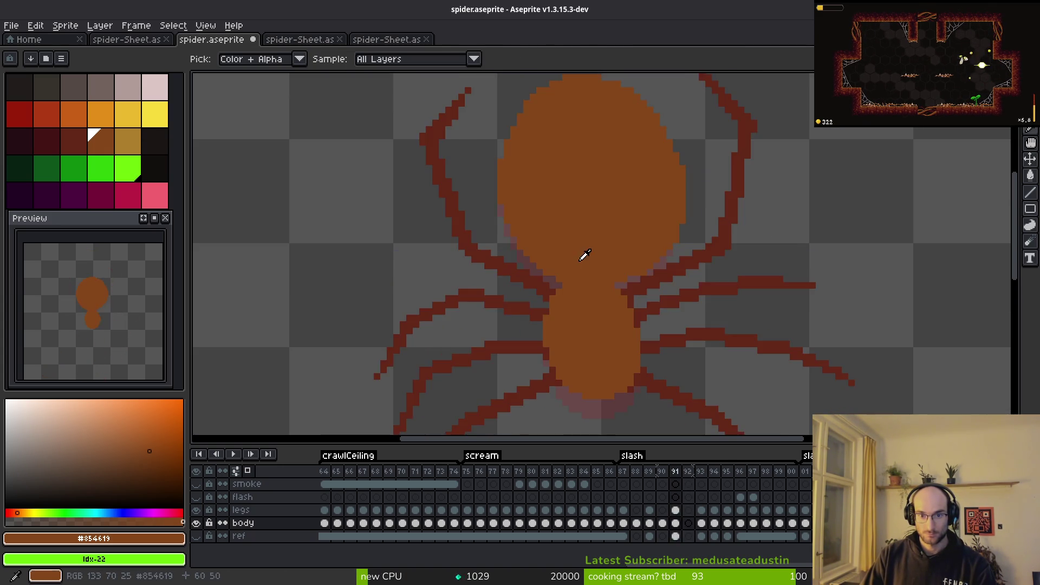
pyautogui.press('Left')
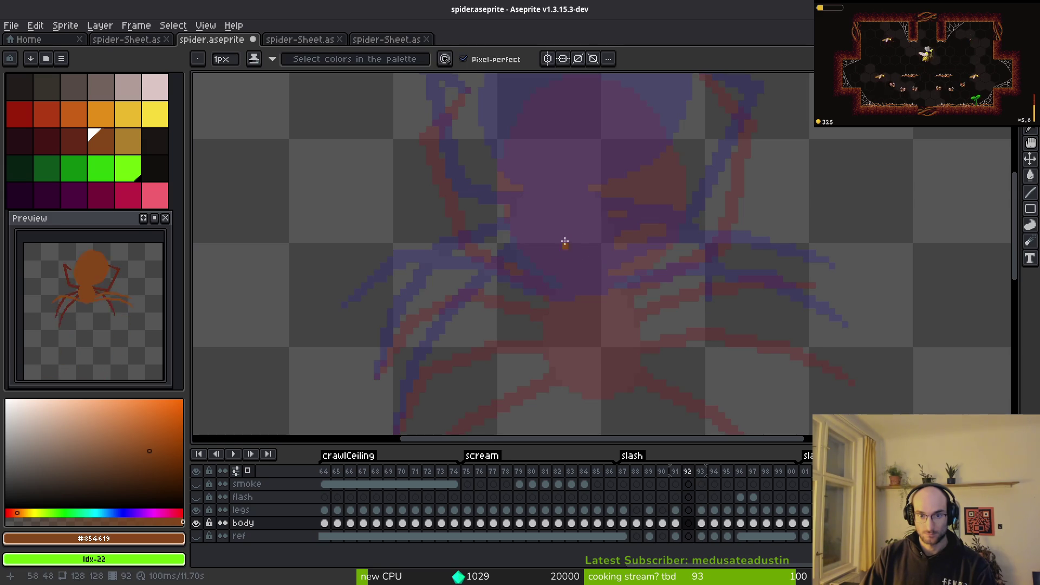
# Step: Start the new oval body outline on frame 92, drawing its left side
pyautogui.moveTo(580, 227)
pyautogui.mouseDown()
pyautogui.moveTo(608, 262)
pyautogui.moveTo(608, 314)
pyautogui.moveTo(566, 338)
pyautogui.mouseUp()
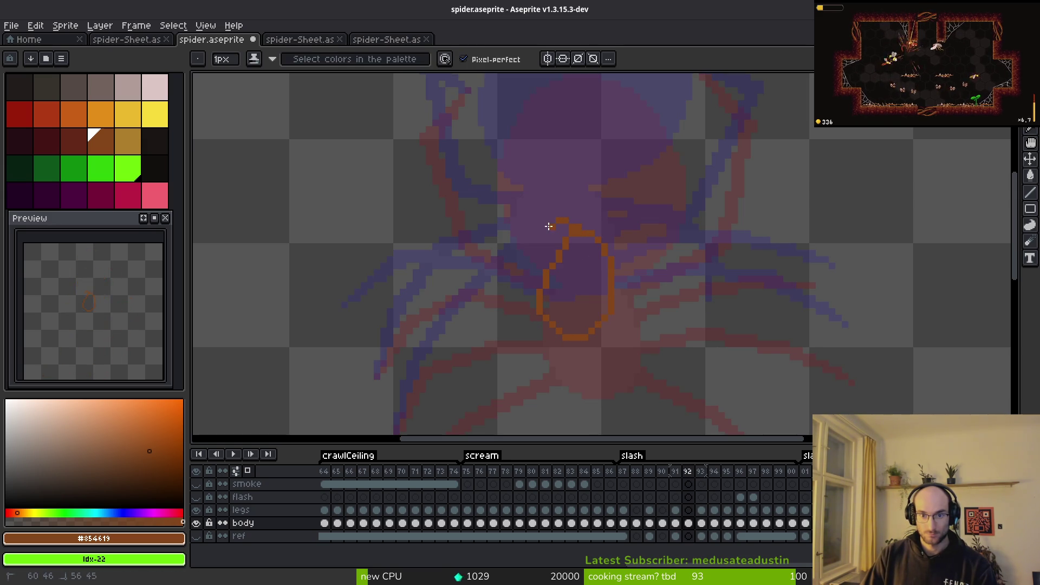
pyautogui.scroll(2, 528, 277)
pyautogui.moveTo(498, 152); pyautogui.dragTo(499, 313)
pyautogui.scroll(-2, 538, 283)
pyautogui.scroll(3, 600, 212)
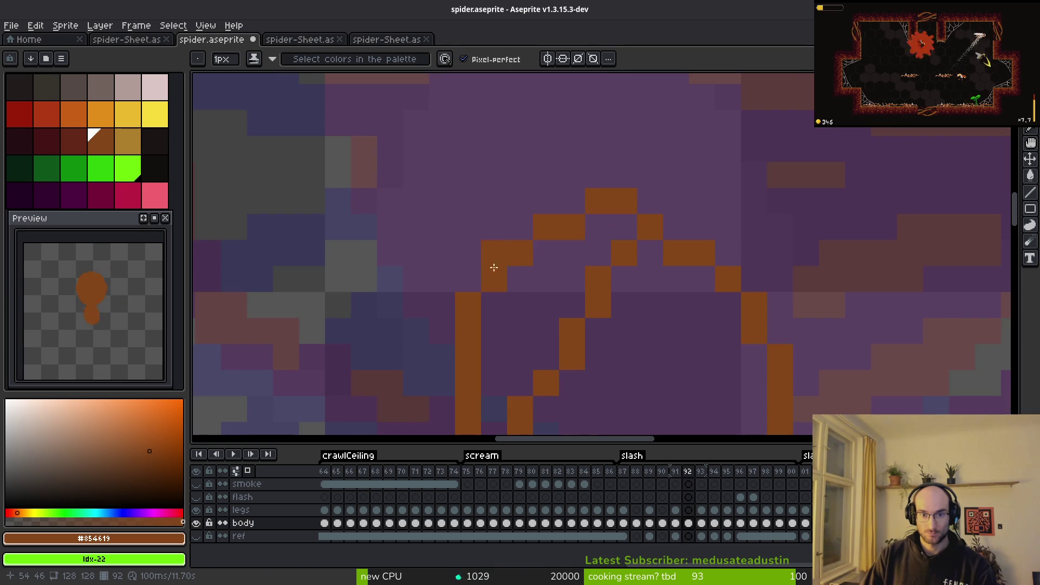
# Step: Close the oval's top-right, lower-left and lower-right arcs and fill it orange
pyautogui.press('b')
pyautogui.moveTo(650, 201); pyautogui.dragTo(676, 227)
pyautogui.scroll(-3, 650, 201)
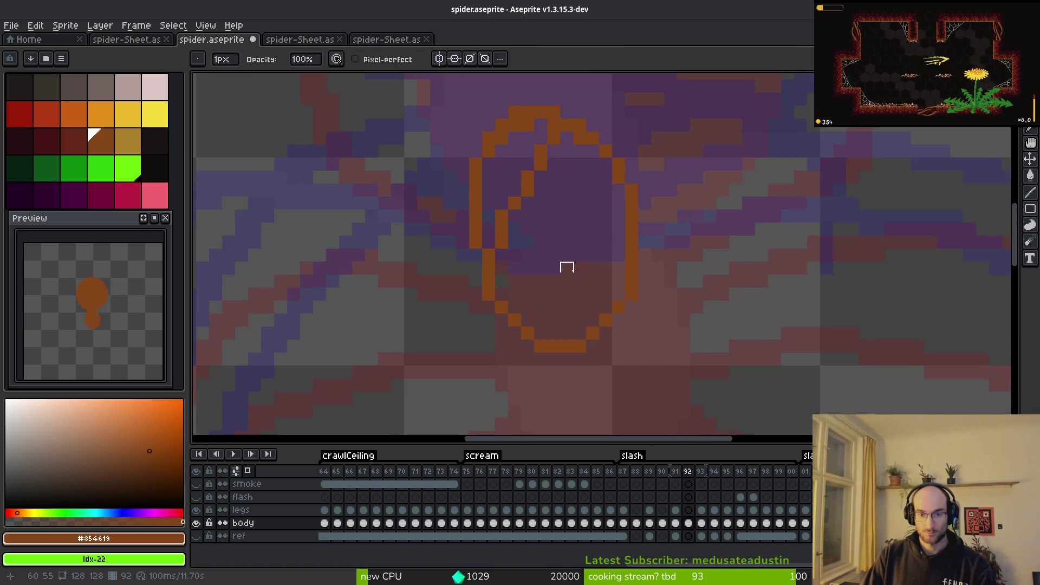
pyautogui.scroll(2, 537, 334)
pyautogui.moveTo(504, 347); pyautogui.dragTo(462, 288)
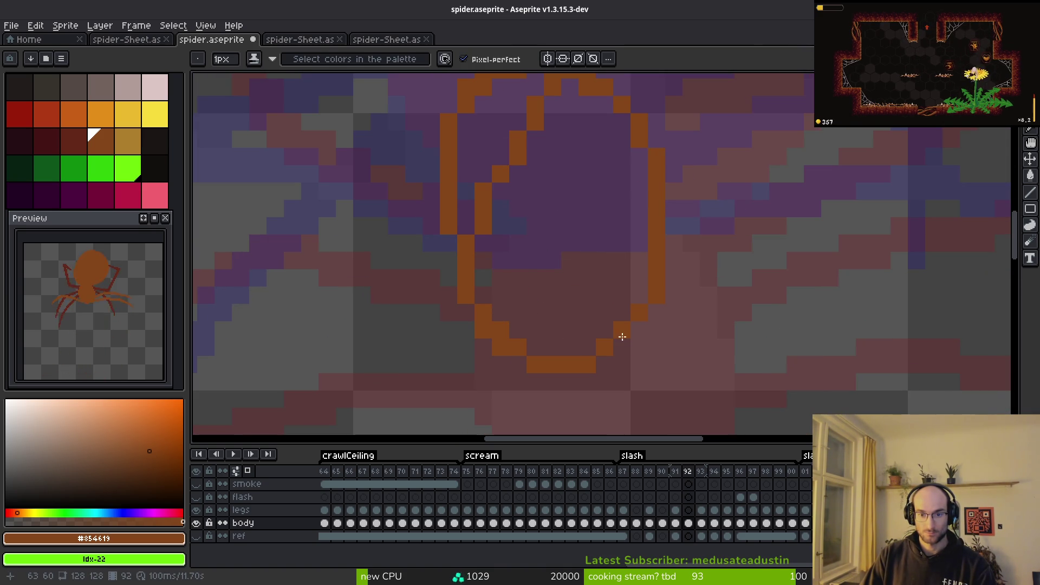
pyautogui.moveTo(658, 302); pyautogui.dragTo(639, 291)
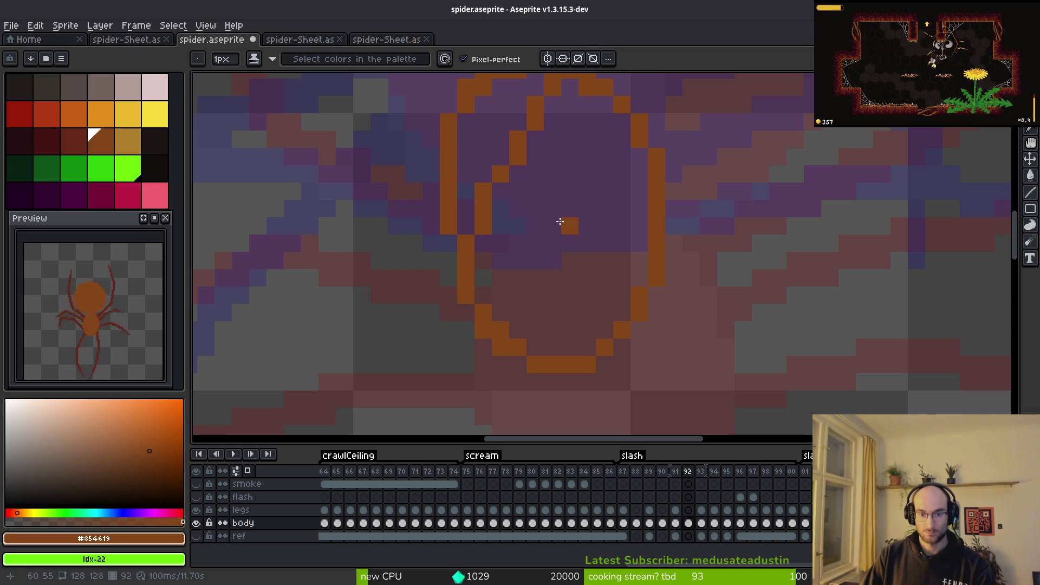
pyautogui.press('g')
pyautogui.click(555, 220)
# Step: Fill the rest of the oval orange and compare it with frame 93
pyautogui.click(491, 144)
pyautogui.scroll(-3, 580, 308)
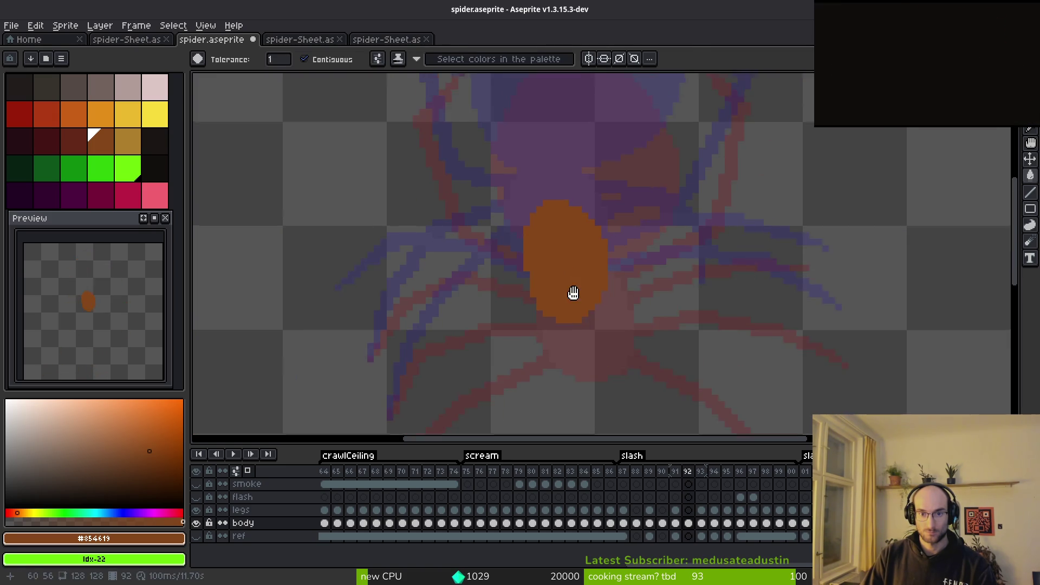
pyautogui.scroll(3, 571, 278)
pyautogui.press('f')
pyautogui.scroll(2, 580, 202)
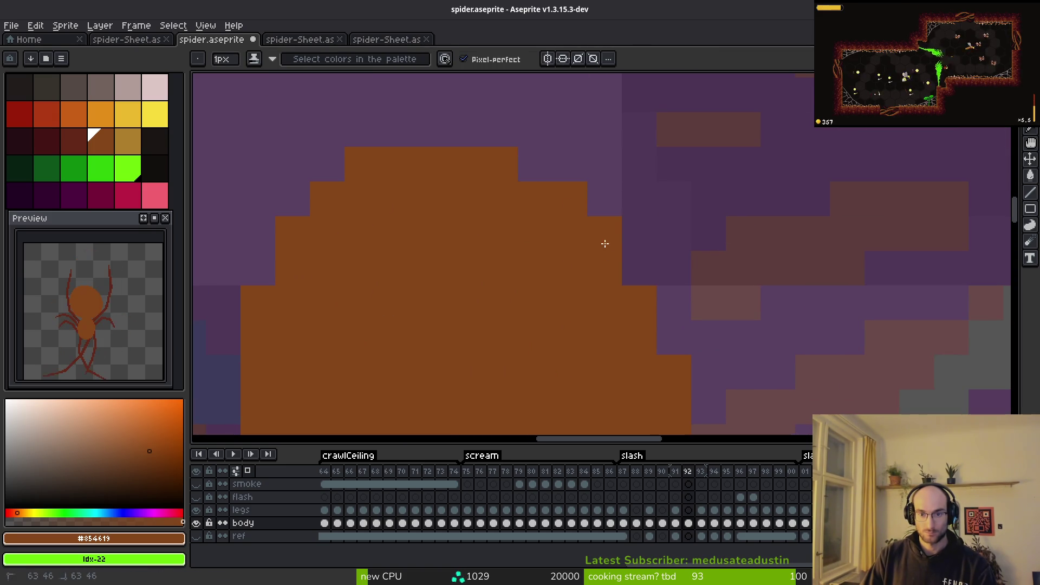
pyautogui.scroll(-2, 577, 327)
pyautogui.scroll(-2, 577, 326)
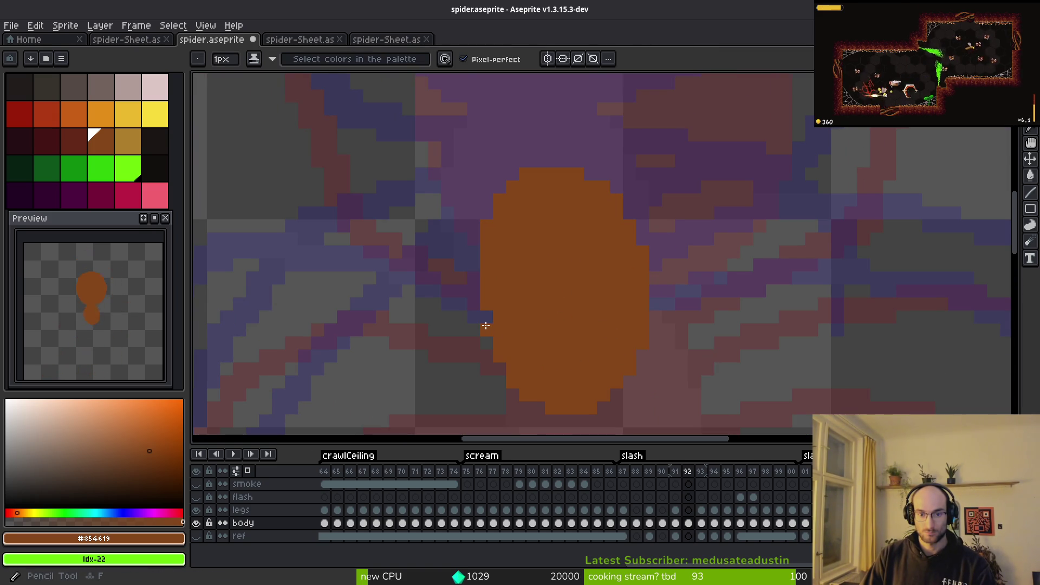
pyautogui.scroll(-3, 491, 321)
pyautogui.press('Right')
pyautogui.scroll(2, 671, 341)
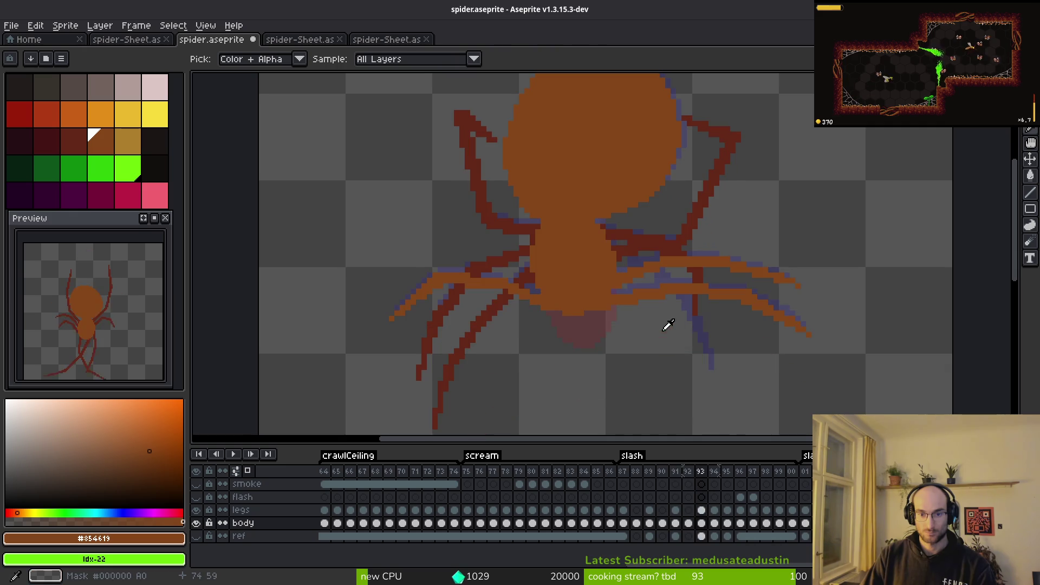
pyautogui.press('Left')
pyautogui.scroll(2, 594, 286)
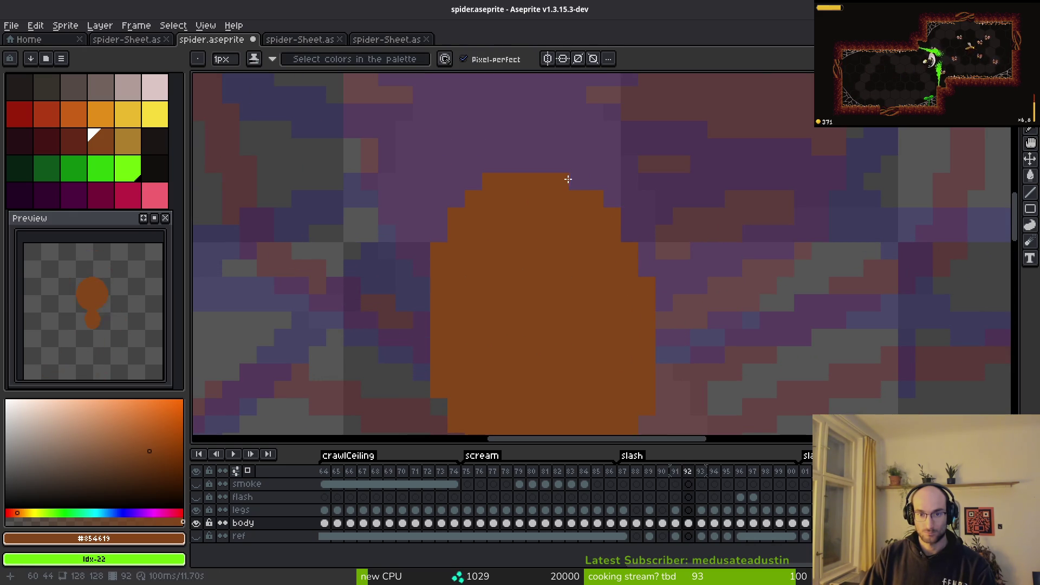
# Step: Trim stray pixels off the orange body's edge
pyautogui.moveTo(639, 318)
pyautogui.mouseDown()
pyautogui.moveTo(588, 217)
pyautogui.moveTo(604, 301)
pyautogui.mouseUp()
pyautogui.scroll(-3, 542, 370)
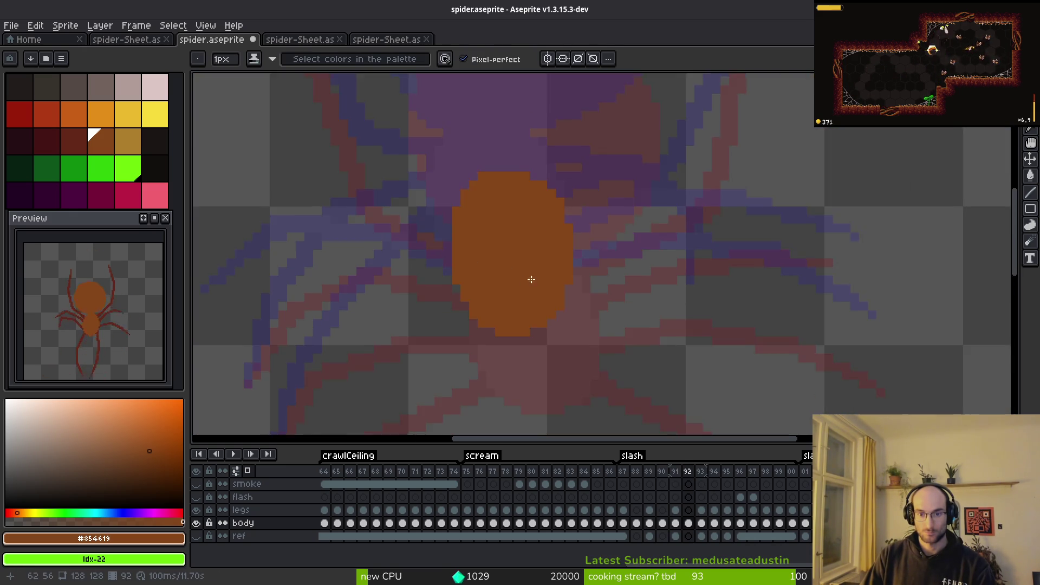
pyautogui.scroll(4, 439, 248)
pyautogui.press('e')
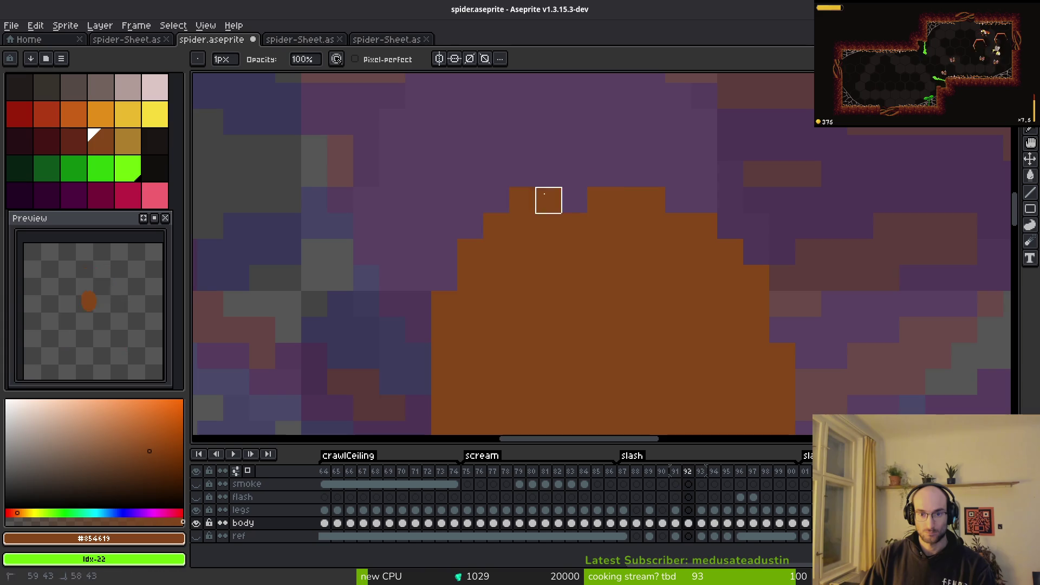
pyautogui.moveTo(523, 200); pyautogui.dragTo(443, 302)
pyautogui.scroll(-3, 495, 279)
pyautogui.press('b')
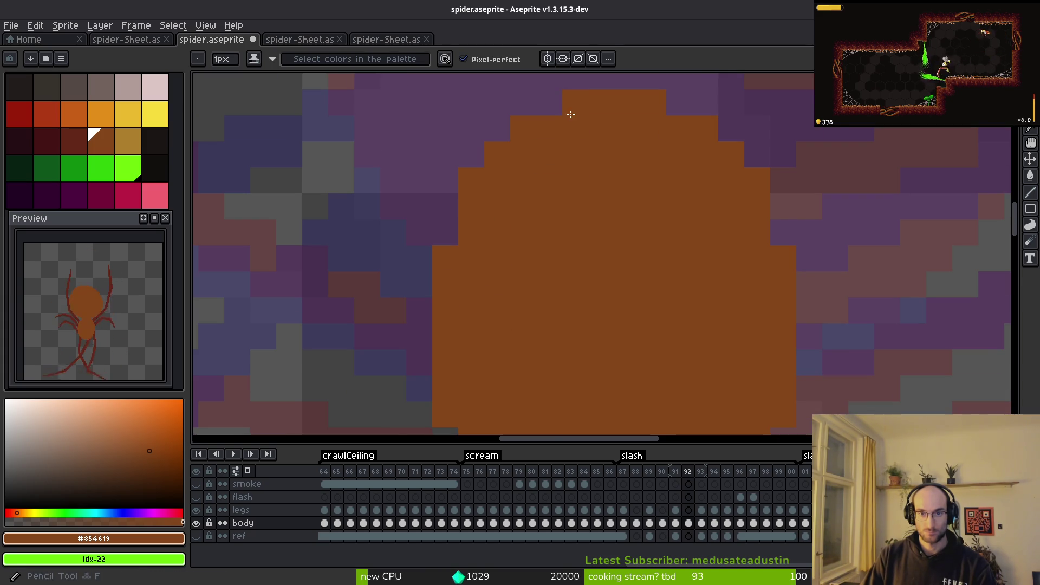
pyautogui.scroll(-3, 571, 114)
pyautogui.scroll(2, 534, 207)
pyautogui.scroll(-2, 672, 298)
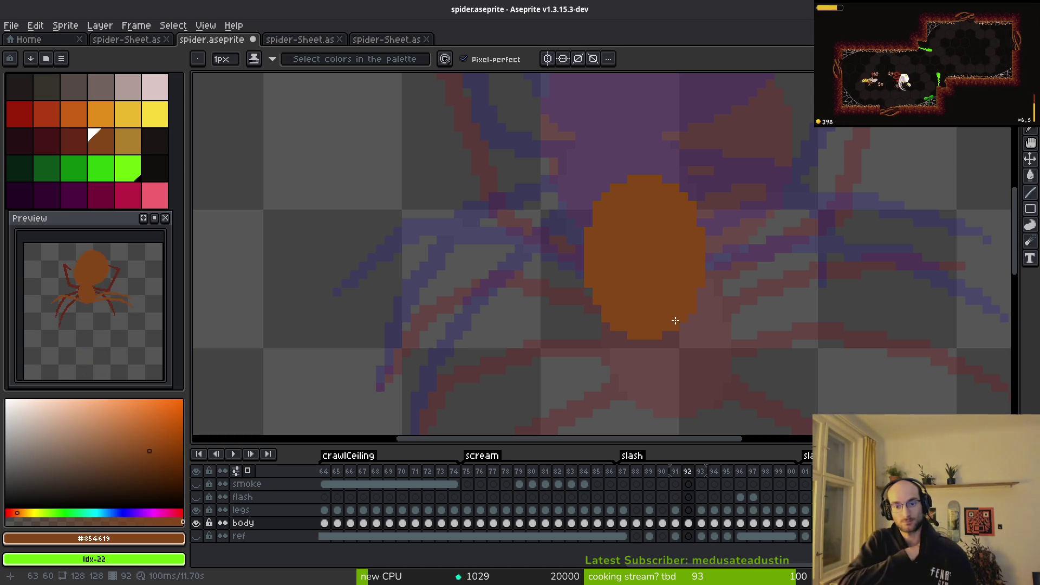
pyautogui.scroll(4, 606, 226)
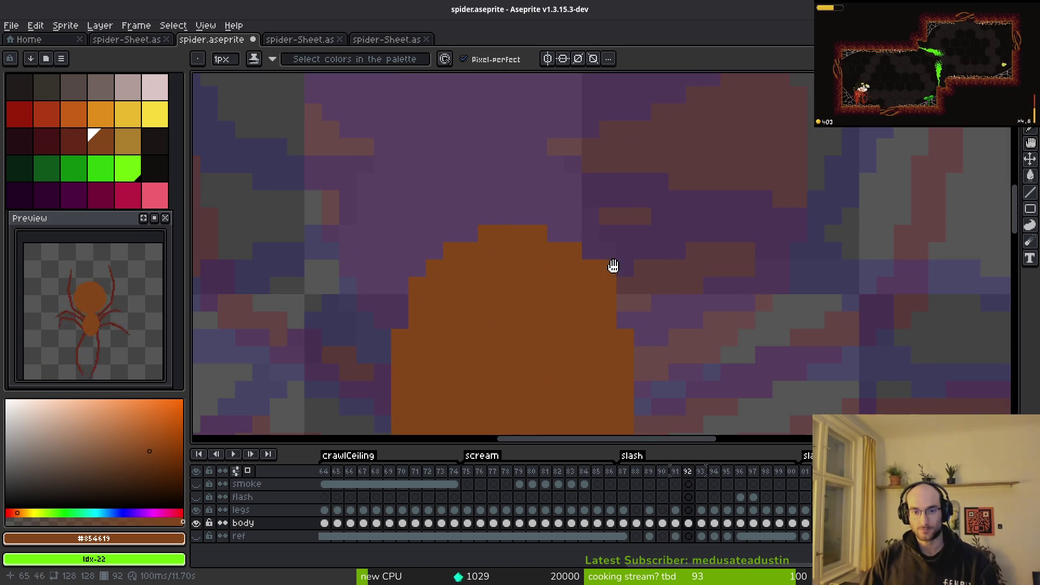
pyautogui.scroll(-3, 560, 191)
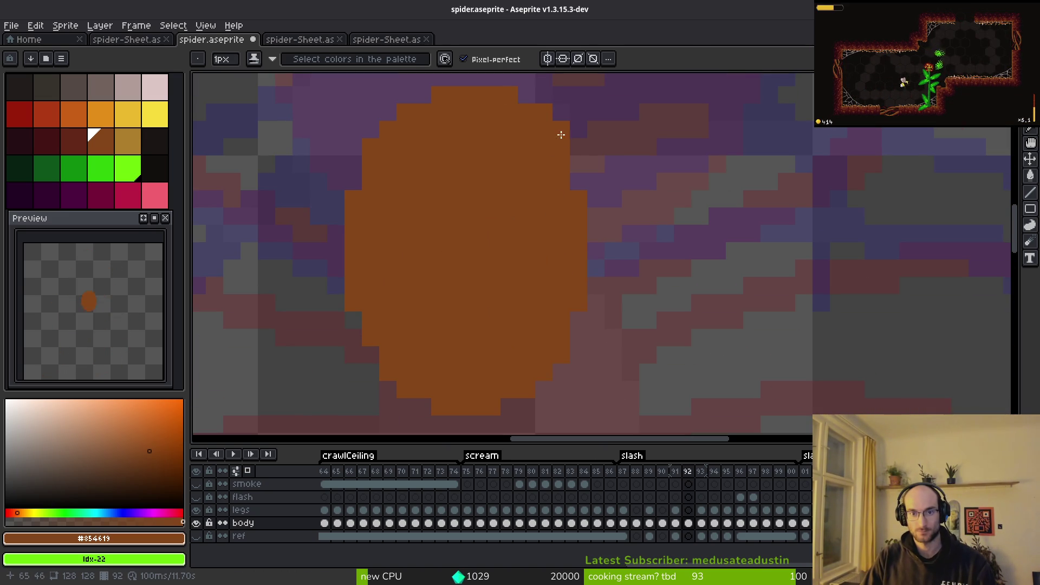
# Step: Widen the body with a right-edge column and round out its lower-right edge and bottom
pyautogui.moveTo(597, 200); pyautogui.dragTo(600, 284)
pyautogui.moveTo(579, 357); pyautogui.dragTo(513, 409)
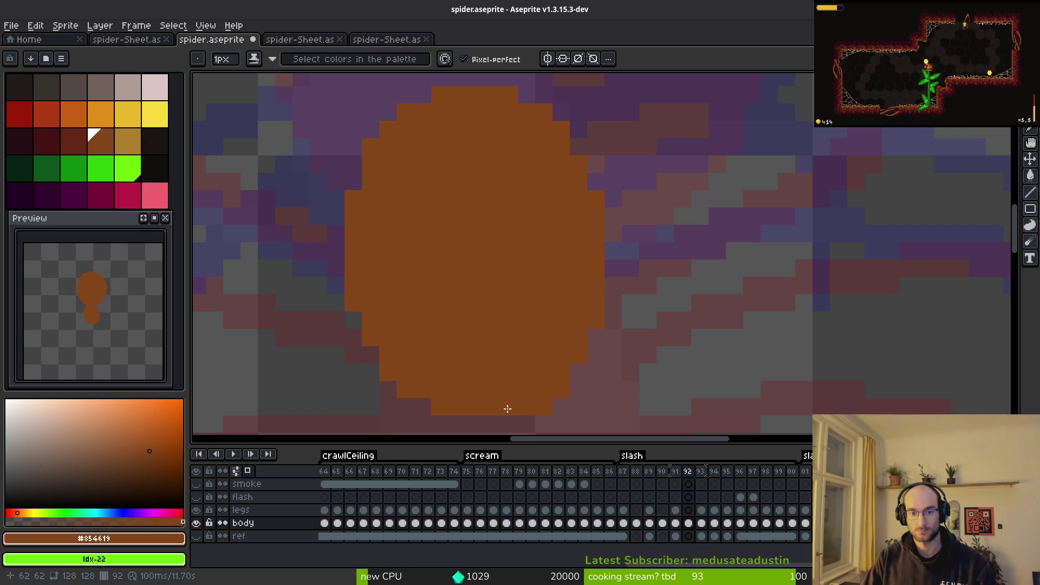
pyautogui.scroll(-2, 513, 409)
# Step: Save spider.aseprite
pyautogui.press('e')
pyautogui.scroll(2, 576, 341)
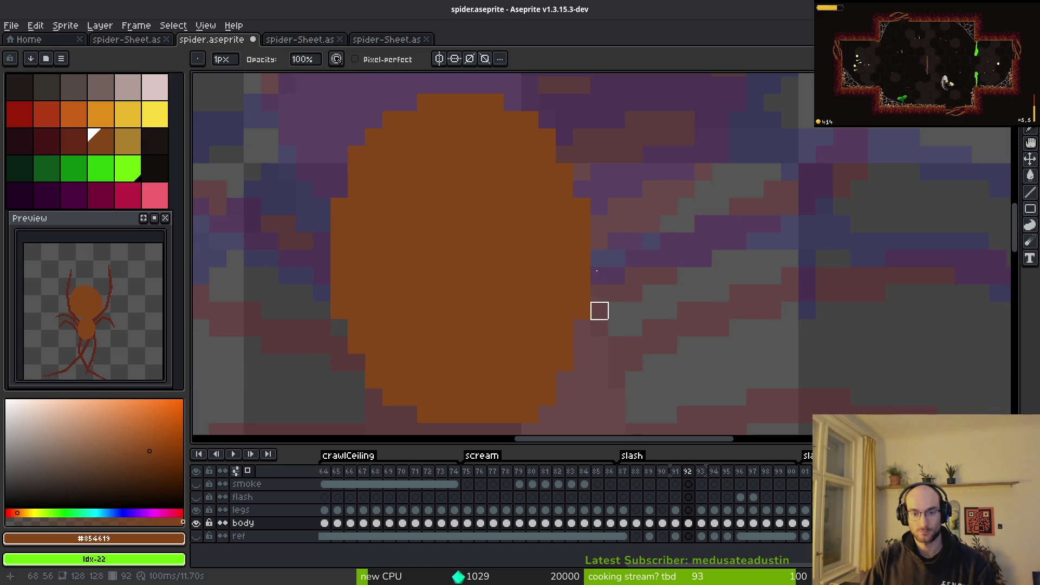
pyautogui.scroll(-1, 593, 304)
pyautogui.scroll(1, 579, 281)
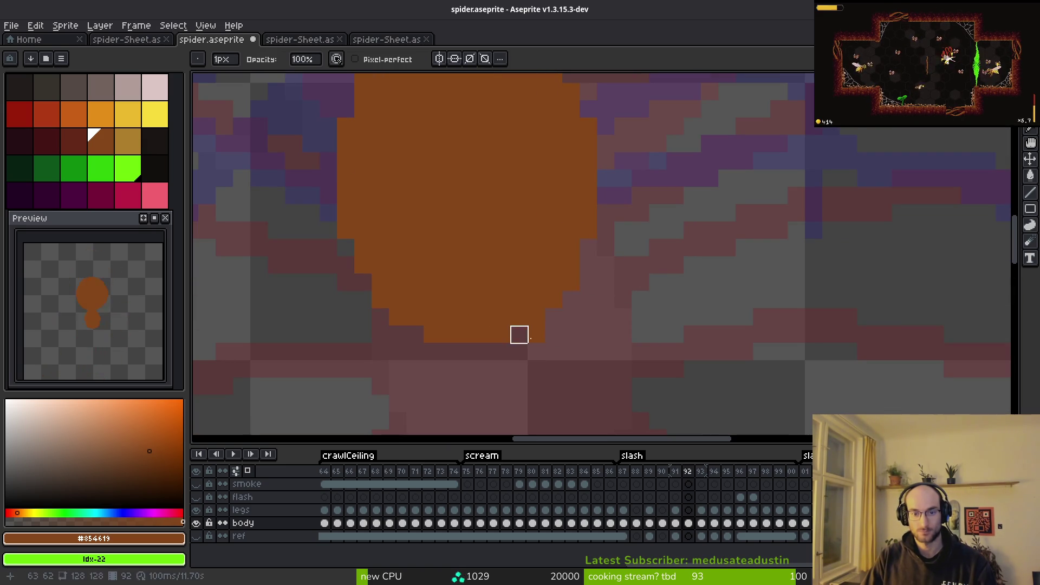
pyautogui.scroll(-2, 542, 338)
pyautogui.scroll(2, 569, 341)
pyautogui.press('b')
pyautogui.scroll(-2, 564, 318)
pyautogui.hotkey('ctrl', 's')
pyautogui.scroll(-1, 596, 309)
# Step: Bring the whole spider into view and compare its body across frames 91 and 92
pyautogui.press('i')
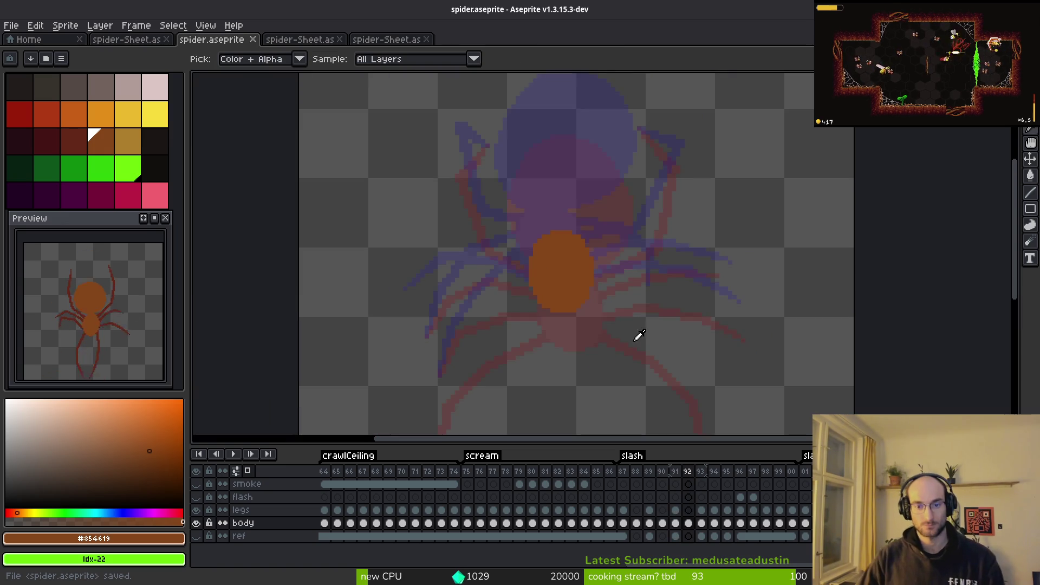
pyautogui.press('b')
pyautogui.moveTo(555, 194); pyautogui.dragTo(593, 278)
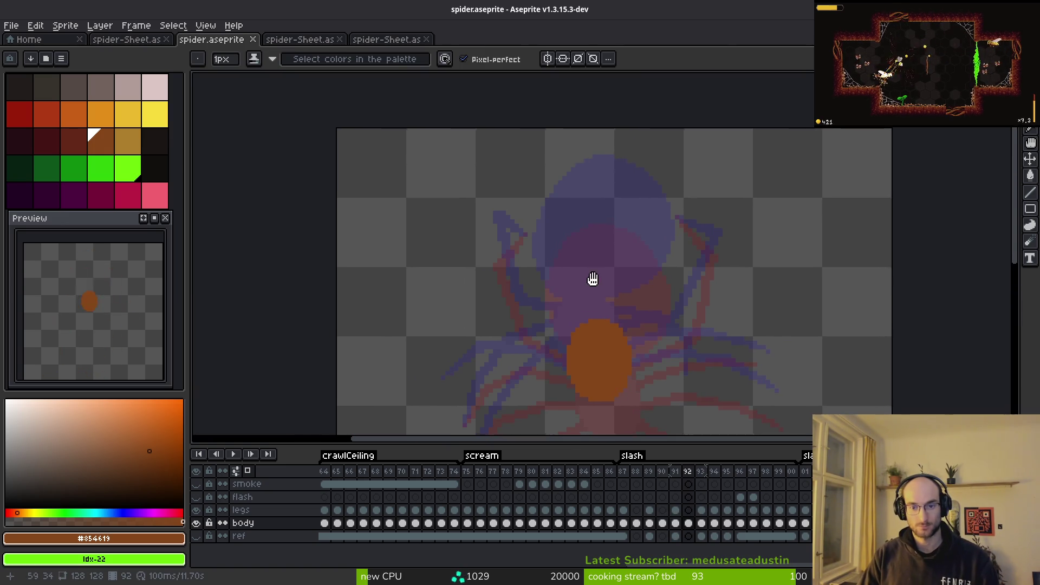
pyautogui.scroll(1, 593, 278)
pyautogui.press('i')
pyautogui.press('Left')
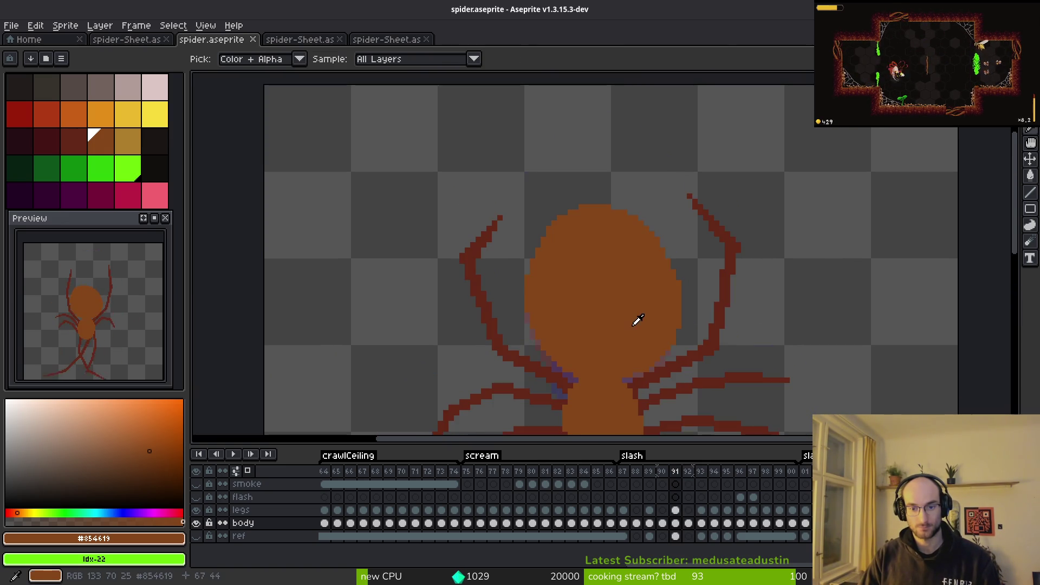
pyautogui.press('Right')
pyautogui.press('Right')
pyautogui.press('Left')
pyautogui.press('Left')
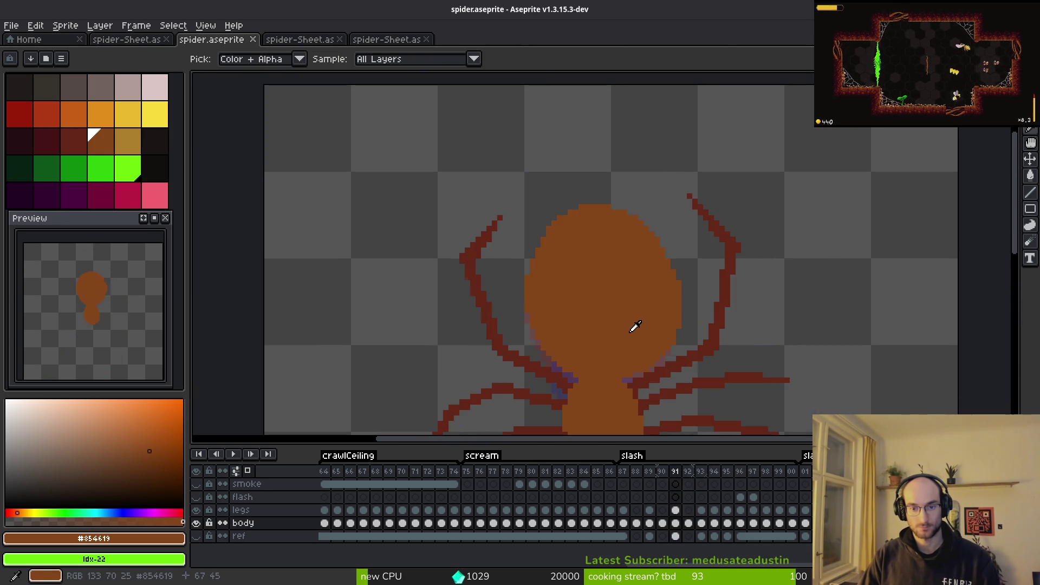
pyautogui.press('Left')
pyautogui.press('Right')
pyautogui.press('Right')
# Step: On frame 93, lasso-select the spider's large orange head freehand
pyautogui.press('b')
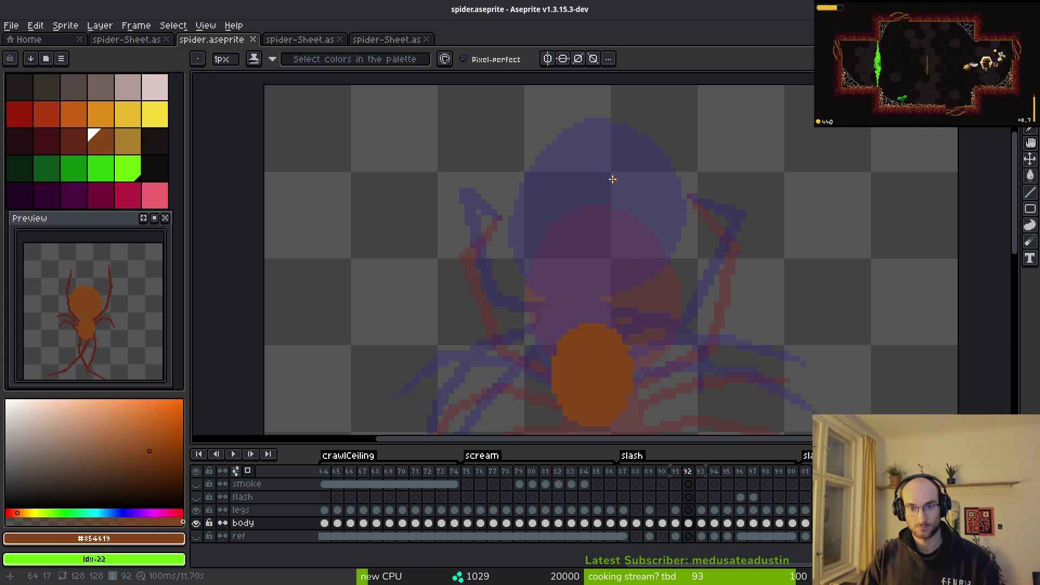
pyautogui.press('i')
pyautogui.press('Right')
pyautogui.press('Left')
pyautogui.press('Right')
pyautogui.press('b')
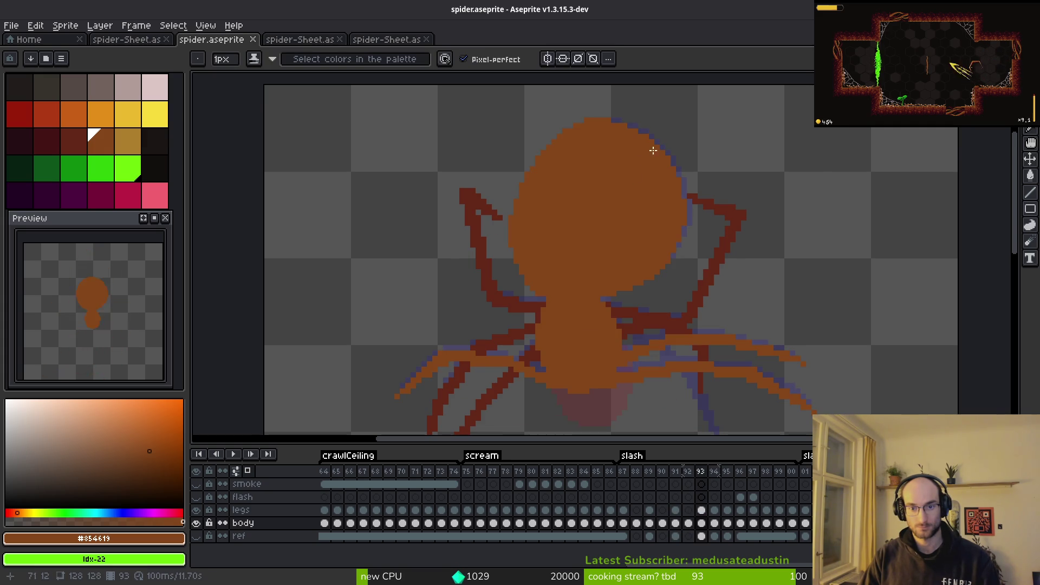
pyautogui.hotkey('shift', 'w')
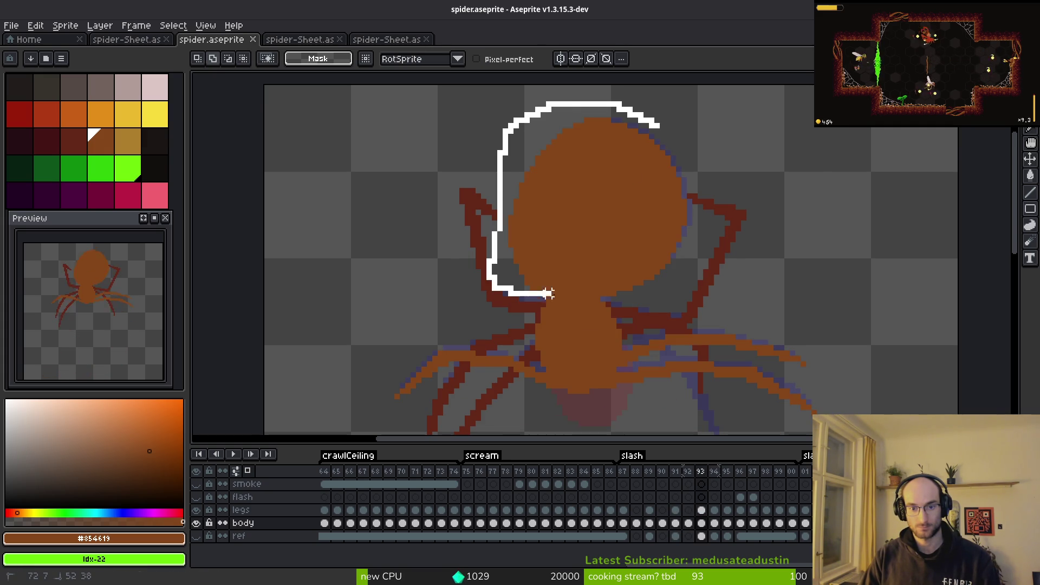
pyautogui.moveTo(700, 180); pyautogui.dragTo(691, 160)
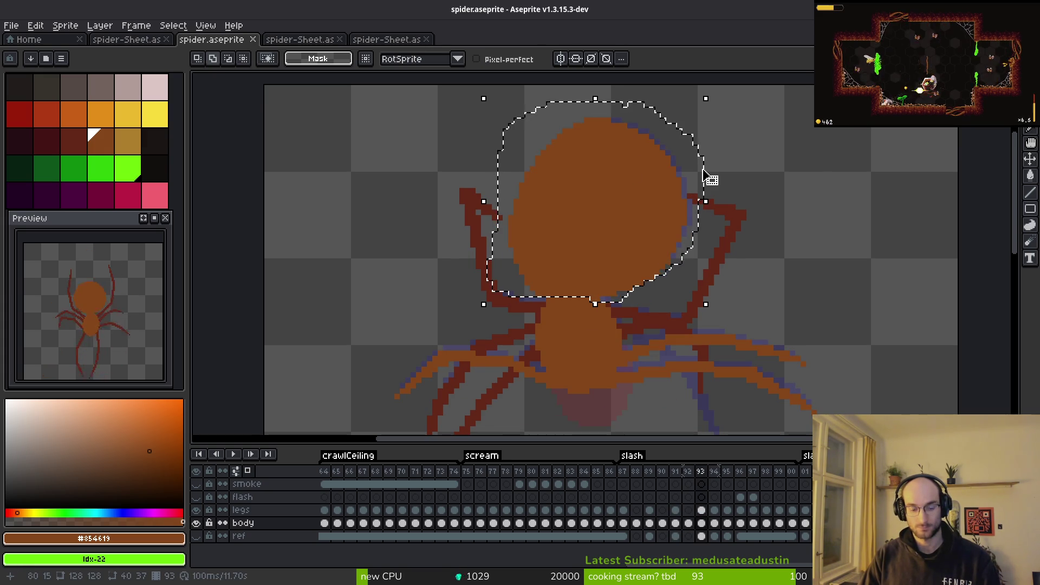
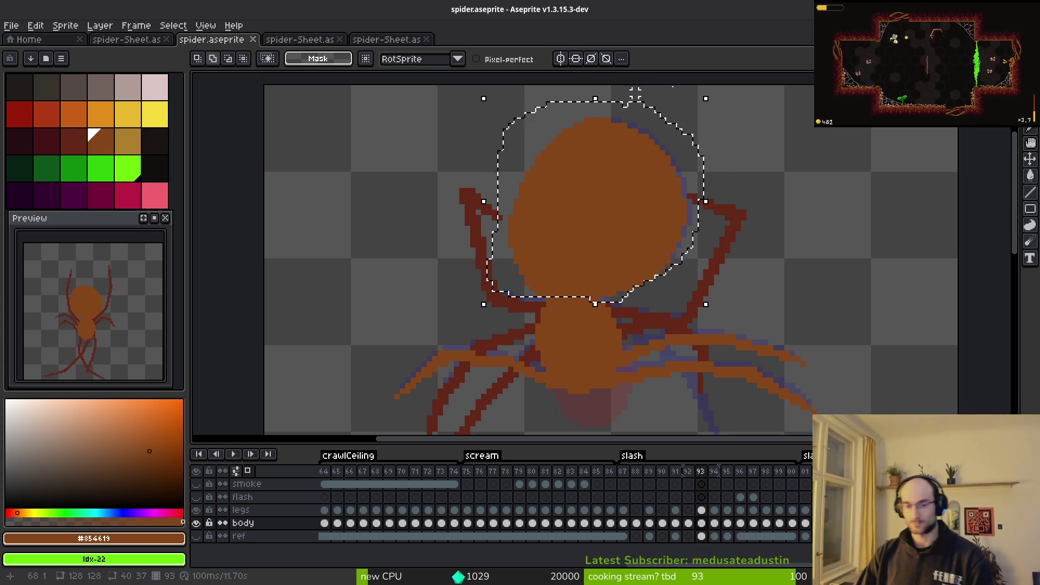
# Step: Paste the copied head onto frame 92 and nudge it slightly down and right
pyautogui.press(',')
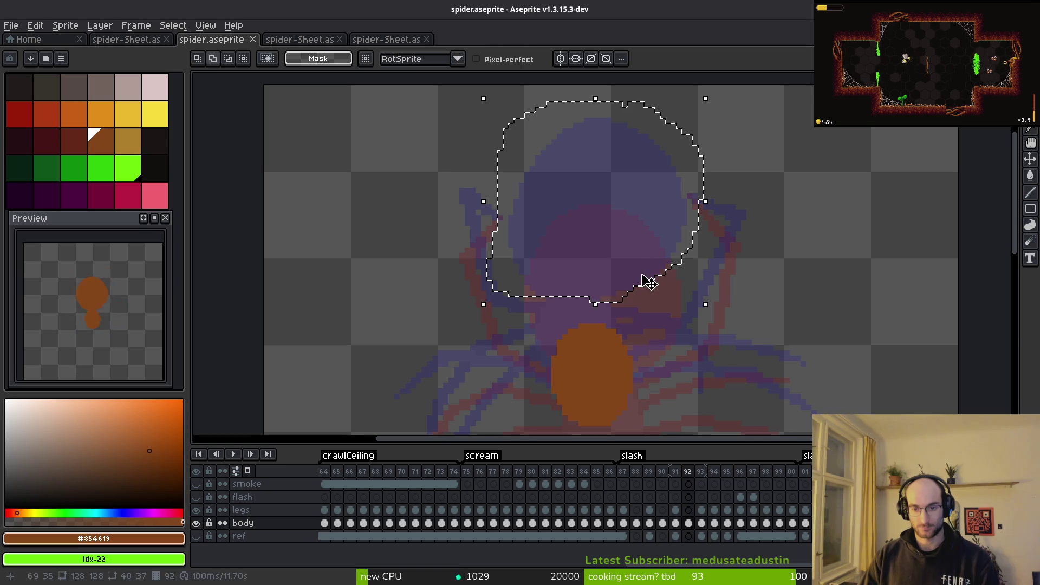
pyautogui.hotkey('ctrl', 'v')
pyautogui.moveTo(629, 239); pyautogui.dragTo(639, 256)
pyautogui.press('Return')
# Step: Compare the head against frame 93, deselect it, and return to frame 92
pyautogui.press('.')
pyautogui.press(',')
pyautogui.press('.')
pyautogui.press(',')
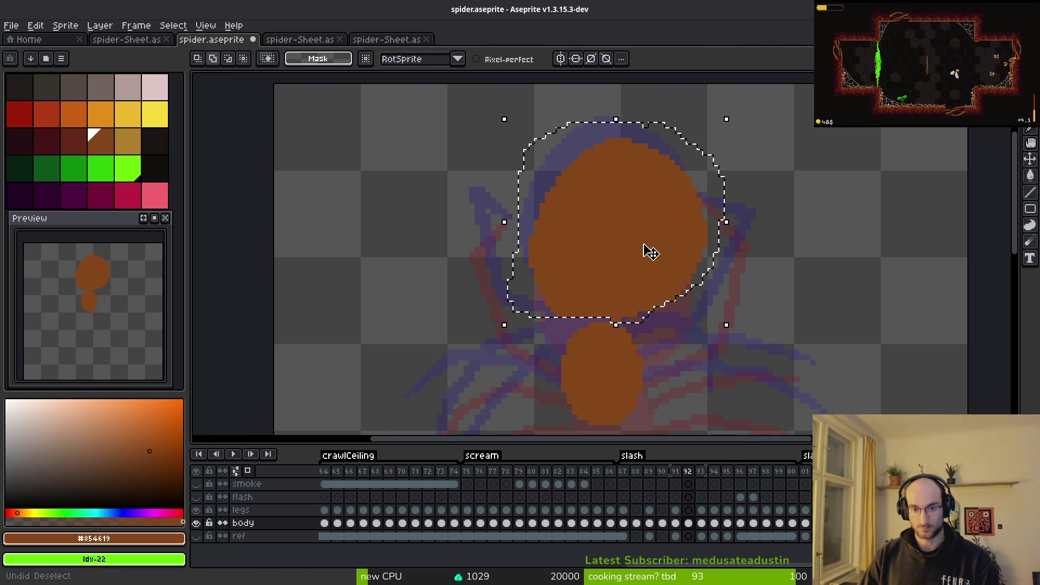
pyautogui.press('.')
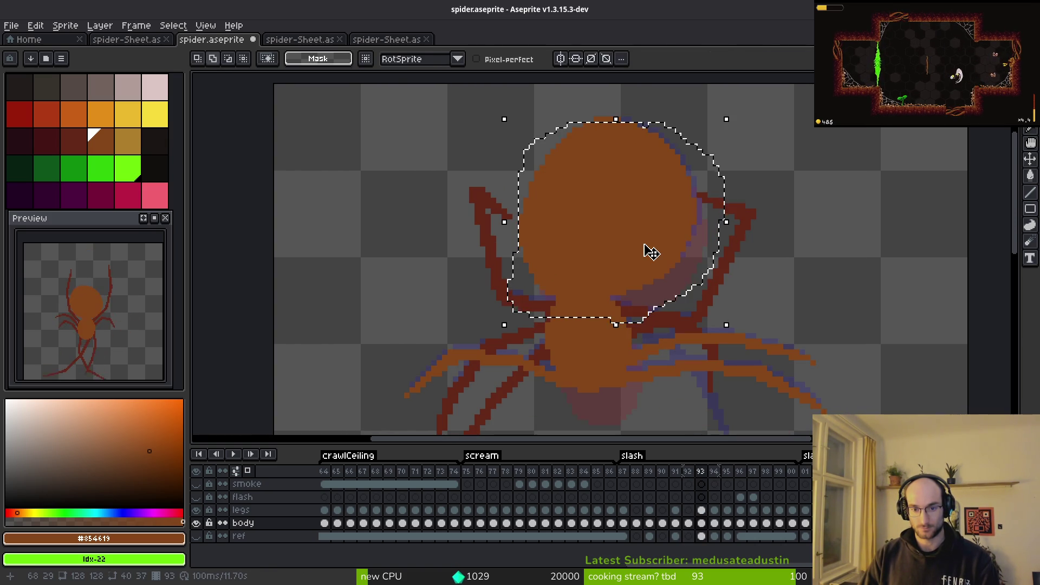
pyautogui.hotkey('ctrl', 'd')
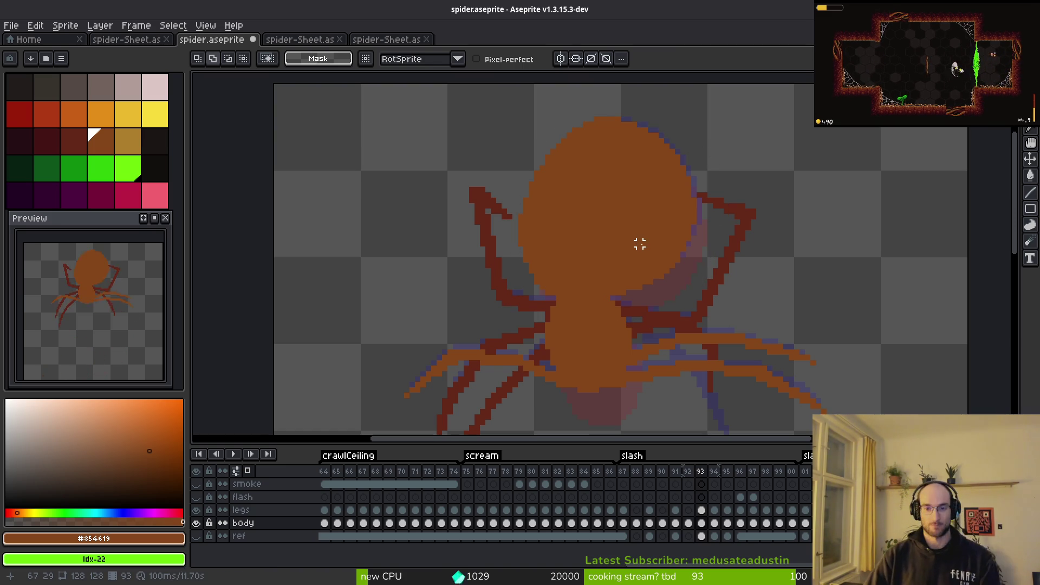
pyautogui.press('Left')
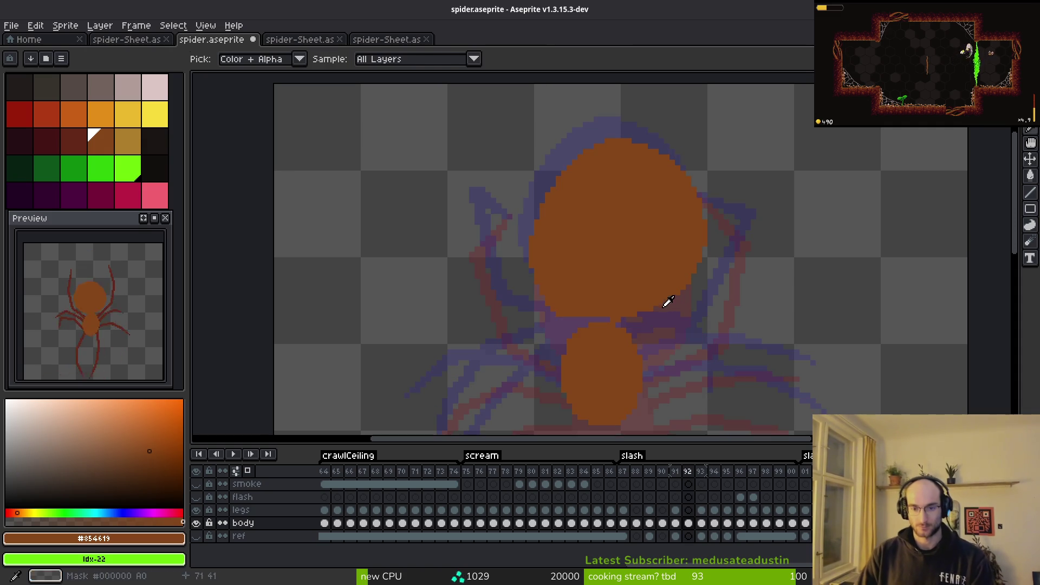
# Step: Magic-wand select the old round head on frame 92 and delete it
pyautogui.scroll(2, 602, 320)
pyautogui.press('b')
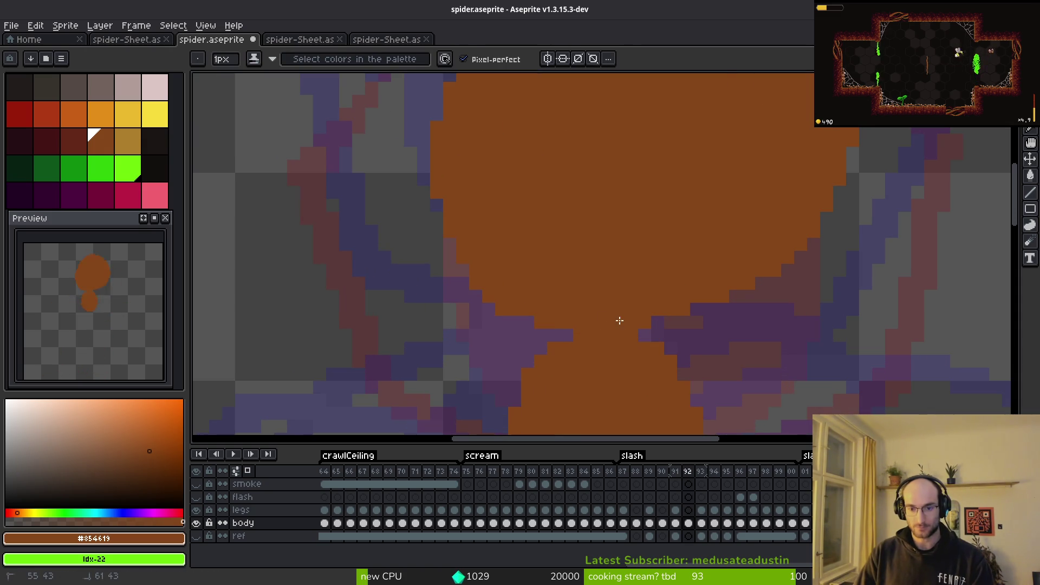
pyautogui.scroll(-3, 720, 302)
pyautogui.scroll(3, 722, 323)
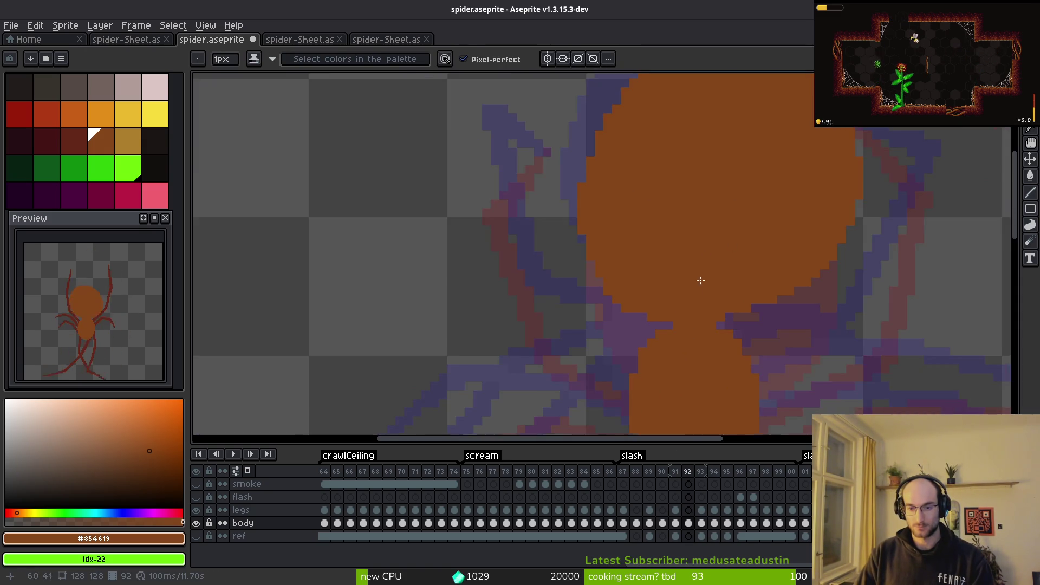
pyautogui.scroll(-1, 698, 244)
pyautogui.press('i')
pyautogui.press('Left')
pyautogui.press('Right')
pyautogui.press('Right')
pyautogui.press('Left')
pyautogui.press('m')
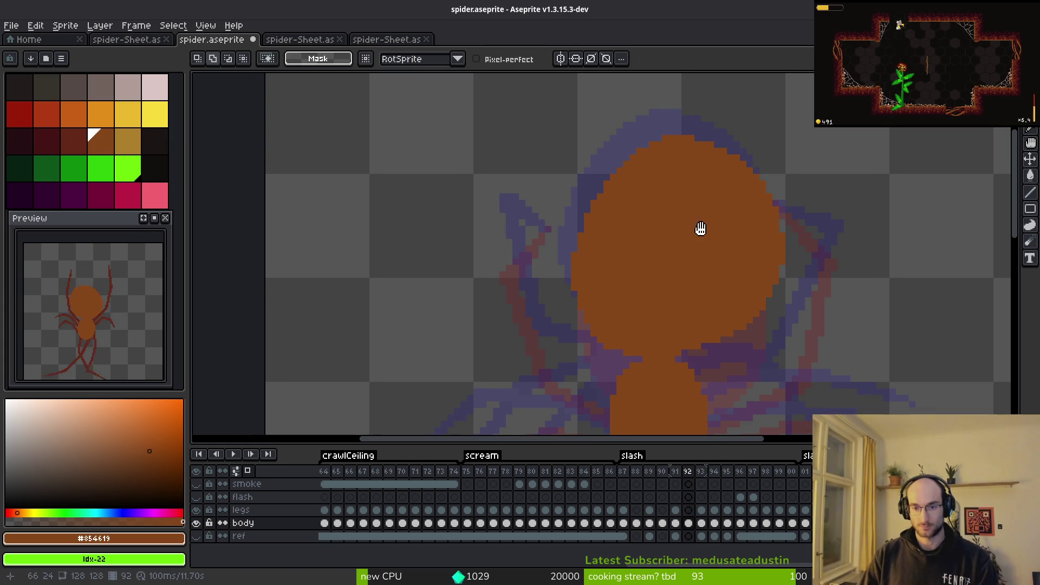
pyautogui.click(705, 235)
pyautogui.press('Delete')
# Step: Trace a larger rounded head outline with the Pencil over the onion skin
pyautogui.press('i')
pyautogui.press('Left')
pyautogui.press('Right')
pyautogui.press('b')
pyautogui.moveTo(662, 249); pyautogui.dragTo(658, 198)
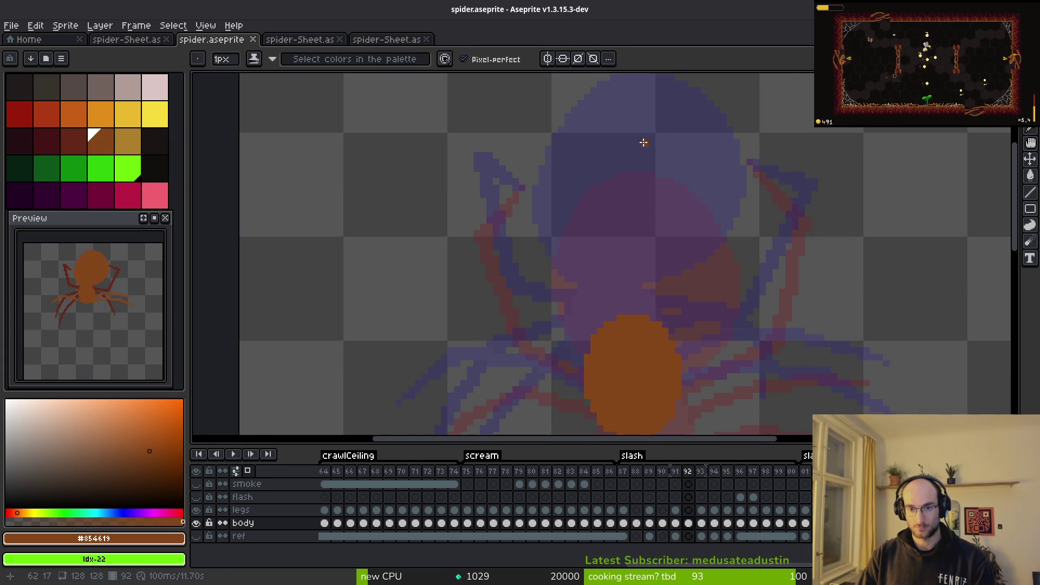
pyautogui.moveTo(723, 204); pyautogui.dragTo(727, 255)
pyautogui.hotkey('ctrl', 'z')
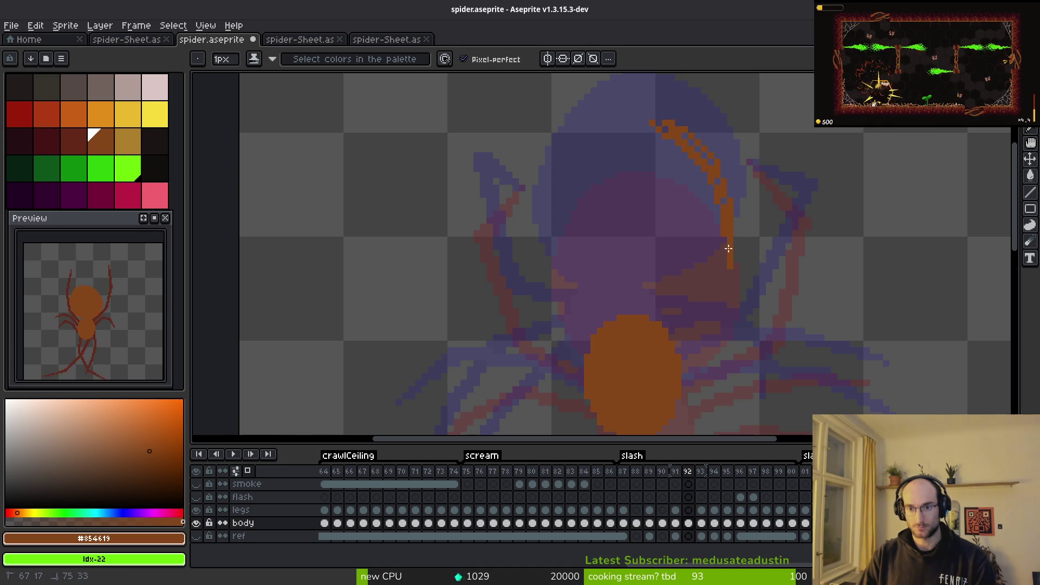
pyautogui.moveTo(649, 309); pyautogui.dragTo(599, 311)
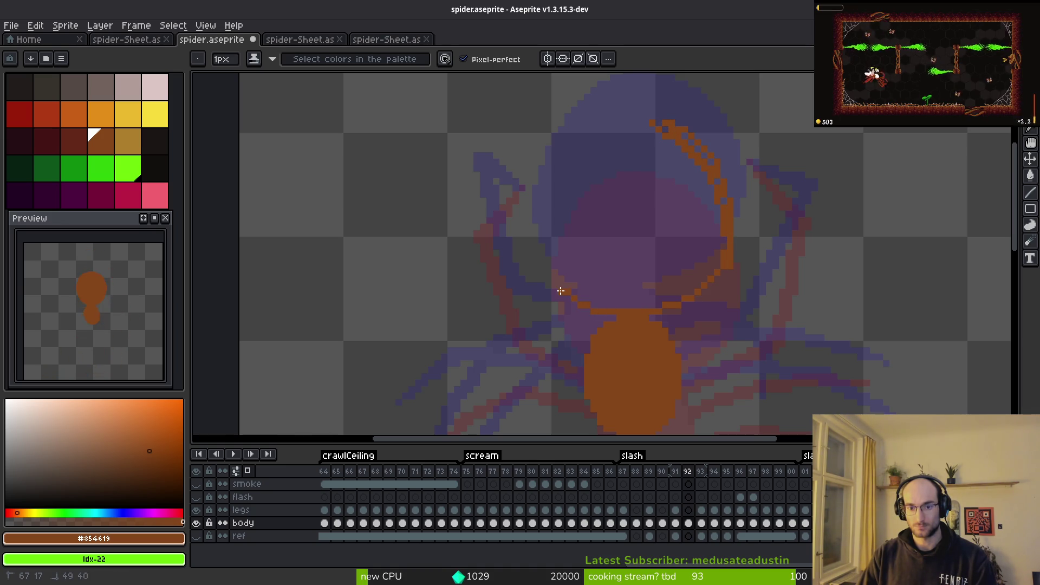
pyautogui.scroll(2, 627, 193)
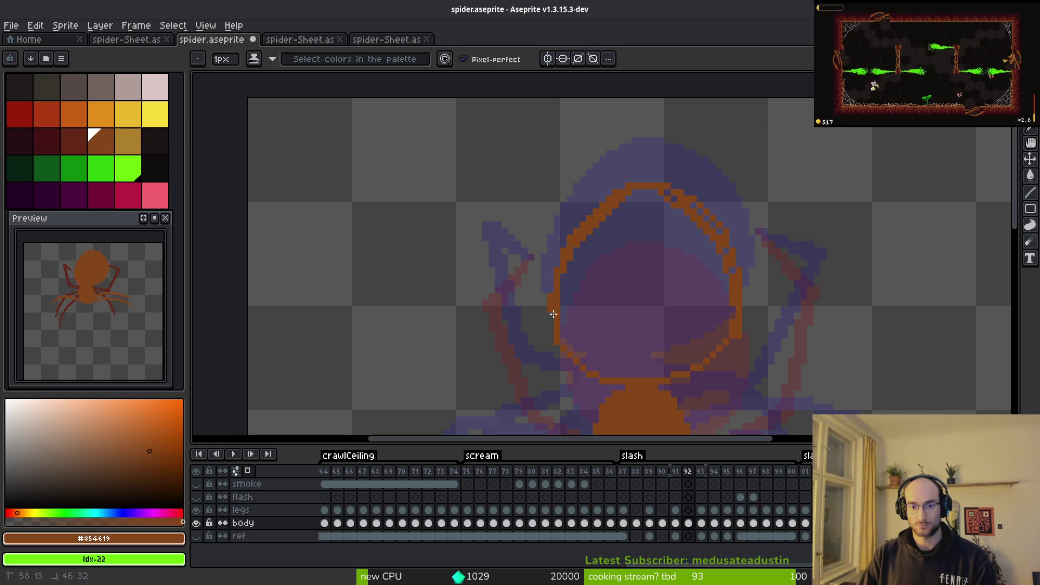
pyautogui.scroll(2, 619, 322)
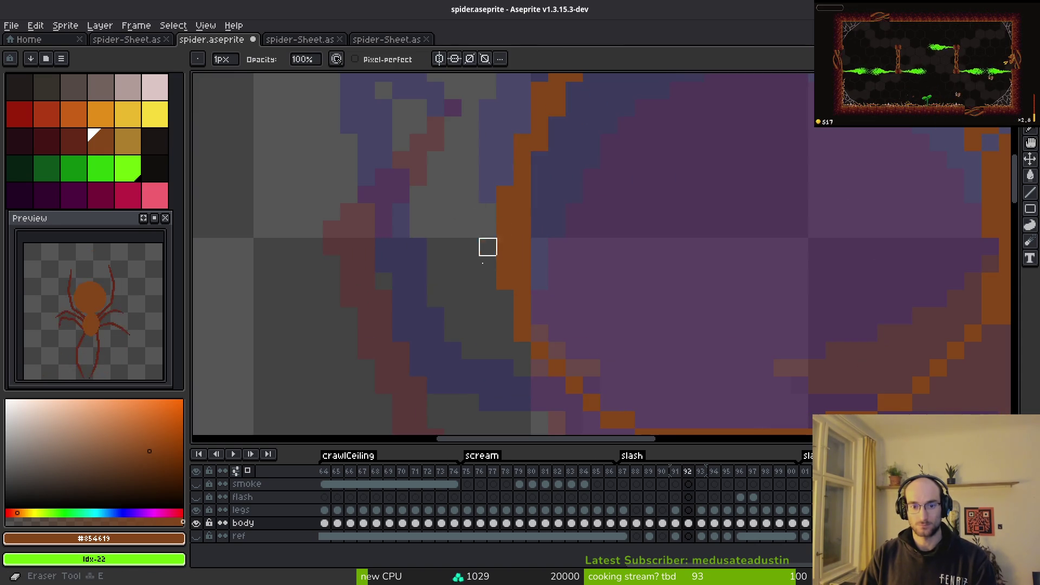
pyautogui.scroll(-3, 665, 303)
pyautogui.scroll(3, 665, 303)
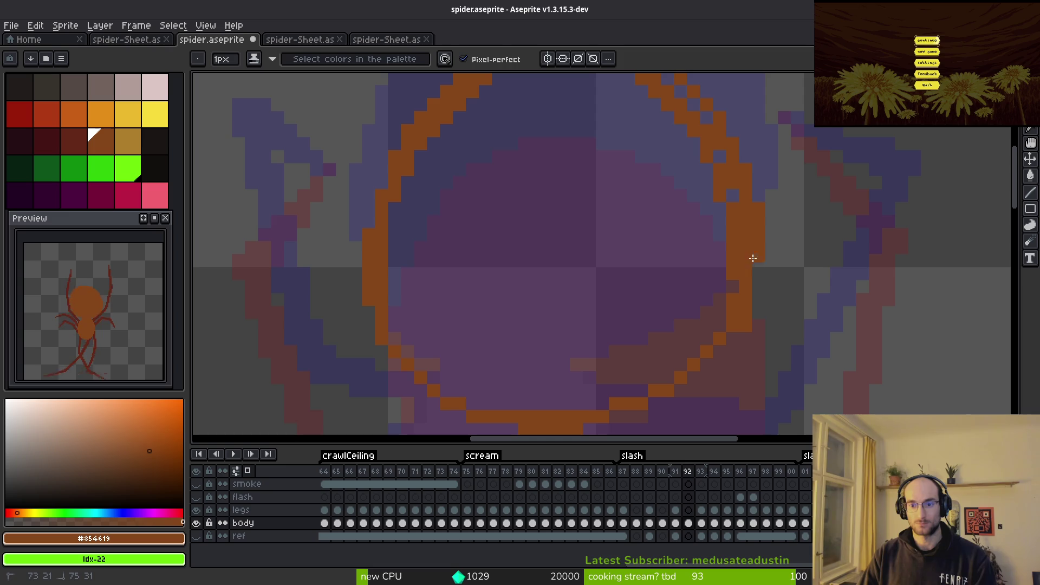
# Step: Erase stray outline pixels and bucket-fill the new head orange
pyautogui.press('e')
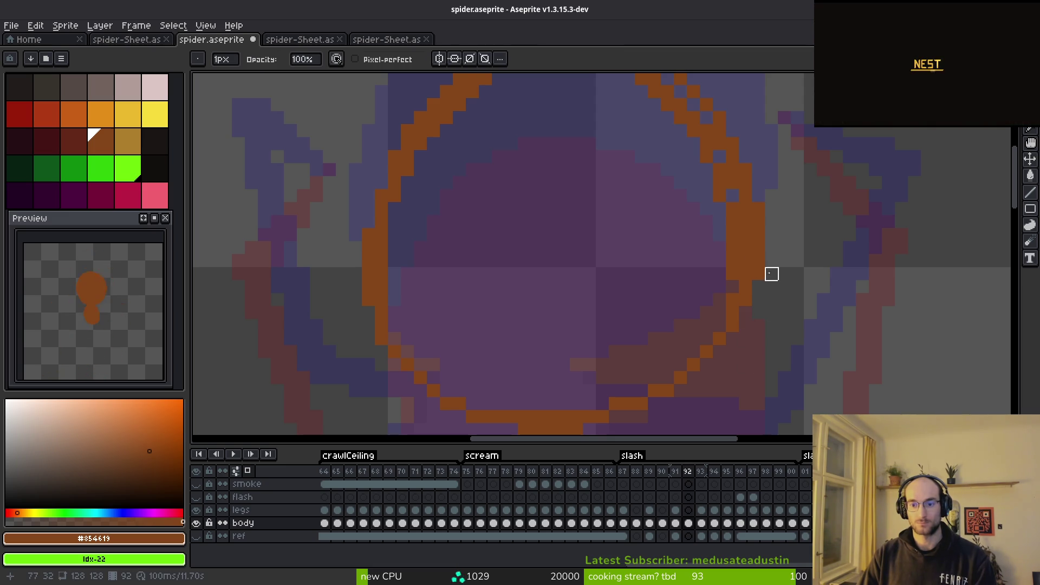
pyautogui.scroll(-1, 692, 302)
pyautogui.press('g')
pyautogui.click(592, 228)
pyautogui.scroll(-2, 597, 272)
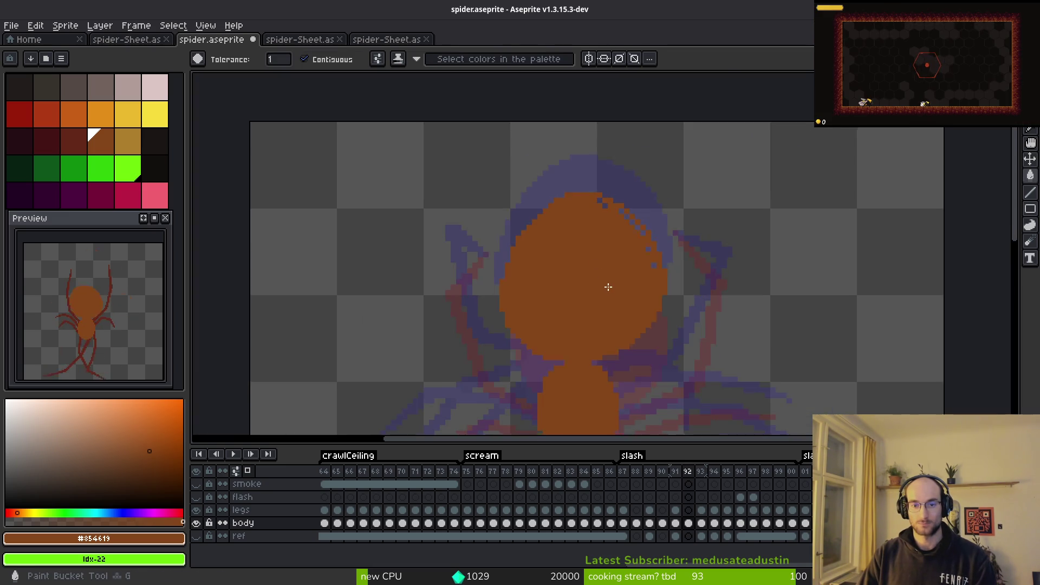
pyautogui.scroll(1, 601, 200)
pyautogui.press('b')
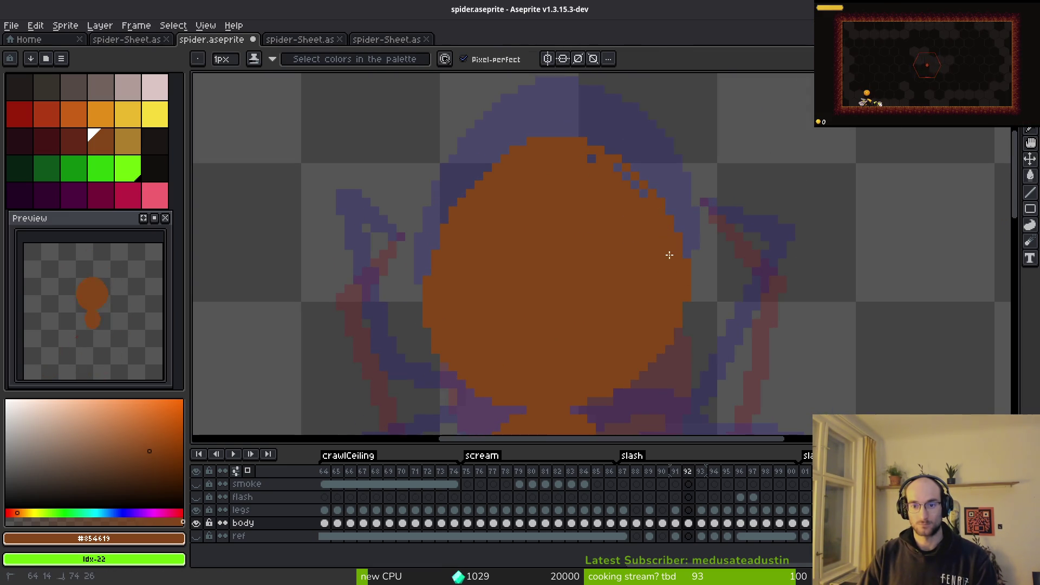
pyautogui.scroll(-2, 603, 186)
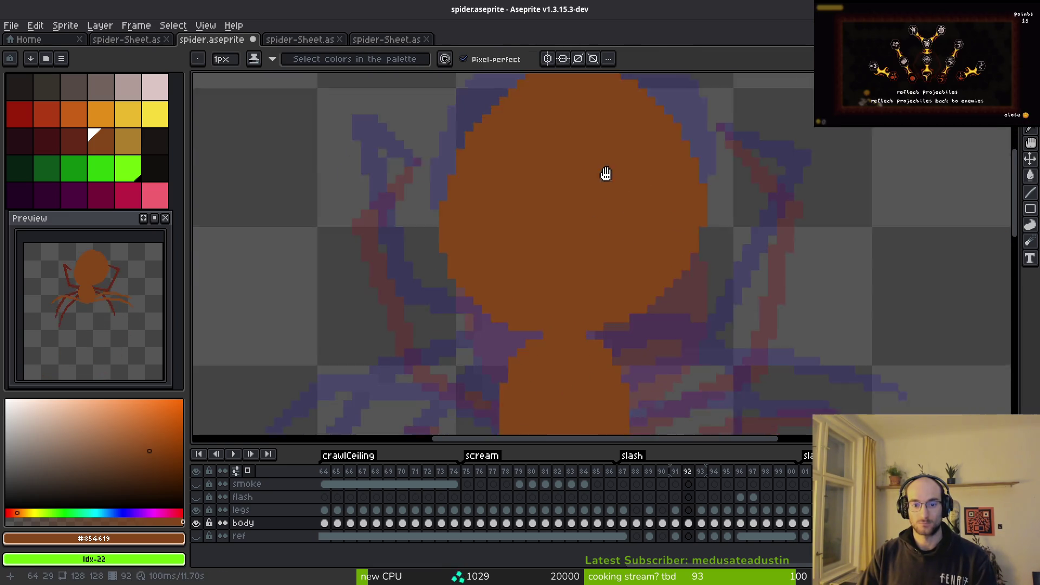
# Step: Flip between frames 91, 92 and 93 to compare the spider's poses
pyautogui.press(',')
pyautogui.press('i')
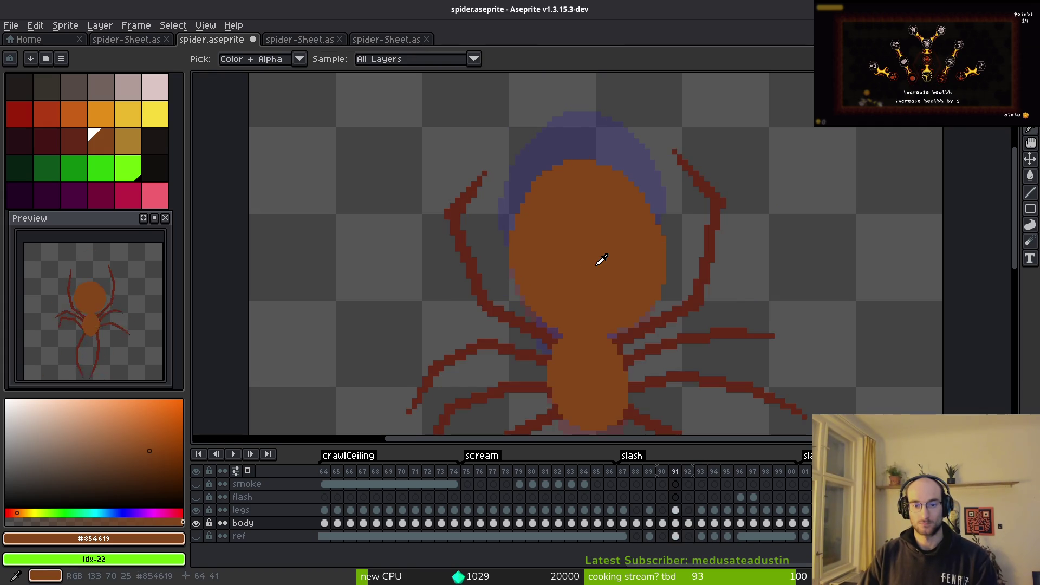
pyautogui.press('.')
pyautogui.press('.')
pyautogui.press(',')
pyautogui.press('.')
pyautogui.press(',')
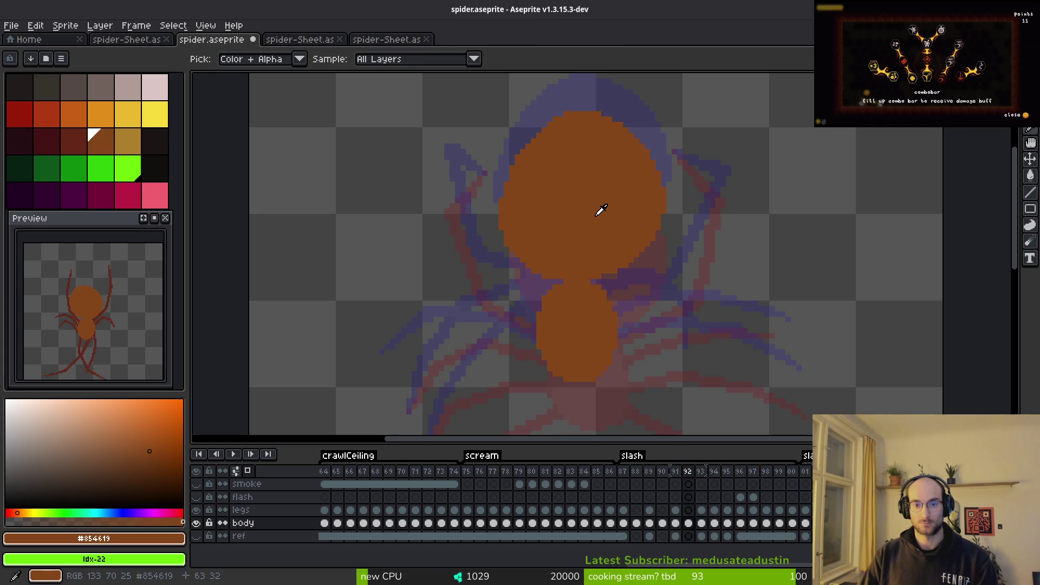
pyautogui.scroll(3, 596, 216)
pyautogui.press(',')
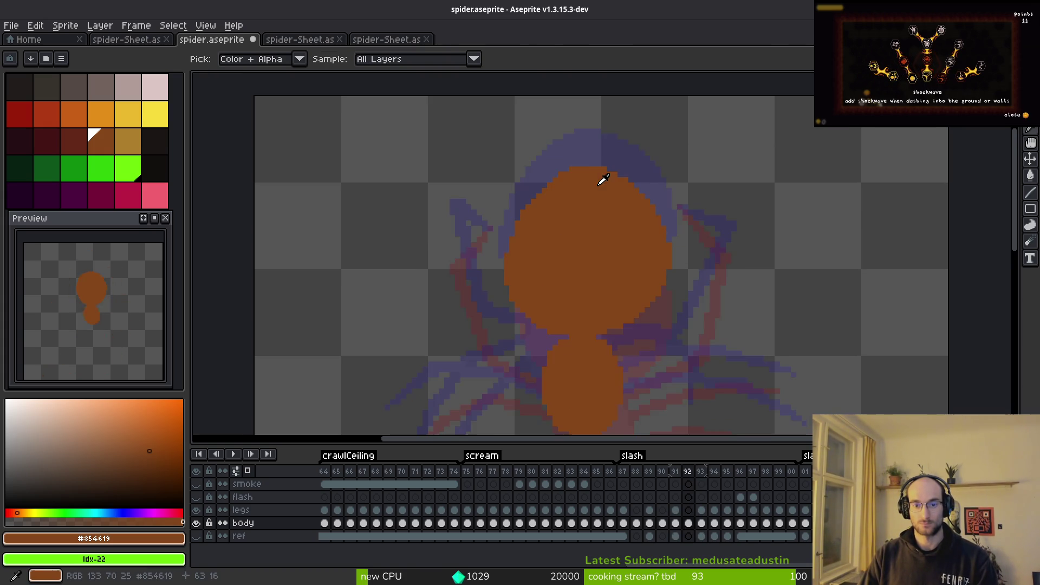
pyautogui.press('.')
pyautogui.press('.')
pyautogui.press(',')
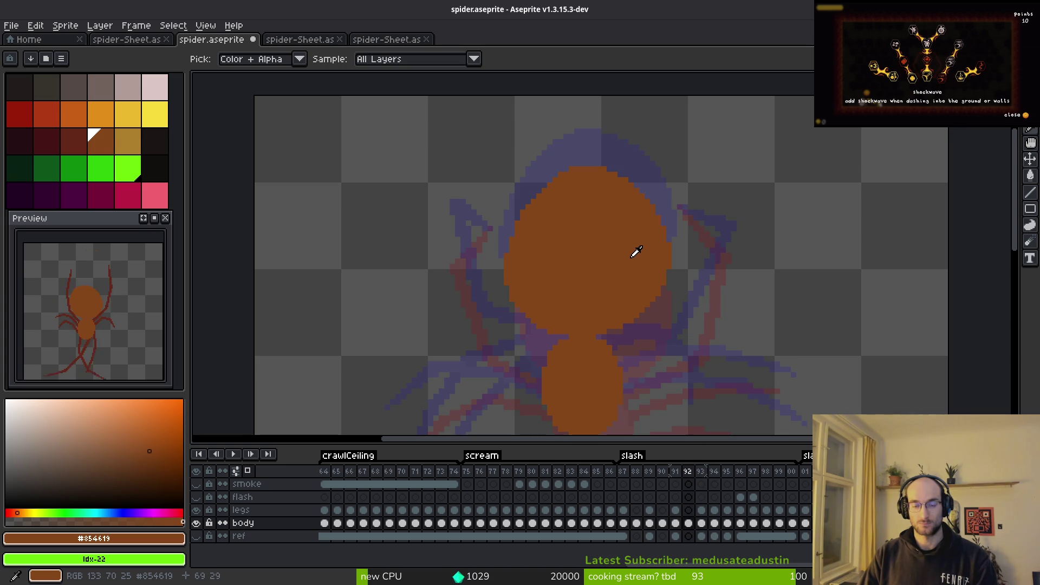
pyautogui.press('.')
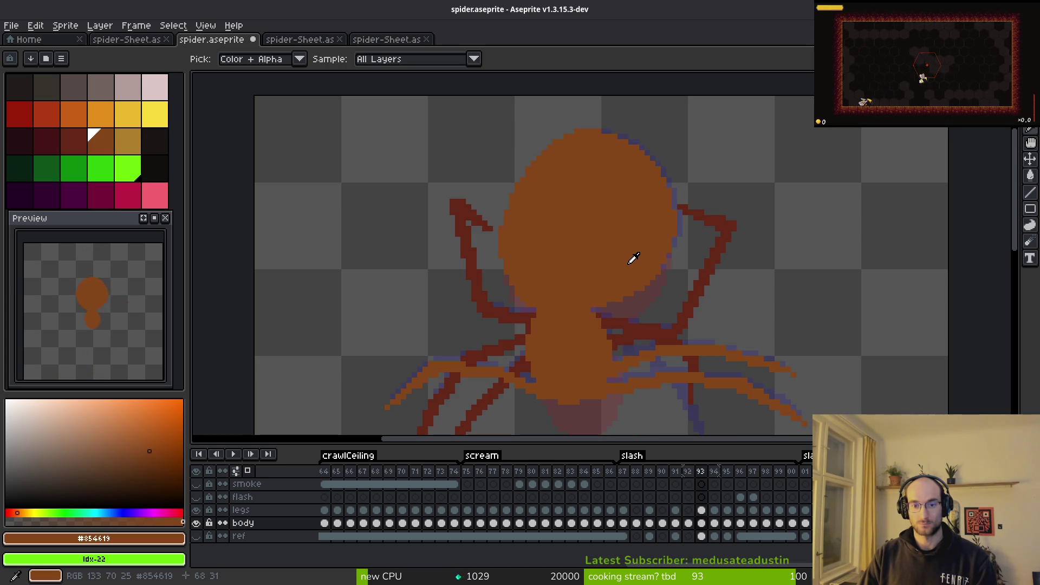
pyautogui.press(',')
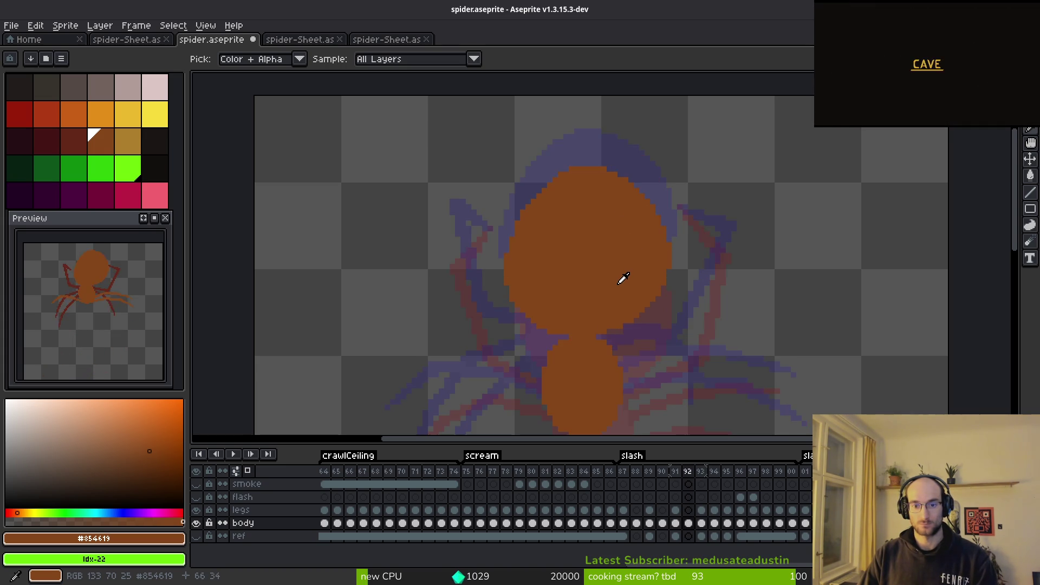
pyautogui.press(',')
pyautogui.press('.')
pyautogui.press(',')
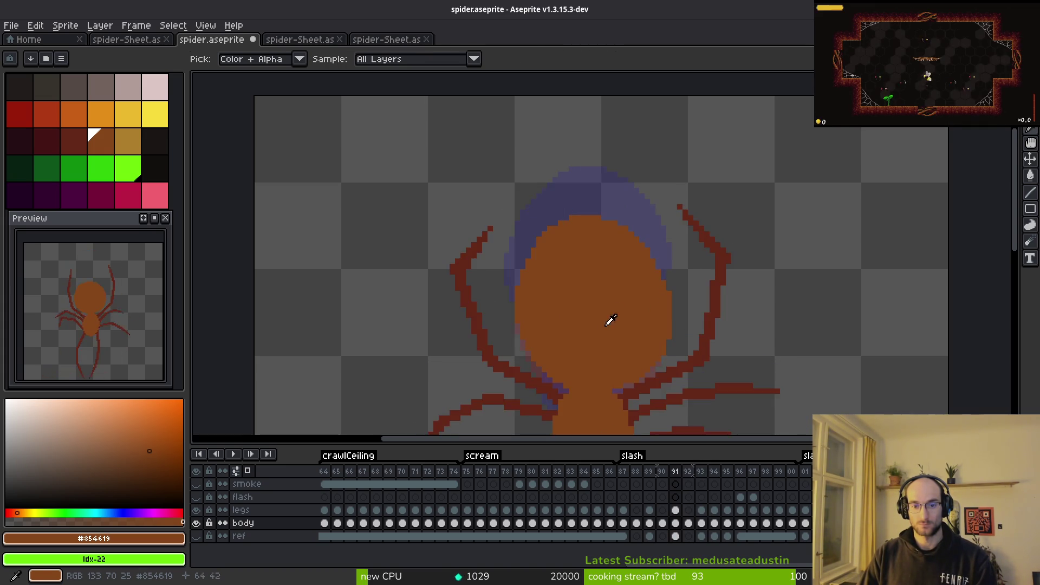
pyautogui.scroll(-2, 612, 313)
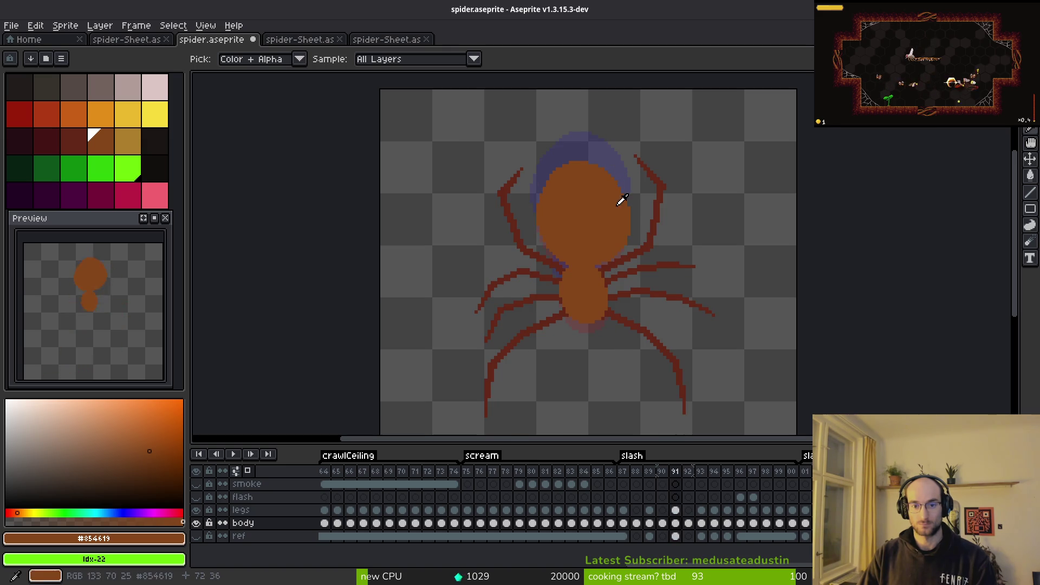
pyautogui.press('.')
pyautogui.press('.')
pyautogui.press(',')
pyautogui.press(',')
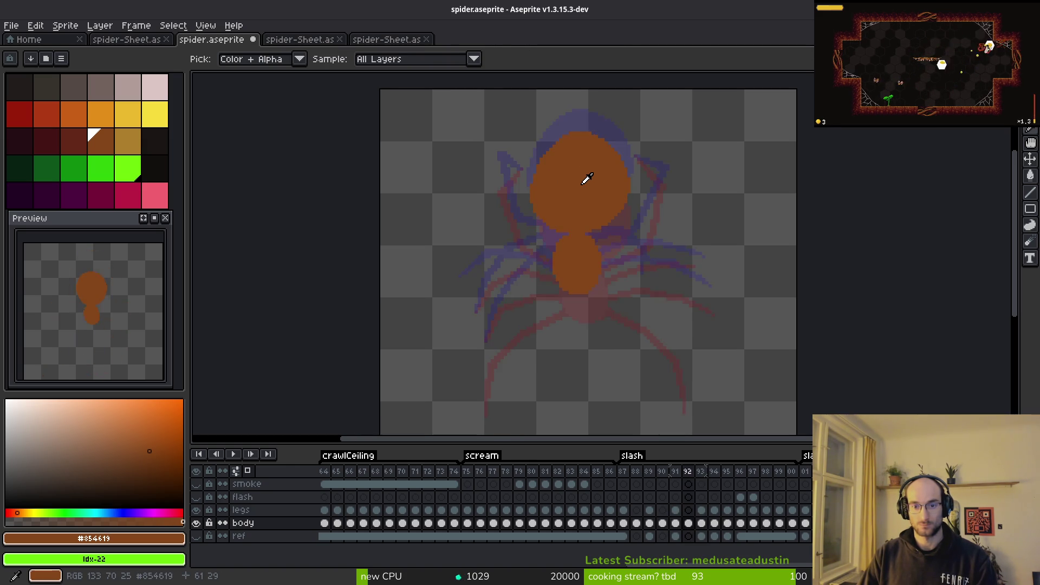
pyautogui.press('.')
pyautogui.press('.')
pyautogui.press(',')
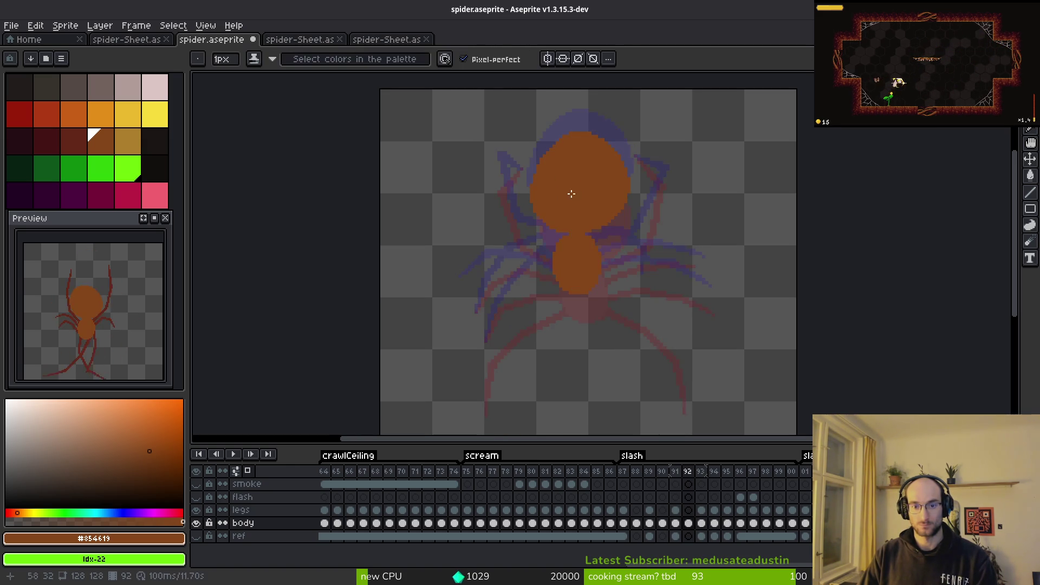
# Step: Fill the gap at the top of the head with orange pixels
pyautogui.scroll(3, 564, 235)
pyautogui.press('e')
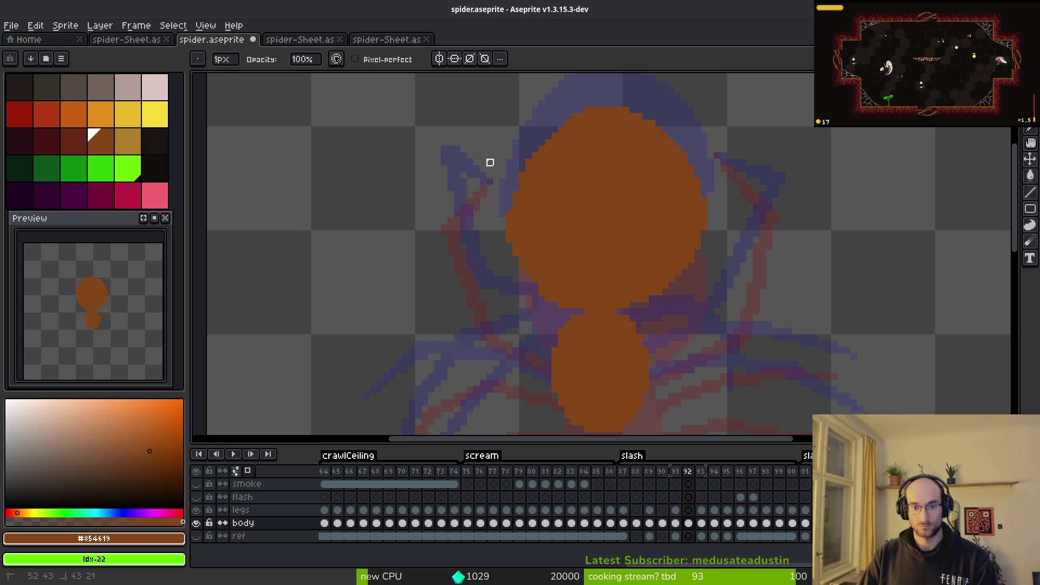
pyautogui.press('b')
pyautogui.scroll(1, 630, 315)
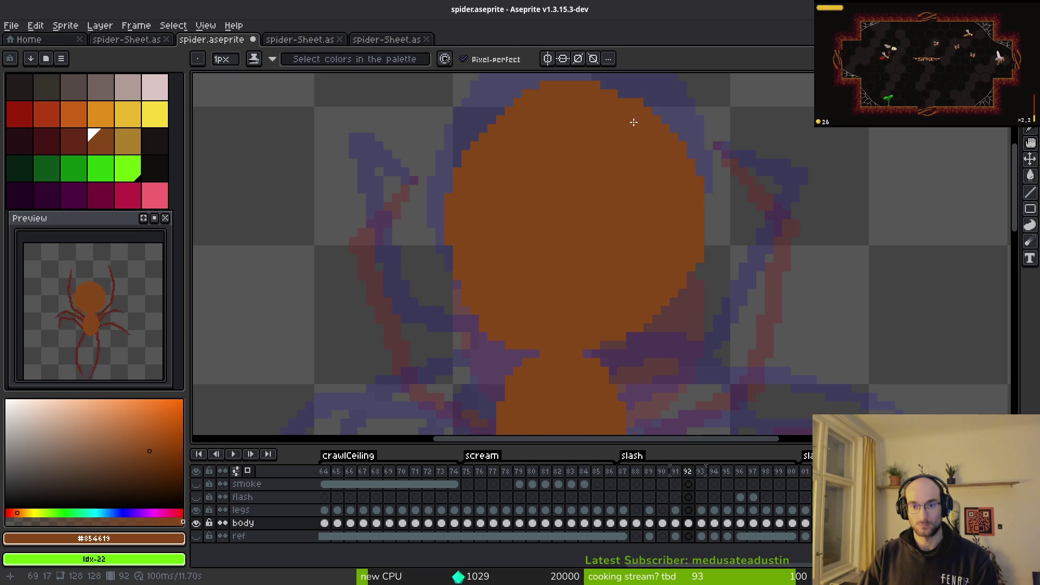
pyautogui.moveTo(639, 117); pyautogui.dragTo(666, 222)
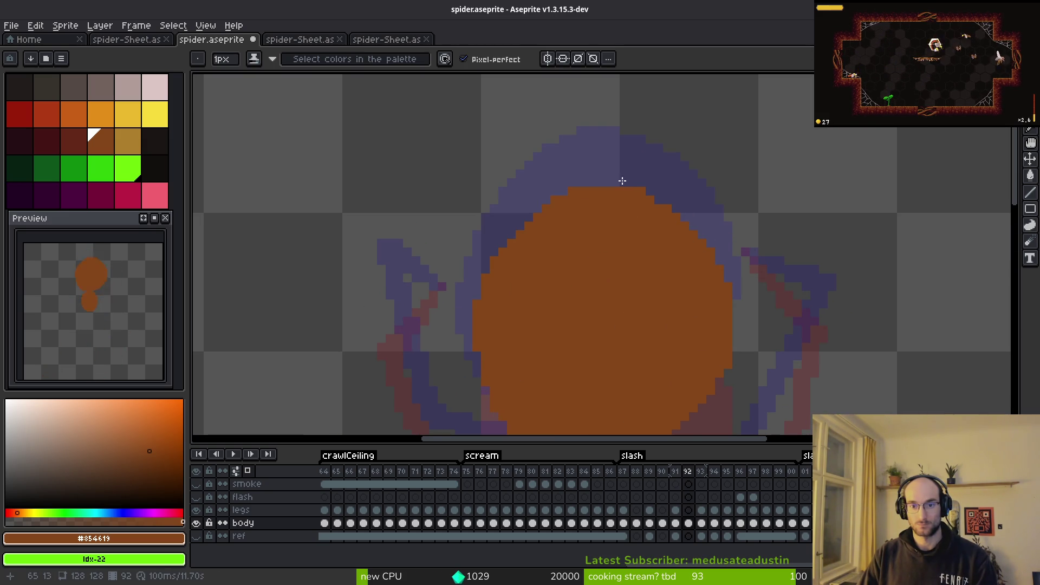
pyautogui.moveTo(561, 182)
pyautogui.mouseDown()
pyautogui.moveTo(622, 179)
pyautogui.moveTo(610, 183)
pyautogui.mouseUp()
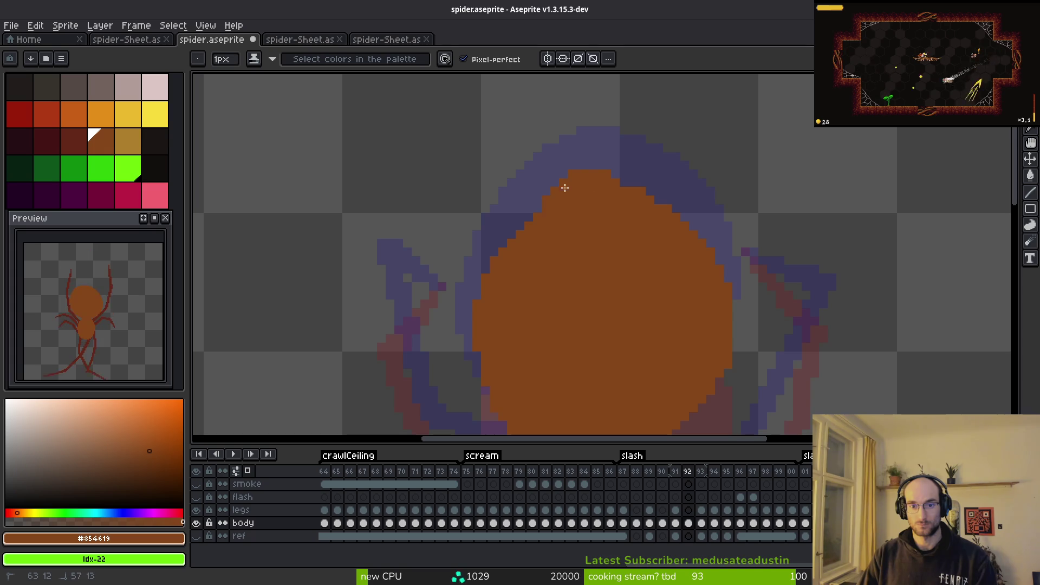
# Step: Fill the two stray gap pixels on the body with orange
pyautogui.press('e')
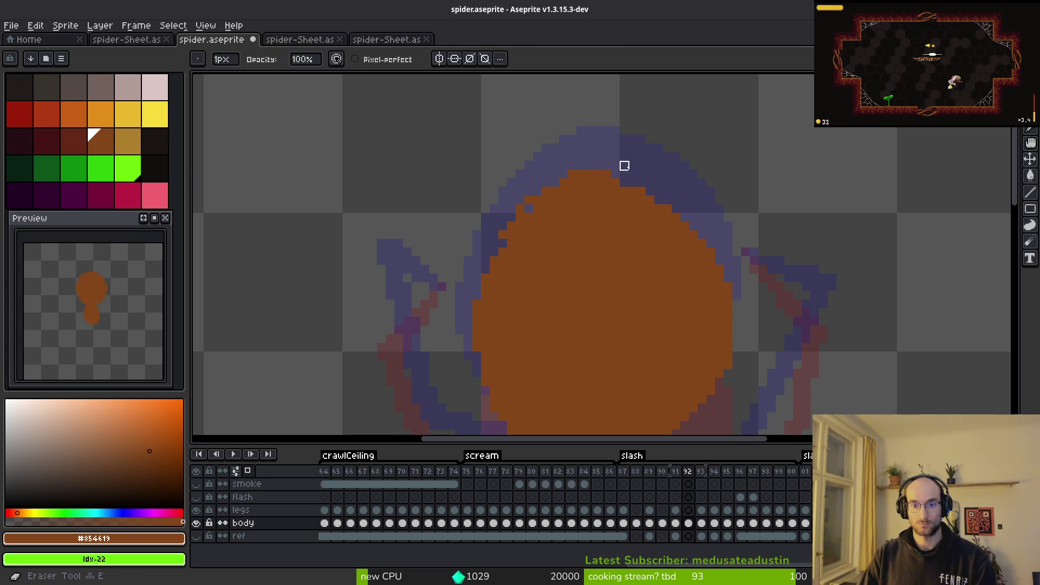
pyautogui.scroll(2, 486, 200)
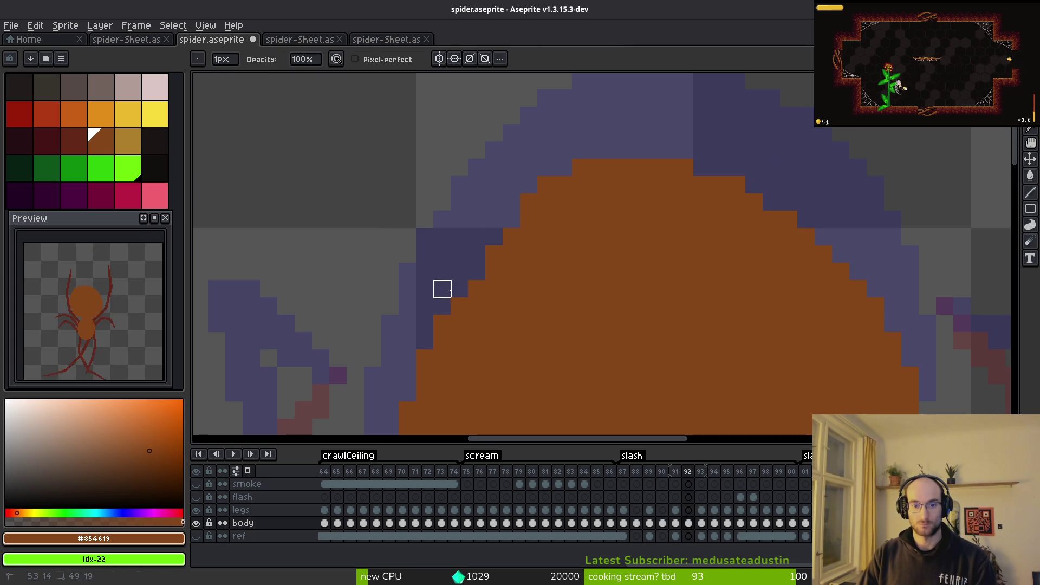
pyautogui.press('f')
pyautogui.scroll(-3, 490, 245)
pyautogui.scroll(3, 559, 258)
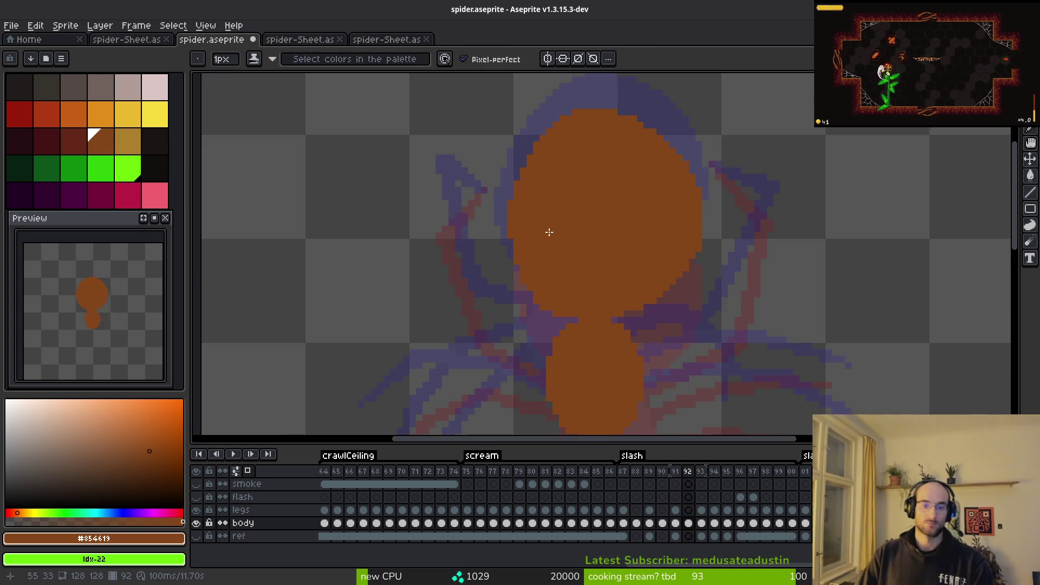
pyautogui.moveTo(558, 282)
pyautogui.mouseDown()
pyautogui.moveTo(581, 174)
pyautogui.moveTo(576, 249)
pyautogui.mouseUp()
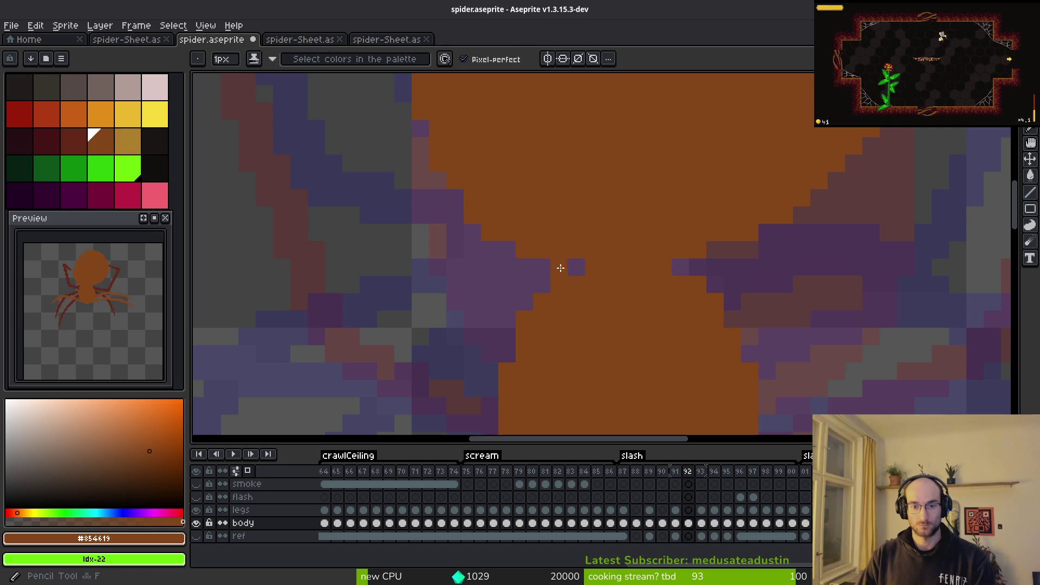
pyautogui.click(679, 265)
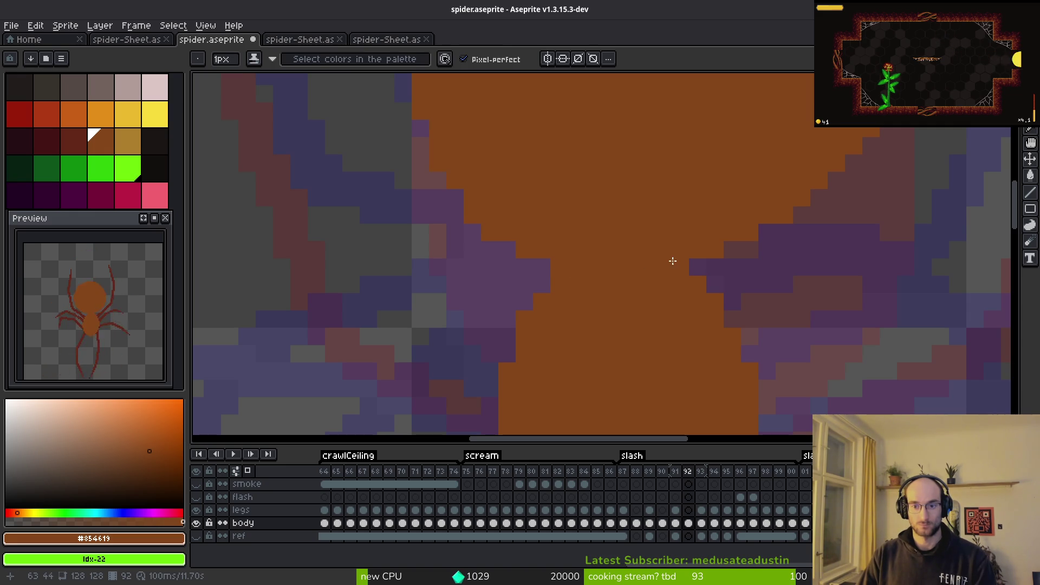
pyautogui.click(543, 267)
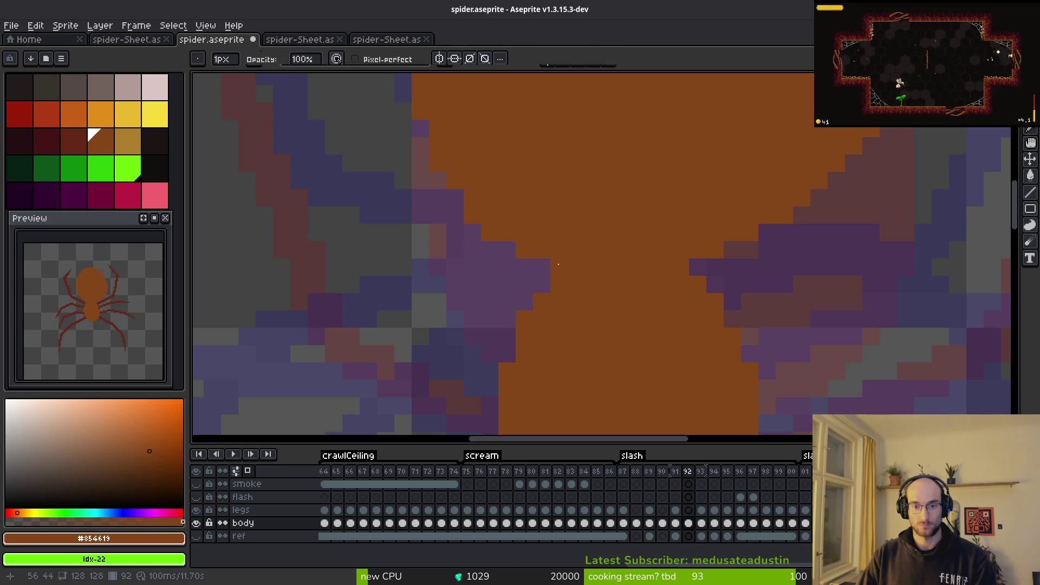
pyautogui.scroll(-3, 596, 249)
pyautogui.scroll(3, 609, 286)
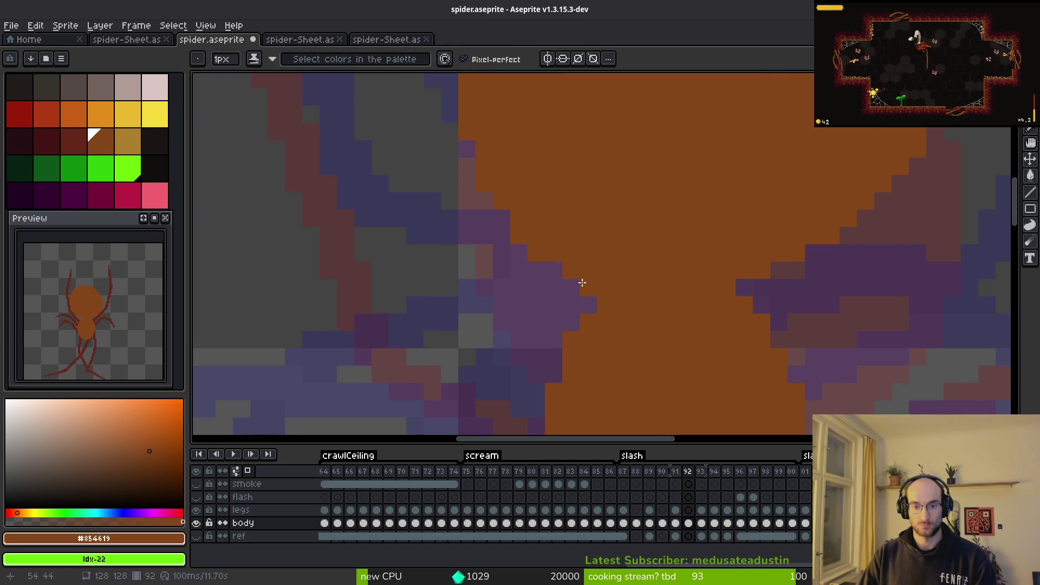
pyautogui.scroll(-3, 484, 189)
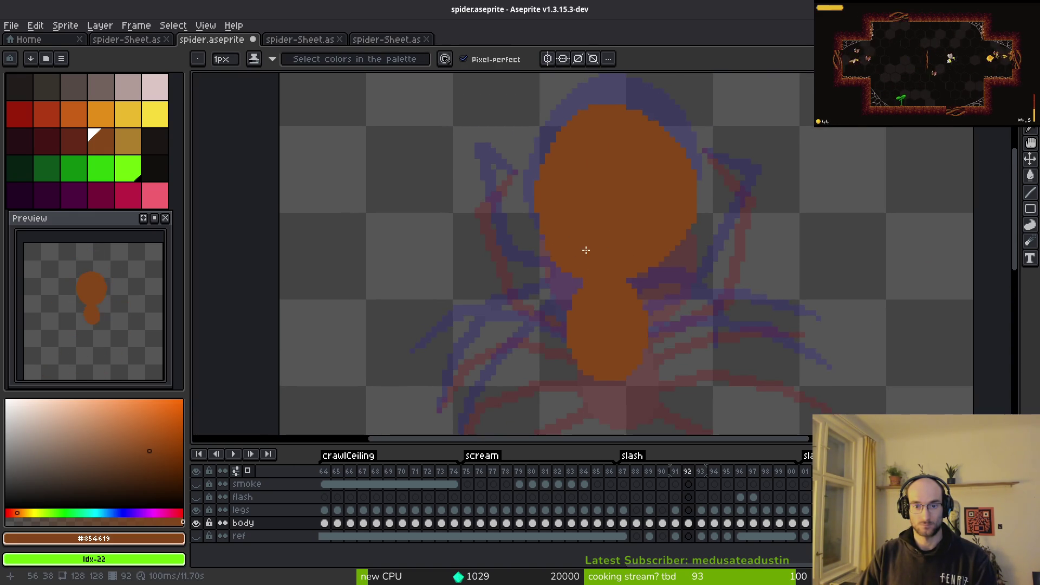
pyautogui.scroll(-1, 604, 243)
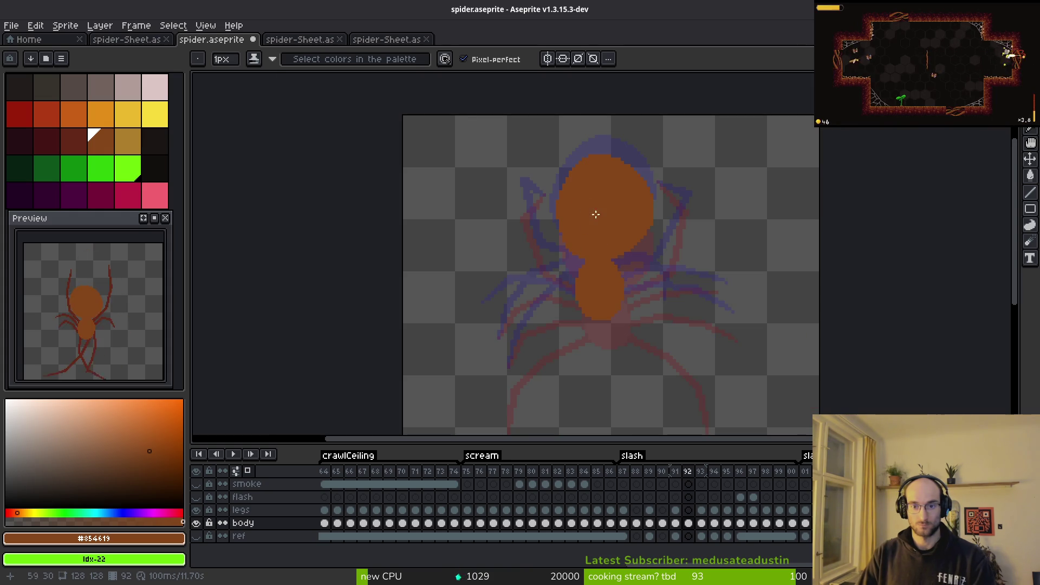
pyautogui.scroll(3, 595, 215)
# Step: Touch up the top edge of the body with eraser and pencil
pyautogui.press('b')
pyautogui.scroll(-1, 650, 229)
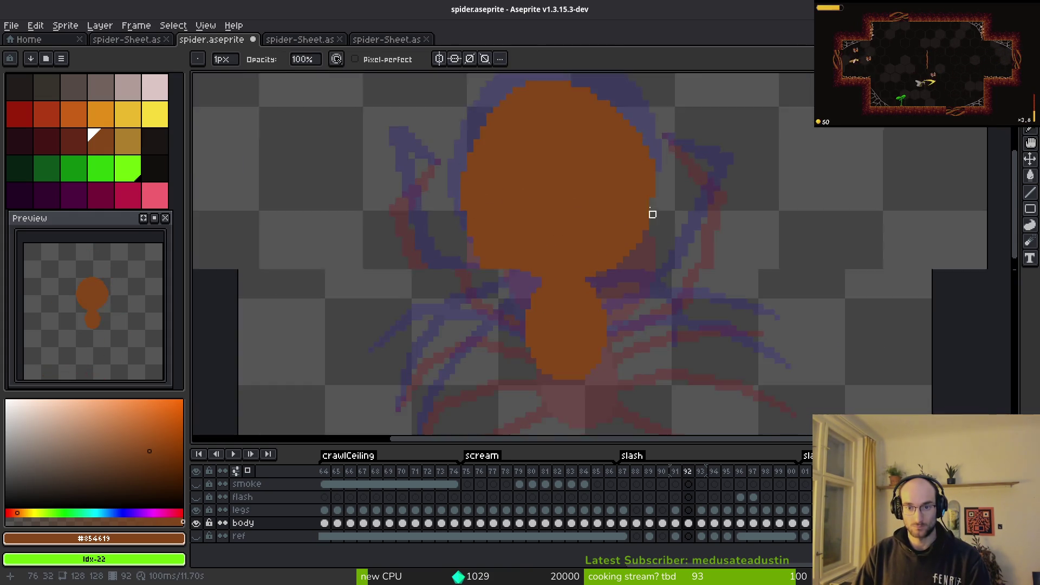
pyautogui.scroll(3, 656, 222)
pyautogui.press('b')
pyautogui.scroll(-3, 648, 186)
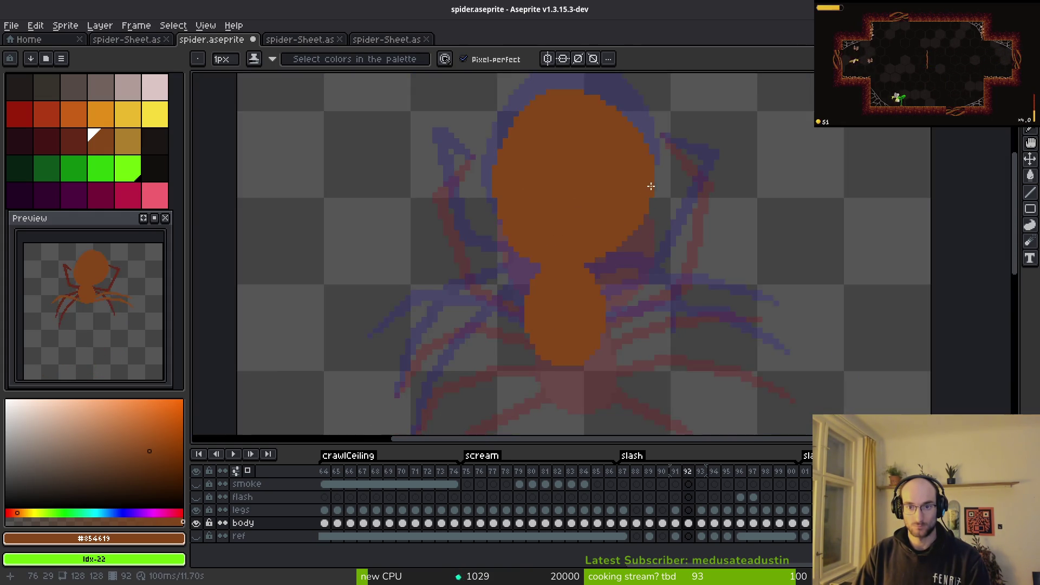
pyautogui.scroll(3, 640, 190)
pyautogui.press('e')
pyautogui.moveTo(630, 187); pyautogui.dragTo(641, 293)
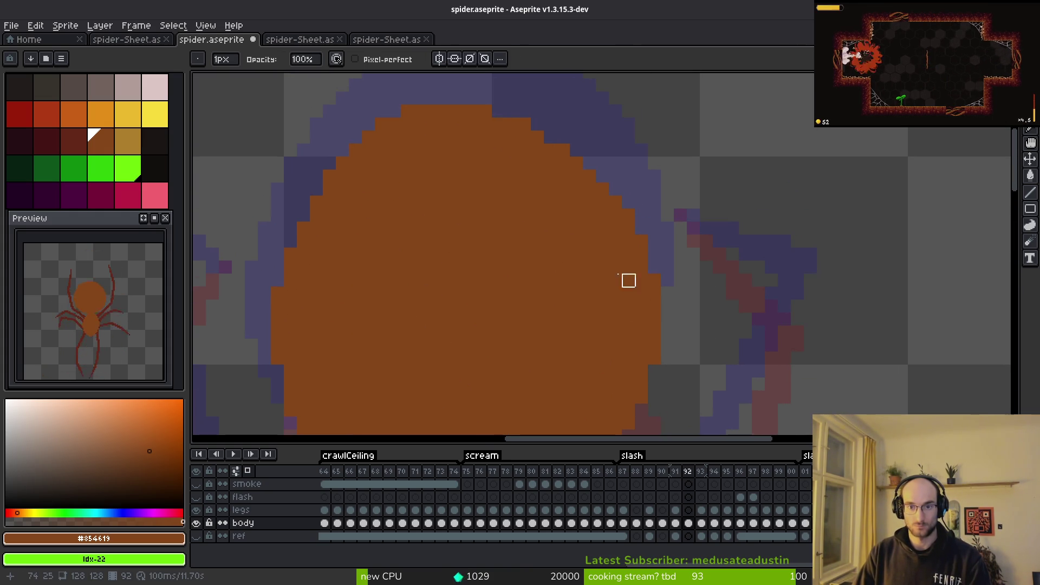
pyautogui.press('b')
pyautogui.scroll(-2, 528, 149)
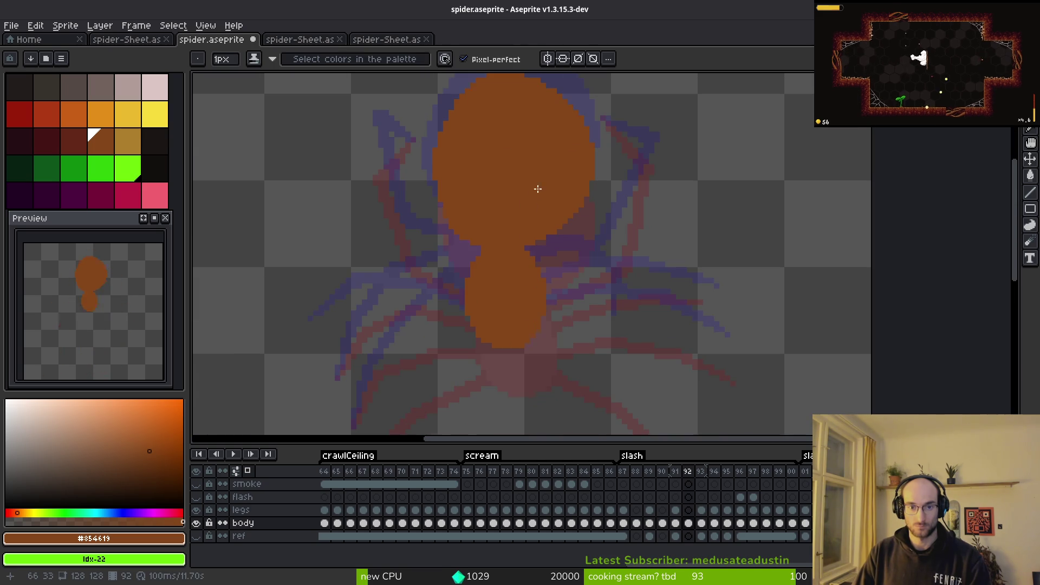
pyautogui.scroll(-2, 525, 222)
# Step: Compare frame 92 with frame 93's drawn legs, ending back on frame 92
pyautogui.press('i')
pyautogui.press('Right')
pyautogui.press('Left')
pyautogui.press('Right')
pyautogui.press('Left')
pyautogui.scroll(3, 510, 227)
pyautogui.press('b')
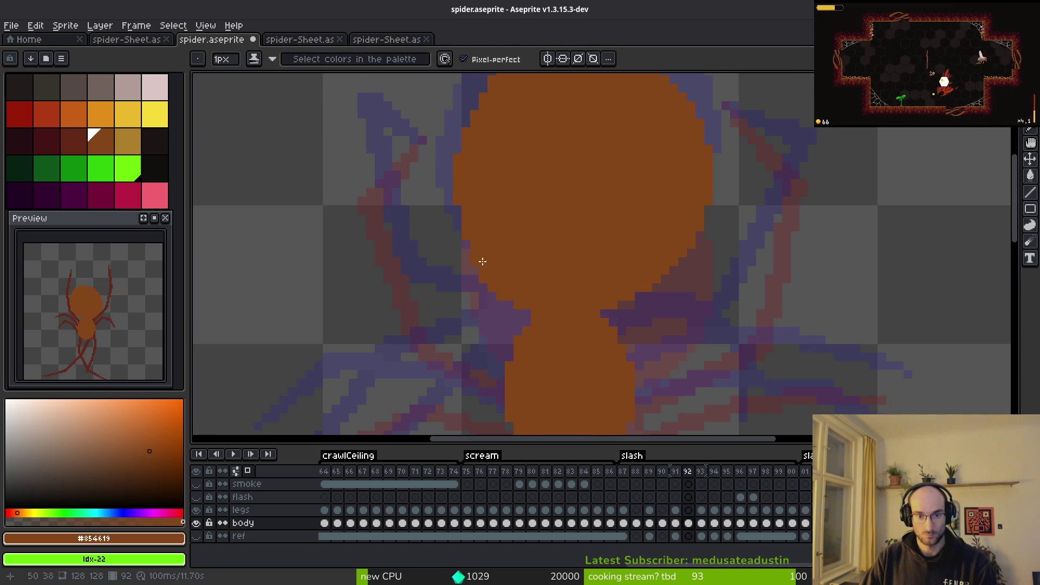
pyautogui.press('Right')
pyautogui.press('Left')
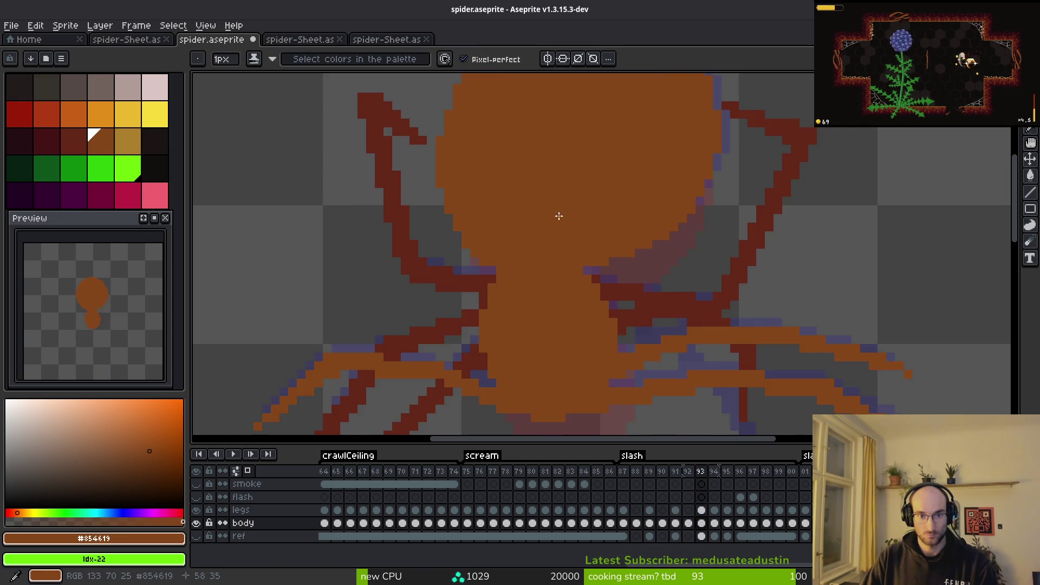
pyautogui.press('Right')
pyautogui.press('Left')
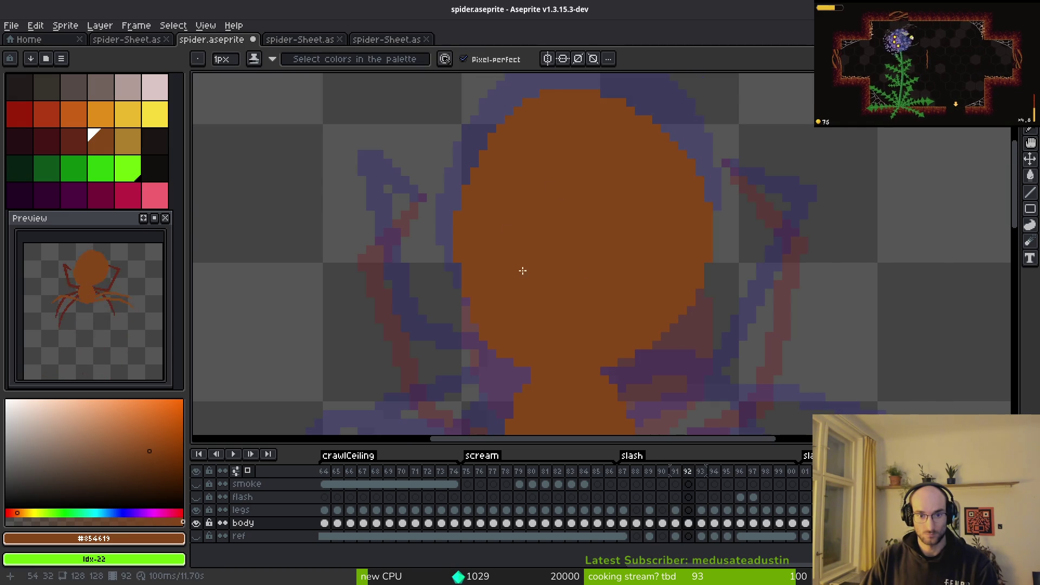
pyautogui.press('b')
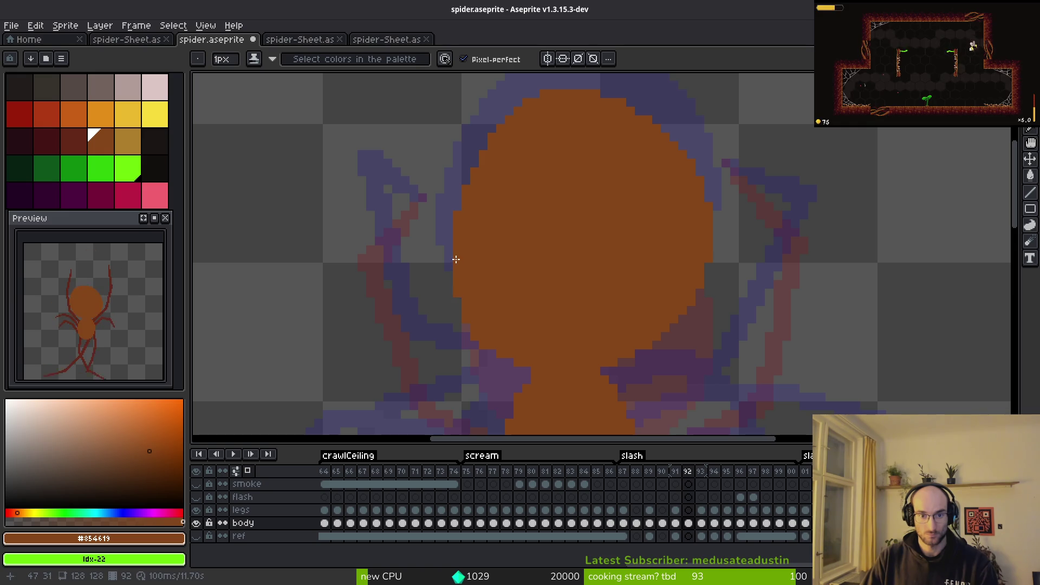
# Step: Try erasing along the body's left edge, then undo that erase
pyautogui.scroll(-3, 490, 259)
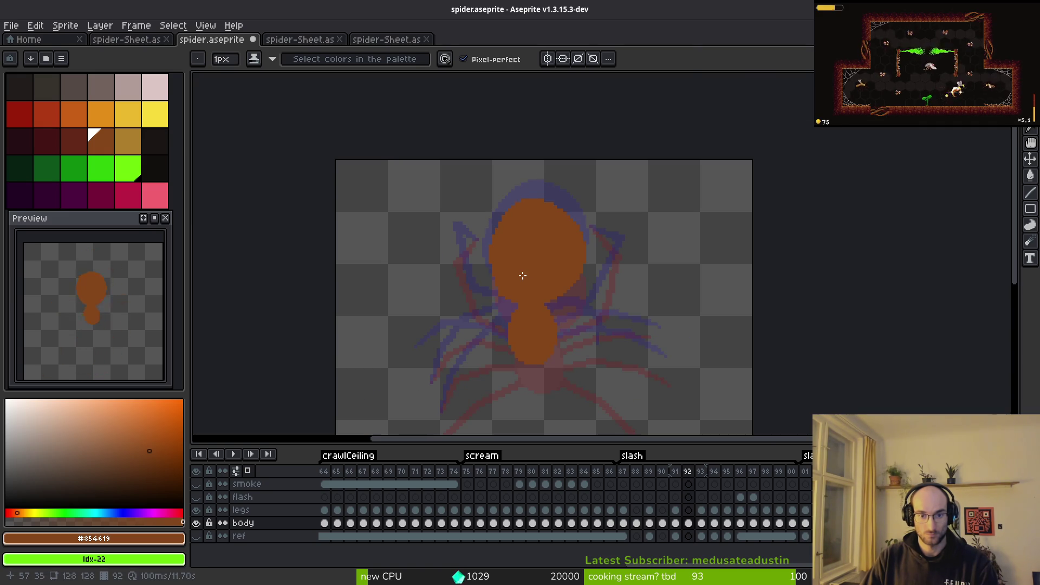
pyautogui.scroll(4, 520, 274)
pyautogui.press('e')
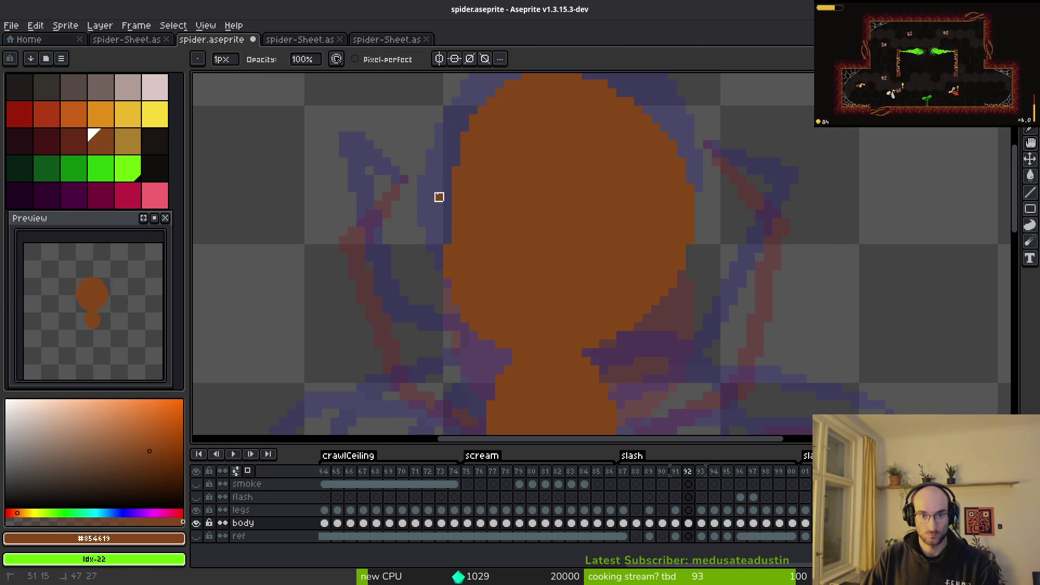
pyautogui.hotkey('ctrl', 'z')
pyautogui.press('f')
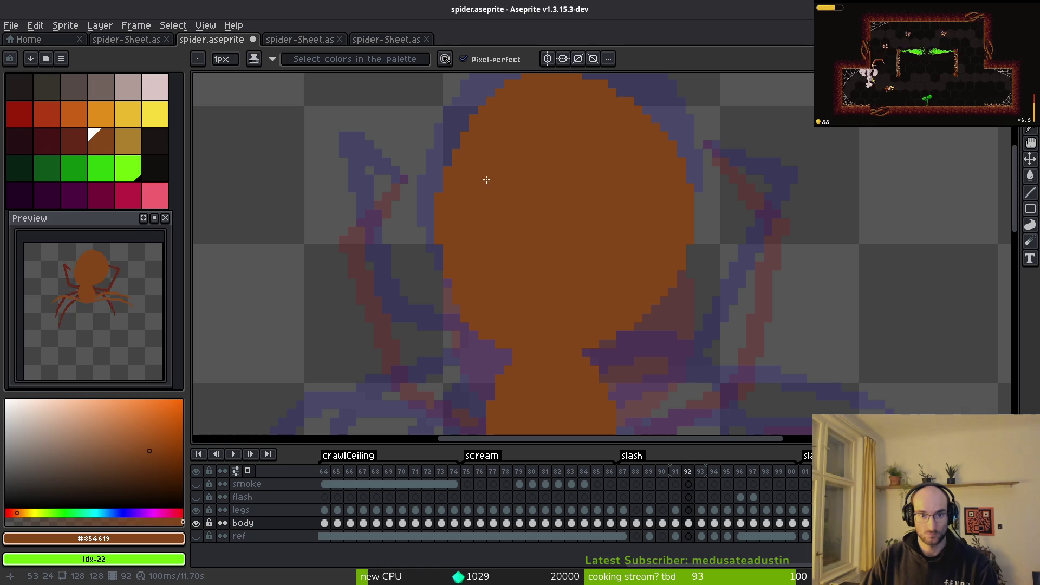
pyautogui.scroll(-3, 491, 282)
pyautogui.scroll(5, 468, 291)
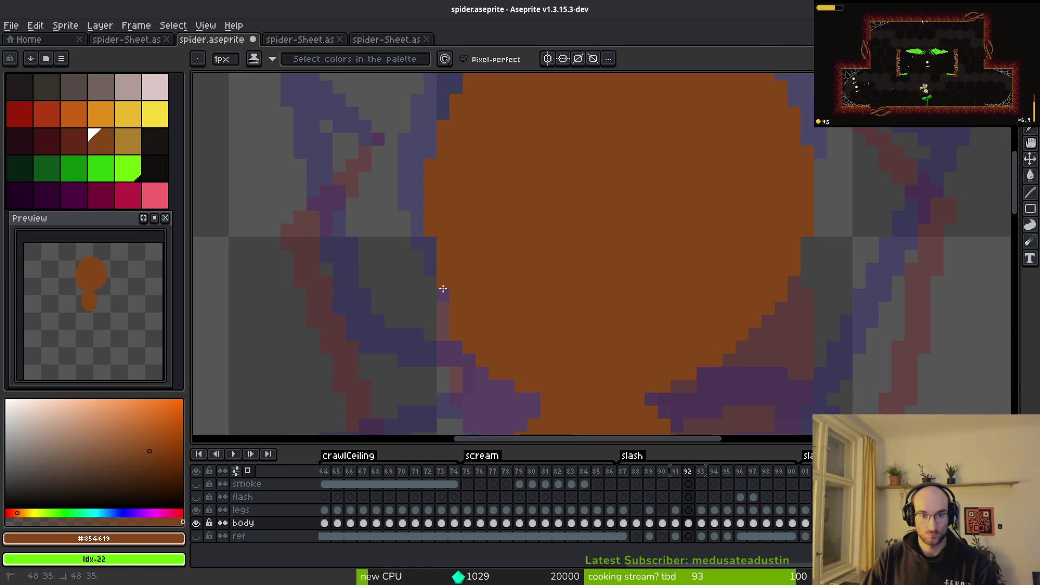
# Step: Clean up the body's outline with alternating eraser and pencil touches
pyautogui.press('e')
pyautogui.scroll(-1, 456, 334)
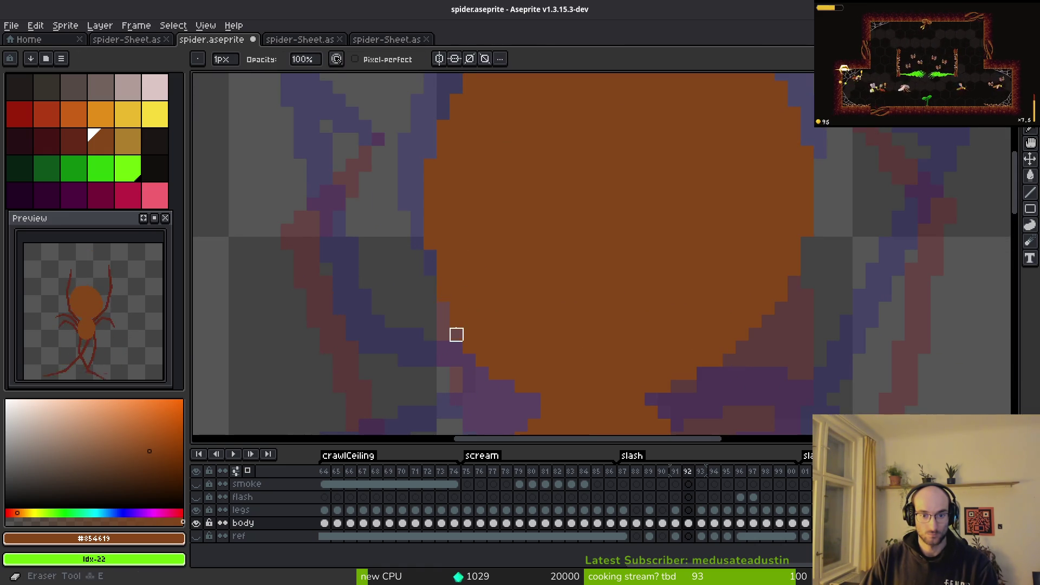
pyautogui.scroll(-2, 516, 273)
pyautogui.press('b')
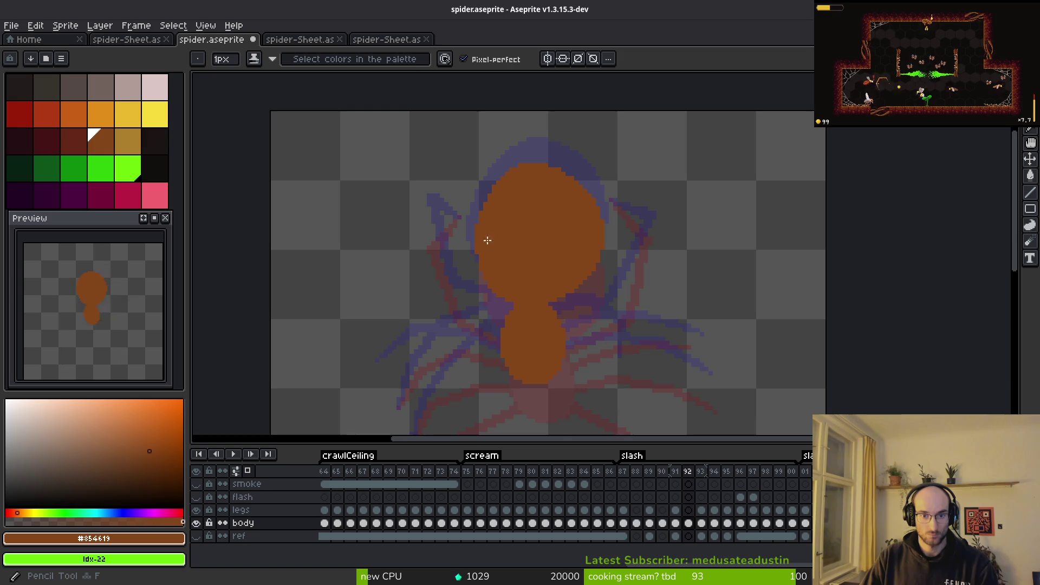
pyautogui.scroll(2, 507, 221)
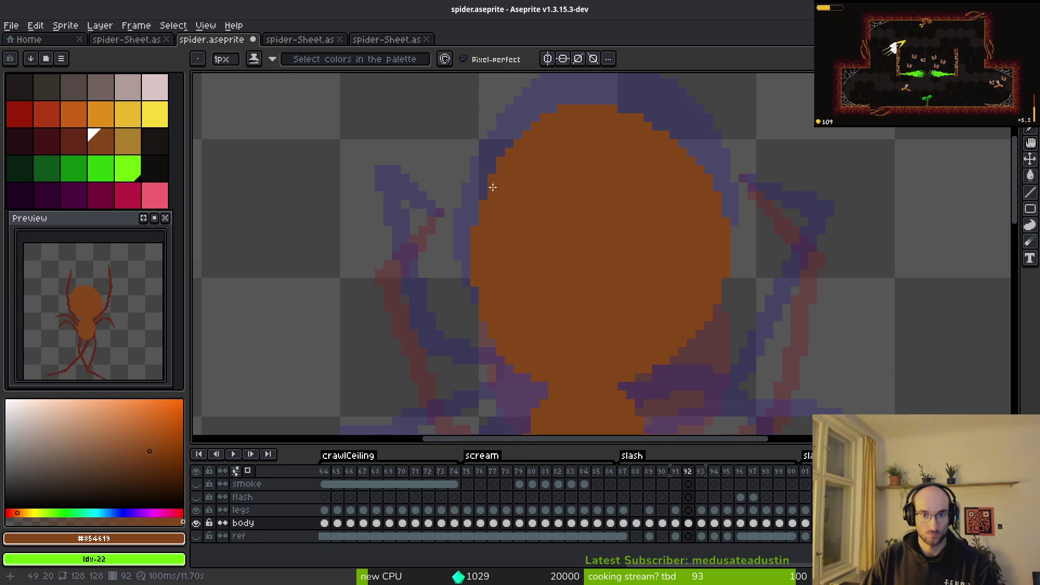
pyautogui.scroll(1, 496, 174)
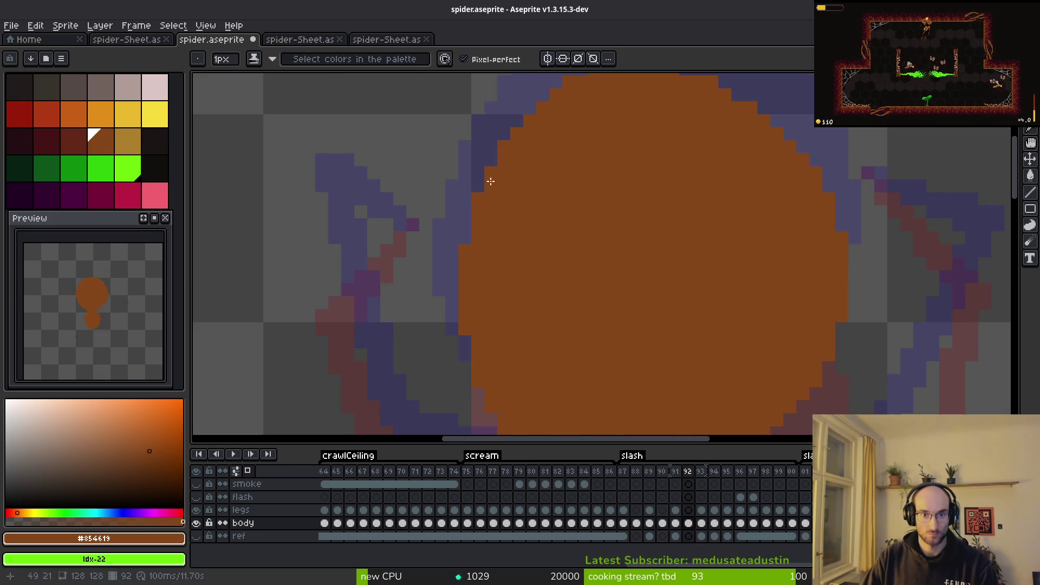
pyautogui.press('e')
pyautogui.scroll(-3, 556, 174)
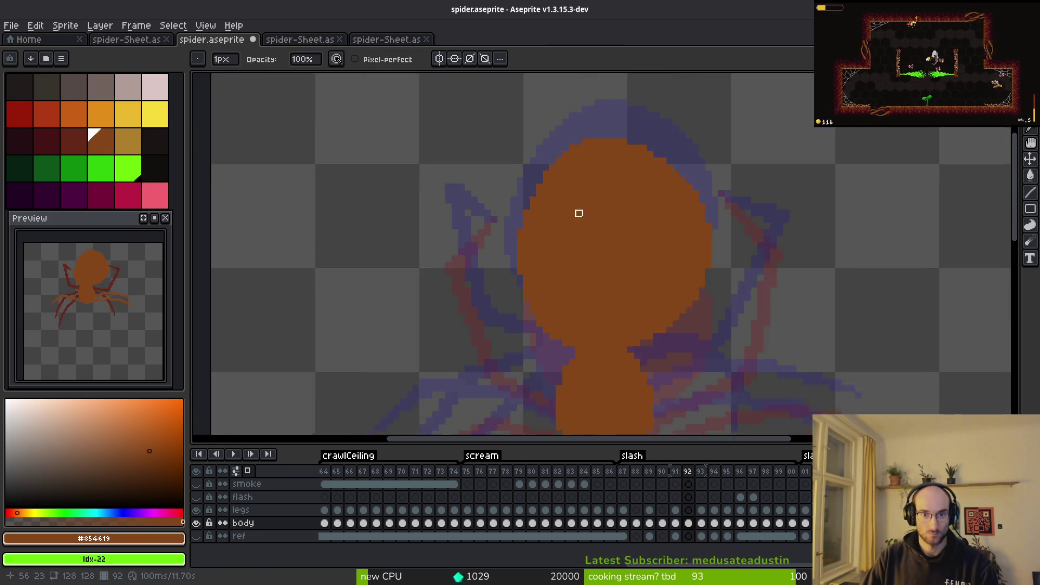
pyautogui.press('b')
pyautogui.scroll(3, 579, 168)
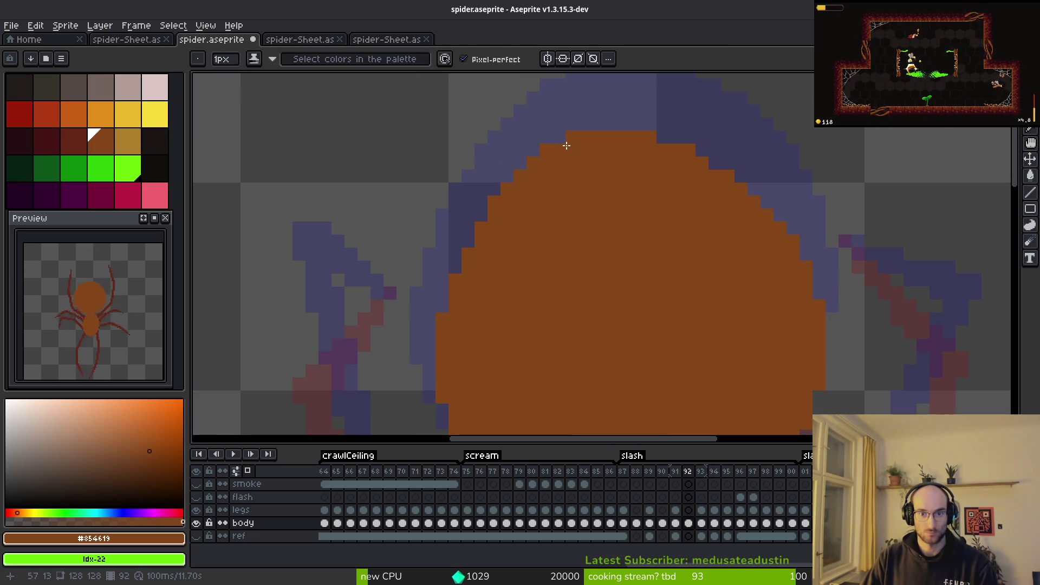
# Step: Extend the head's left edge with orange pixels
pyautogui.moveTo(499, 184); pyautogui.dragTo(486, 217)
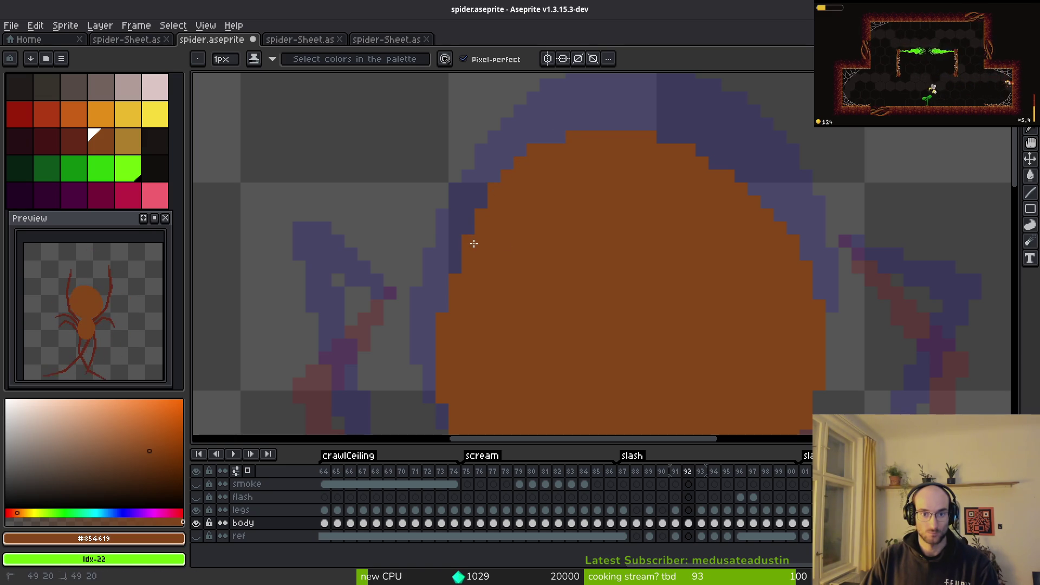
pyautogui.scroll(-3, 553, 255)
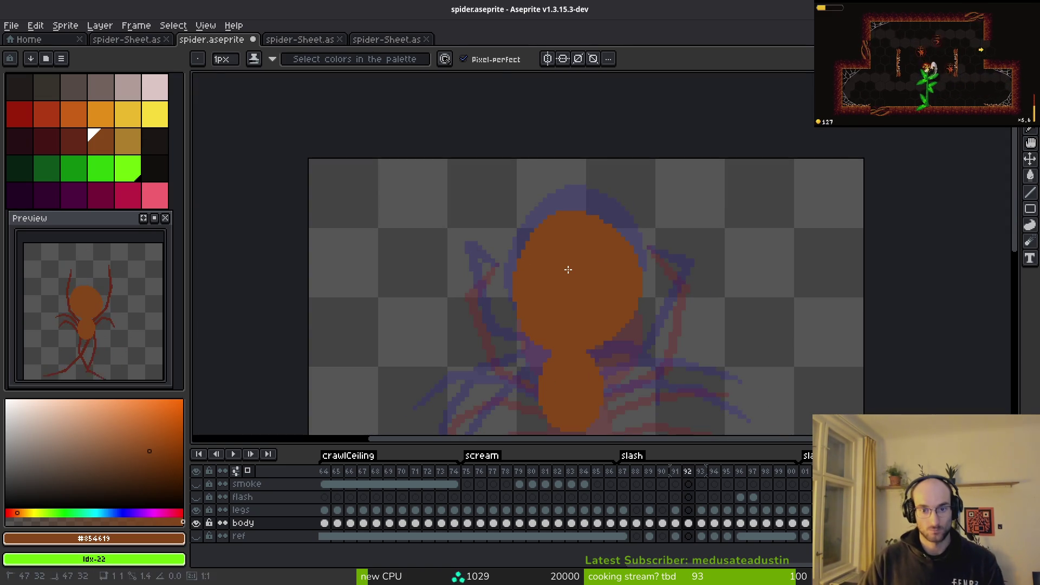
pyautogui.press('m')
pyautogui.hotkey('ctrl', 'y')
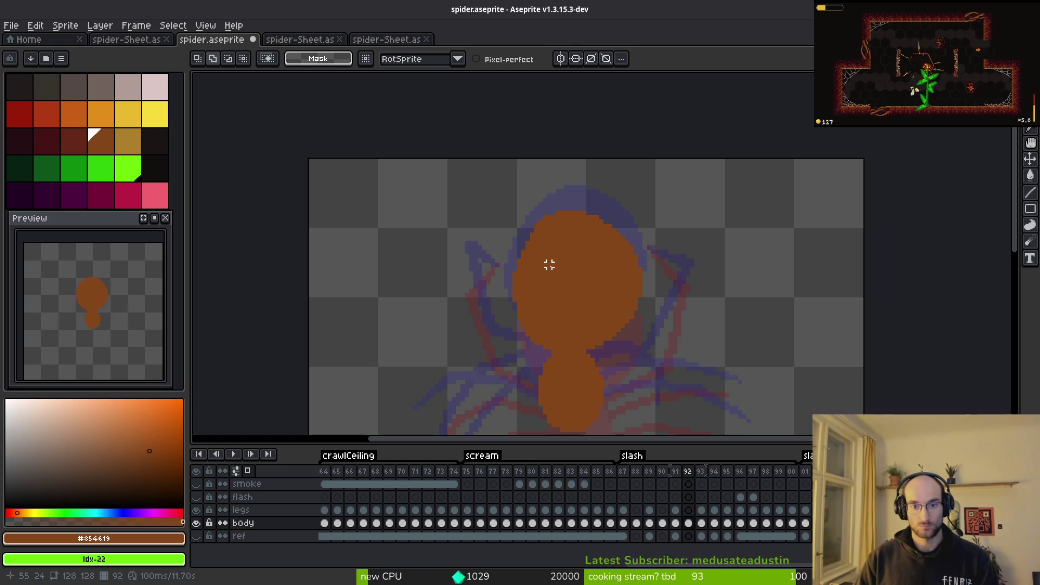
pyautogui.press('b')
# Step: Erase the last stray pixels and save spider.aseprite
pyautogui.scroll(2, 528, 241)
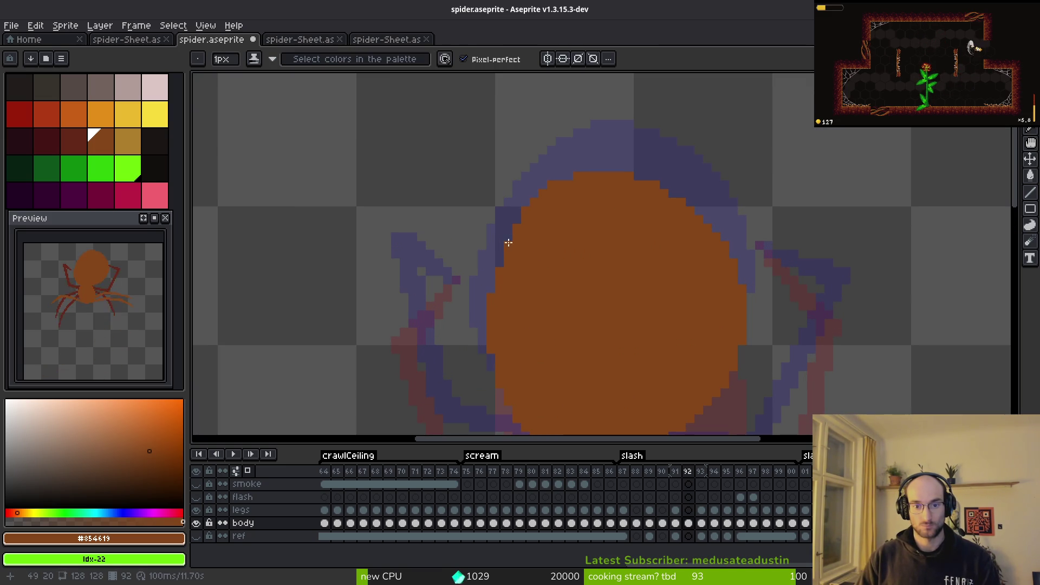
pyautogui.scroll(-2, 580, 274)
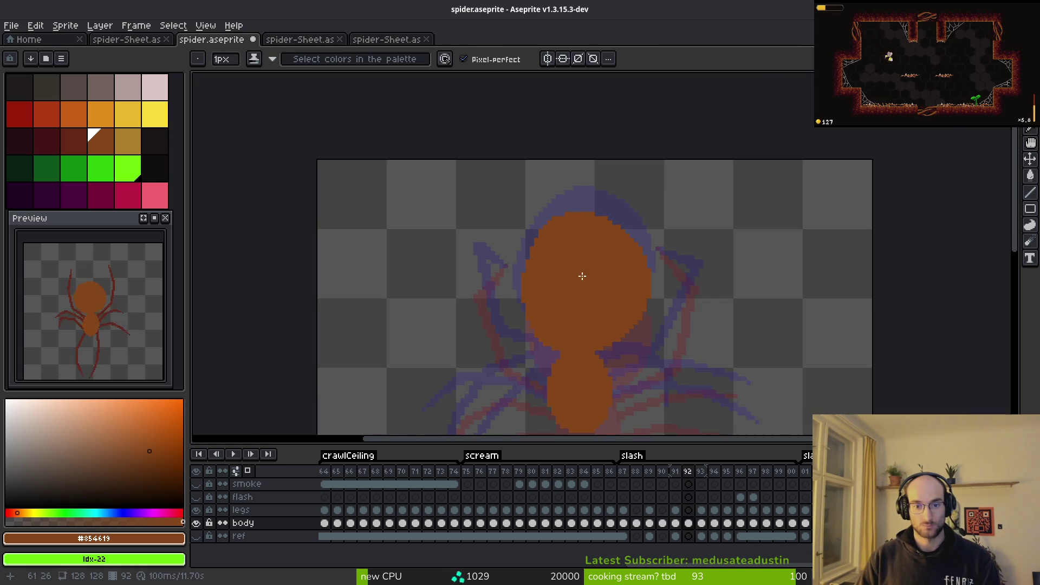
pyautogui.scroll(1, 560, 239)
pyautogui.press('e')
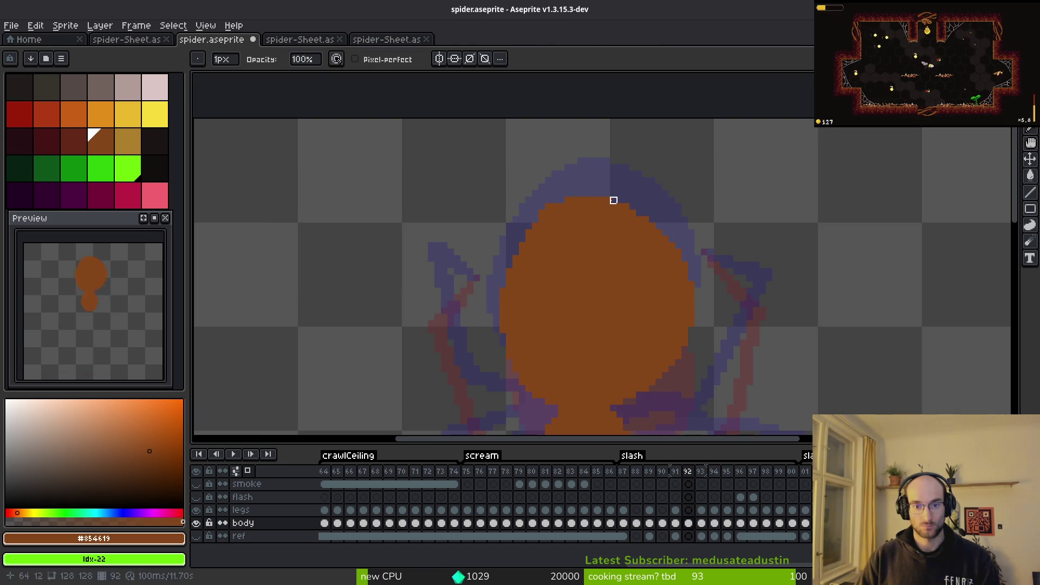
pyautogui.scroll(-3, 626, 271)
pyautogui.hotkey('ctrl', 's')
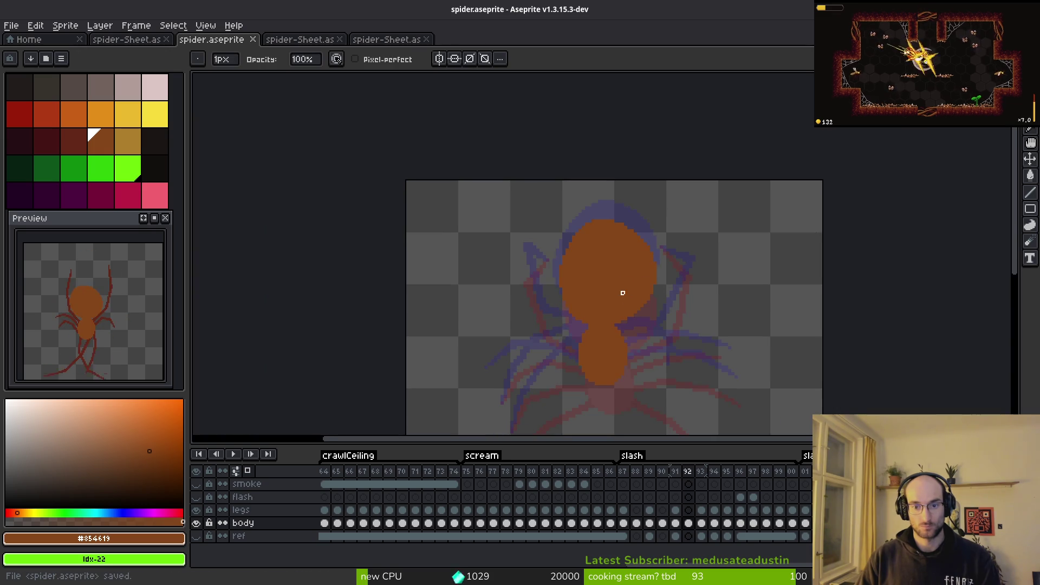
pyautogui.scroll(-4, 609, 241)
pyautogui.press('i')
pyautogui.press('Right')
pyautogui.press('Return')
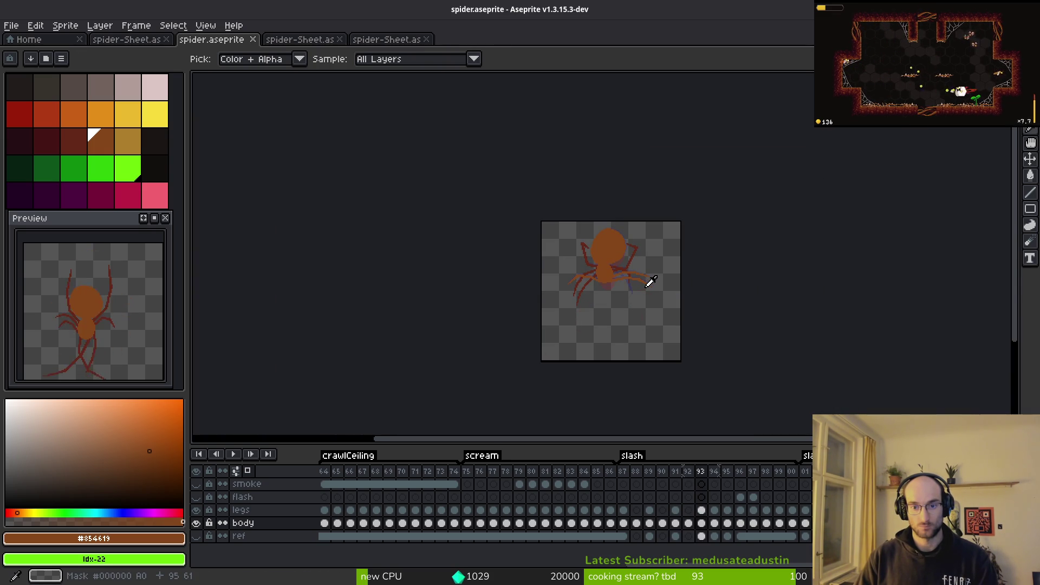
pyautogui.press('Return')
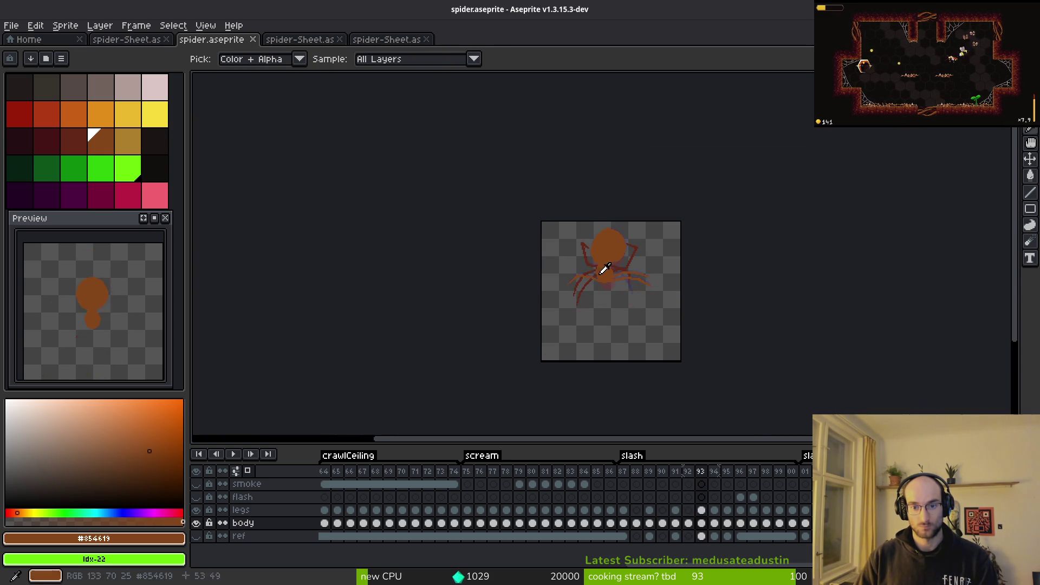
pyautogui.scroll(4, 633, 254)
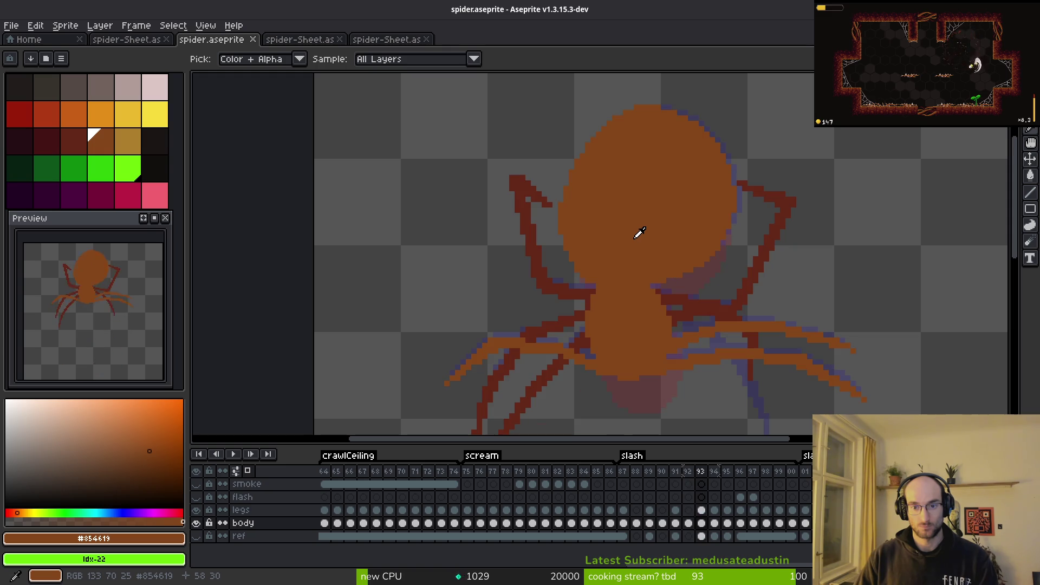
pyautogui.press('Right')
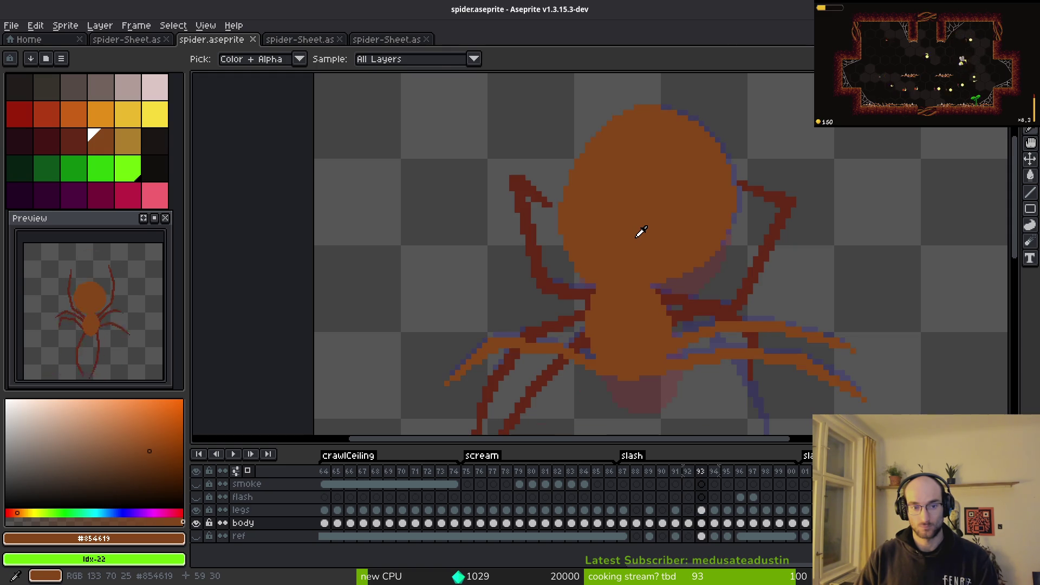
pyautogui.press('b')
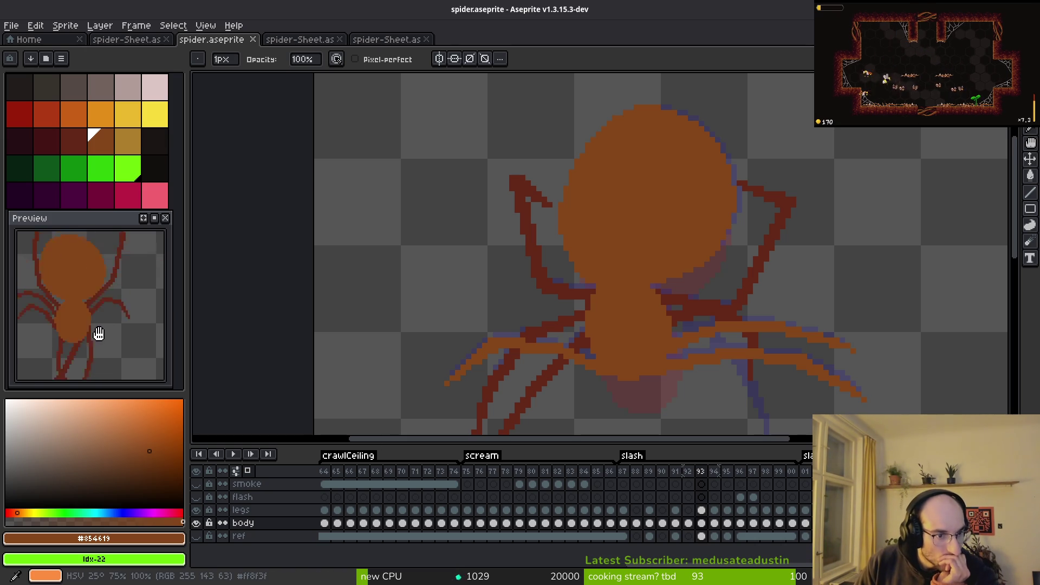
pyautogui.scroll(-2, 628, 279)
pyautogui.press('Return')
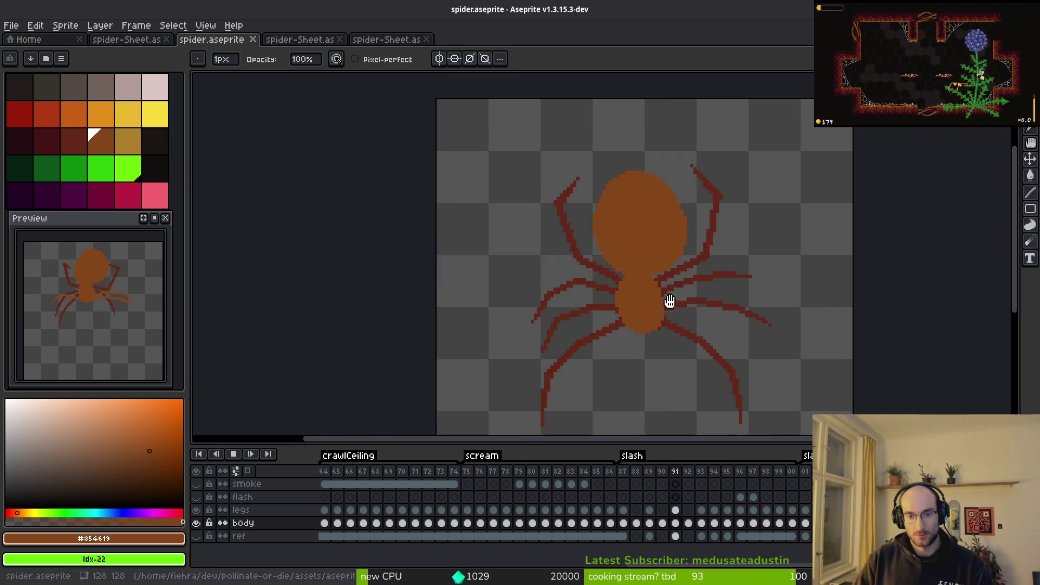
pyautogui.scroll(-2, 660, 313)
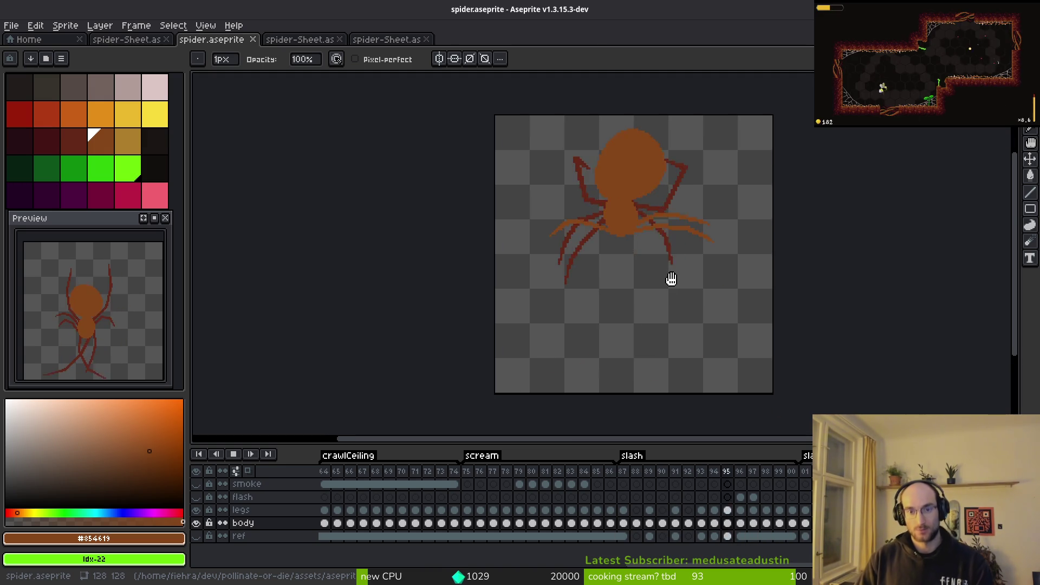
pyautogui.press('Return')
pyautogui.press('i')
pyautogui.press('Left')
pyautogui.press('Left')
pyautogui.press('Left')
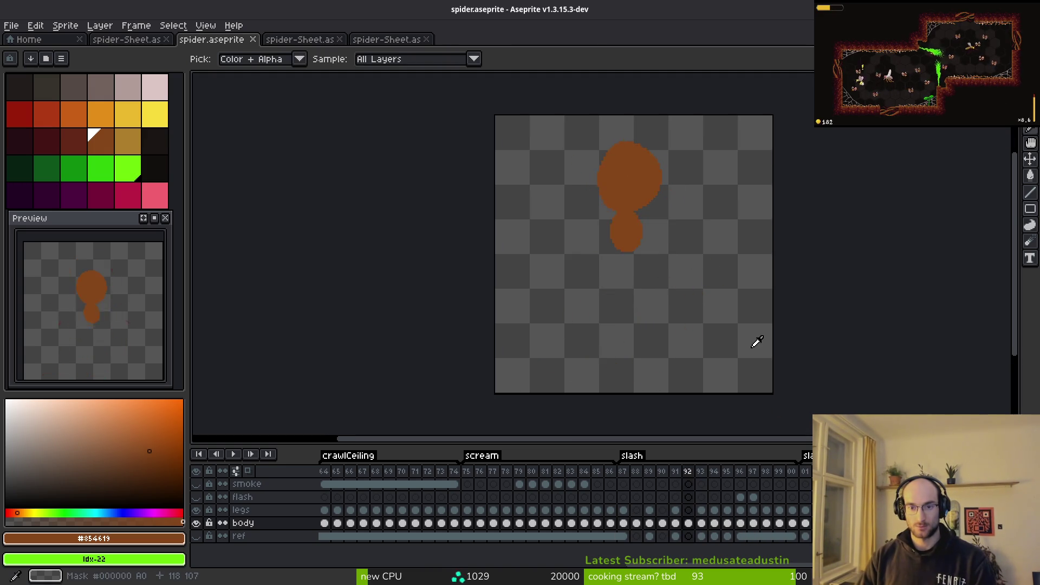
pyautogui.press('Right')
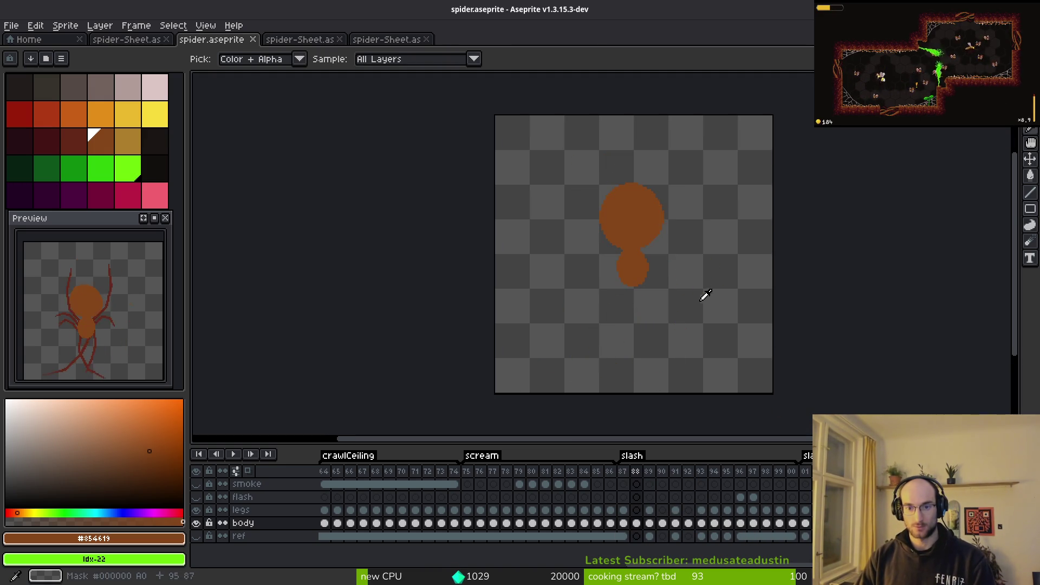
pyautogui.press('Right')
pyautogui.press('Right')
pyautogui.press('Right')
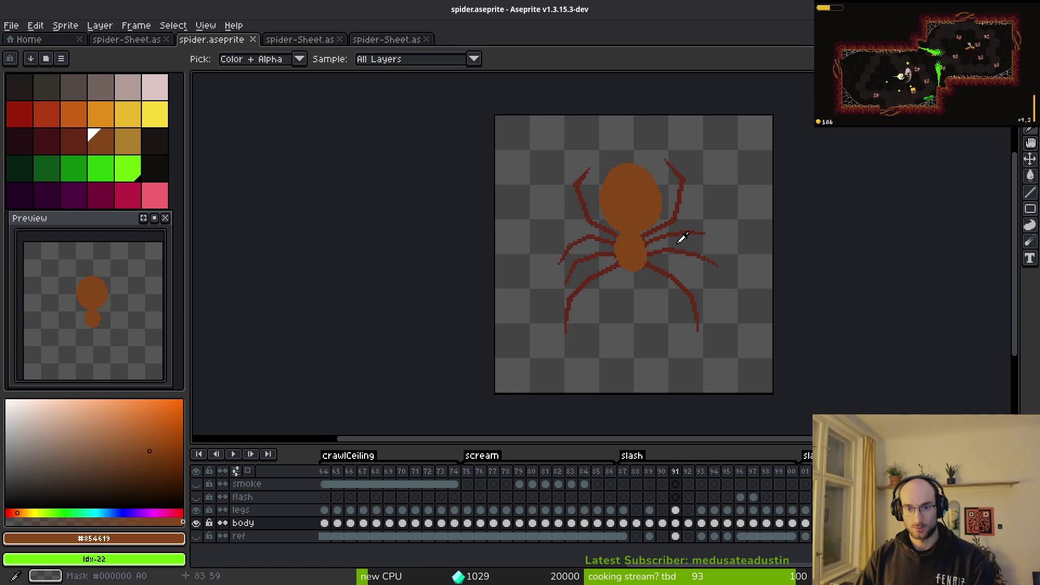
pyautogui.press('Right')
pyautogui.press('Right')
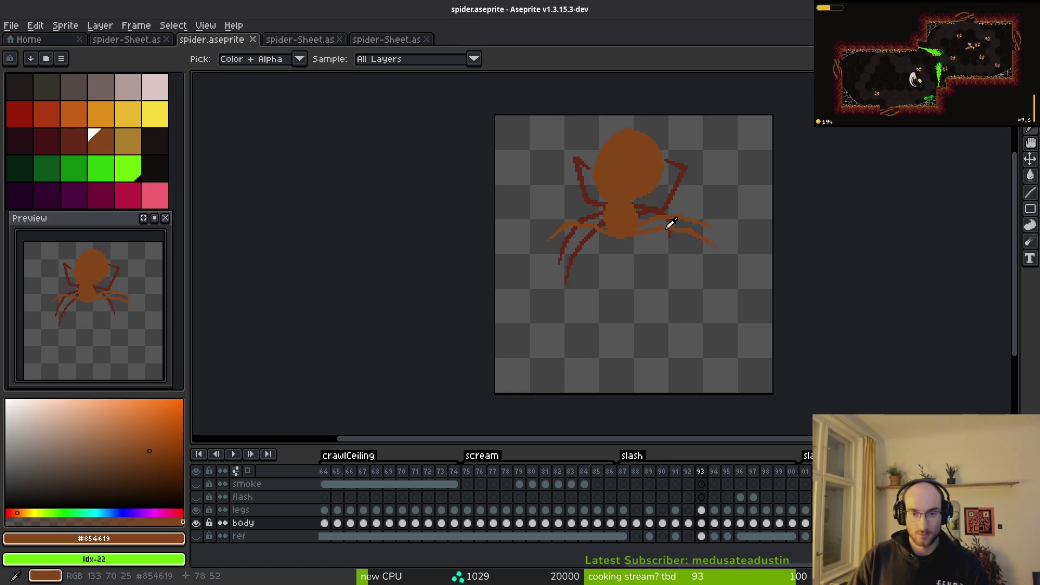
pyautogui.press('b')
# Step: Loop the slash animation and pan and zoom out to watch the spider's motion
pyautogui.press('Return')
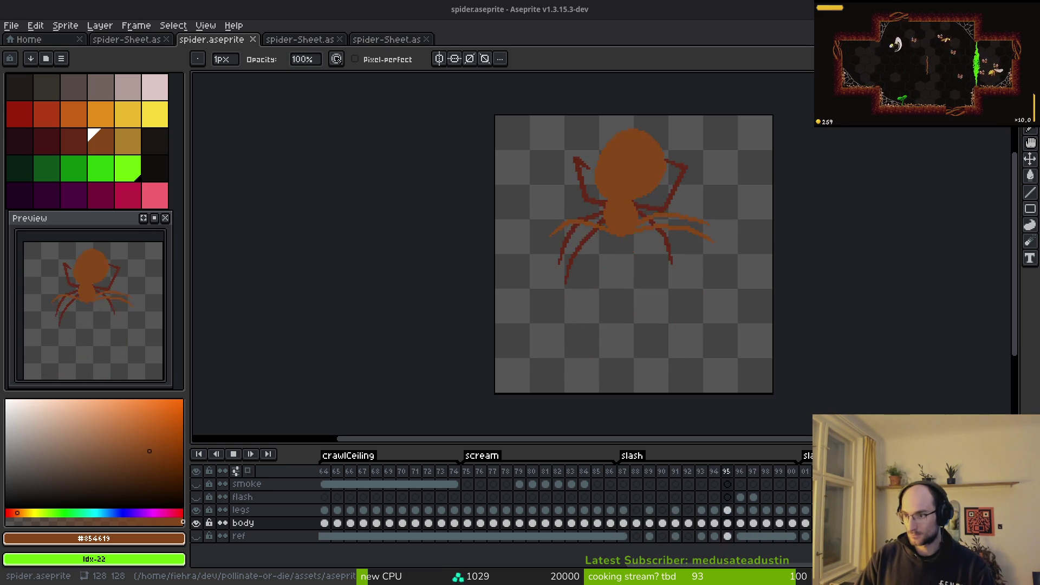
pyautogui.moveTo(707, 323); pyautogui.dragTo(688, 317)
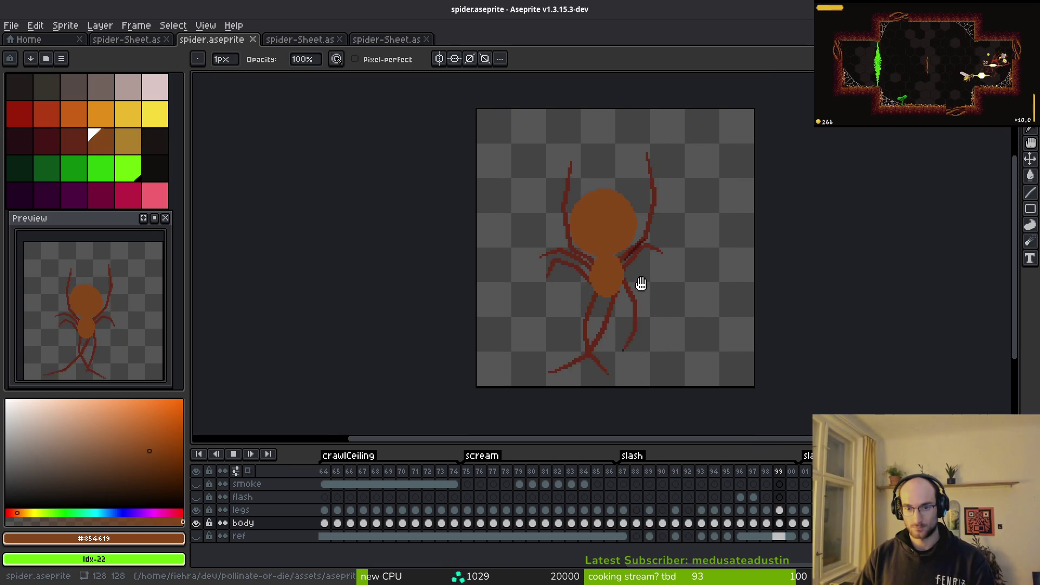
pyautogui.scroll(-1, 641, 284)
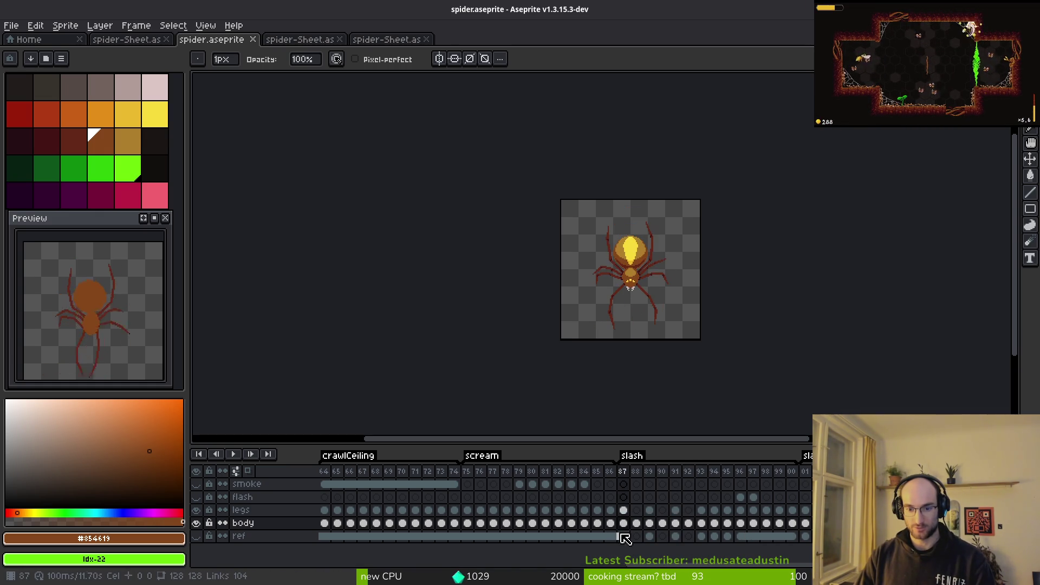
# Step: Select the legs-layer cels on frames 87, 88 and 89, ending on the shaded frame 87
pyautogui.press('i')
pyautogui.press('b')
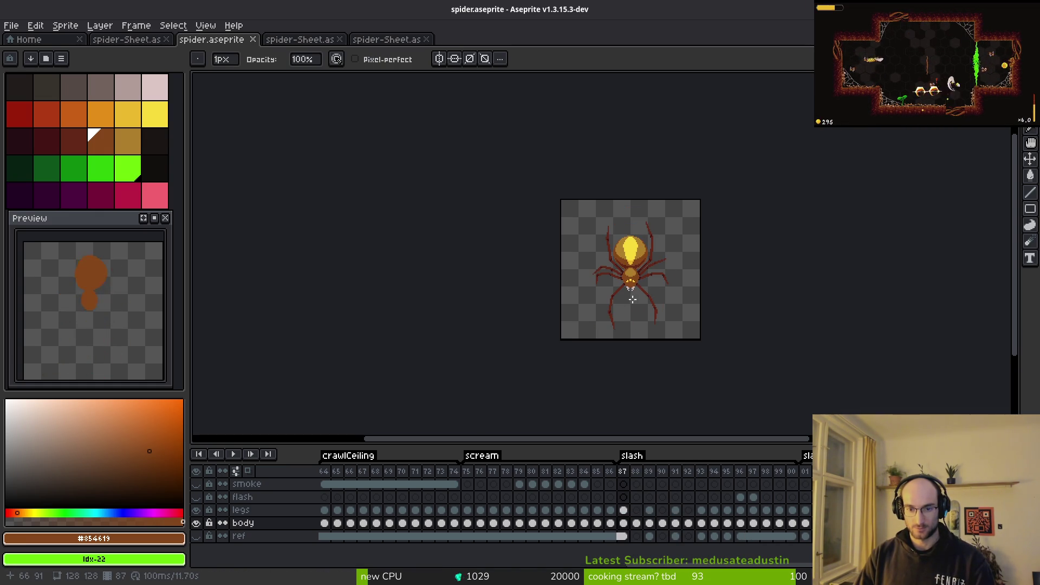
pyautogui.scroll(3, 637, 309)
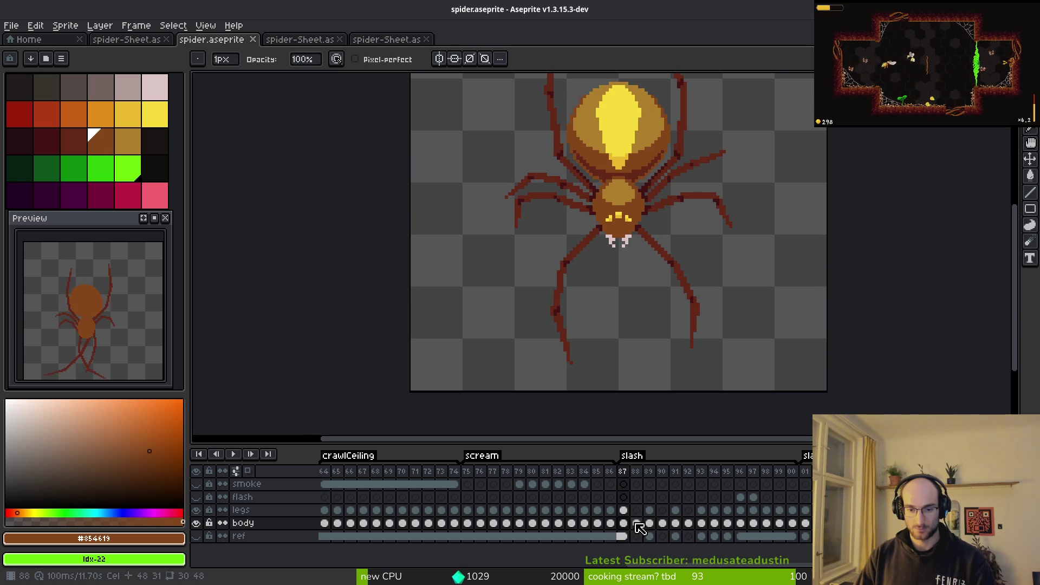
pyautogui.click(638, 524)
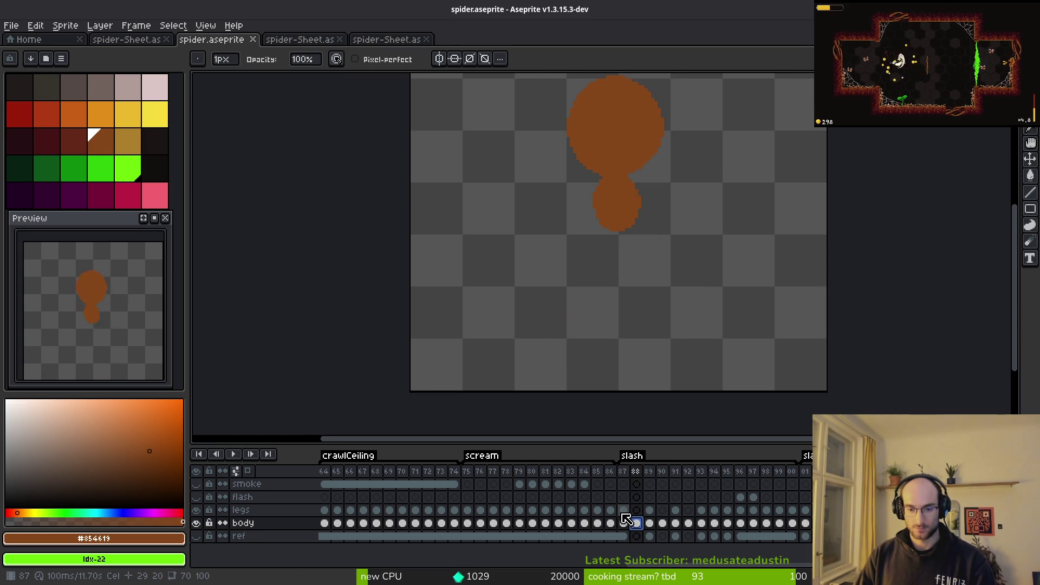
pyautogui.click(624, 514)
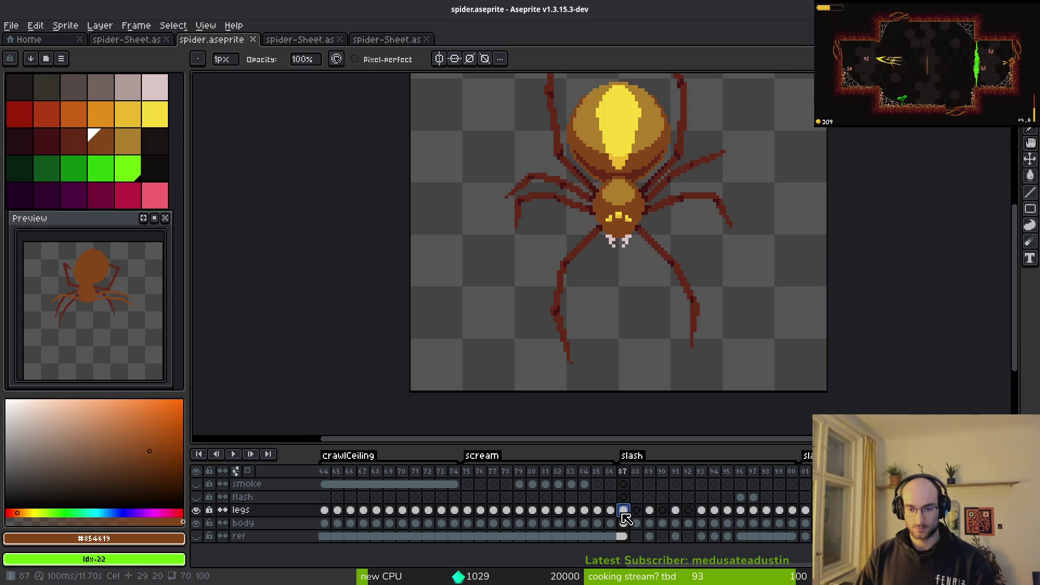
pyautogui.click(637, 472)
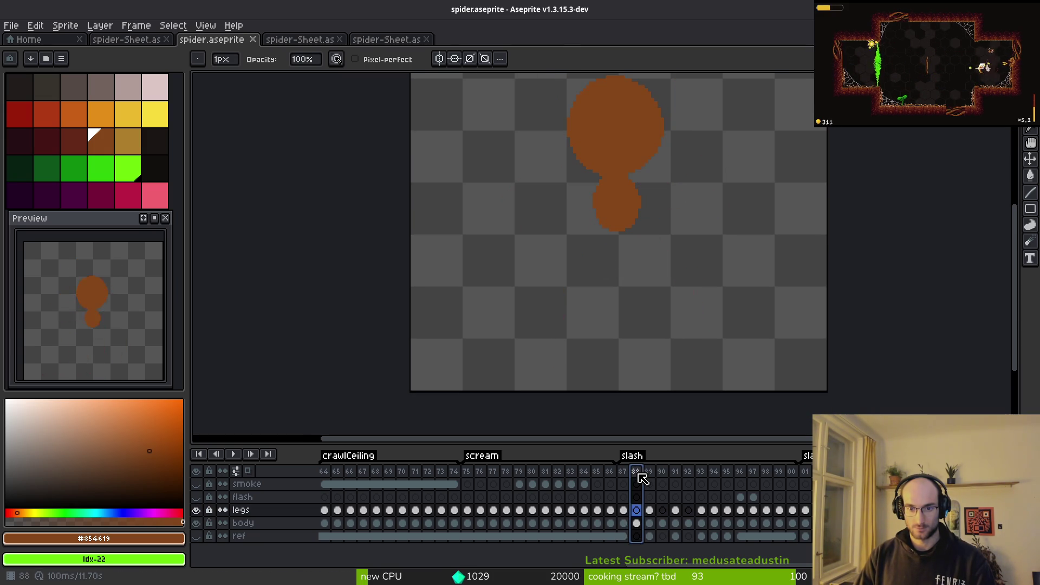
pyautogui.click(651, 474)
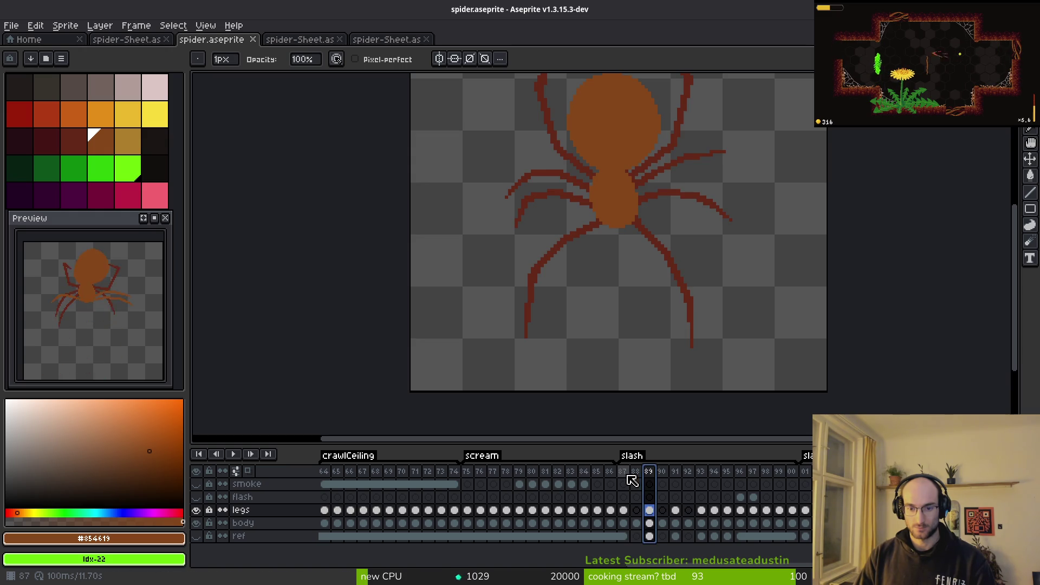
pyautogui.click(628, 475)
# Step: Compare frame 87 with its neighbour, then settle on frame 88 with Onion Skin turned on
pyautogui.press('Right')
pyautogui.press('Left')
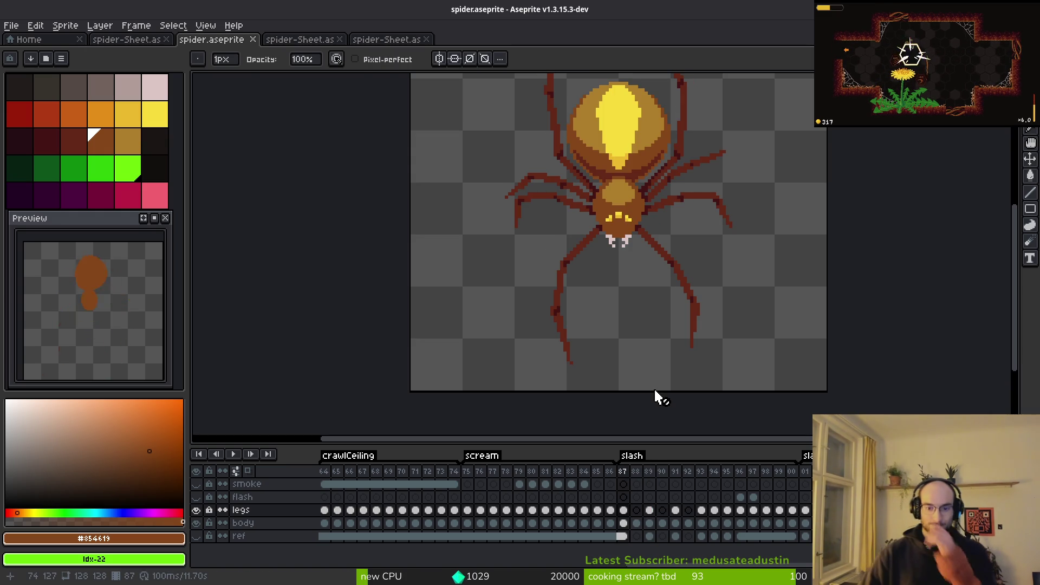
pyautogui.press('Right')
pyautogui.press('F3')
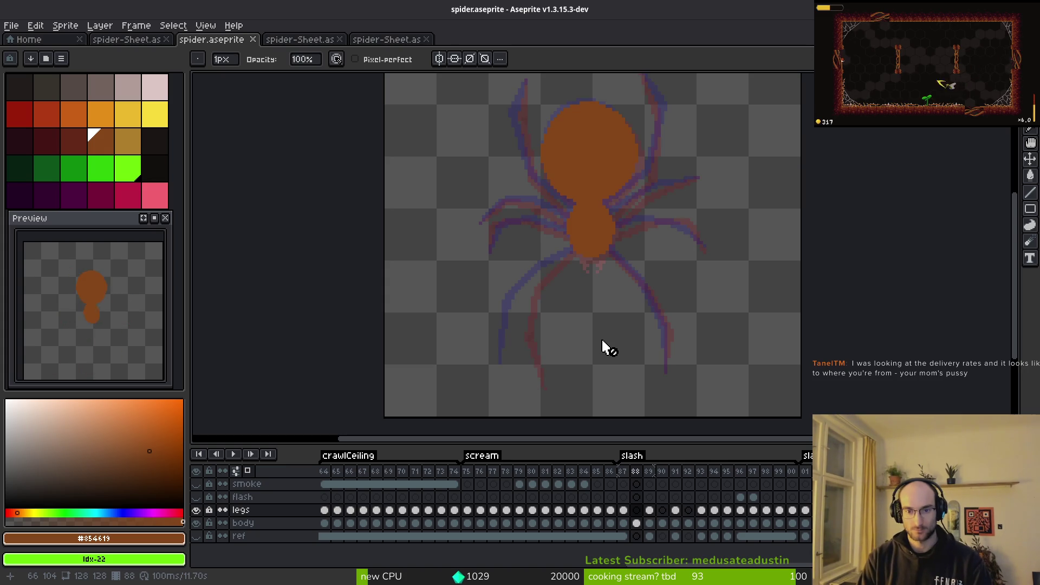
# Step: Pick the dark red leg colour and undo a stray test pixel on the legs layer
pyautogui.scroll(1, 576, 257)
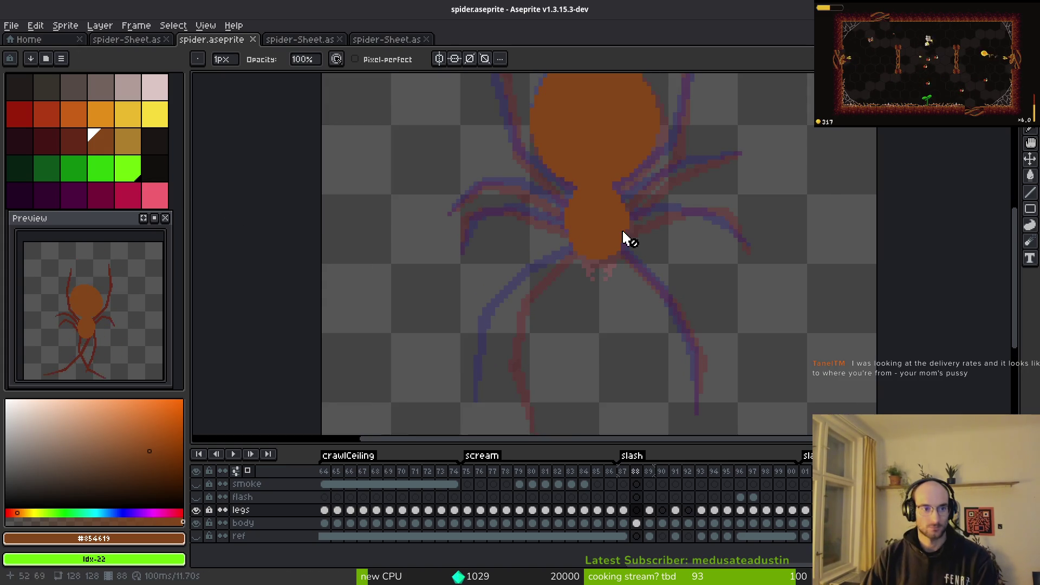
pyautogui.scroll(1, 472, 209)
pyautogui.keyDown('alt'); pyautogui.click(617, 260); pyautogui.keyUp('alt')
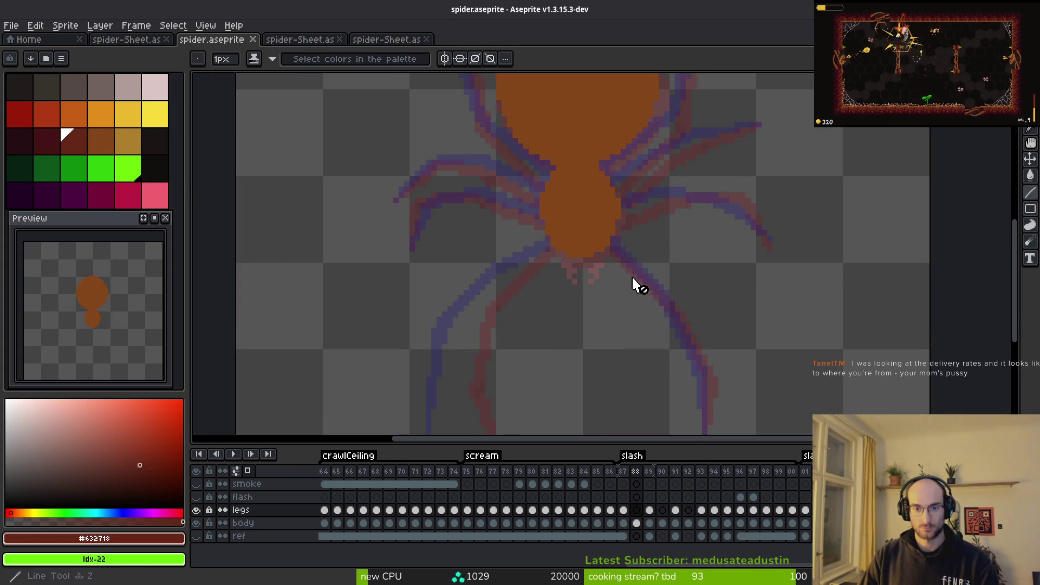
pyautogui.scroll(-1, 647, 304)
pyautogui.scroll(2, 666, 325)
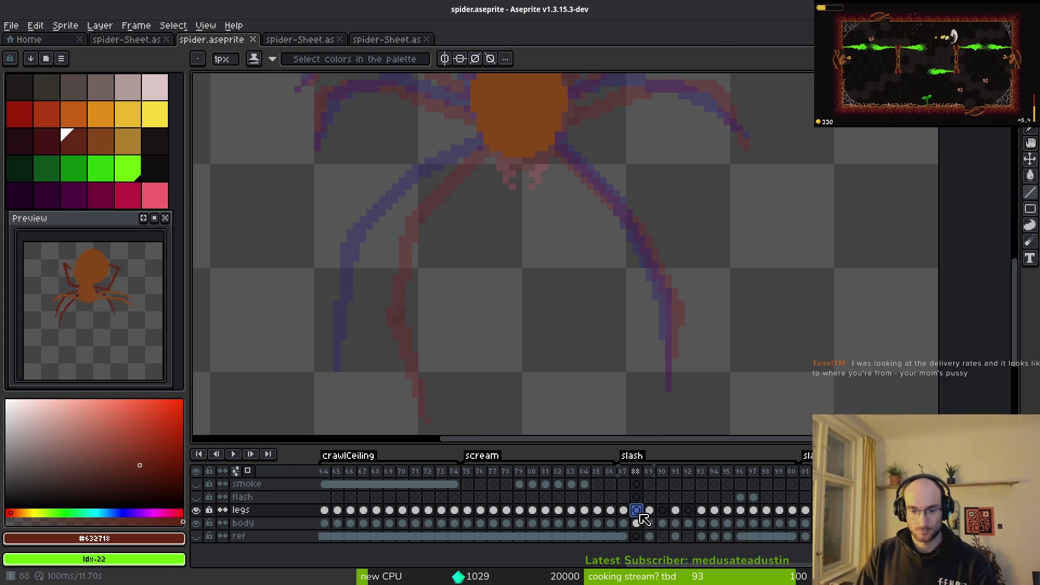
pyautogui.click(597, 348)
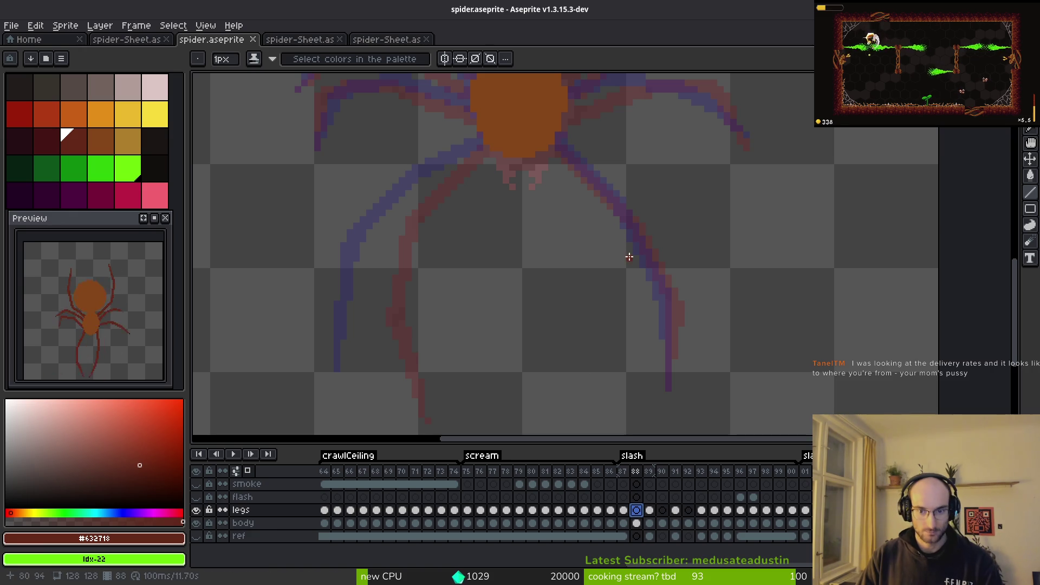
pyautogui.hotkey('ctrl', 'z')
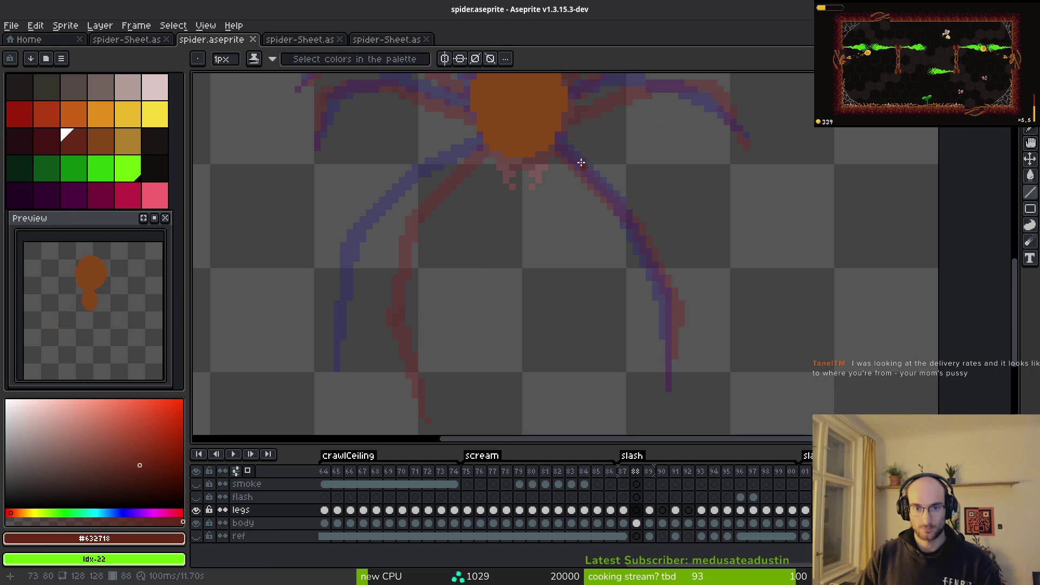
# Step: Flip between frames 87 and 88 to compare the legs, ending on frame 88
pyautogui.press(',')
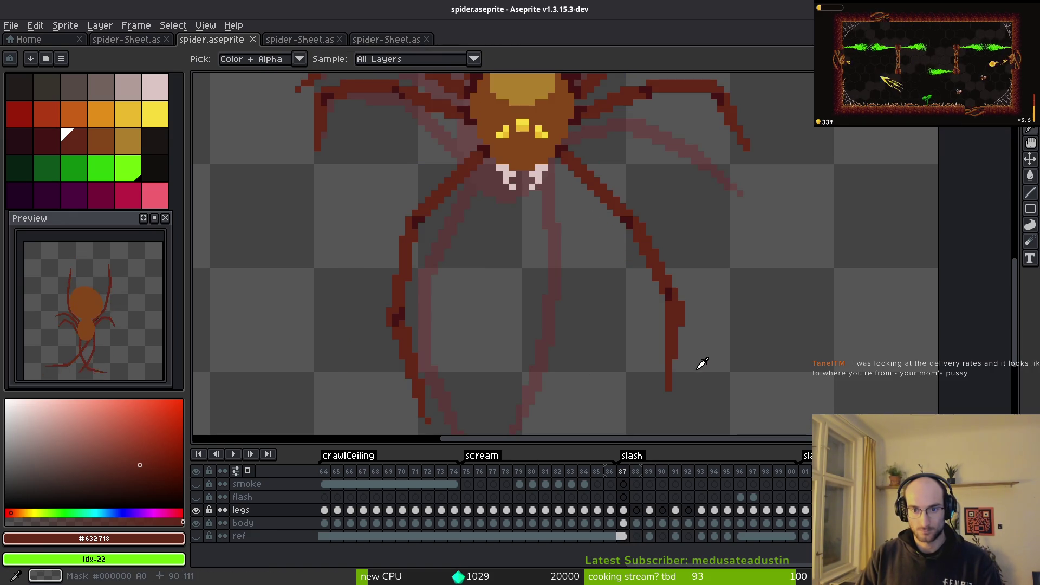
pyautogui.press('.')
pyautogui.press('.')
pyautogui.press(',')
pyautogui.press(',')
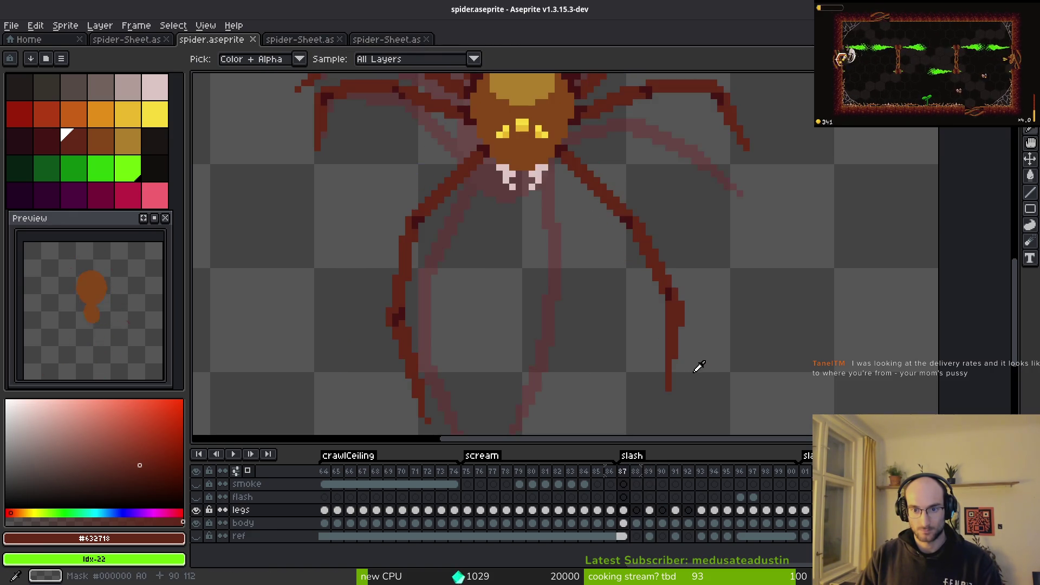
pyautogui.press('.')
pyautogui.scroll(1, 680, 349)
# Step: Trace the dark red right leg from the body down to its tip, then save spider.aseprite
pyautogui.moveTo(665, 403)
pyautogui.mouseDown()
pyautogui.moveTo(670, 282)
pyautogui.moveTo(608, 169)
pyautogui.mouseUp()
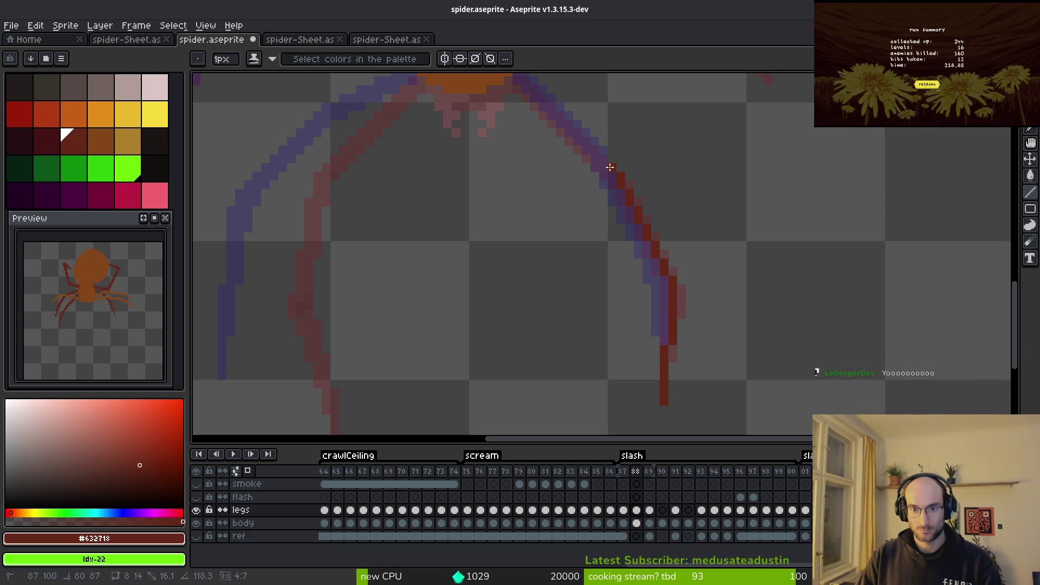
pyautogui.scroll(1, 566, 130)
pyautogui.moveTo(594, 156)
pyautogui.mouseDown()
pyautogui.moveTo(566, 130)
pyautogui.moveTo(521, 119)
pyautogui.moveTo(611, 216)
pyautogui.mouseUp()
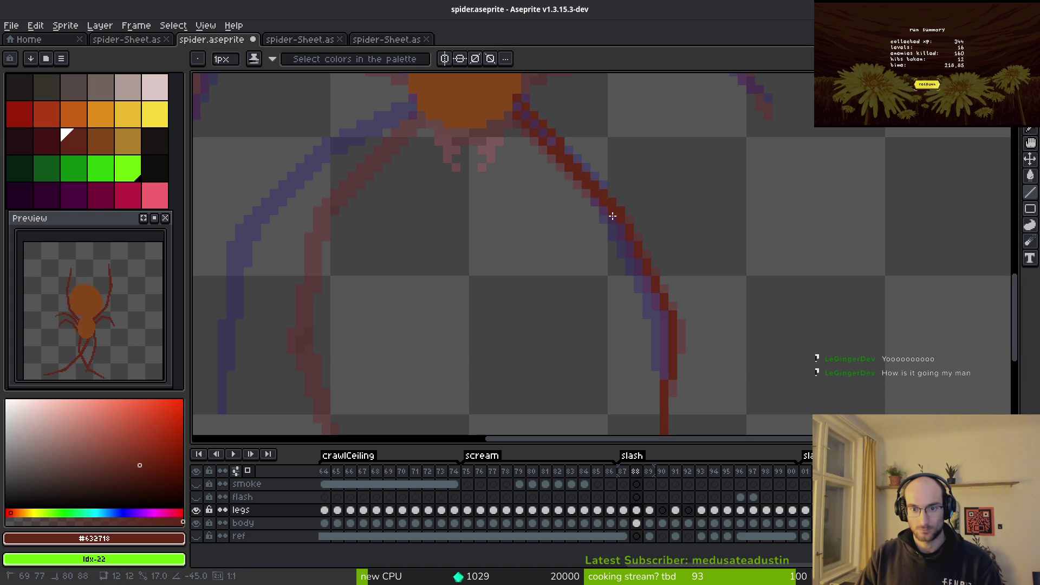
pyautogui.moveTo(634, 283)
pyautogui.mouseDown()
pyautogui.moveTo(657, 313)
pyautogui.moveTo(665, 373)
pyautogui.mouseUp()
pyautogui.moveTo(663, 336)
pyautogui.mouseDown()
pyautogui.moveTo(655, 297)
pyautogui.moveTo(608, 232)
pyautogui.moveTo(613, 213)
pyautogui.moveTo(513, 102)
pyautogui.mouseUp()
pyautogui.scroll(3, 569, 167)
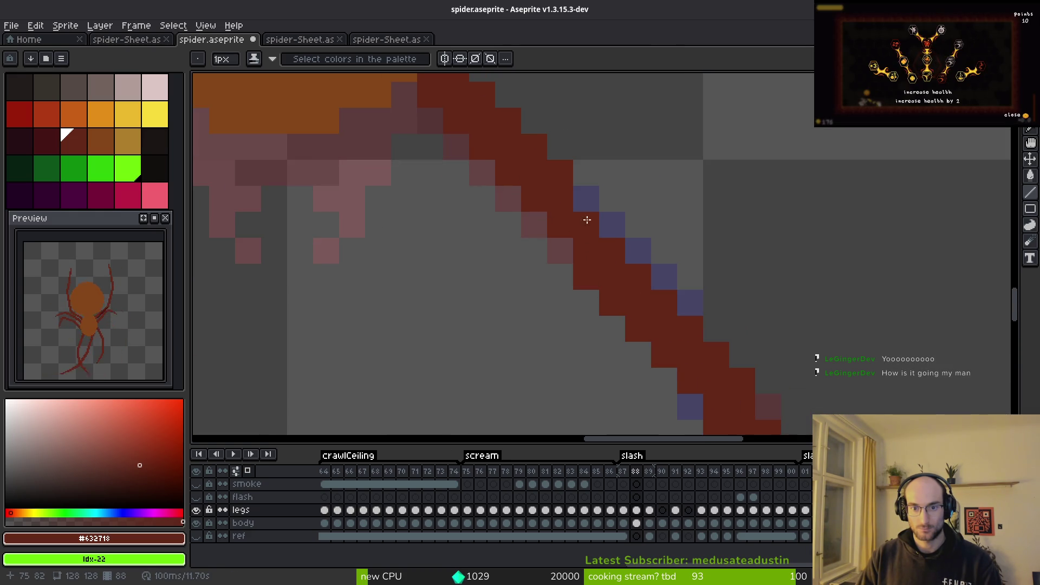
pyautogui.scroll(-4, 578, 202)
pyautogui.hotkey('ctrl', 's')
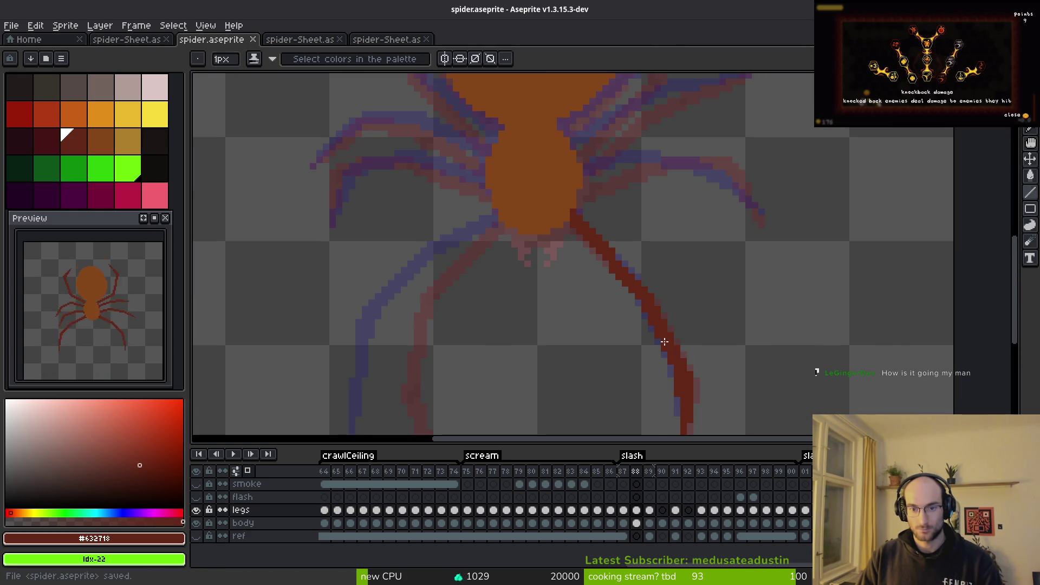
# Step: Touch up a few leg pixels on frame 88, checking against the next frame
pyautogui.scroll(3, 643, 305)
pyautogui.click(515, 132)
pyautogui.press('Right')
pyautogui.press('alt')
pyautogui.press('Left')
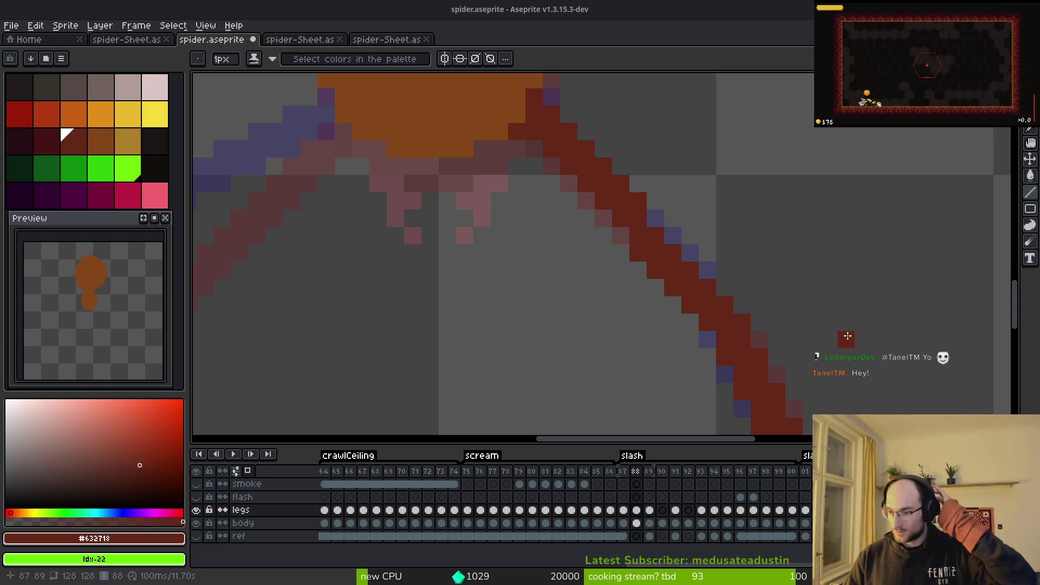
# Step: Make the flash layer visible and jump to frame 87's full-colour spider pose
pyautogui.scroll(-3, 650, 287)
pyautogui.scroll(1, 667, 243)
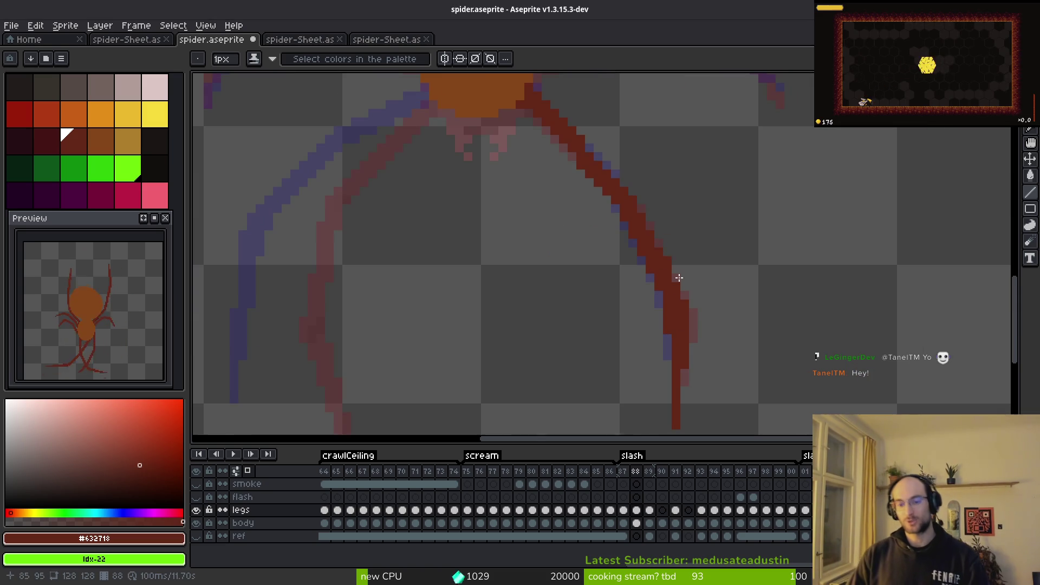
pyautogui.scroll(-2, 656, 306)
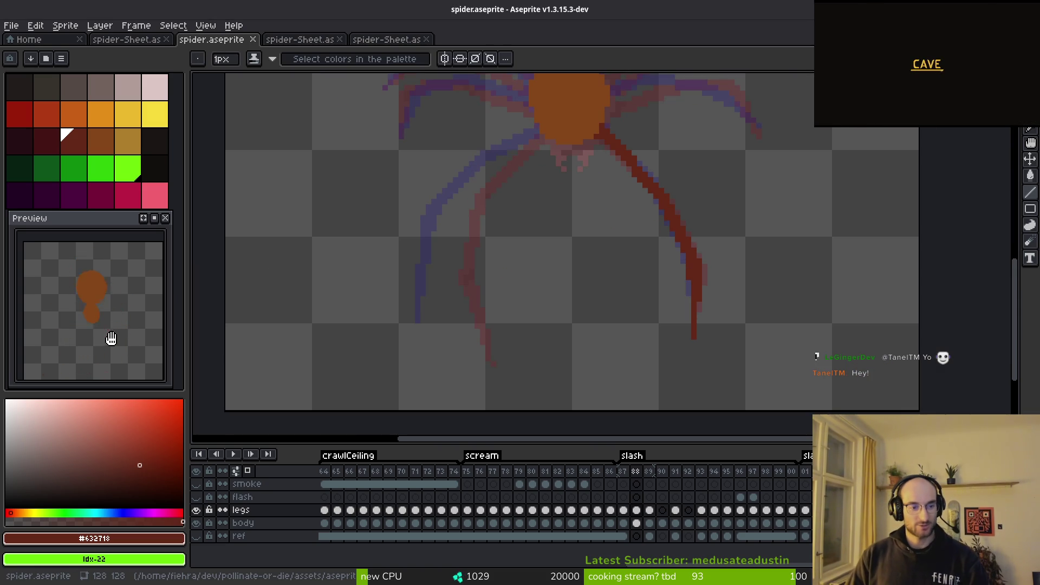
pyautogui.click(196, 497)
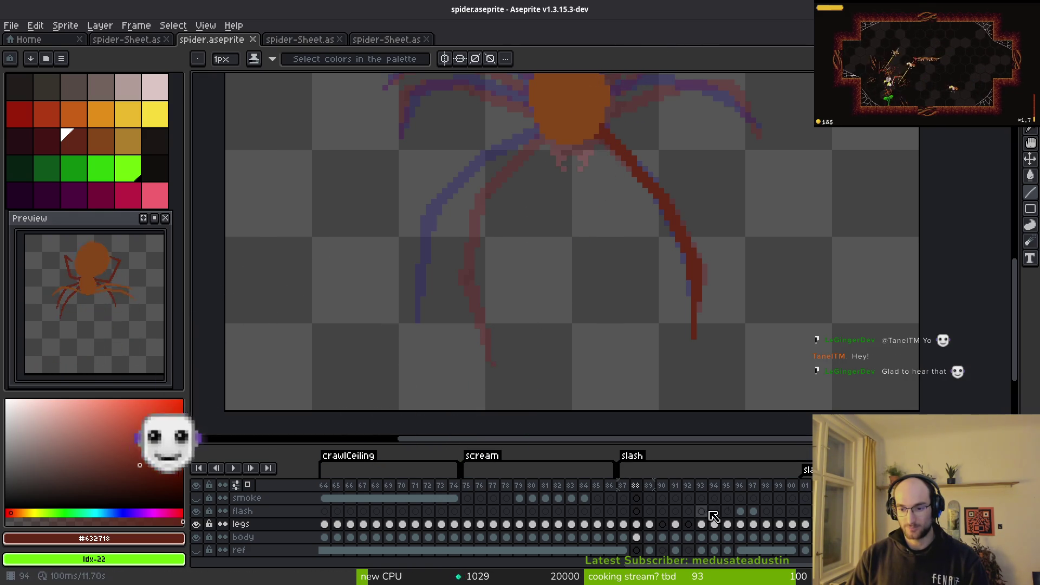
pyautogui.click(624, 488)
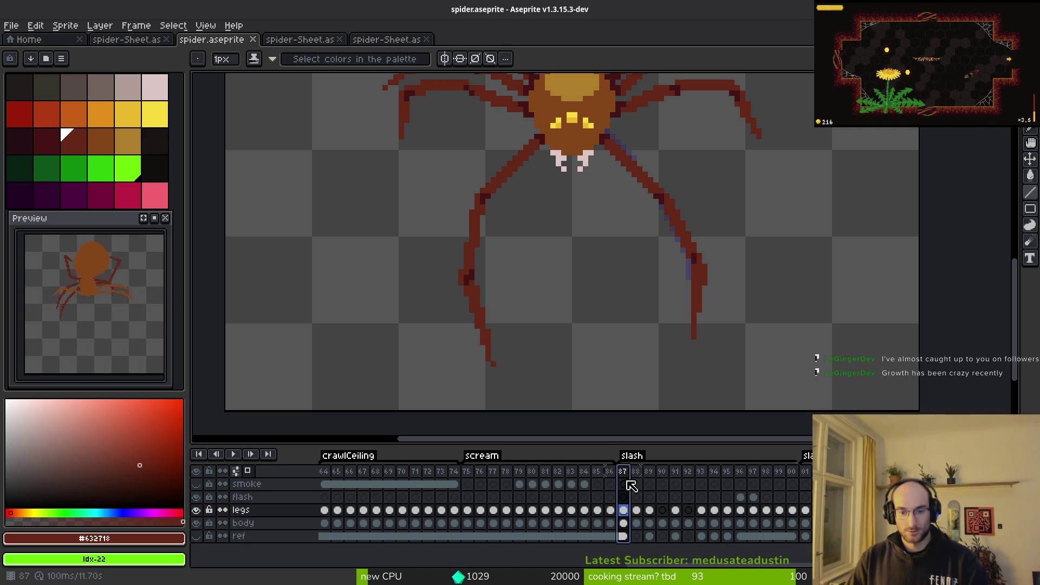
# Step: Compare the legs on frames 89 and 90 and undo two stray edits
pyautogui.click(661, 511)
pyautogui.click(651, 512)
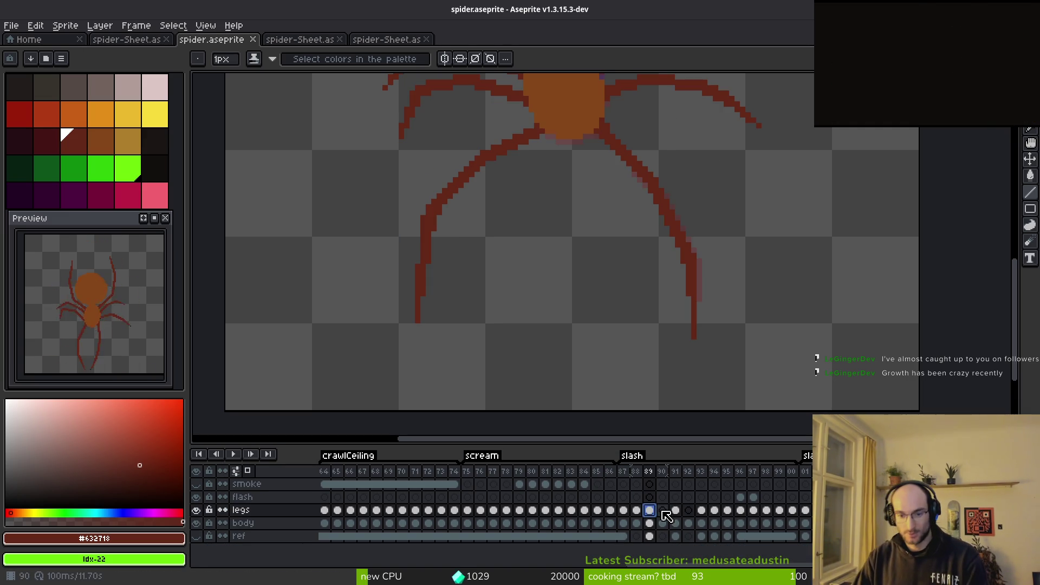
pyautogui.click(662, 512)
pyautogui.click(652, 512)
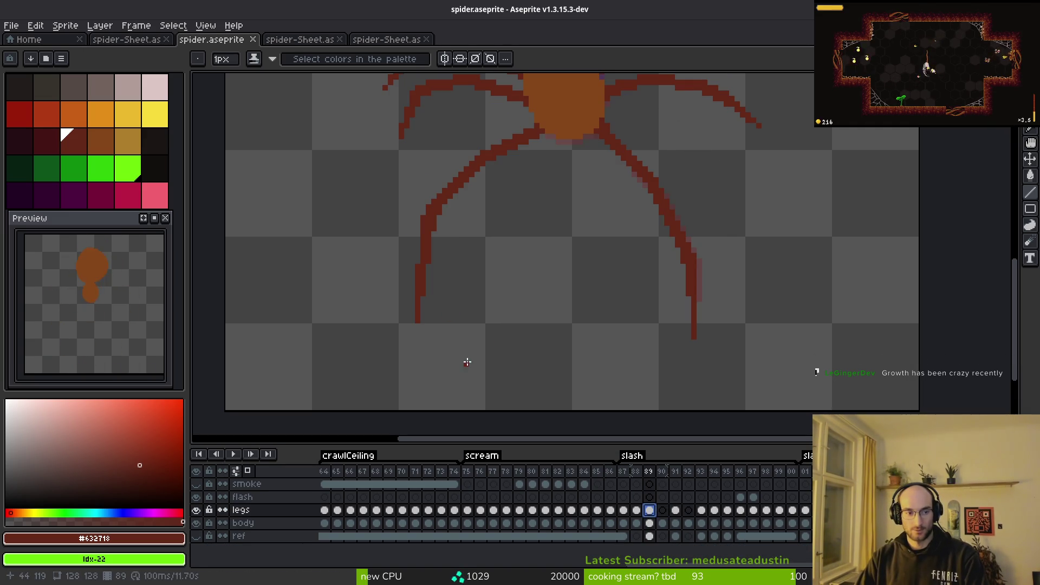
pyautogui.hotkey('ctrl', 'z')
pyautogui.moveTo(569, 304); pyautogui.dragTo(581, 301)
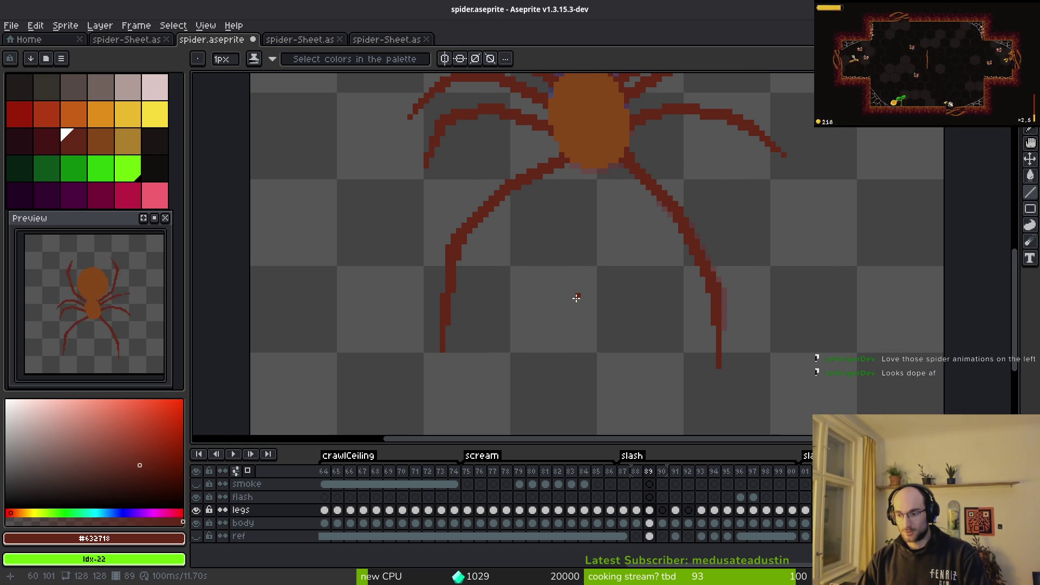
pyautogui.hotkey('ctrl', 'z')
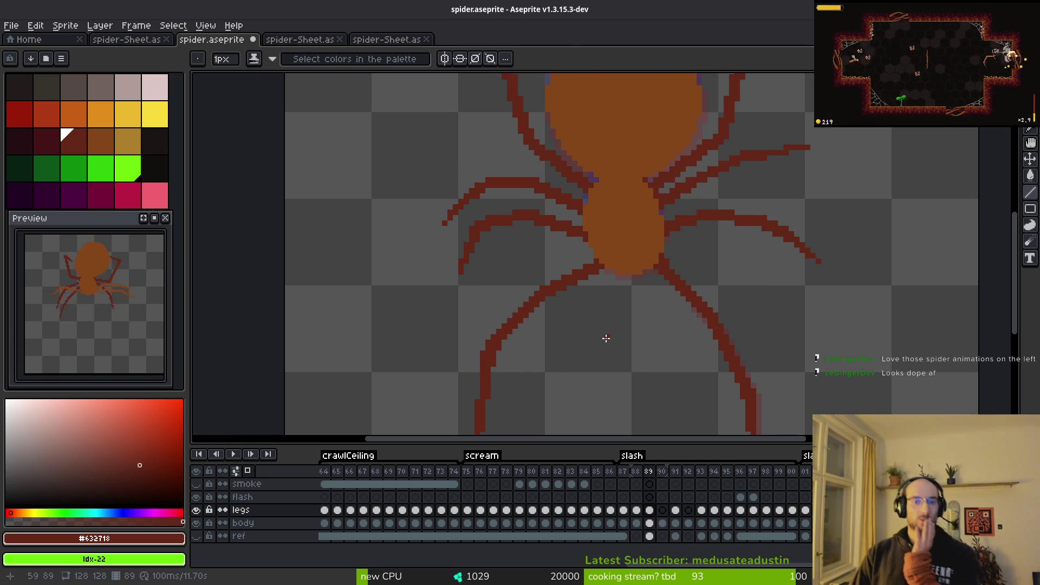
# Step: Return to frame 88, choose the Line tool, and pan the view over the spider's body
pyautogui.press(',')
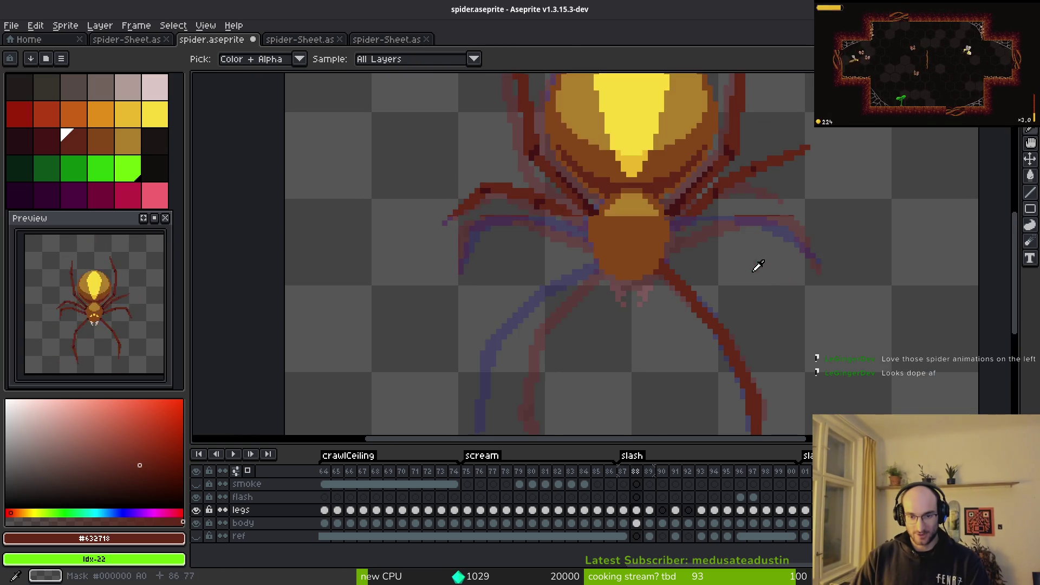
pyautogui.press('l')
pyautogui.moveTo(731, 295); pyautogui.dragTo(680, 295)
pyautogui.press('i')
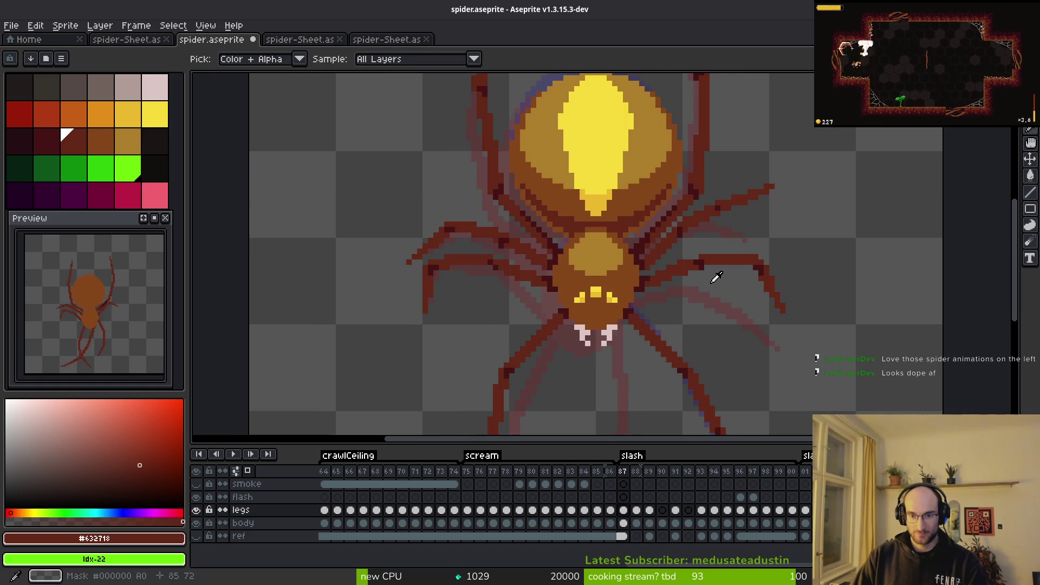
pyautogui.press('b')
pyautogui.scroll(3, 663, 277)
pyautogui.moveTo(665, 273); pyautogui.dragTo(586, 288)
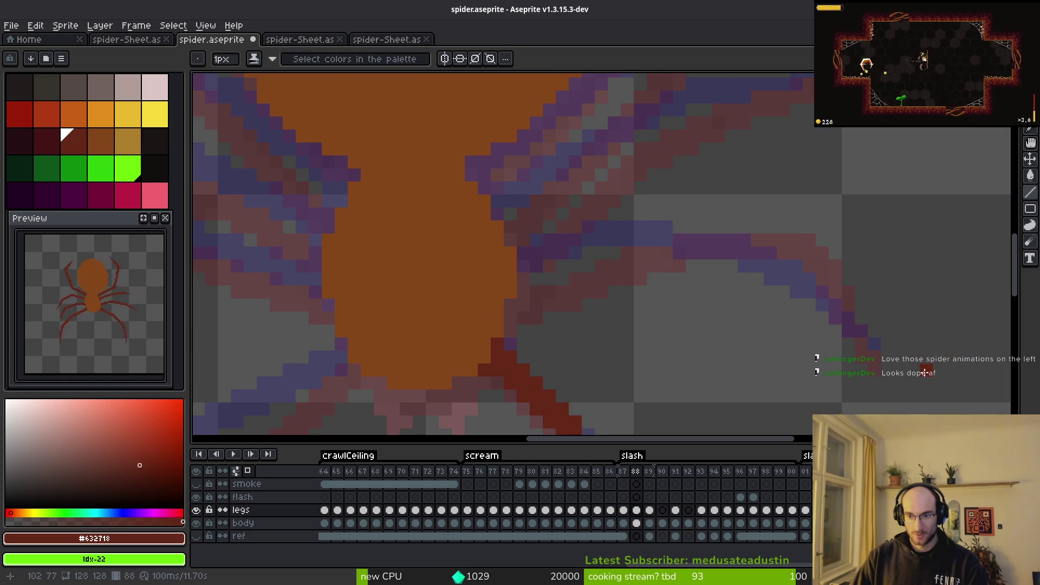
pyautogui.press('Return')
pyautogui.press('Return')
pyautogui.press('i')
pyautogui.press('Right')
# Step: Step forward through slash frames up to frame 91 and back toward frame 89
pyautogui.scroll(-3, 929, 373)
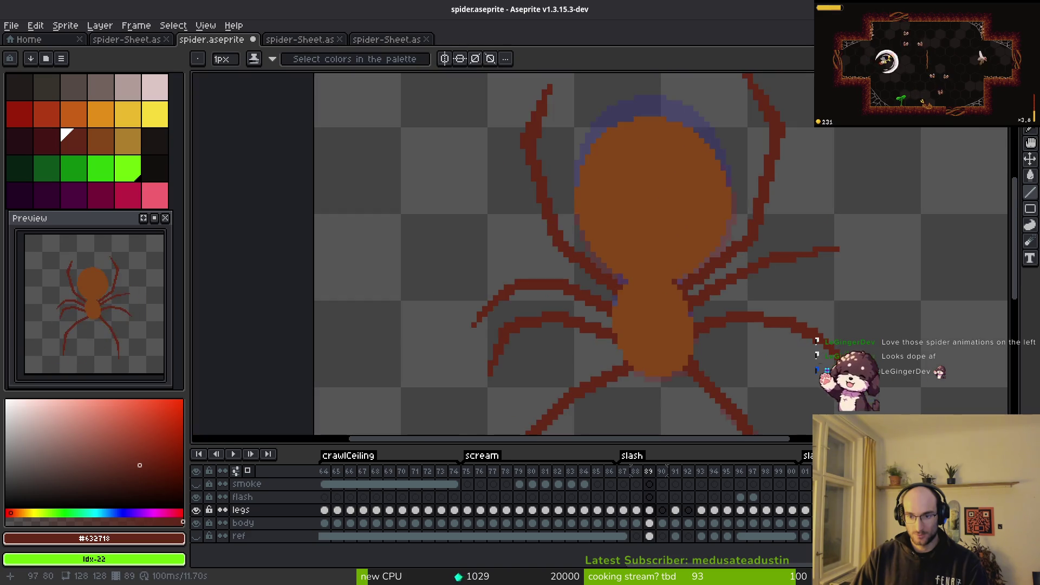
pyautogui.press('Right')
pyautogui.press('Right')
pyautogui.moveTo(875, 399); pyautogui.dragTo(773, 309)
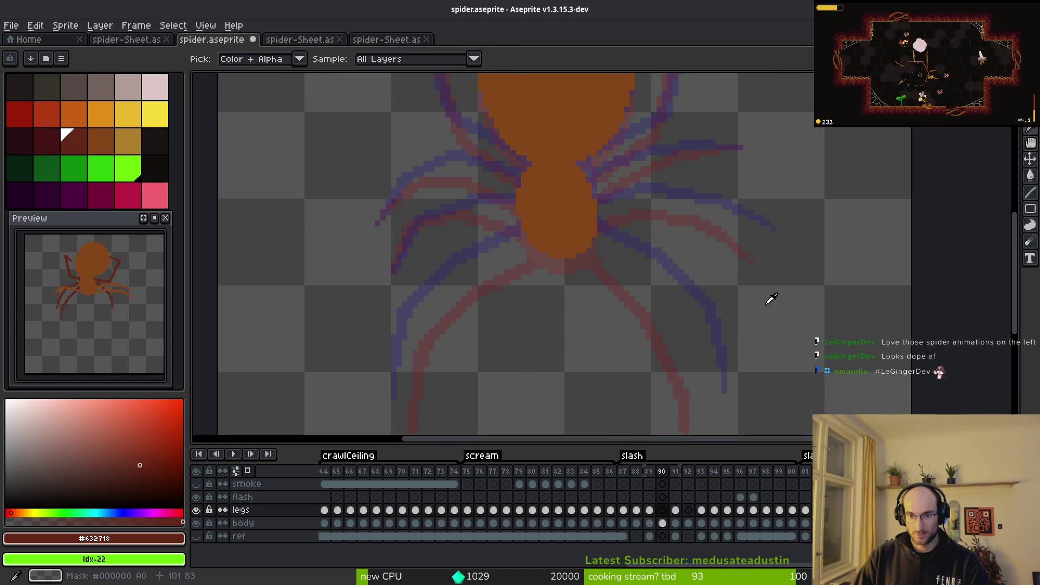
pyautogui.press('Right')
pyautogui.press('Right')
pyautogui.press('Right')
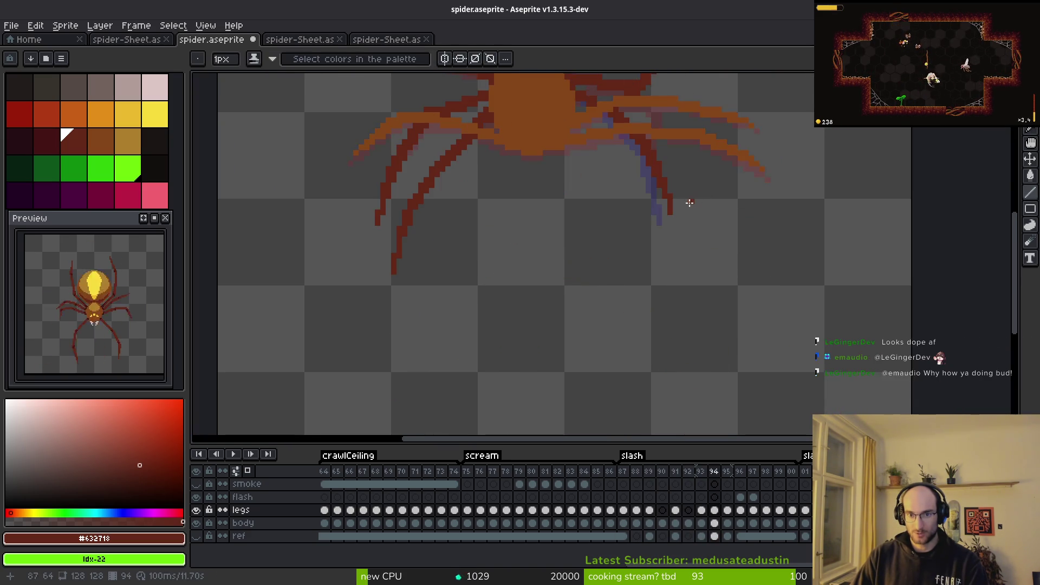
pyautogui.moveTo(687, 205); pyautogui.dragTo(697, 235)
pyautogui.press('Left')
pyautogui.press('Left')
pyautogui.press('Left')
pyautogui.press('b')
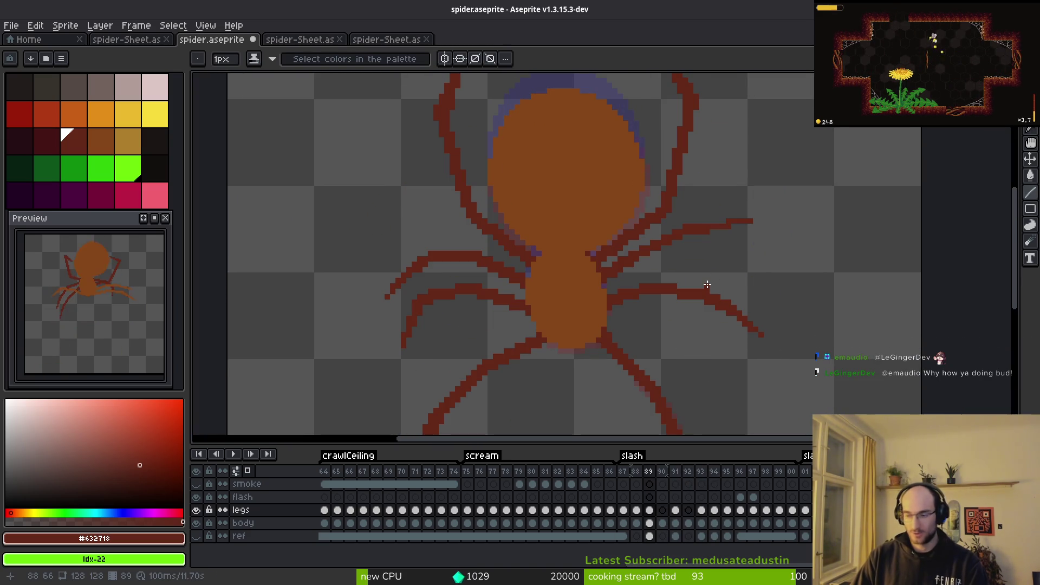
# Step: Go back to frame 88, comparing it with neighbouring frames and the full-colour pose on frame 87
pyautogui.scroll(-3, 693, 296)
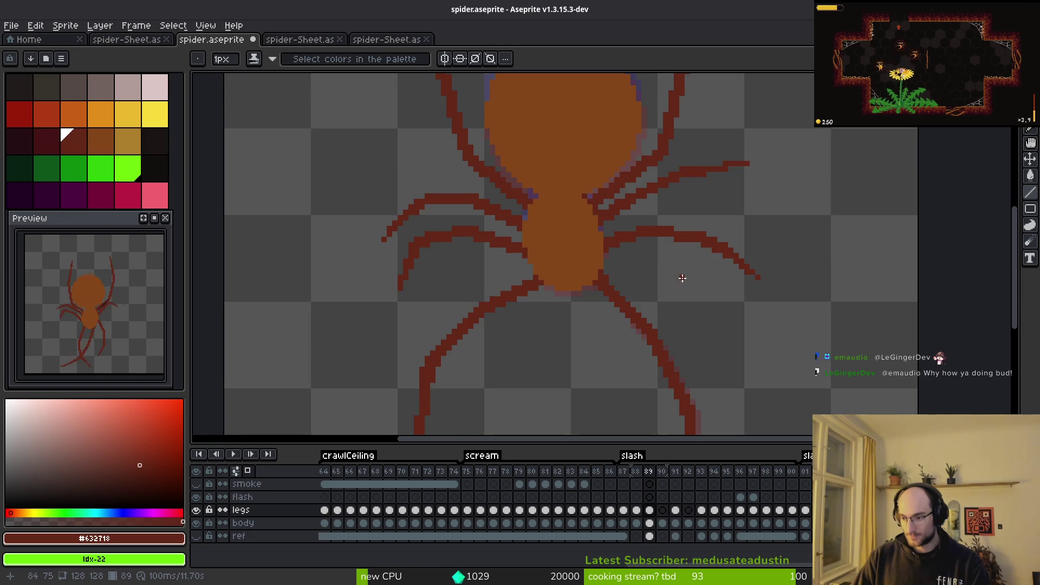
pyautogui.press('Left')
pyautogui.press('i')
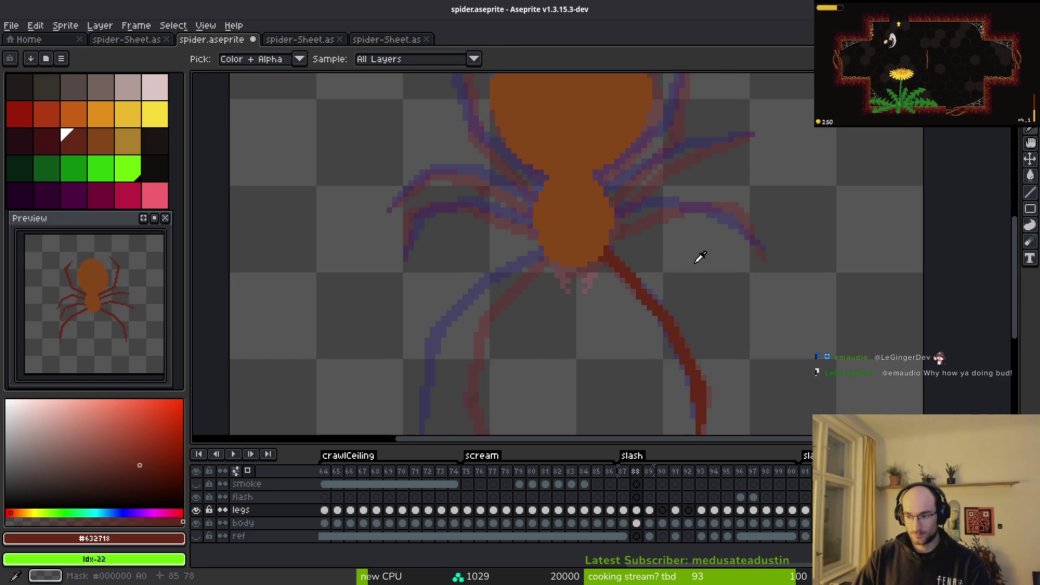
pyautogui.press('Right')
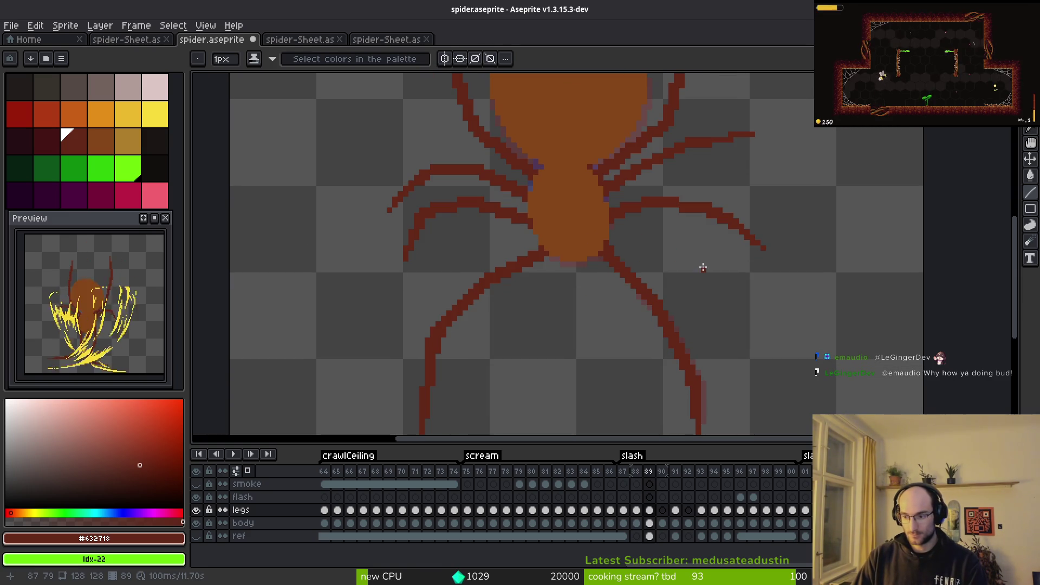
pyautogui.press('Left')
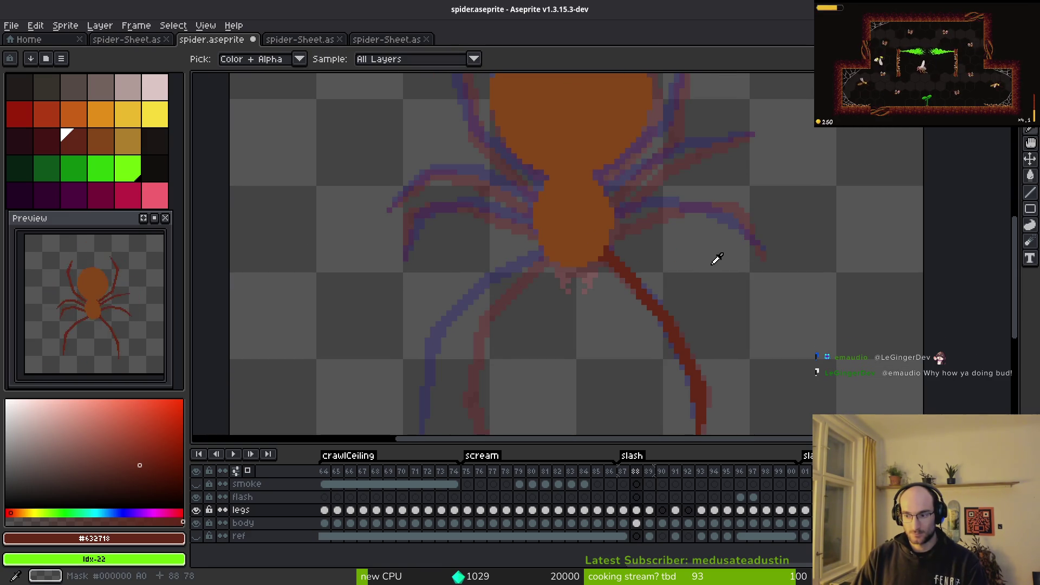
pyautogui.press('Left')
pyautogui.press('Right')
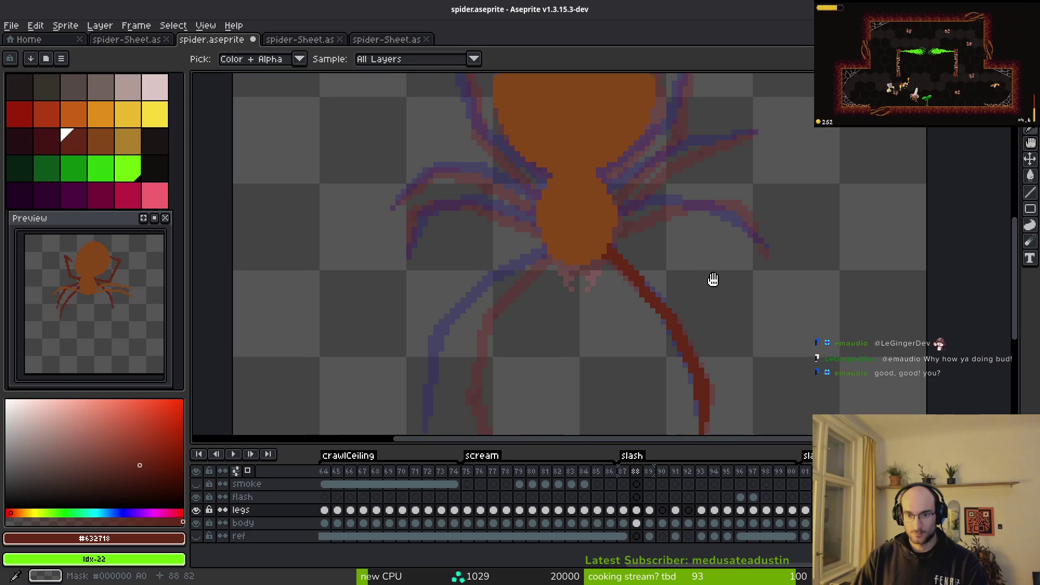
# Step: Reposition and zoom the view while comparing frame 88 against frame 87's finished pose
pyautogui.moveTo(711, 284); pyautogui.dragTo(710, 232)
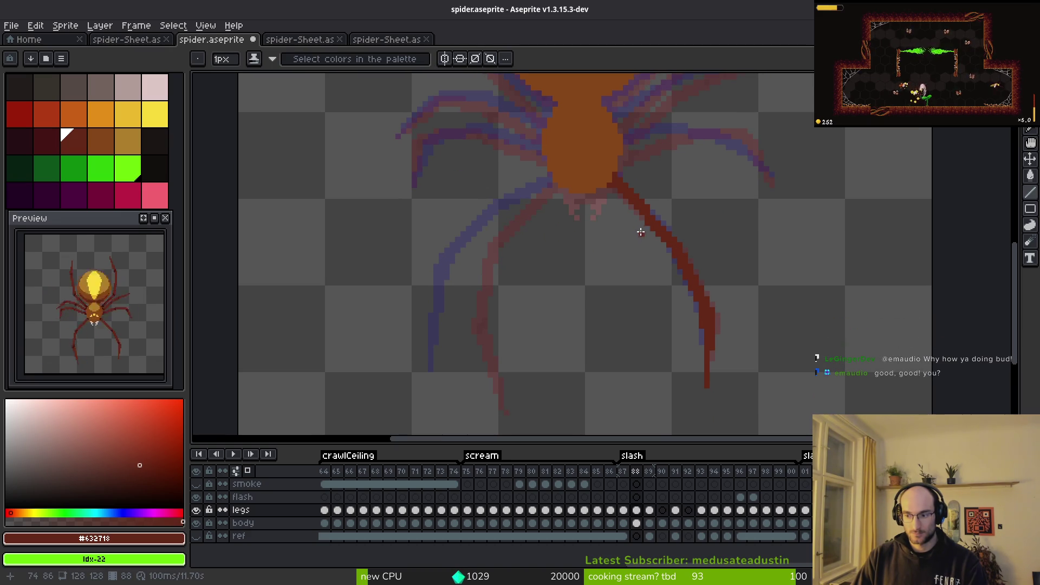
pyautogui.press('Left')
pyautogui.moveTo(638, 264); pyautogui.dragTo(697, 274)
pyautogui.scroll(-1, 690, 277)
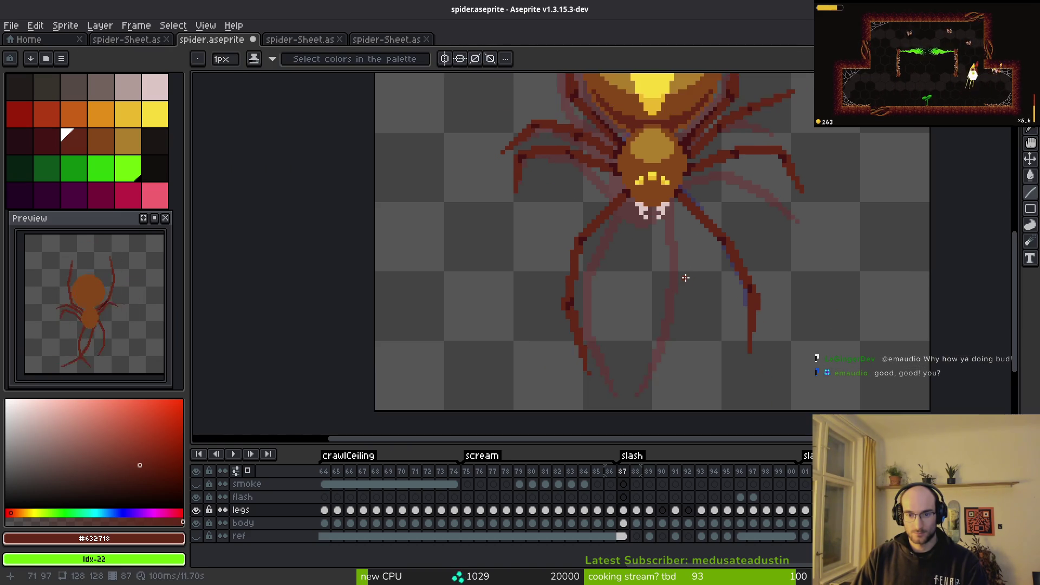
pyautogui.press('Right')
pyautogui.press('Left')
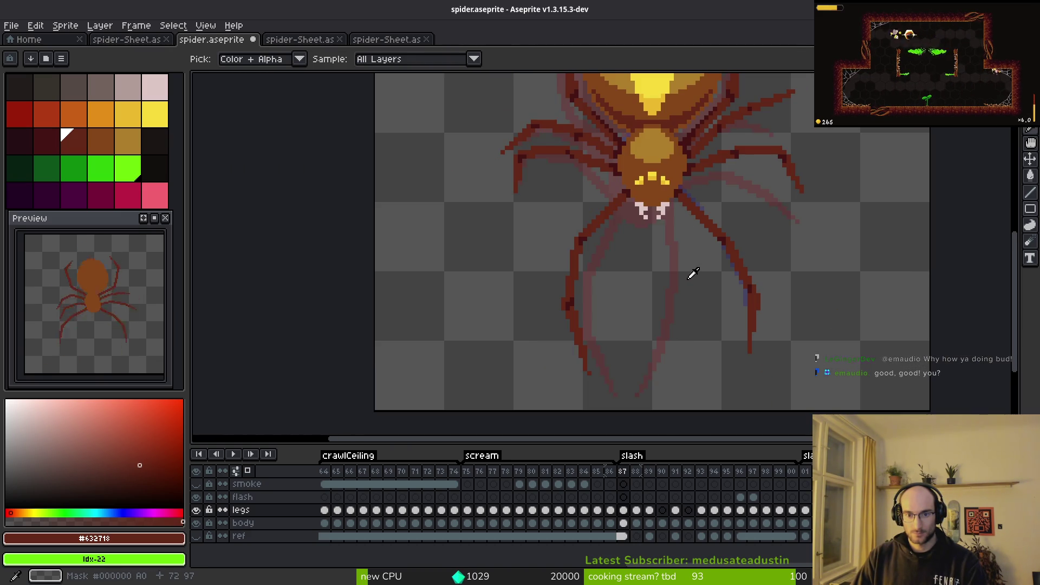
pyautogui.press('Right')
pyautogui.scroll(1, 599, 283)
pyautogui.scroll(1, 592, 308)
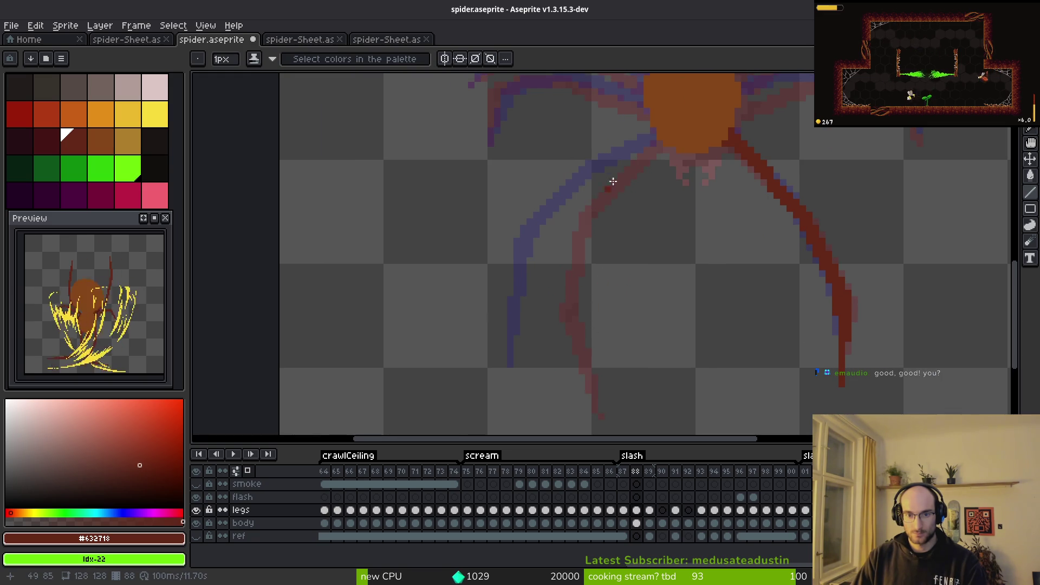
pyautogui.scroll(1, 642, 152)
# Step: Draw a straight dark red leg down-left from the body, redraw it, touch it up, and preview
pyautogui.moveTo(664, 142); pyautogui.dragTo(560, 225)
pyautogui.hotkey('ctrl', 'z')
pyautogui.press('alt')
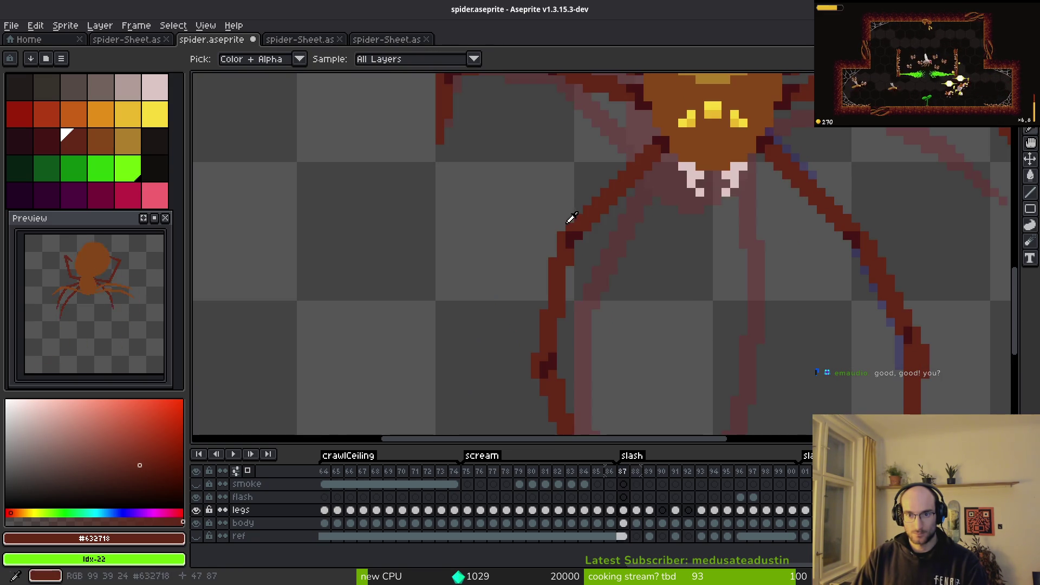
pyautogui.press('Left')
pyautogui.press('Right')
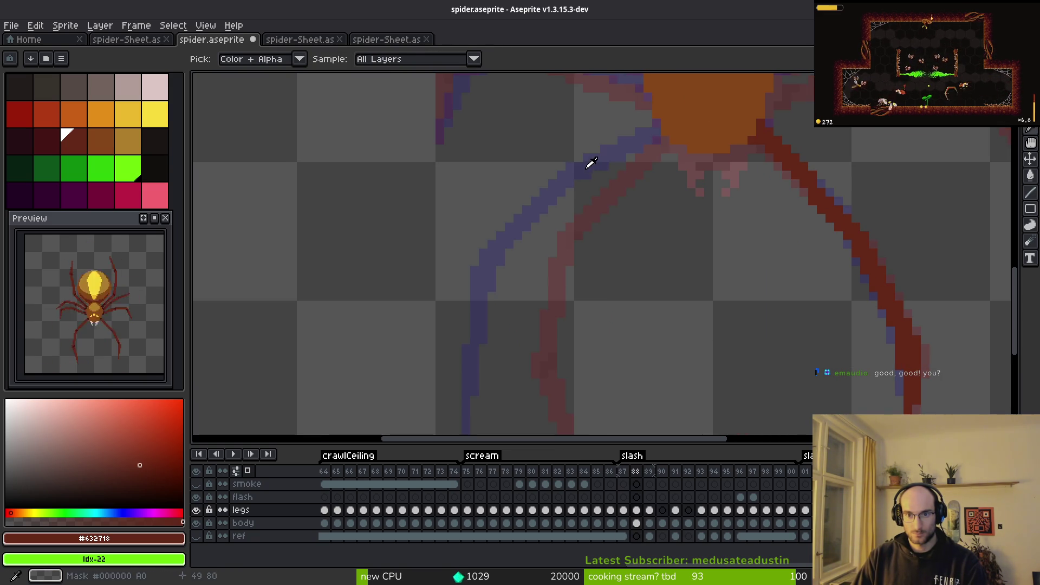
pyautogui.moveTo(666, 141); pyautogui.dragTo(577, 220)
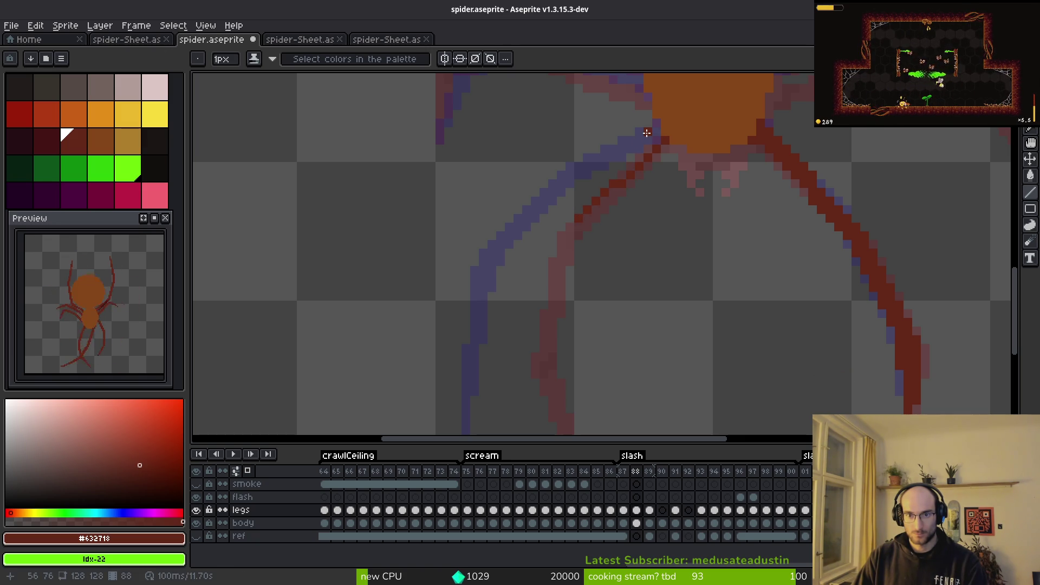
pyautogui.scroll(1, 647, 133)
pyautogui.moveTo(668, 140)
pyautogui.mouseDown()
pyautogui.moveTo(622, 169)
pyautogui.moveTo(541, 267)
pyautogui.moveTo(583, 193)
pyautogui.moveTo(535, 252)
pyautogui.mouseUp()
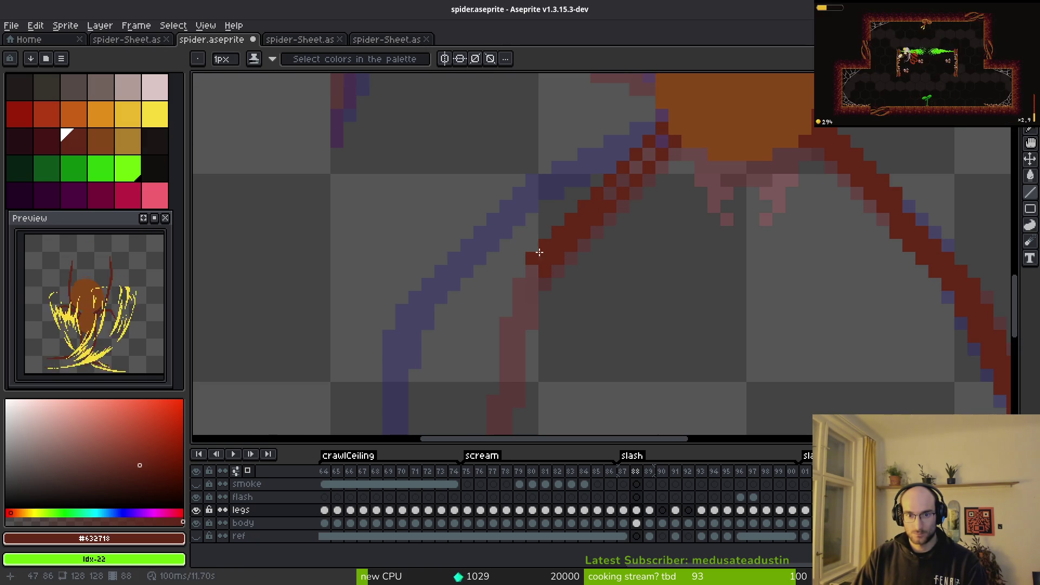
pyautogui.moveTo(647, 154); pyautogui.dragTo(606, 195)
pyautogui.press('Return')
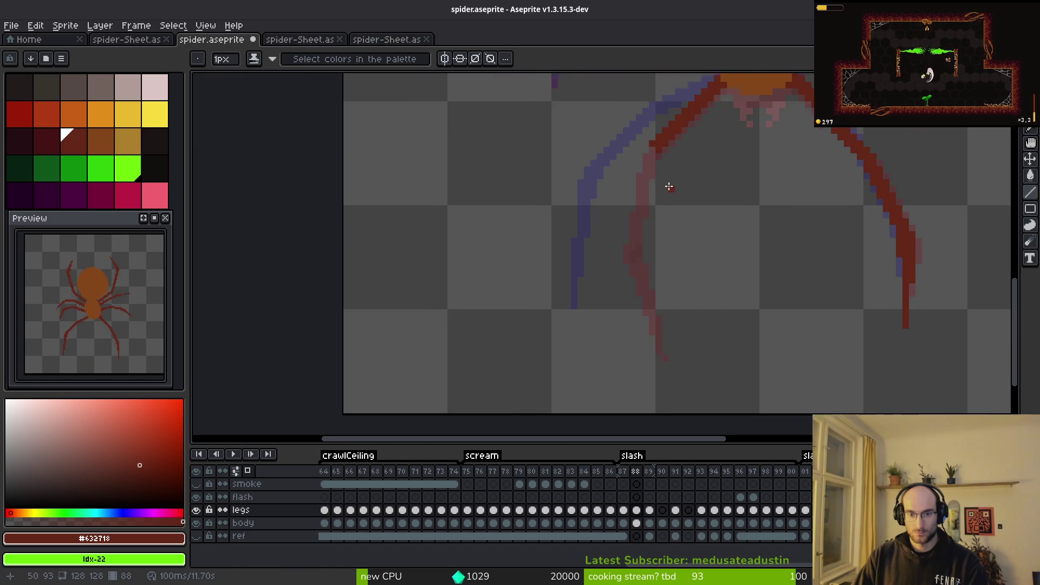
# Step: Draw the lower-left leg down to its tip and thicken its knee with an extra pixel
pyautogui.moveTo(639, 97)
pyautogui.mouseDown()
pyautogui.moveTo(619, 213)
pyautogui.moveTo(573, 303)
pyautogui.moveTo(563, 302)
pyautogui.mouseUp()
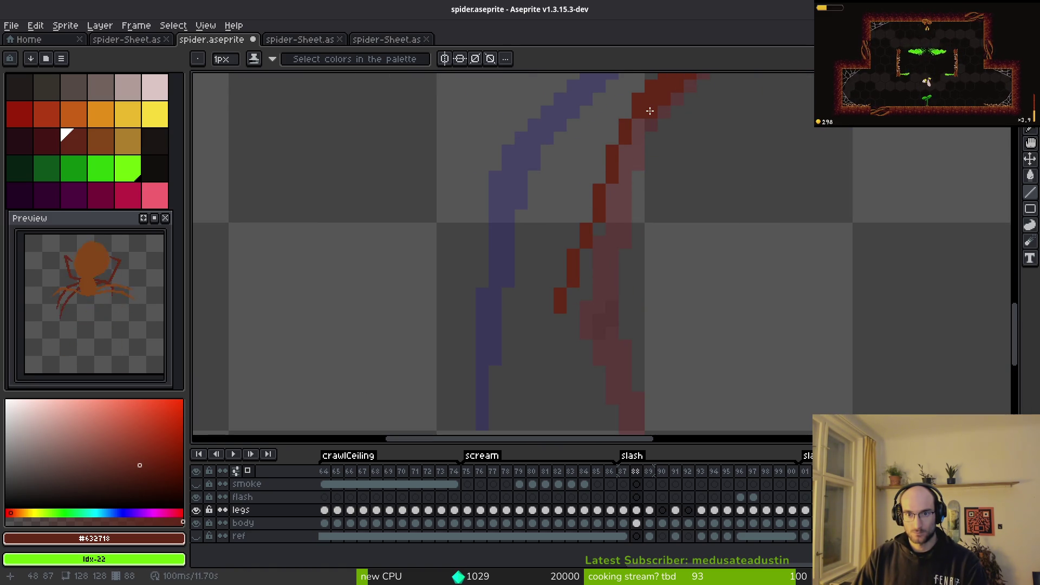
pyautogui.moveTo(640, 130)
pyautogui.mouseDown()
pyautogui.moveTo(578, 314)
pyautogui.moveTo(567, 301)
pyautogui.moveTo(631, 121)
pyautogui.mouseUp()
pyautogui.moveTo(647, 261); pyautogui.dragTo(657, 218)
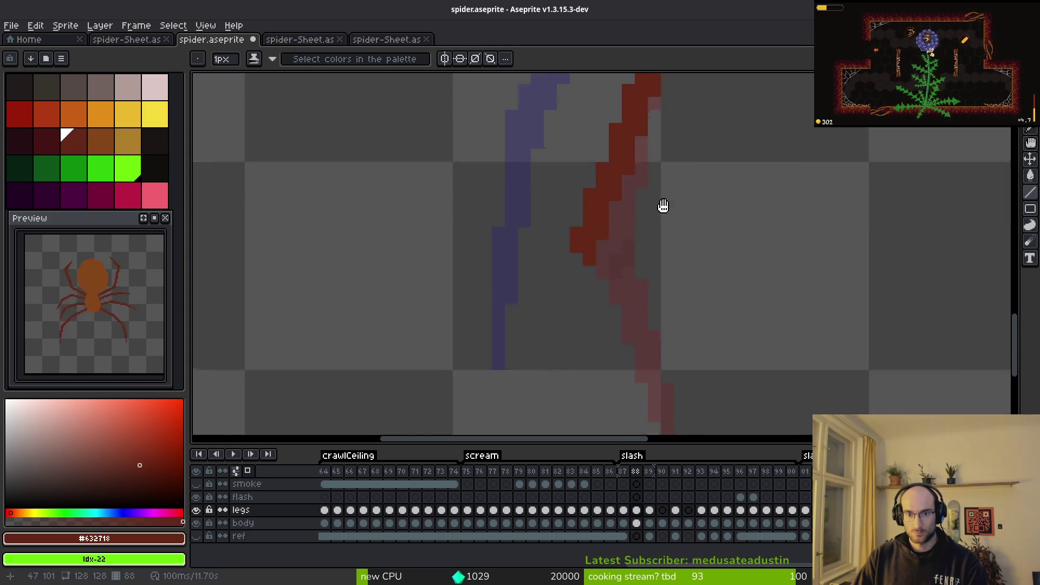
pyautogui.scroll(-2, 629, 248)
pyautogui.scroll(3, 619, 195)
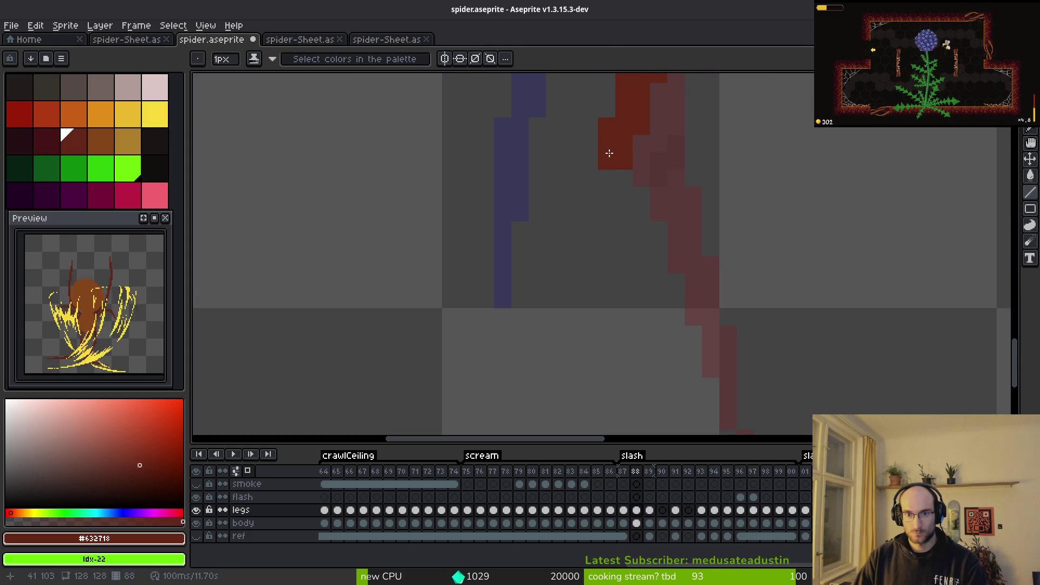
pyautogui.scroll(-2, 601, 153)
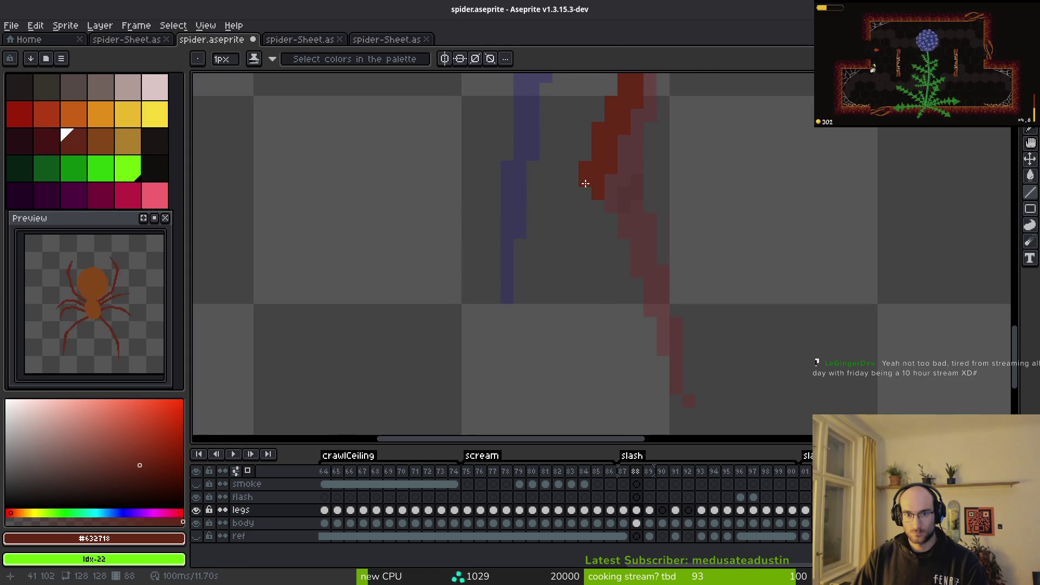
pyautogui.moveTo(585, 183)
pyautogui.mouseDown()
pyautogui.moveTo(641, 358)
pyautogui.moveTo(663, 388)
pyautogui.moveTo(622, 200)
pyautogui.moveTo(605, 171)
pyautogui.moveTo(608, 216)
pyautogui.moveTo(668, 375)
pyautogui.mouseUp()
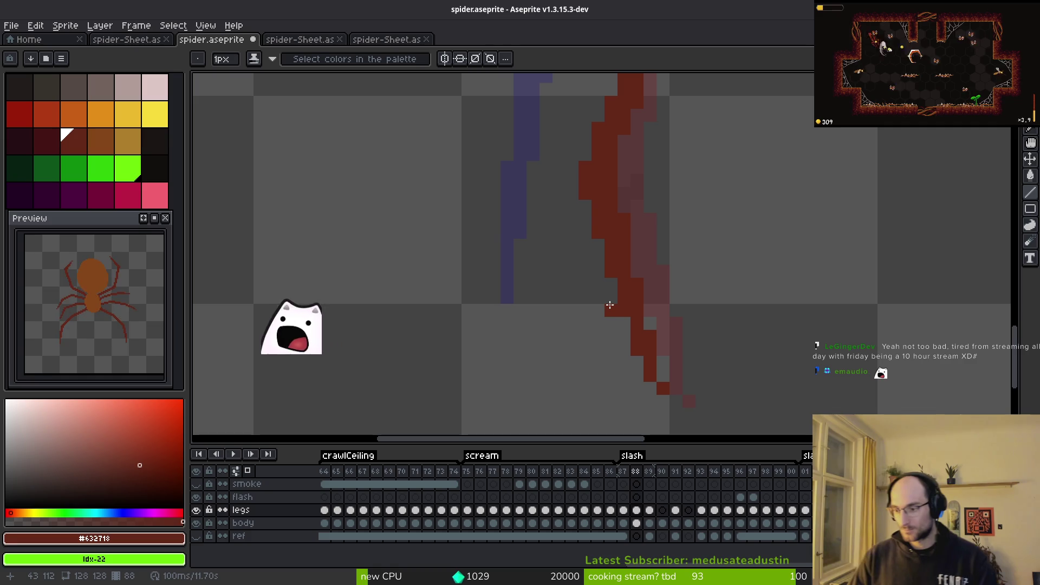
pyautogui.click(601, 329)
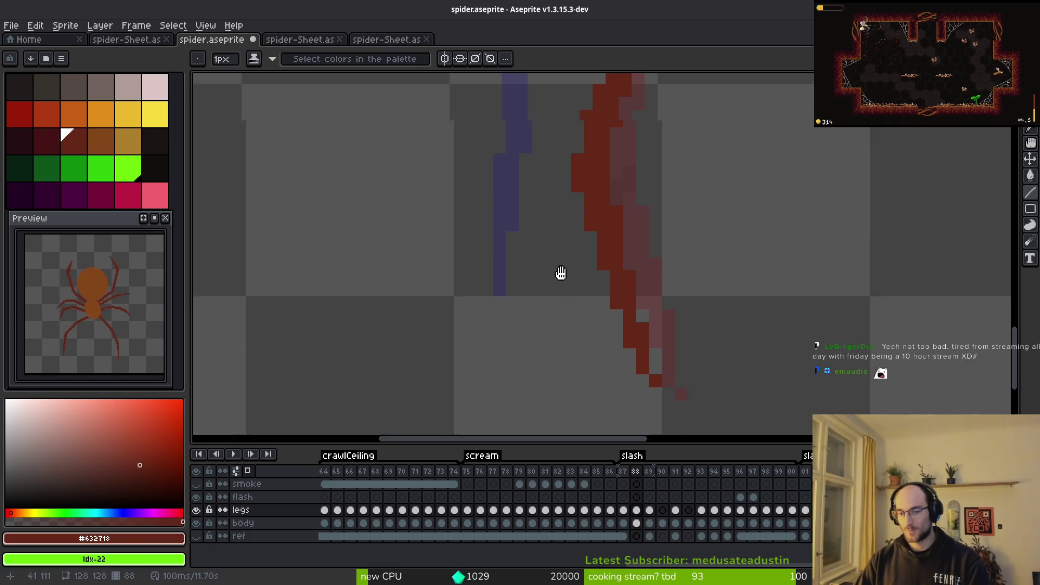
pyautogui.scroll(-2, 571, 281)
# Step: Save spider.aseprite and pan the view over the spider's legs
pyautogui.hotkey('ctrl', 's')
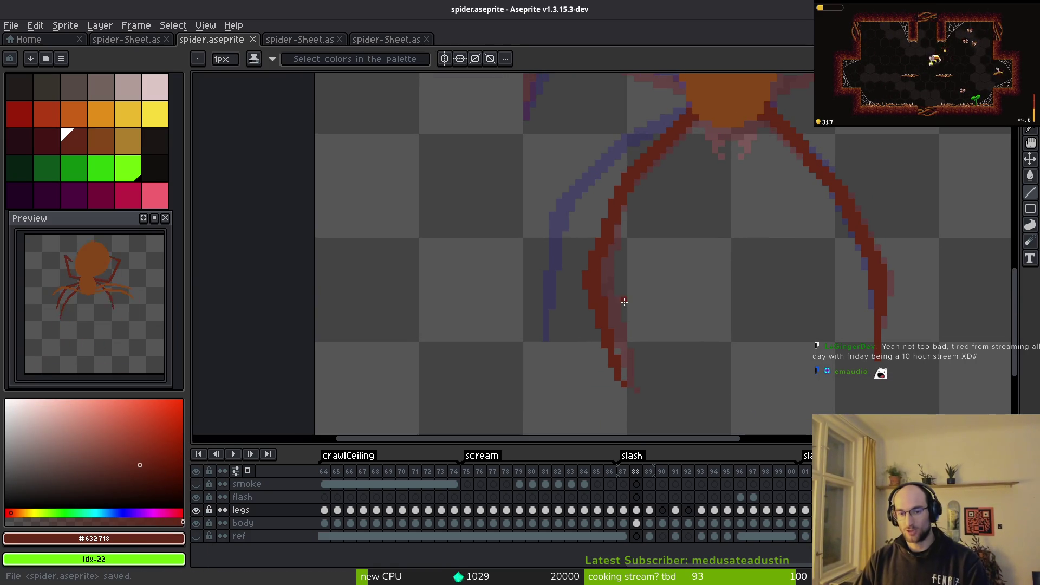
pyautogui.scroll(2, 625, 300)
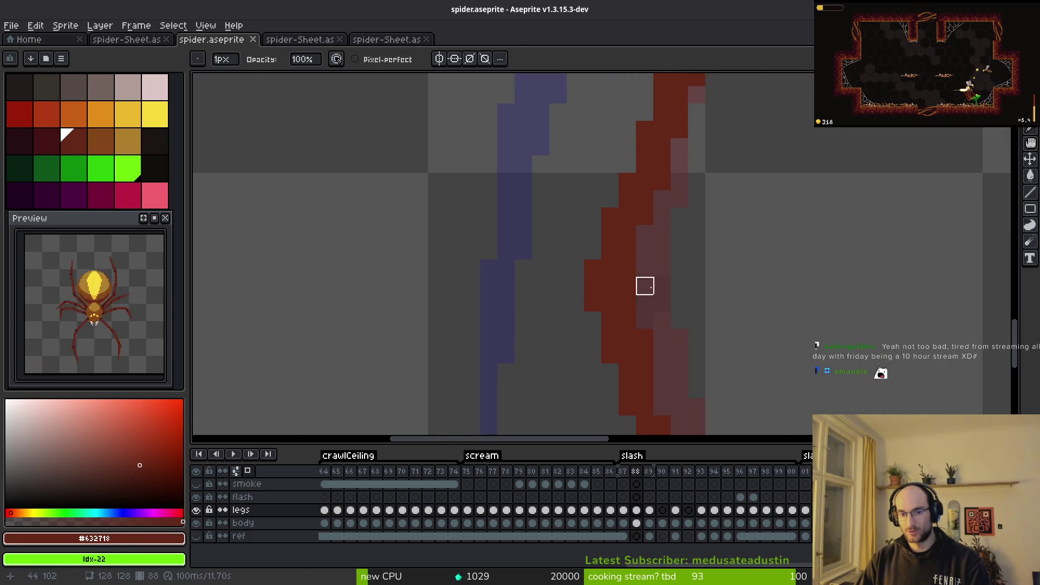
pyautogui.scroll(-3, 627, 286)
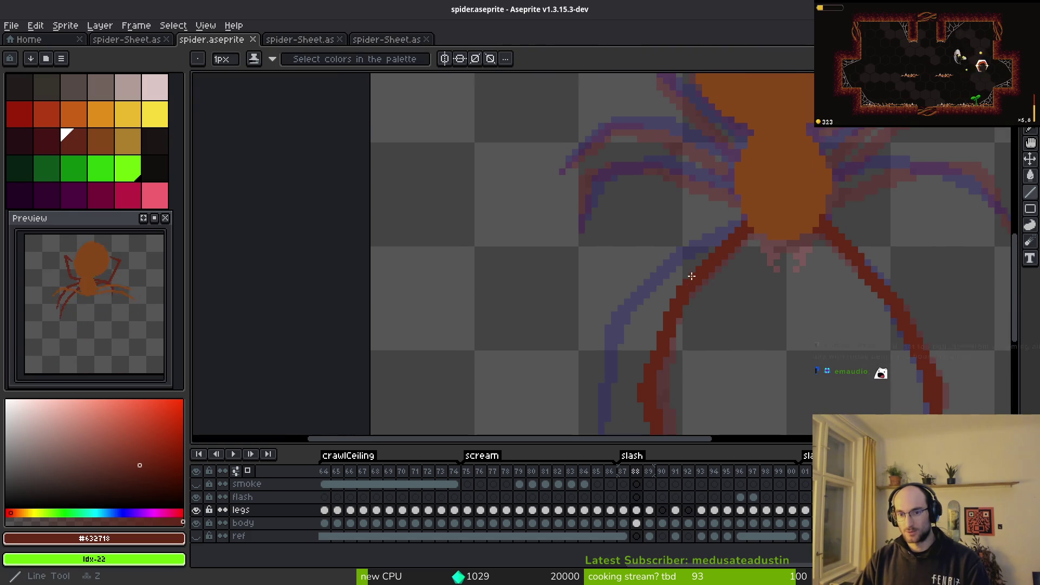
pyautogui.moveTo(585, 302); pyautogui.dragTo(572, 263)
# Step: Add dark red pixels to the leg on frame 88 and paint its diagonal upward bend
pyautogui.click(499, 334)
pyautogui.moveTo(589, 321); pyautogui.dragTo(587, 354)
pyautogui.press('Left')
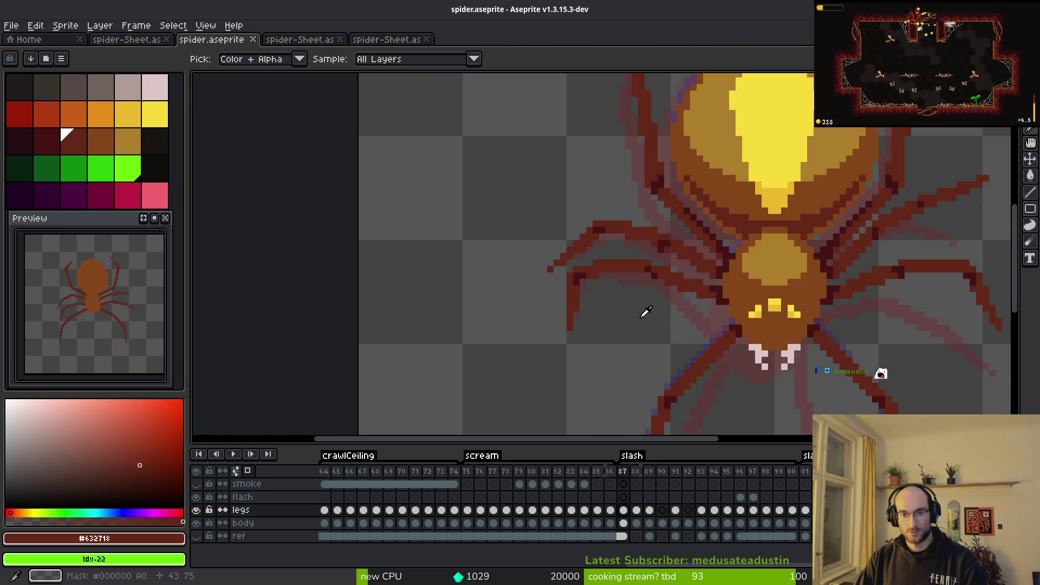
pyautogui.press('Right')
pyautogui.scroll(2, 585, 313)
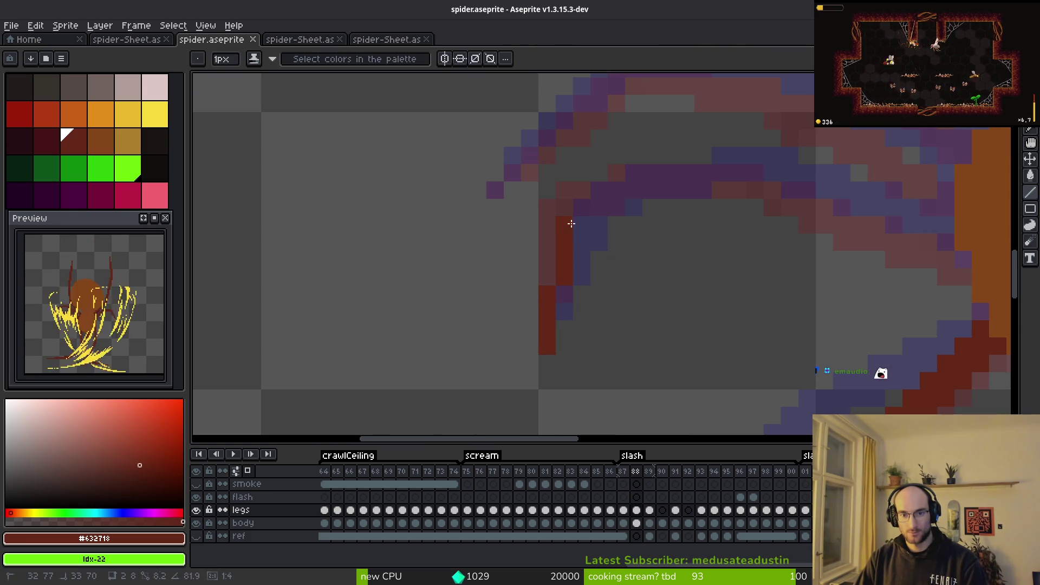
pyautogui.click(567, 209)
pyautogui.moveTo(543, 341); pyautogui.dragTo(580, 215)
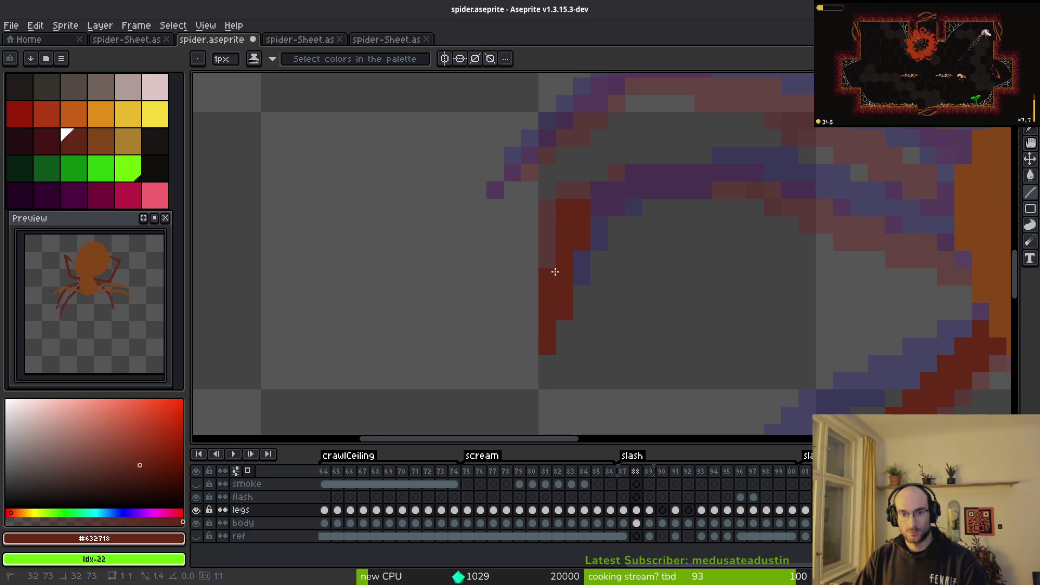
# Step: Draw the bent upper-left leg segments with the Line tool, including a horizontal 10-pixel segment
pyautogui.moveTo(554, 273); pyautogui.dragTo(487, 332)
pyautogui.moveTo(599, 226); pyautogui.dragTo(675, 216)
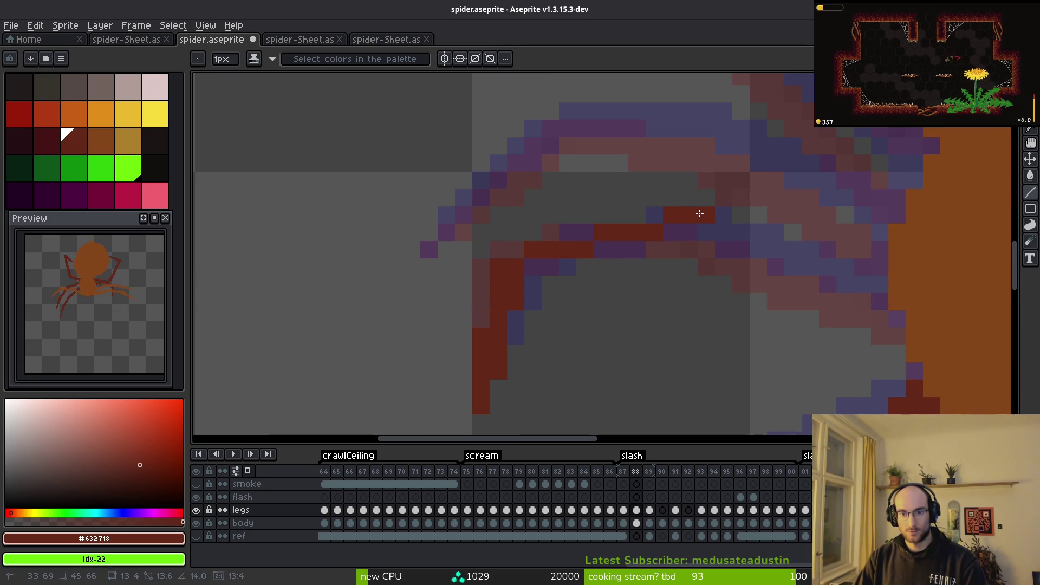
pyautogui.moveTo(703, 216)
pyautogui.mouseDown()
pyautogui.moveTo(881, 299)
pyautogui.moveTo(751, 282)
pyautogui.moveTo(881, 304)
pyautogui.mouseUp()
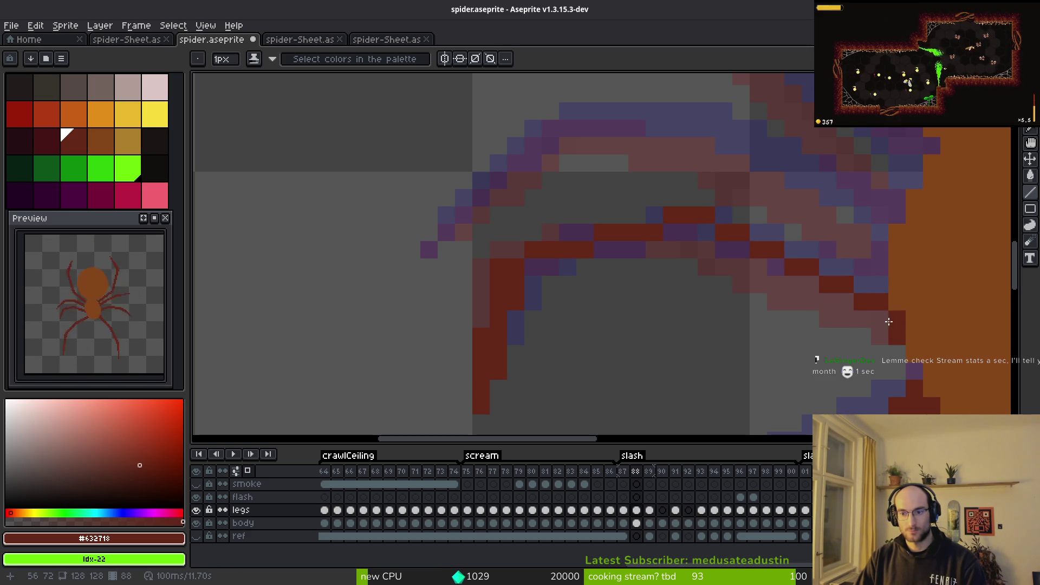
pyautogui.moveTo(883, 323)
pyautogui.mouseDown()
pyautogui.moveTo(703, 239)
pyautogui.moveTo(677, 237)
pyautogui.moveTo(688, 235)
pyautogui.moveTo(696, 238)
pyautogui.moveTo(538, 265)
pyautogui.mouseUp()
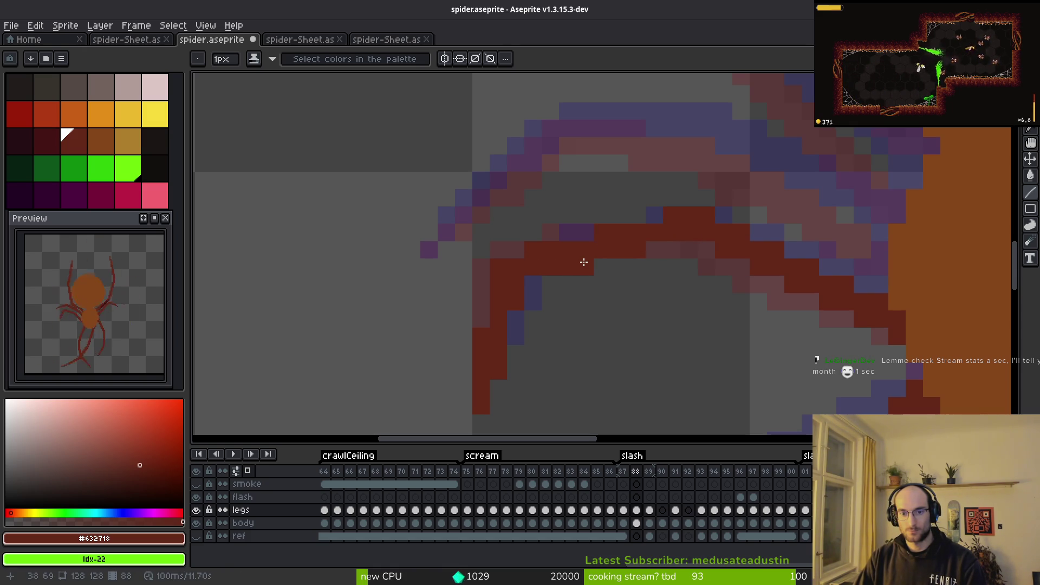
pyautogui.scroll(-2, 714, 293)
pyautogui.scroll(-1, 714, 293)
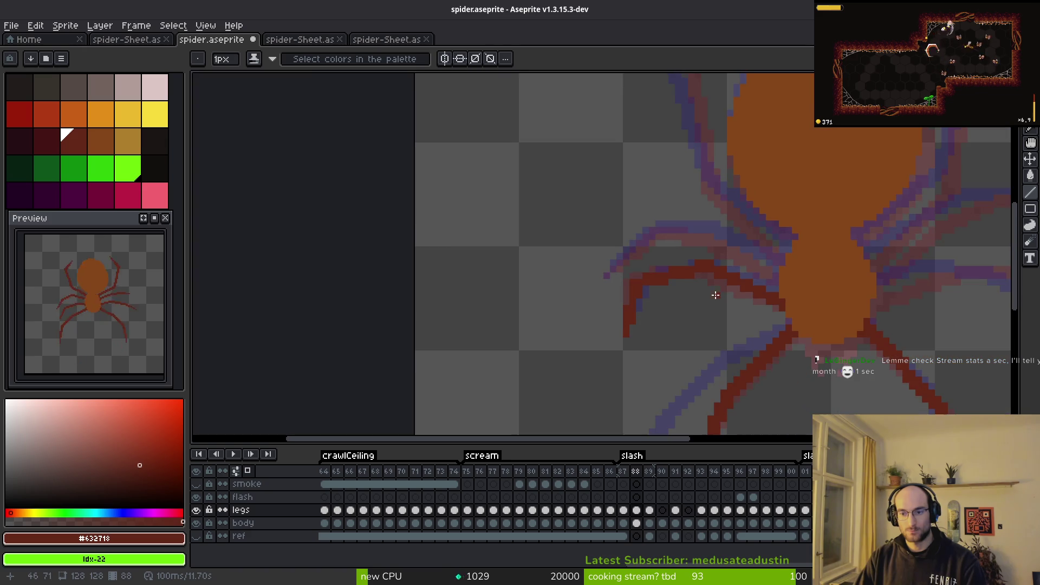
pyautogui.scroll(4, 684, 260)
pyautogui.moveTo(500, 342)
pyautogui.mouseDown()
pyautogui.moveTo(580, 249)
pyautogui.moveTo(587, 290)
pyautogui.moveTo(611, 213)
pyautogui.moveTo(571, 288)
pyautogui.moveTo(594, 229)
pyautogui.moveTo(768, 215)
pyautogui.moveTo(749, 231)
pyautogui.moveTo(757, 220)
pyautogui.moveTo(769, 225)
pyautogui.moveTo(627, 232)
pyautogui.moveTo(761, 232)
pyautogui.moveTo(923, 313)
pyautogui.moveTo(937, 336)
pyautogui.moveTo(763, 259)
pyautogui.moveTo(780, 262)
pyautogui.mouseUp()
pyautogui.moveTo(785, 248); pyautogui.dragTo(597, 249)
pyautogui.moveTo(493, 353)
pyautogui.mouseDown()
pyautogui.moveTo(545, 316)
pyautogui.moveTo(595, 260)
pyautogui.mouseUp()
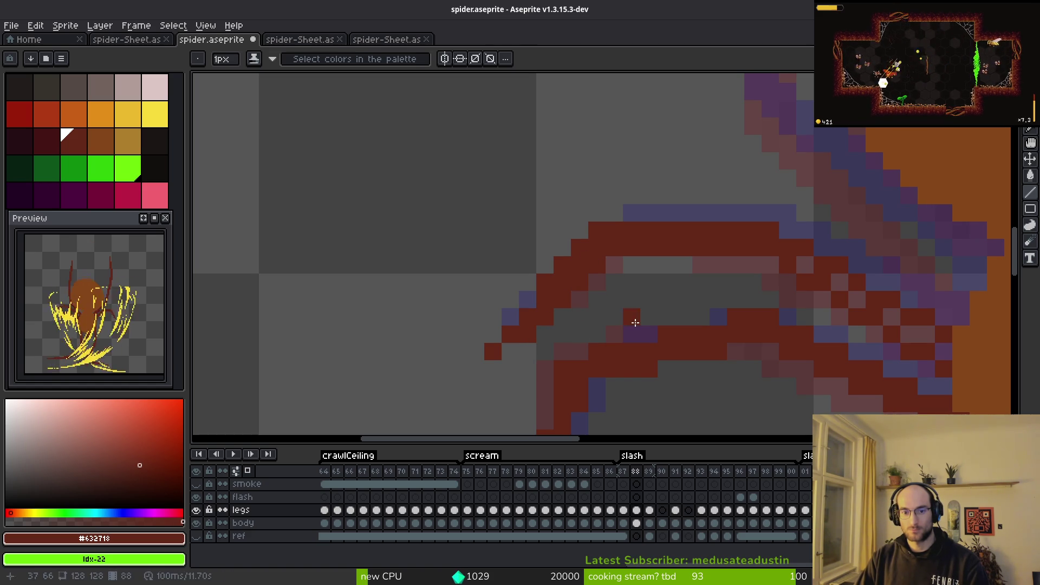
# Step: Advance to frame 89 and erase two stray red pixels
pyautogui.press('Left')
pyautogui.press('Right')
pyautogui.press('Right')
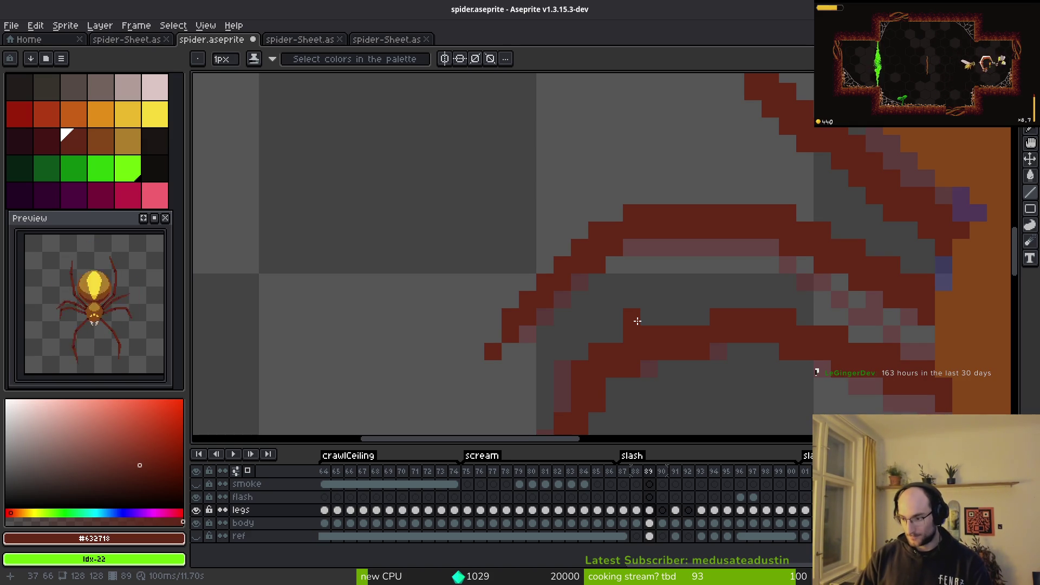
pyautogui.click(637, 321)
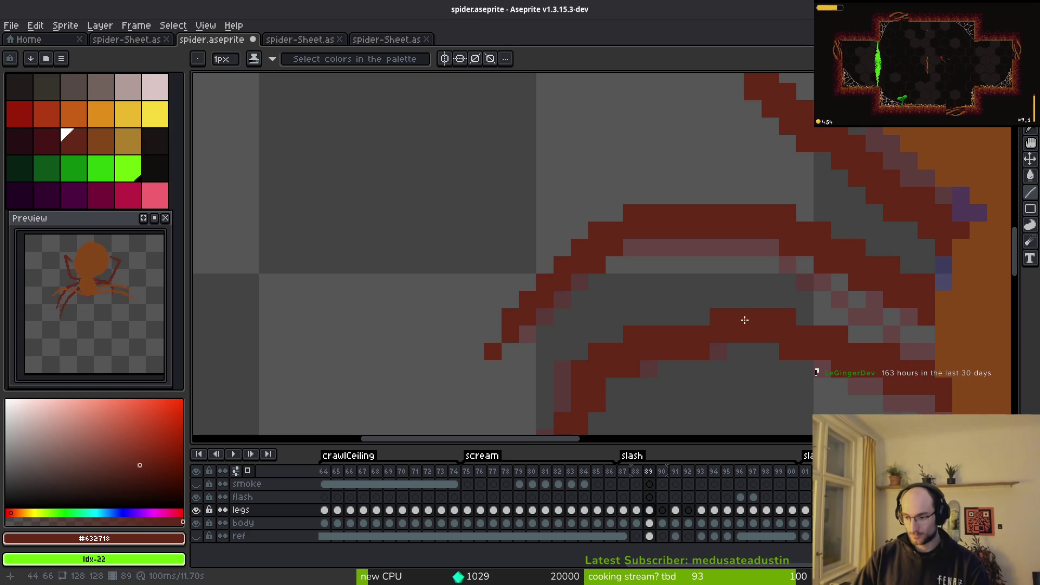
pyautogui.click(685, 262)
pyautogui.moveTo(719, 332); pyautogui.dragTo(636, 345)
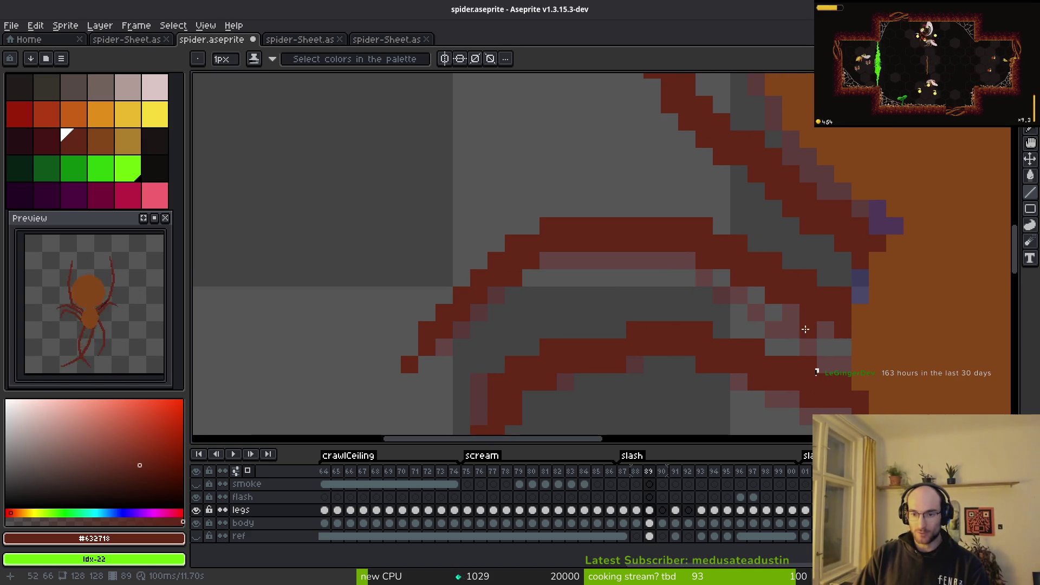
pyautogui.scroll(-3, 715, 332)
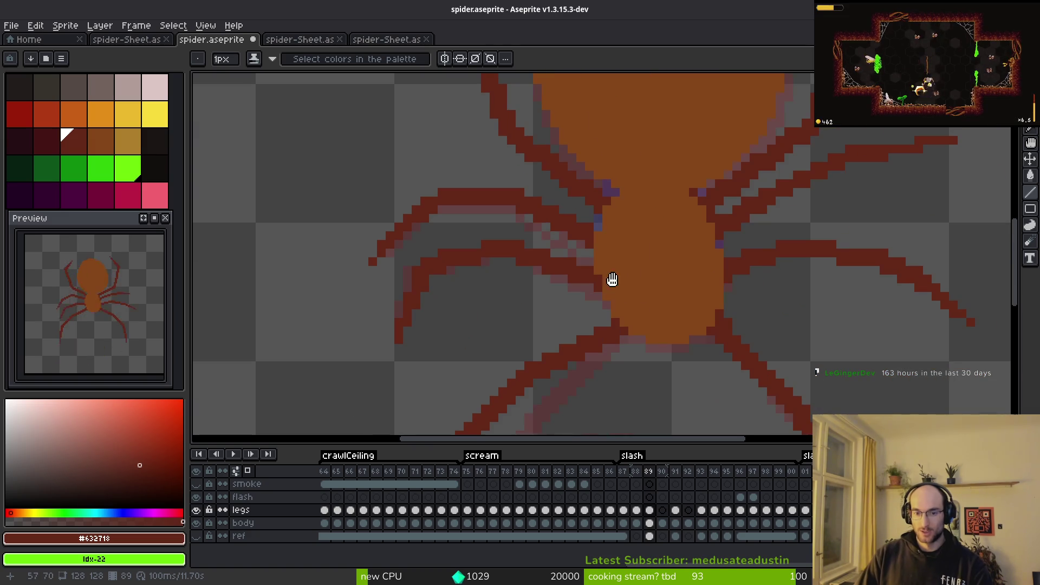
# Step: Pick the dark red leg colour from the canvas and return to slash frame 88
pyautogui.scroll(-3, 628, 249)
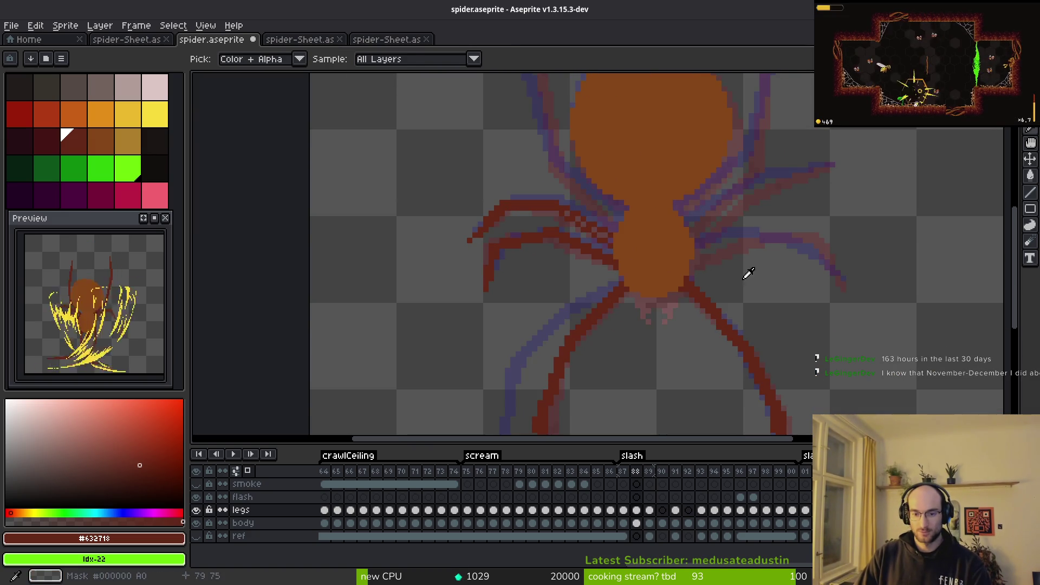
pyautogui.press('i')
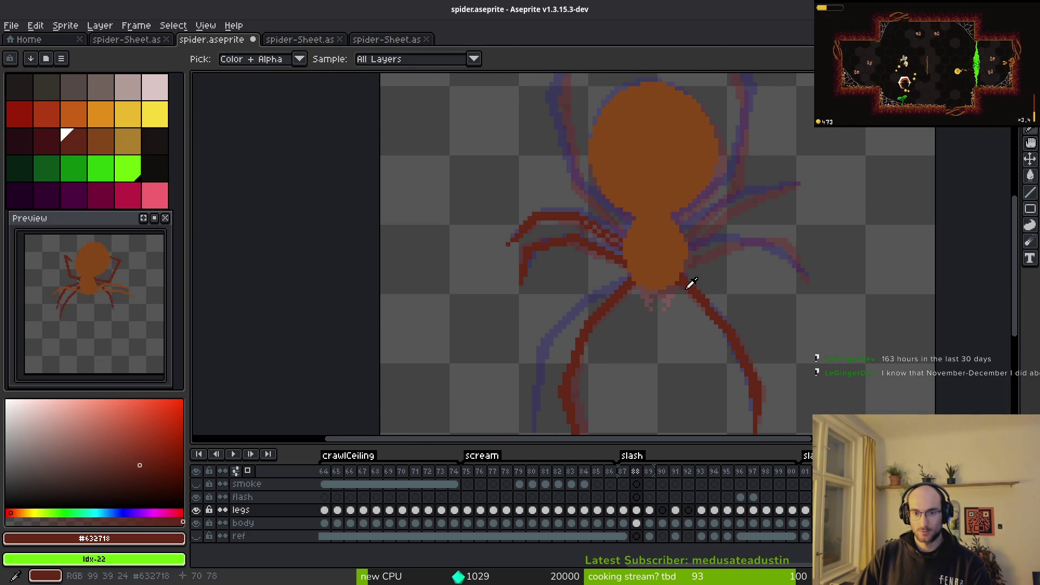
pyautogui.press('b')
pyautogui.scroll(2, 589, 226)
pyautogui.press('i')
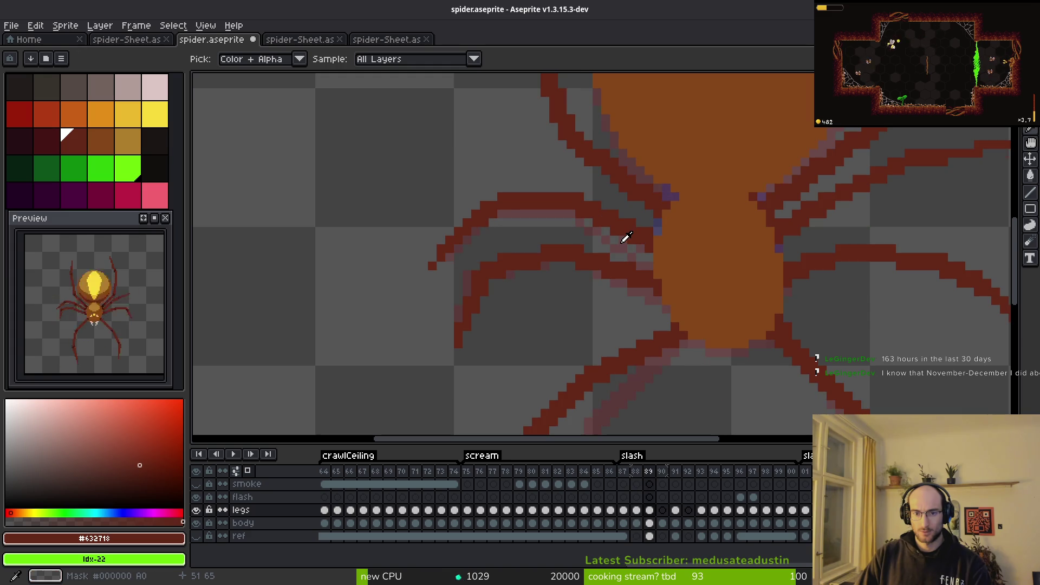
pyautogui.press('Left')
pyautogui.press('b')
pyautogui.press('Left')
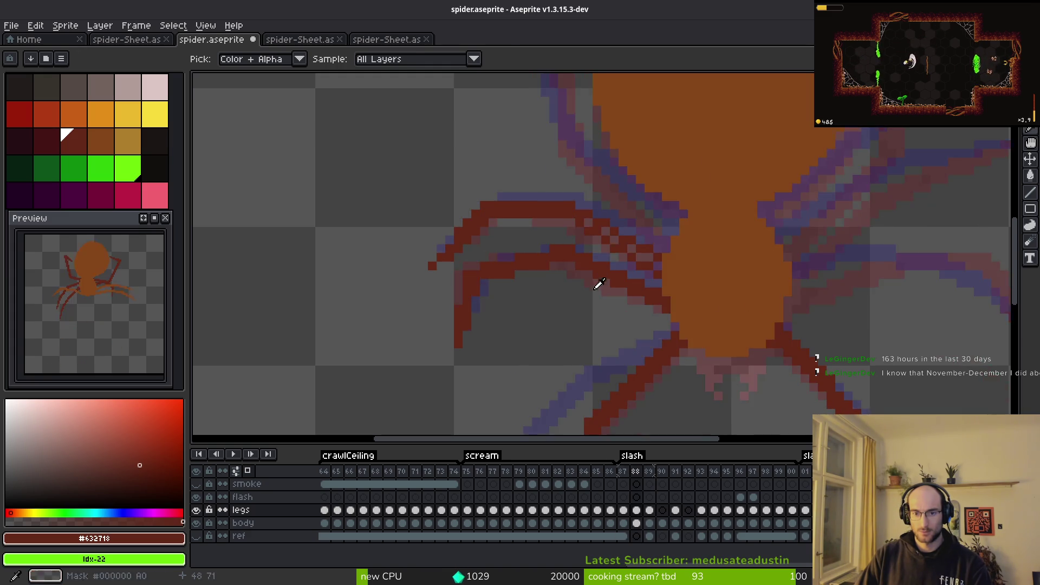
pyautogui.press('Right')
pyautogui.scroll(2, 602, 237)
# Step: Thicken the upper-left leg joints toward the body and mark another upper leg tip dark red
pyautogui.moveTo(561, 202); pyautogui.dragTo(680, 290)
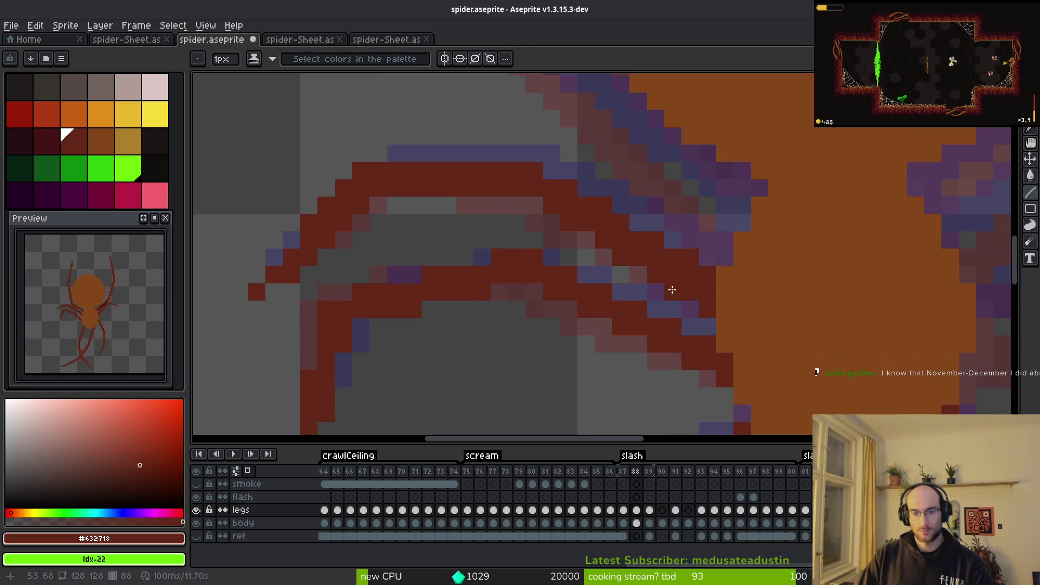
pyautogui.scroll(-3, 587, 209)
pyautogui.moveTo(631, 260)
pyautogui.mouseDown()
pyautogui.moveTo(622, 279)
pyautogui.moveTo(635, 311)
pyautogui.moveTo(626, 276)
pyautogui.moveTo(613, 315)
pyautogui.moveTo(636, 293)
pyautogui.mouseUp()
pyautogui.scroll(2, 629, 280)
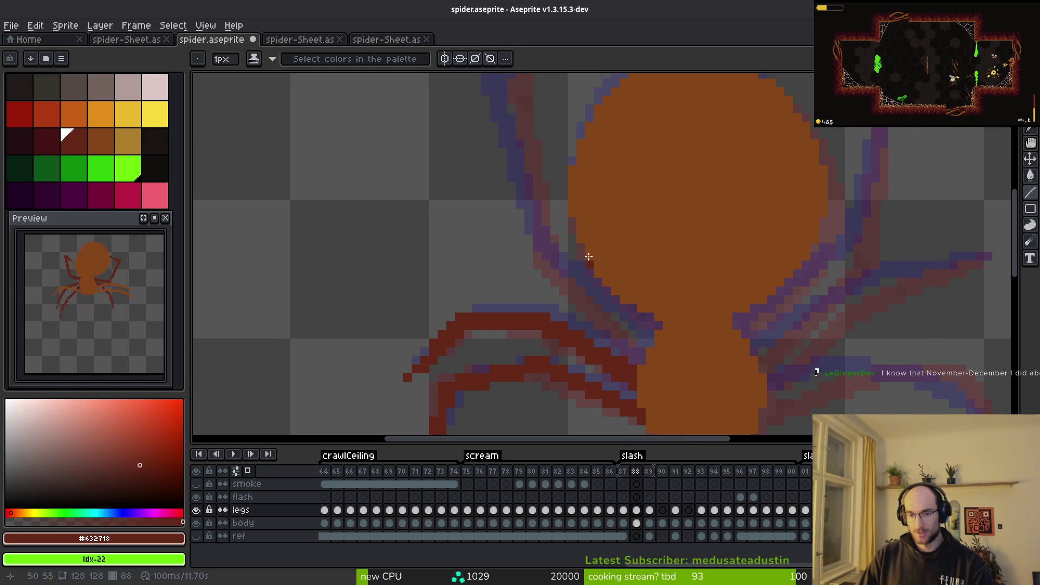
pyautogui.scroll(-2, 596, 228)
pyautogui.scroll(1, 573, 169)
pyautogui.scroll(2, 562, 132)
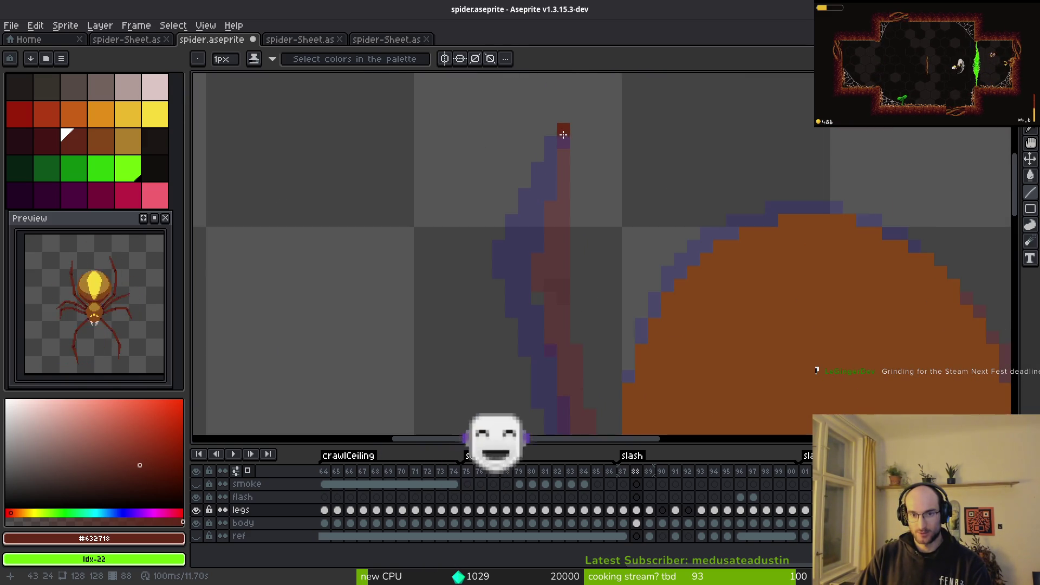